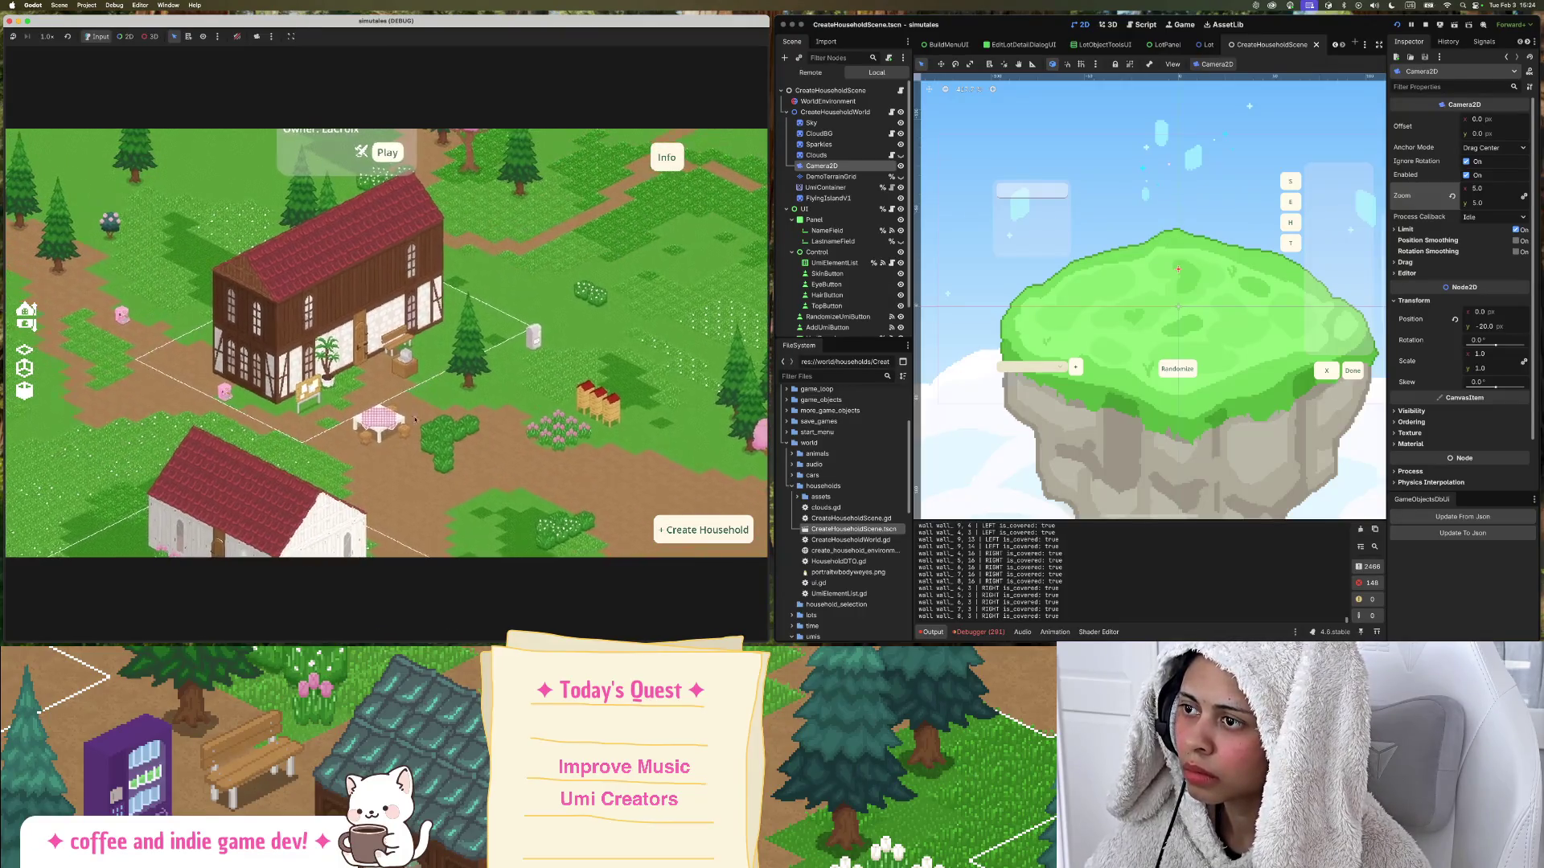
# Pan the game map across the village to frame the café house.
pyautogui.scroll(-3, 415, 420)
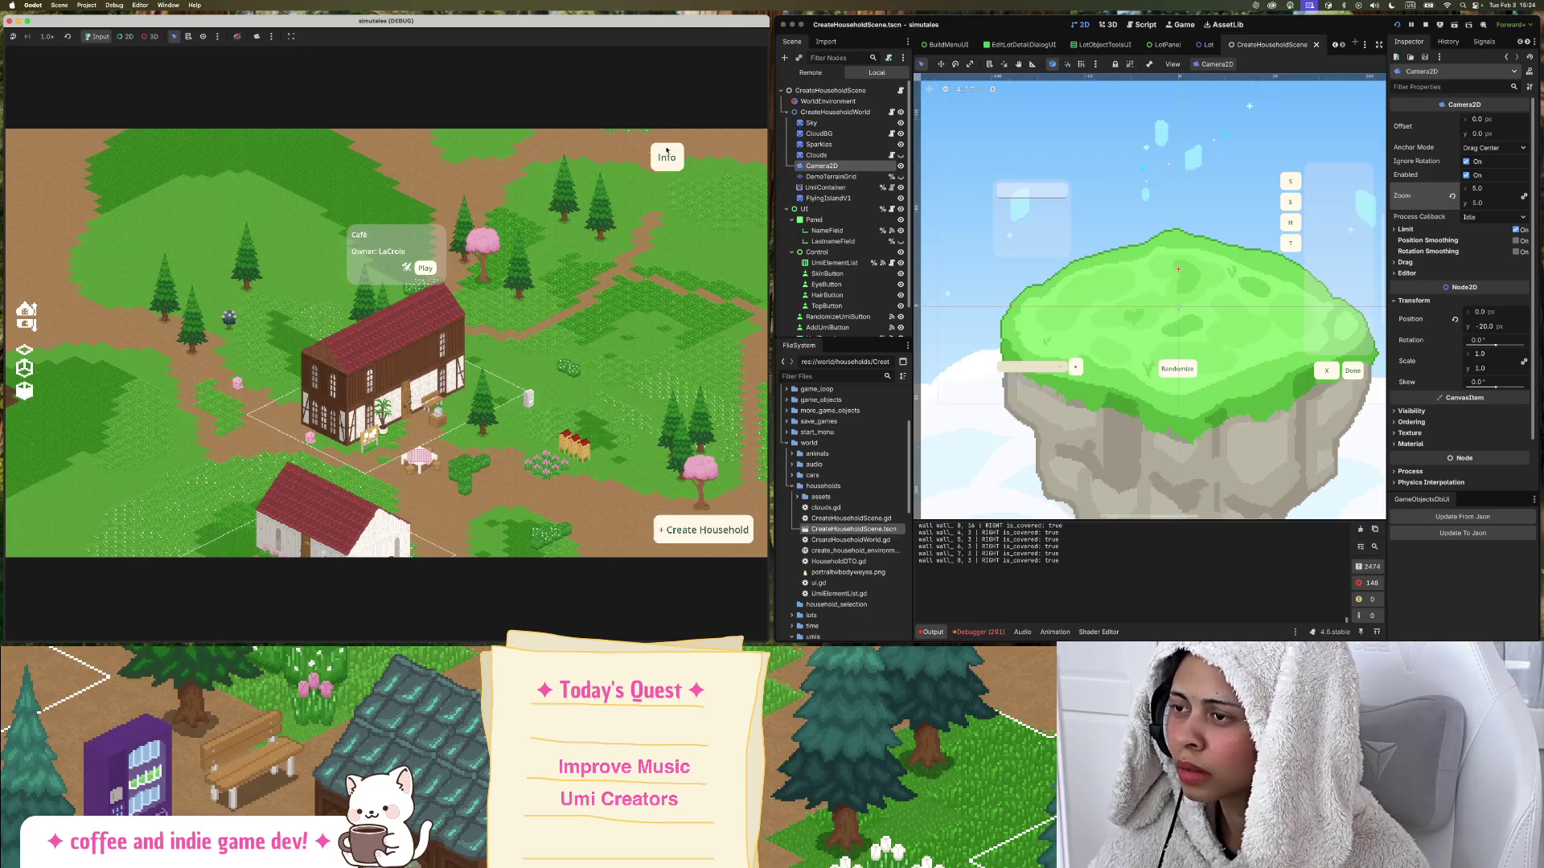
pyautogui.moveTo(541, 189); pyautogui.dragTo(666, 156)
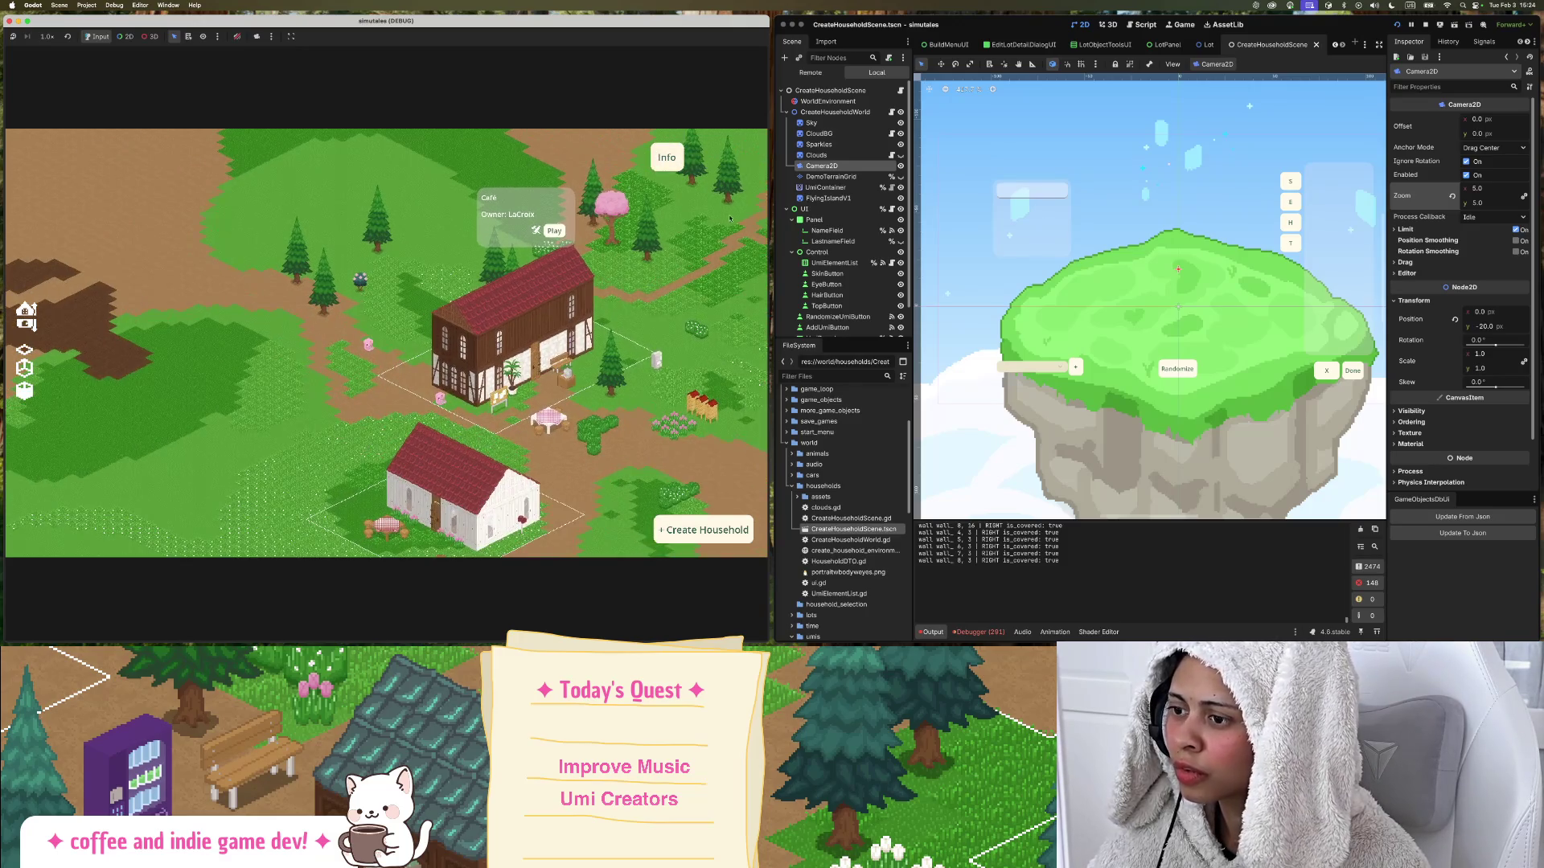
pyautogui.moveTo(734, 218); pyautogui.dragTo(523, 198)
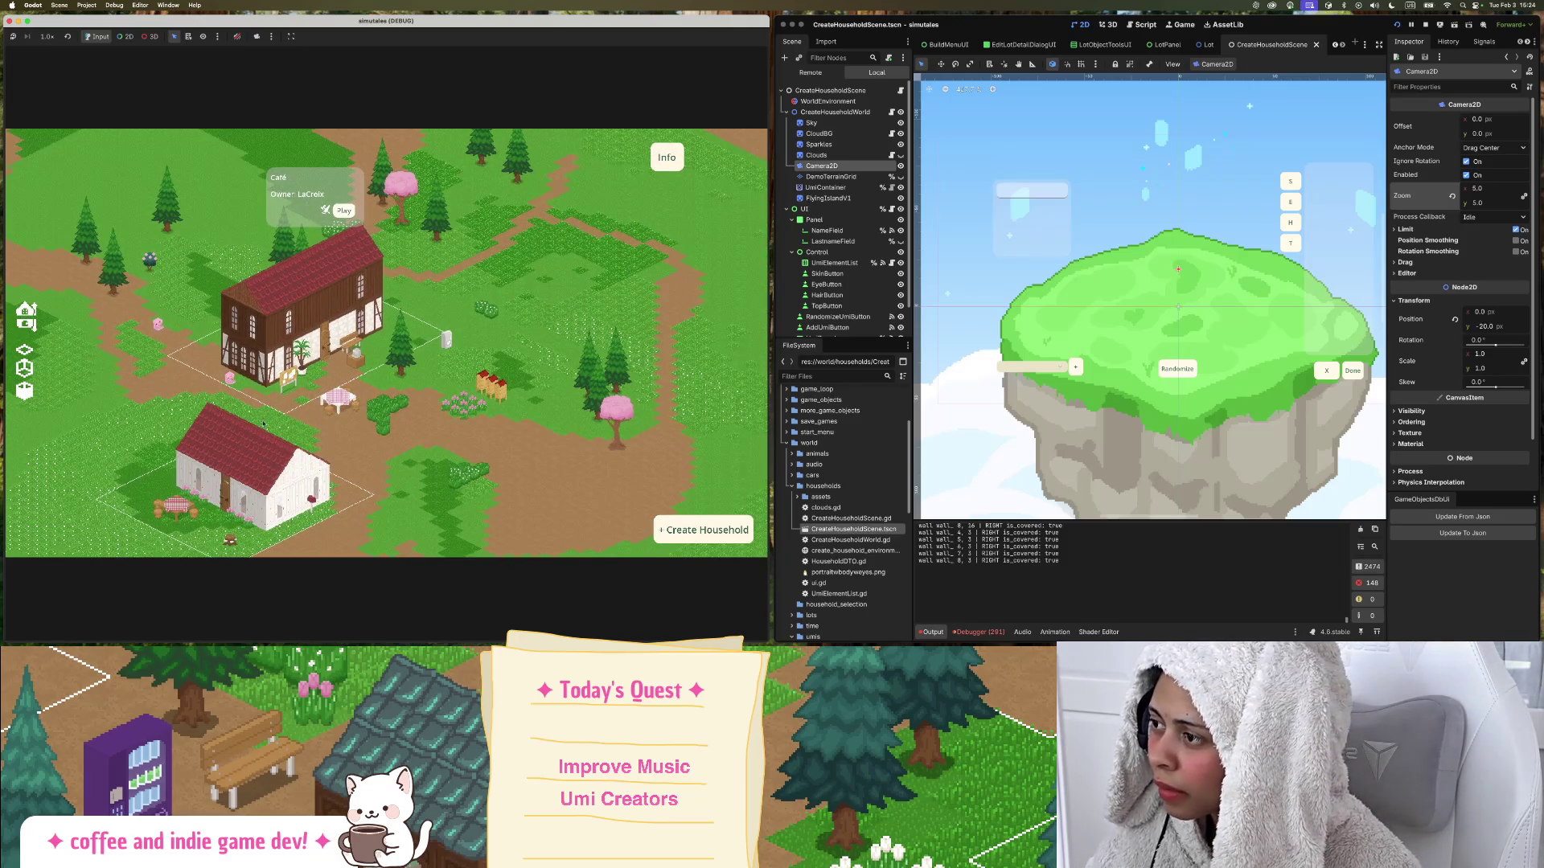
pyautogui.moveTo(398, 430); pyautogui.dragTo(440, 393)
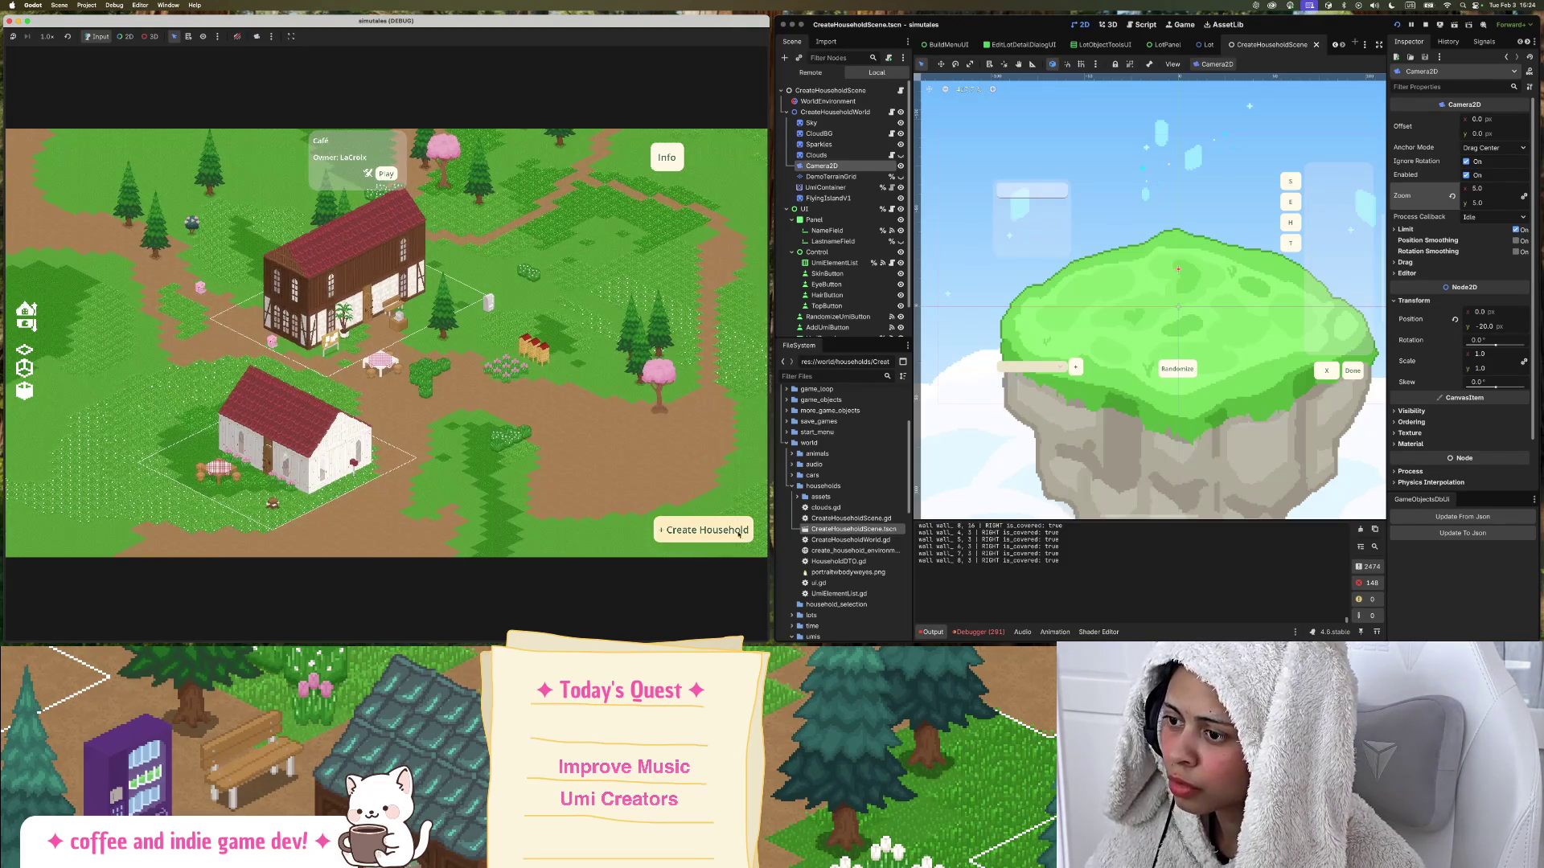
pyautogui.moveTo(457, 319); pyautogui.dragTo(502, 392)
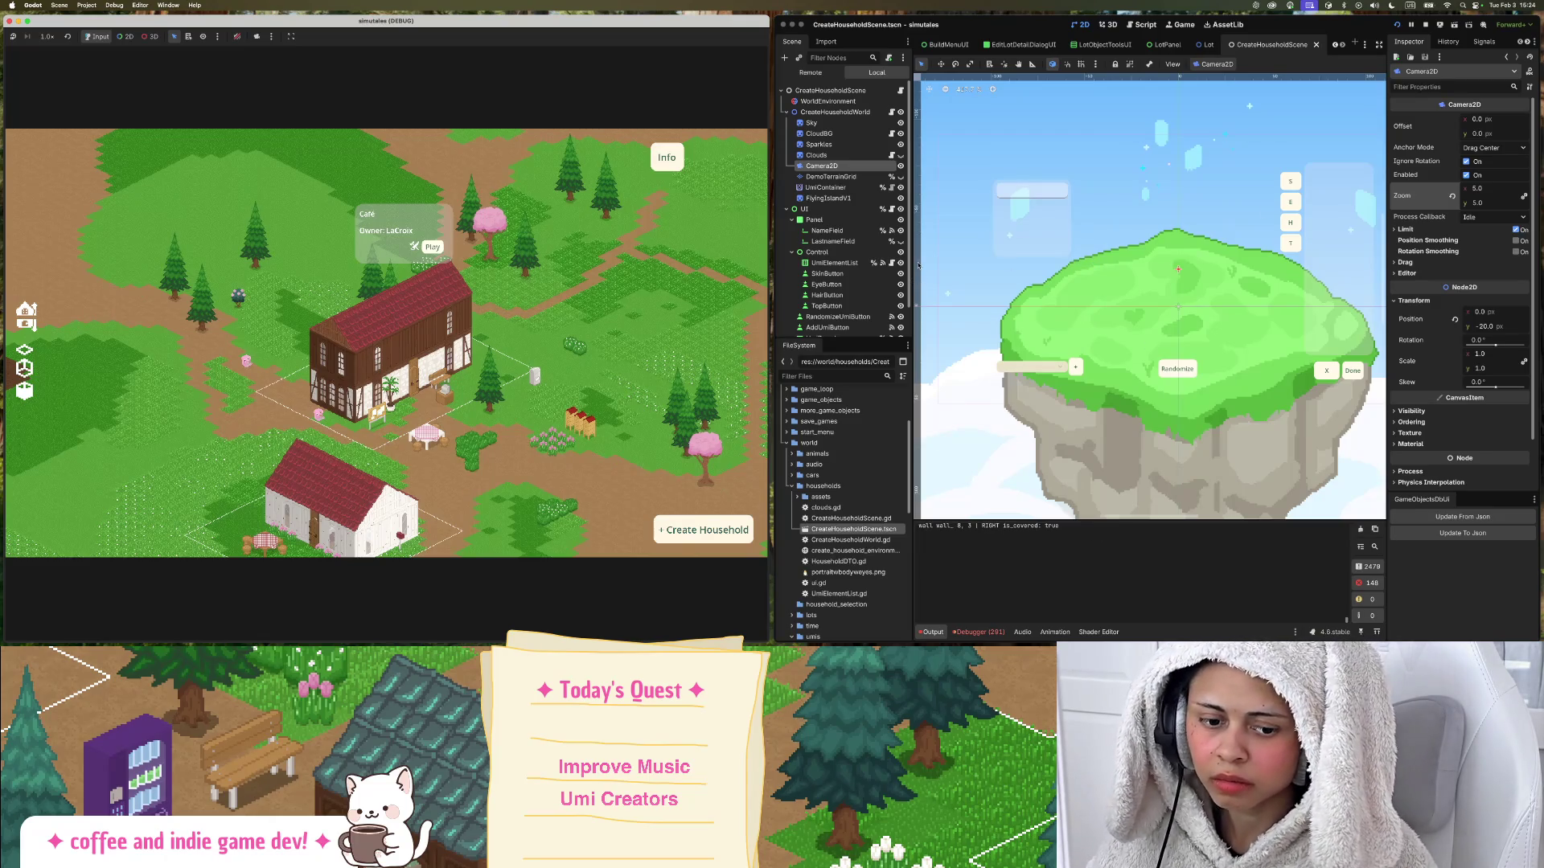
pyautogui.scroll(3, 538, 220)
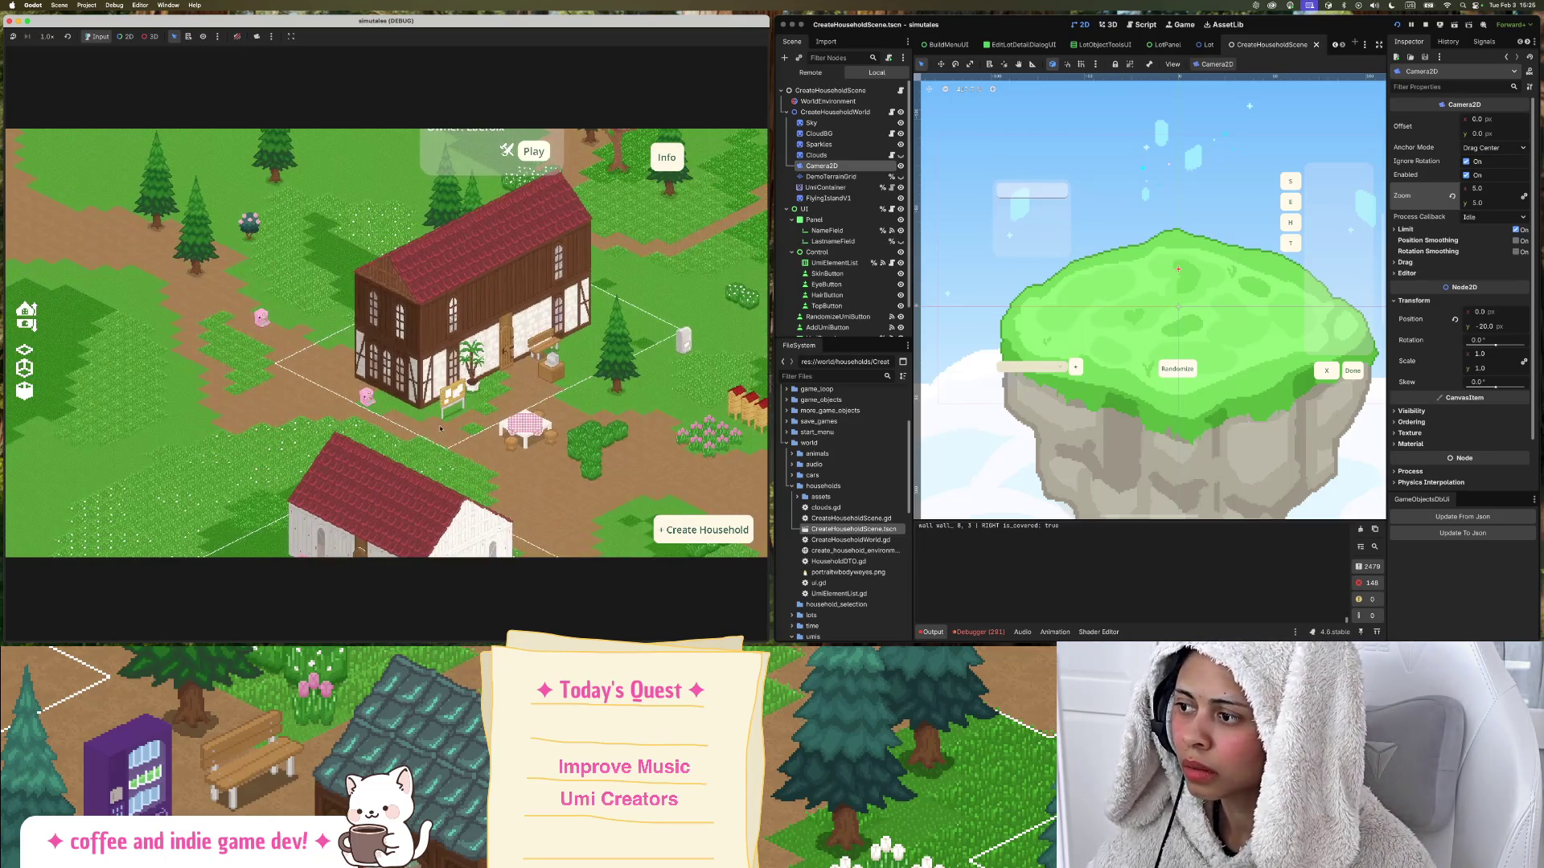
# Hide the café house's roof with the cutaway toggle and zoom in and out on its walls.
pyautogui.click(25, 369)
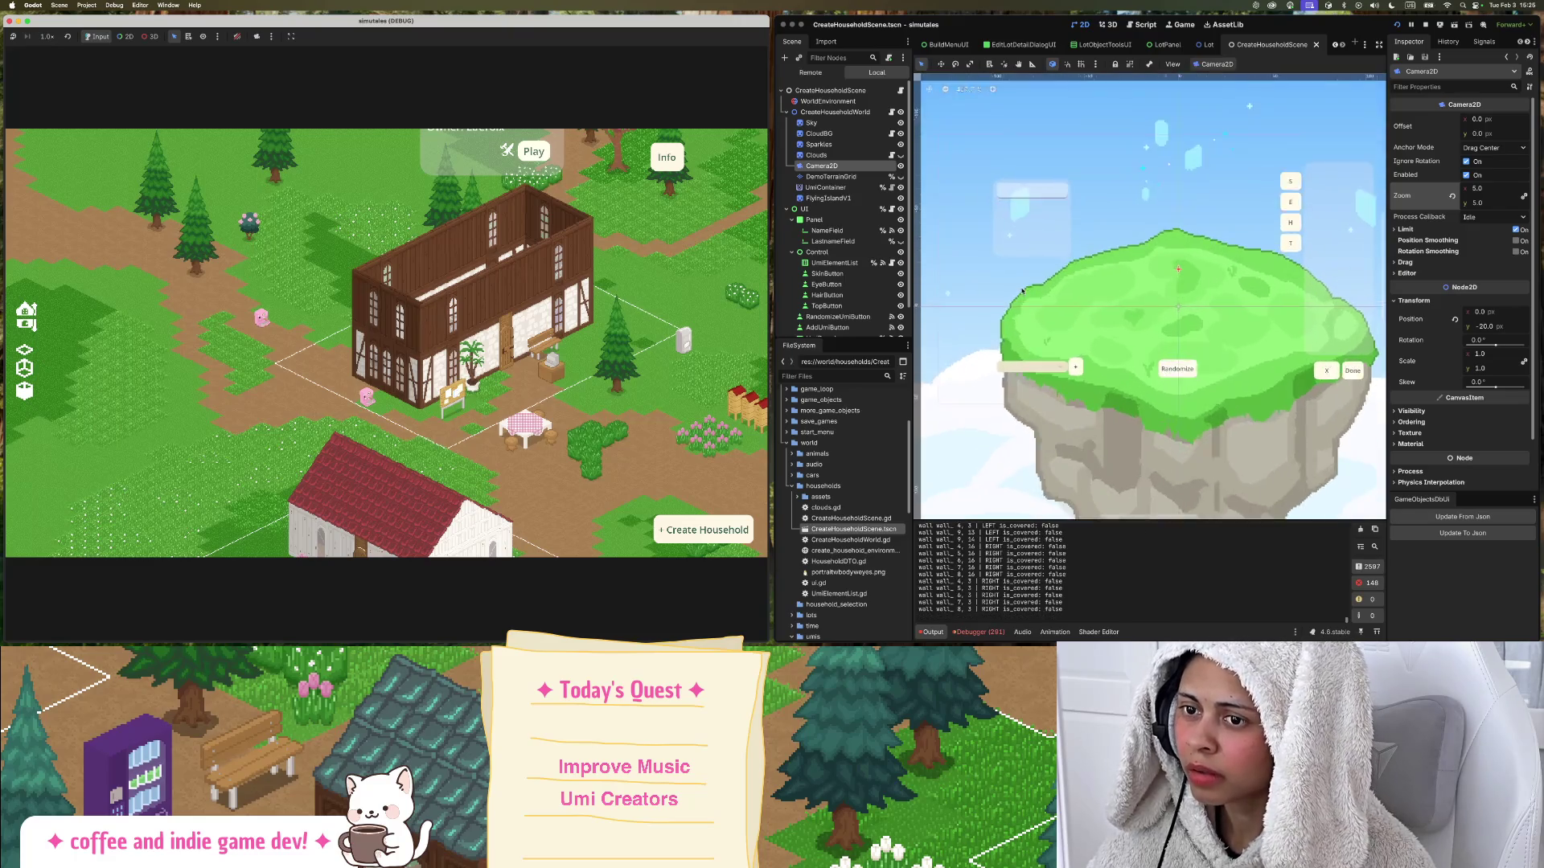
pyautogui.scroll(-3, 1019, 291)
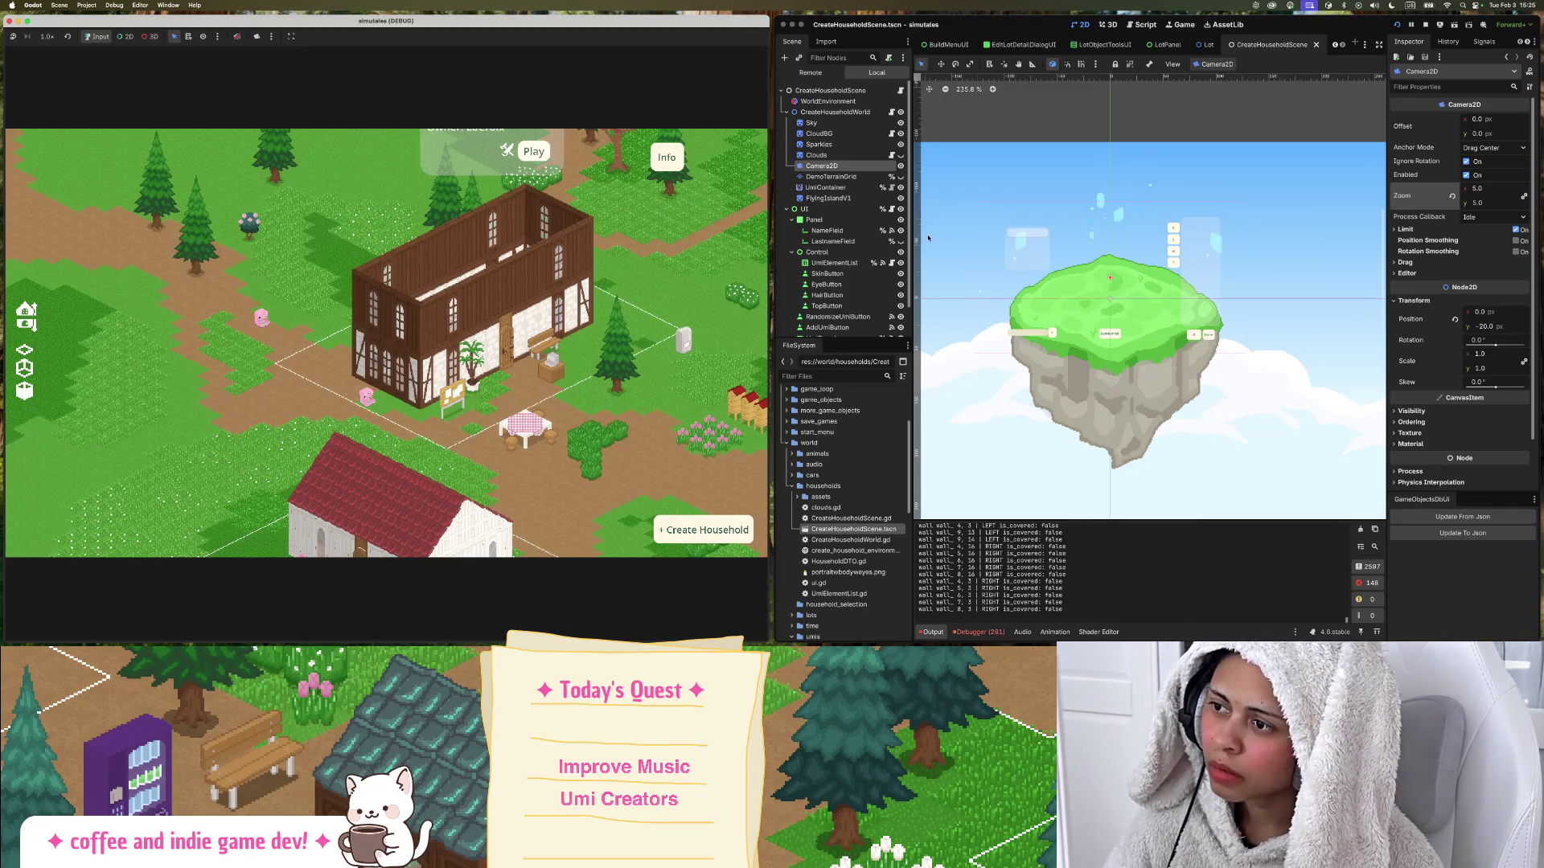
pyautogui.scroll(5, 476, 303)
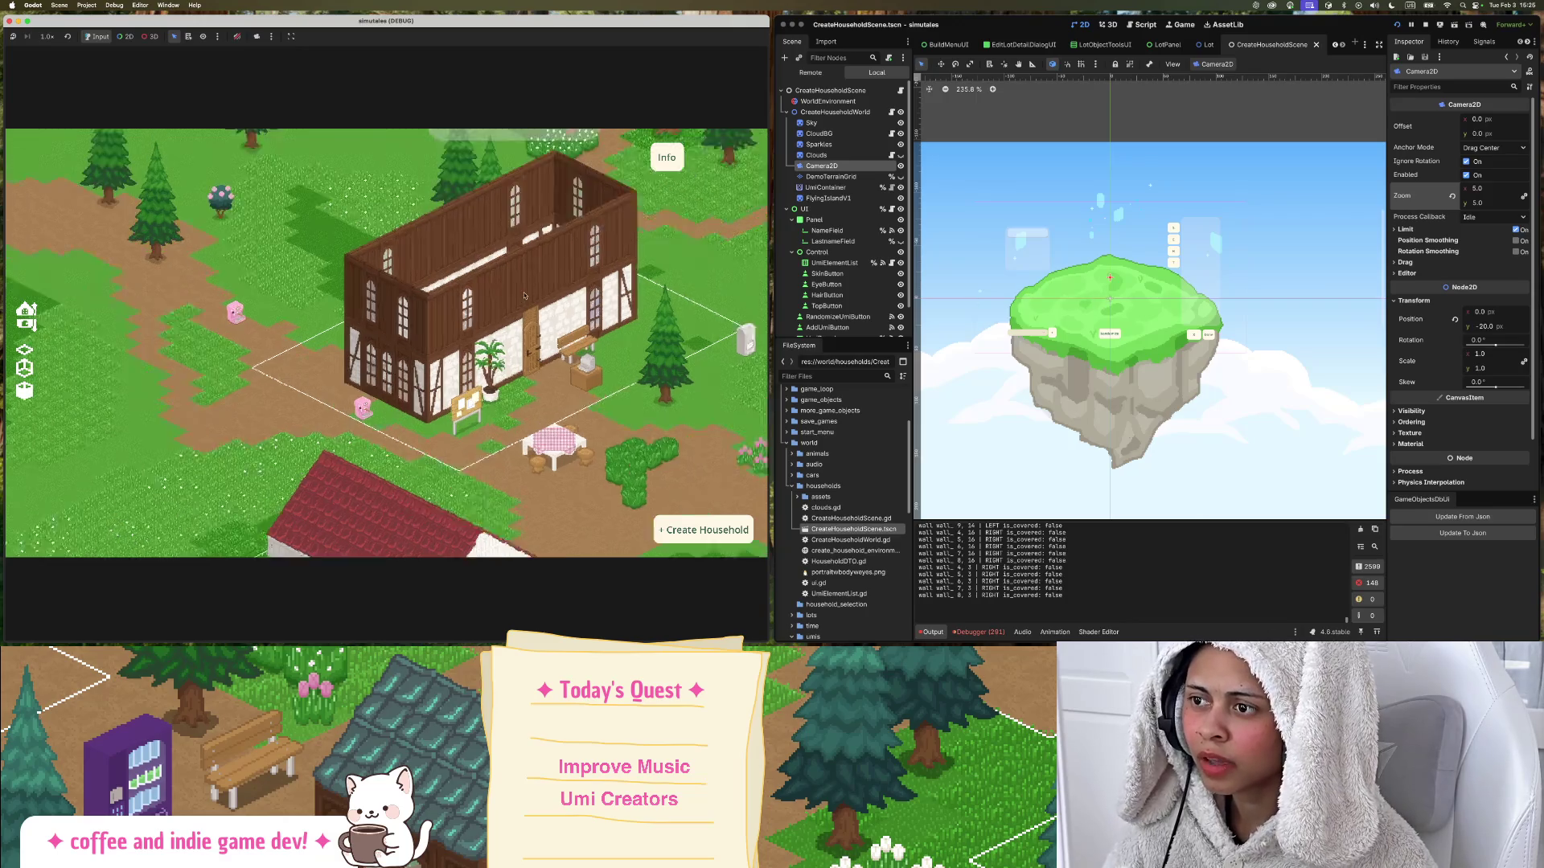
pyautogui.scroll(-5, 557, 292)
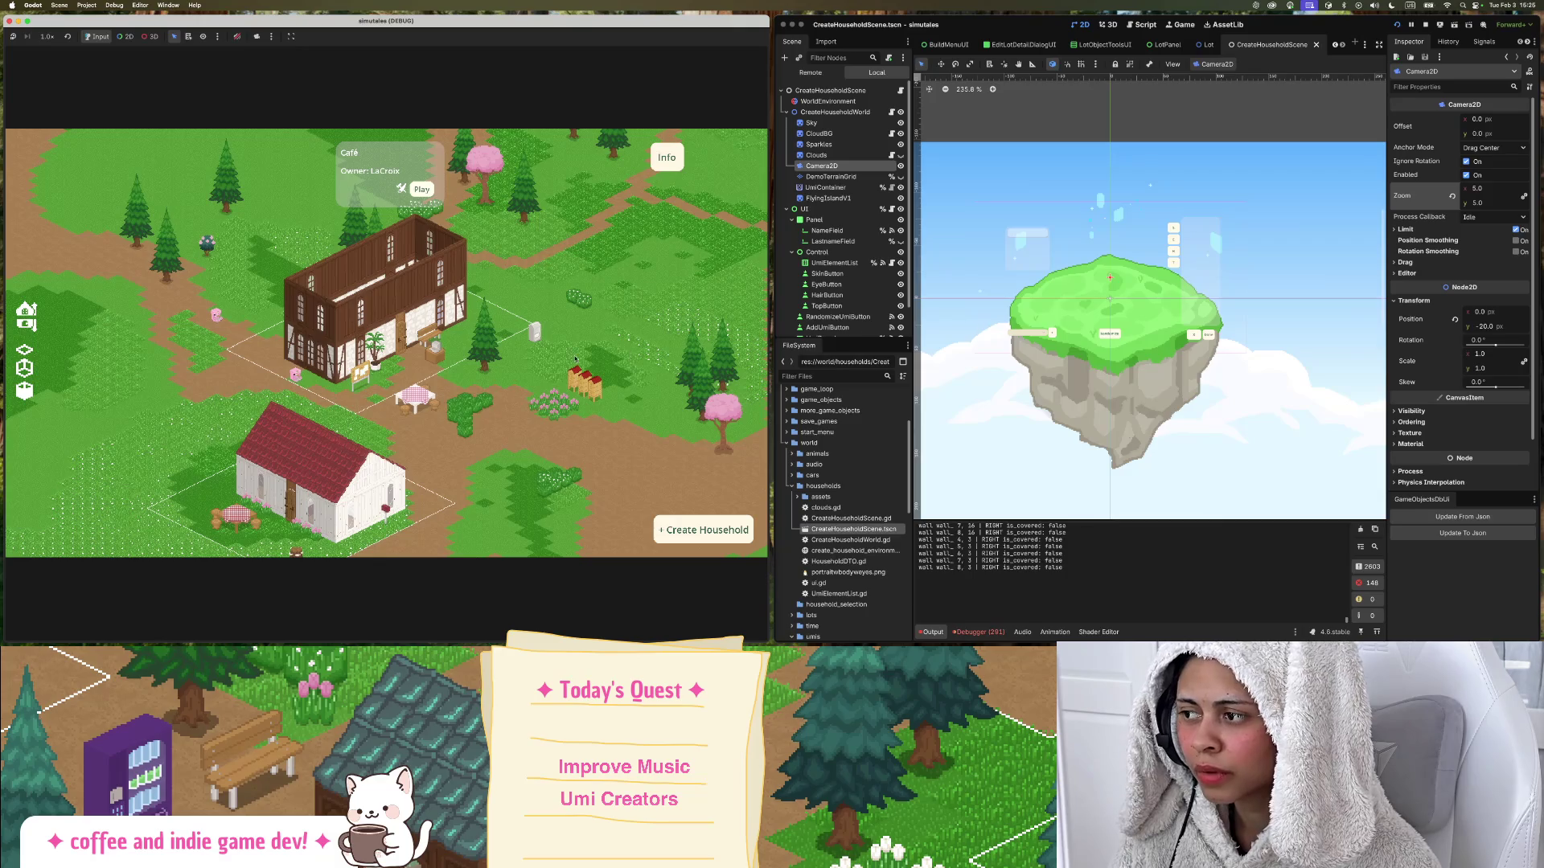
pyautogui.scroll(5, 460, 351)
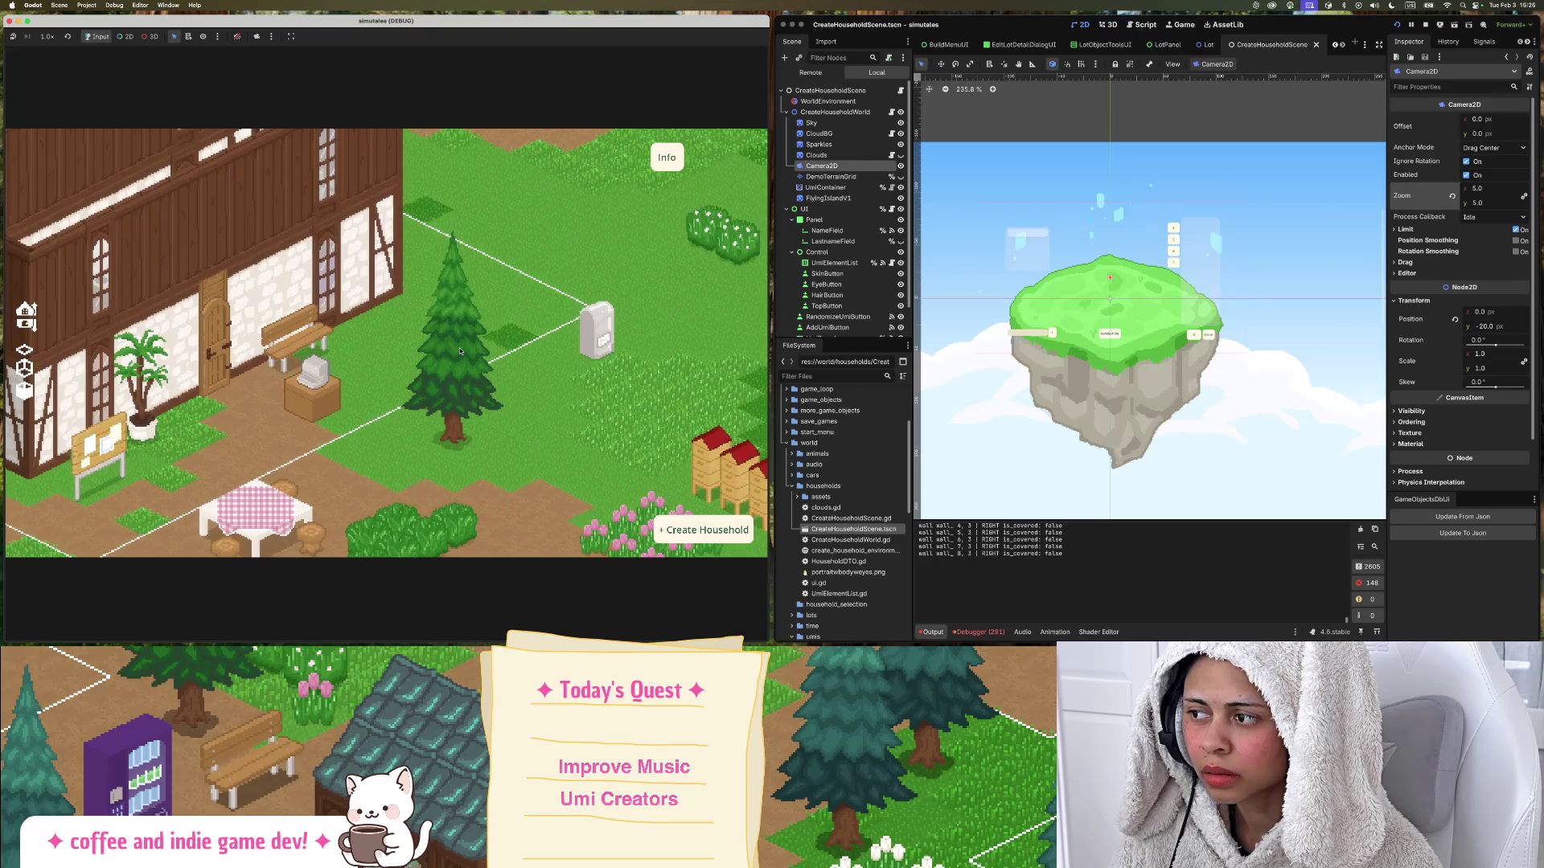
pyautogui.scroll(-5, 460, 346)
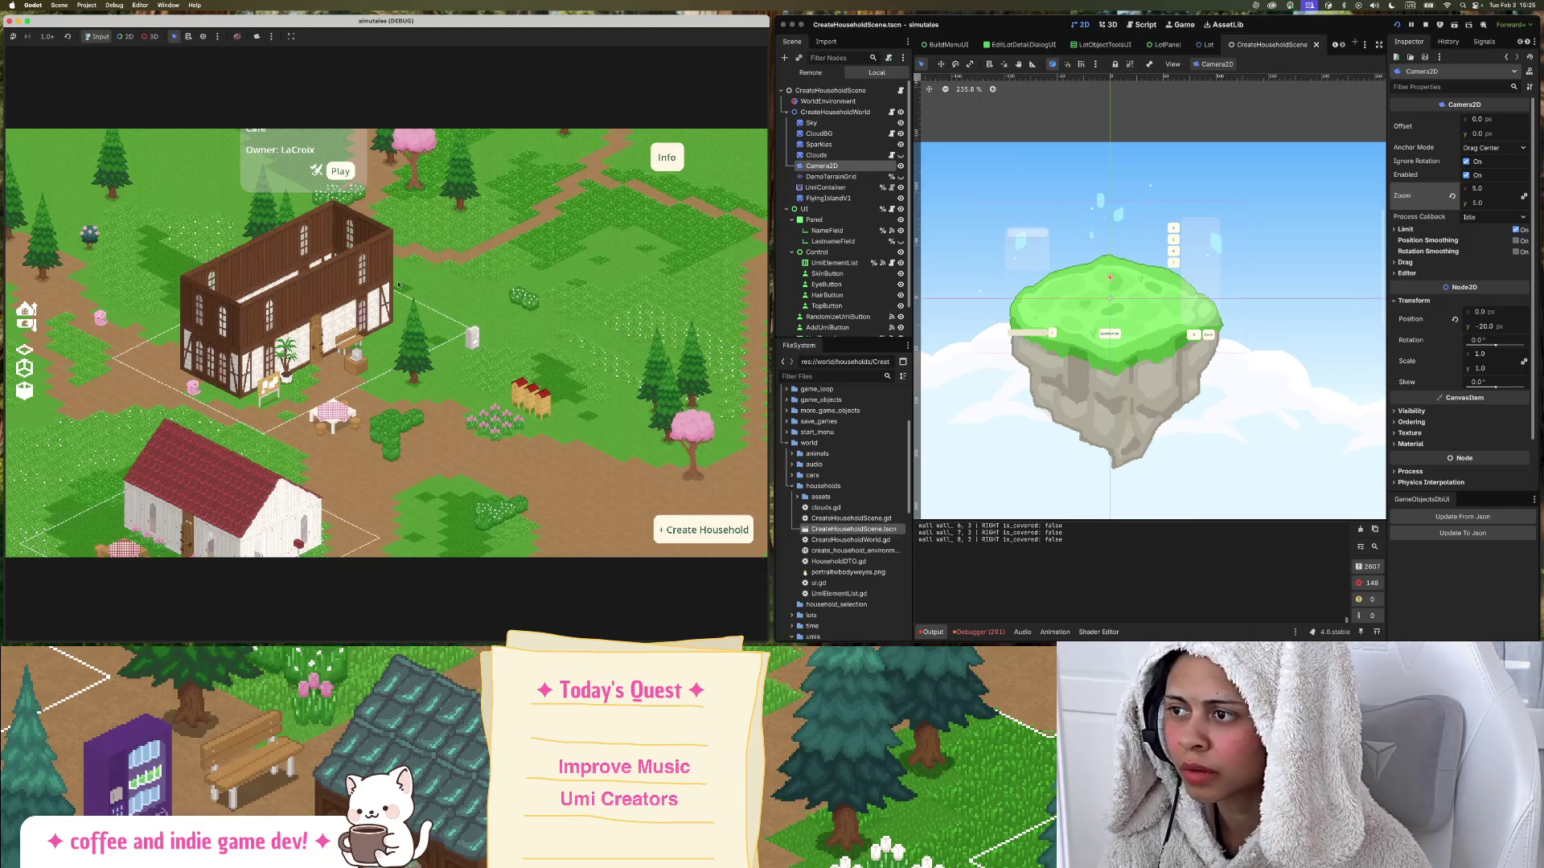
# Recentre the roofless café house in the game view.
pyautogui.moveTo(426, 275); pyautogui.dragTo(574, 247)
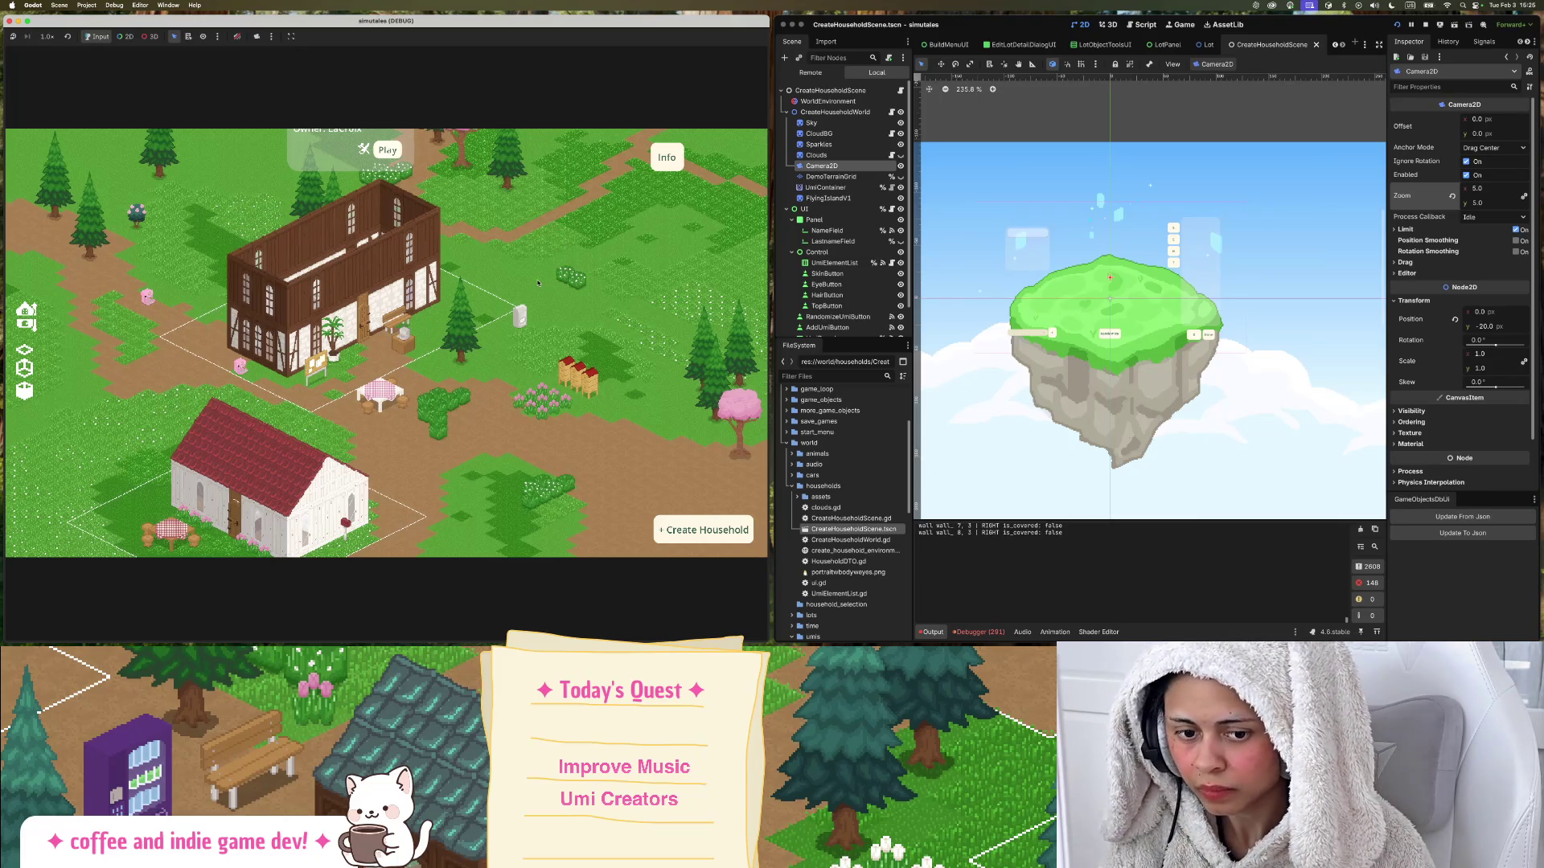
pyautogui.scroll(2, 1023, 324)
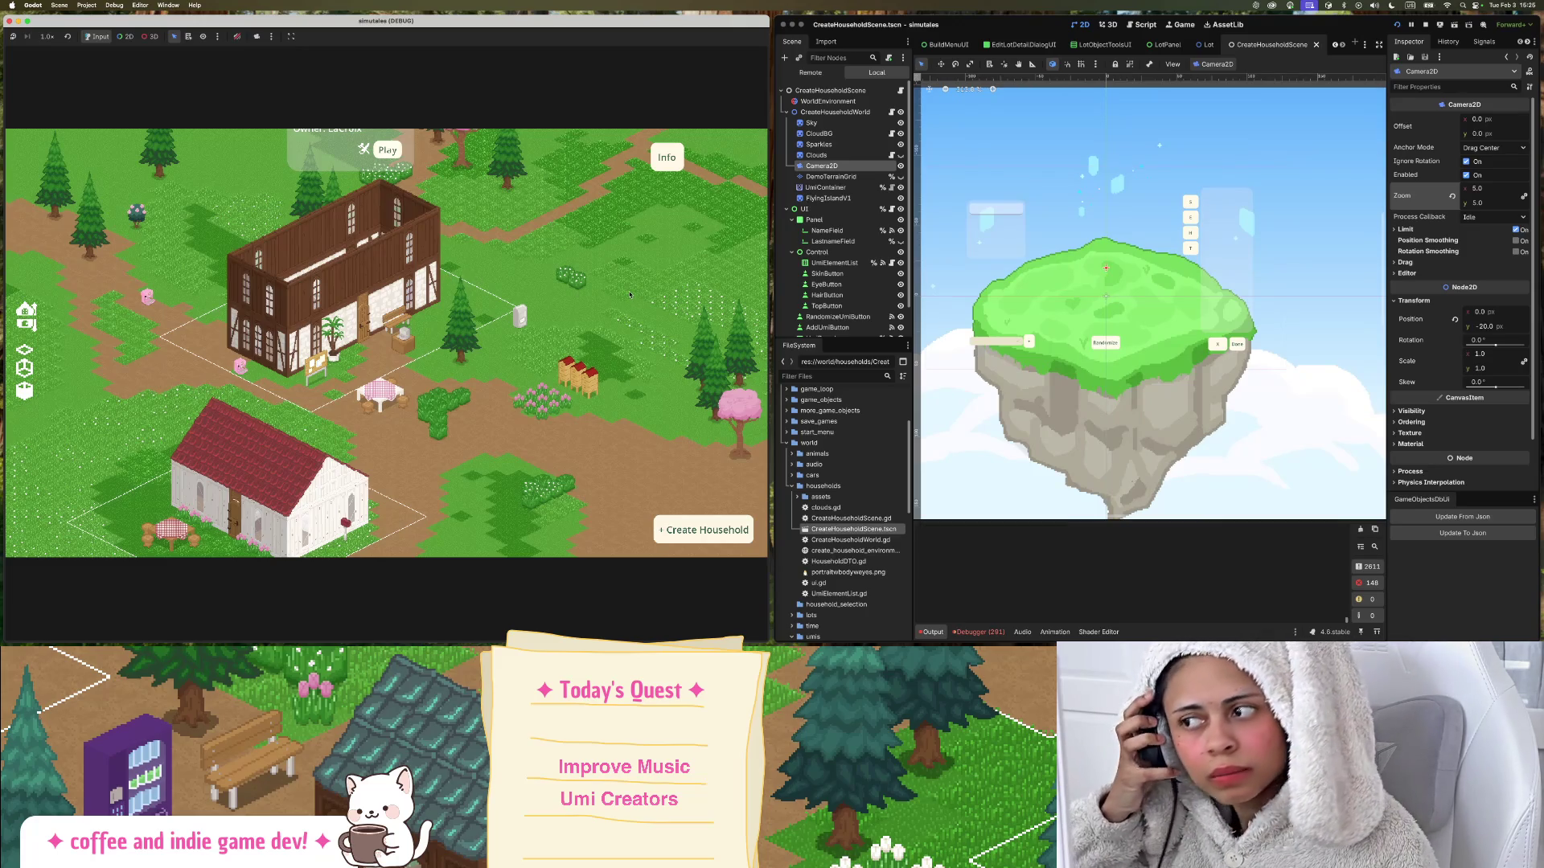
pyautogui.press('Left')
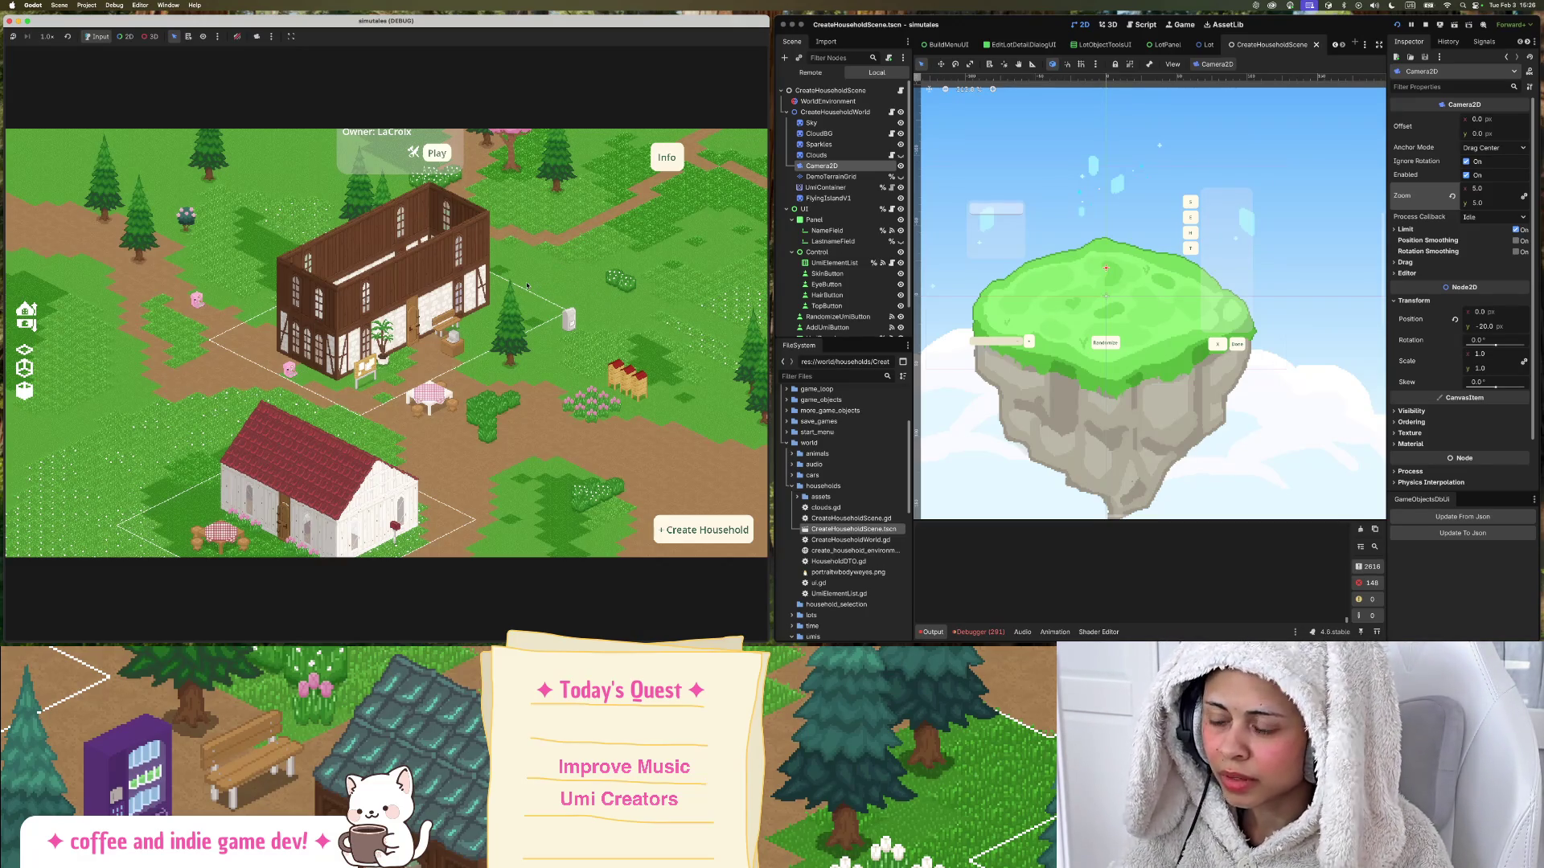
pyautogui.scroll(-3, 532, 279)
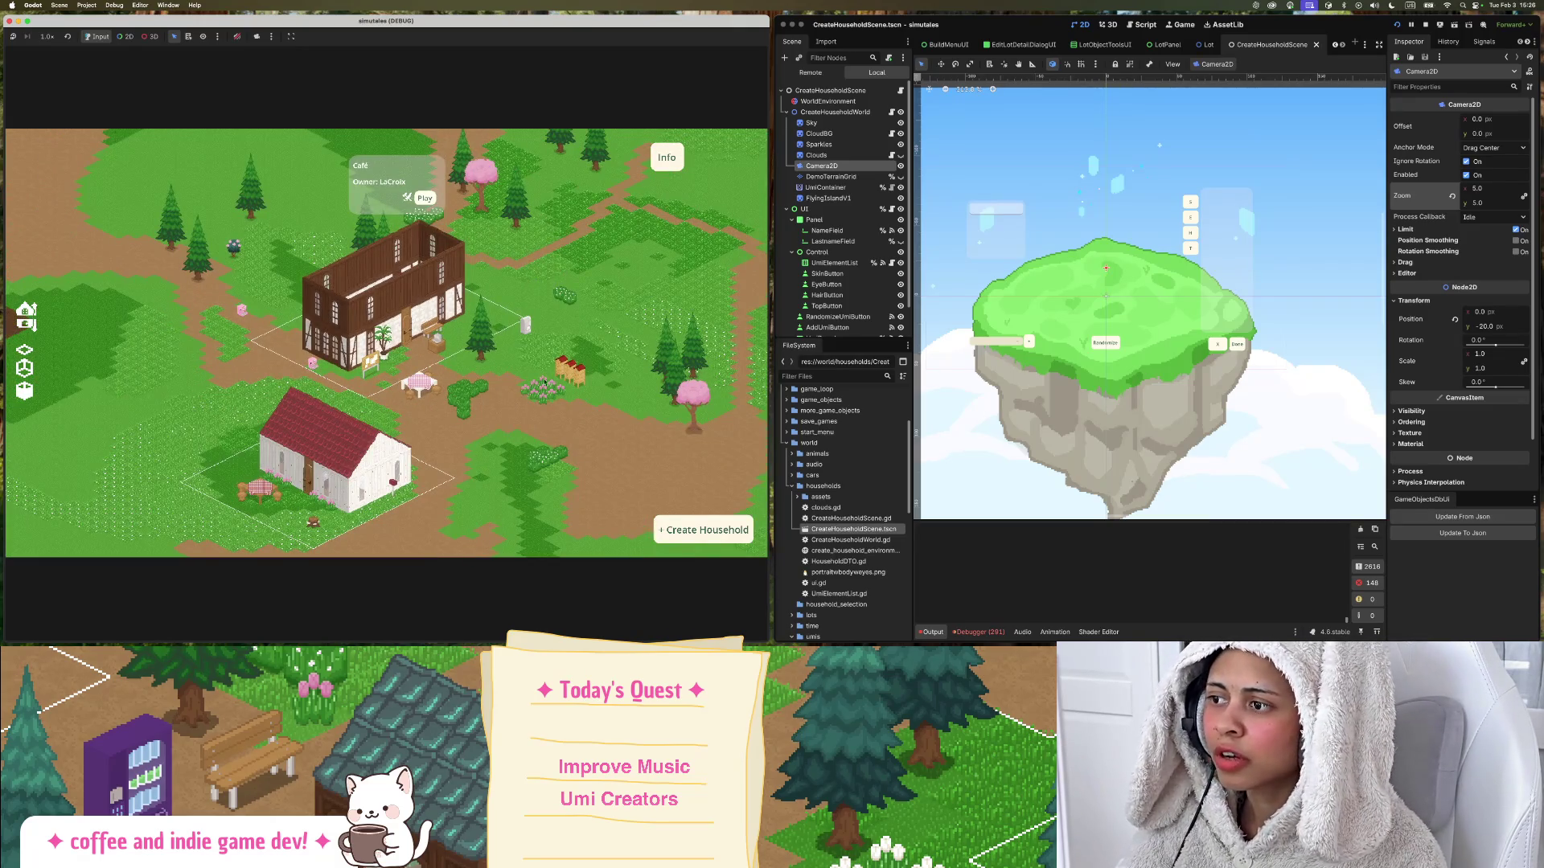
pyautogui.scroll(5, 351, 294)
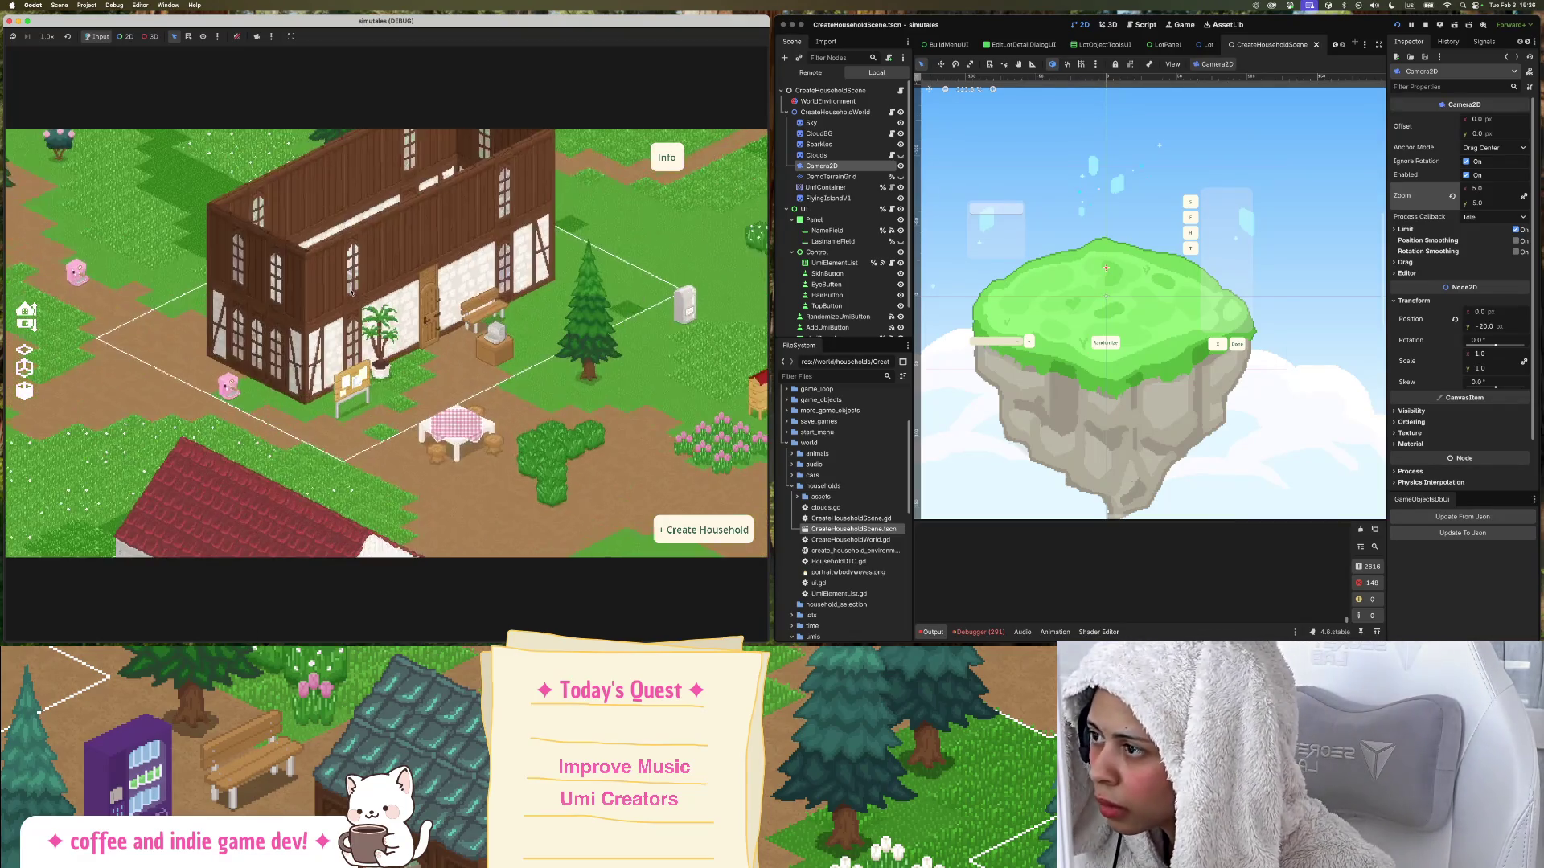
pyautogui.scroll(-3, 351, 294)
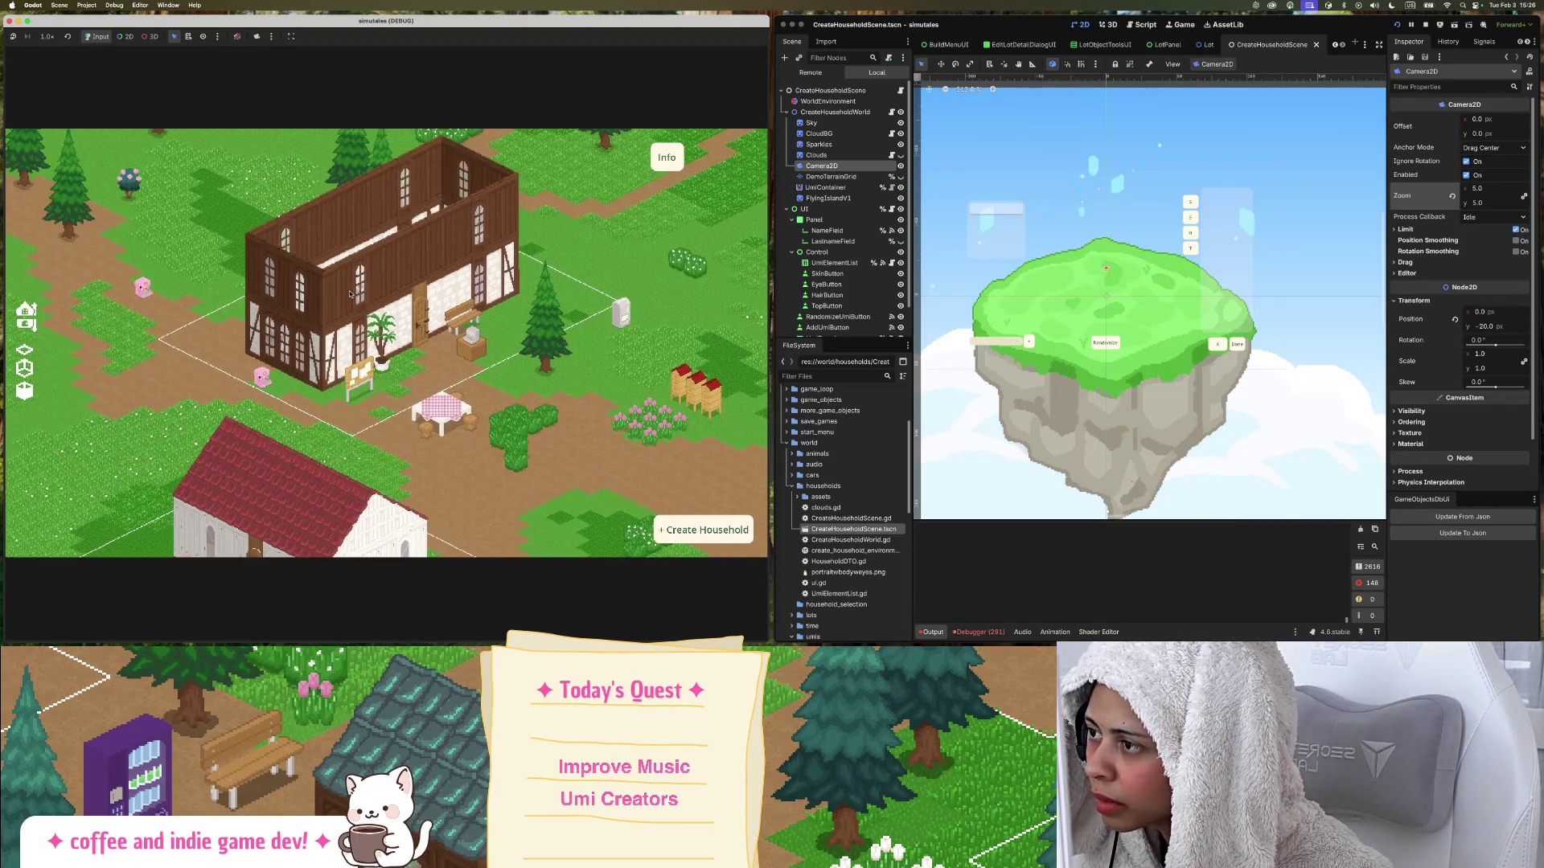
# Show the running game's Remote scene tree and scroll down to WallController and RoofController.
pyautogui.click(811, 72)
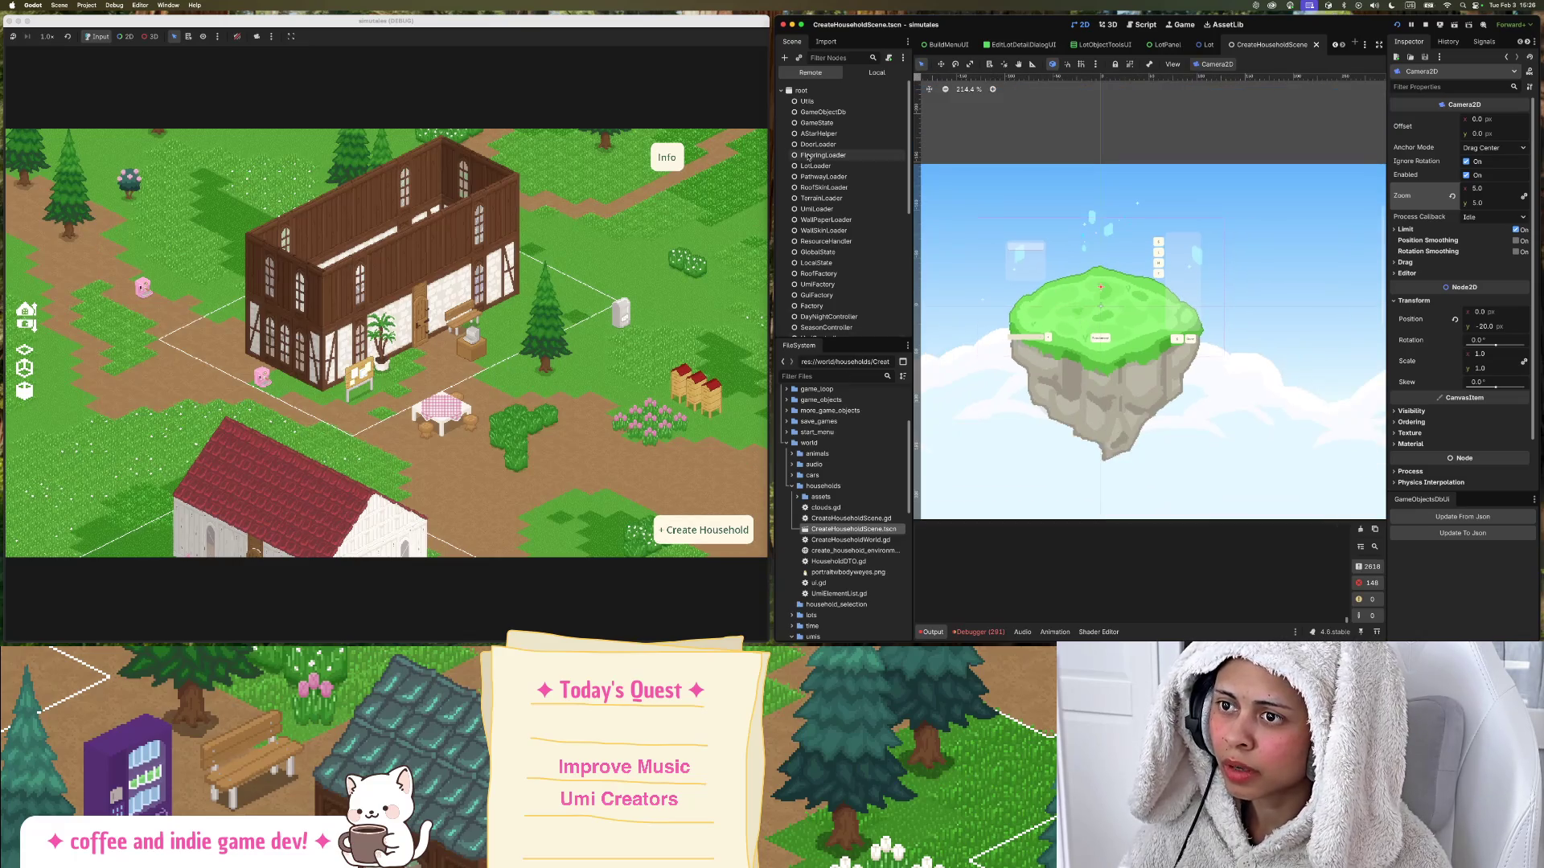
pyautogui.scroll(-5, 884, 193)
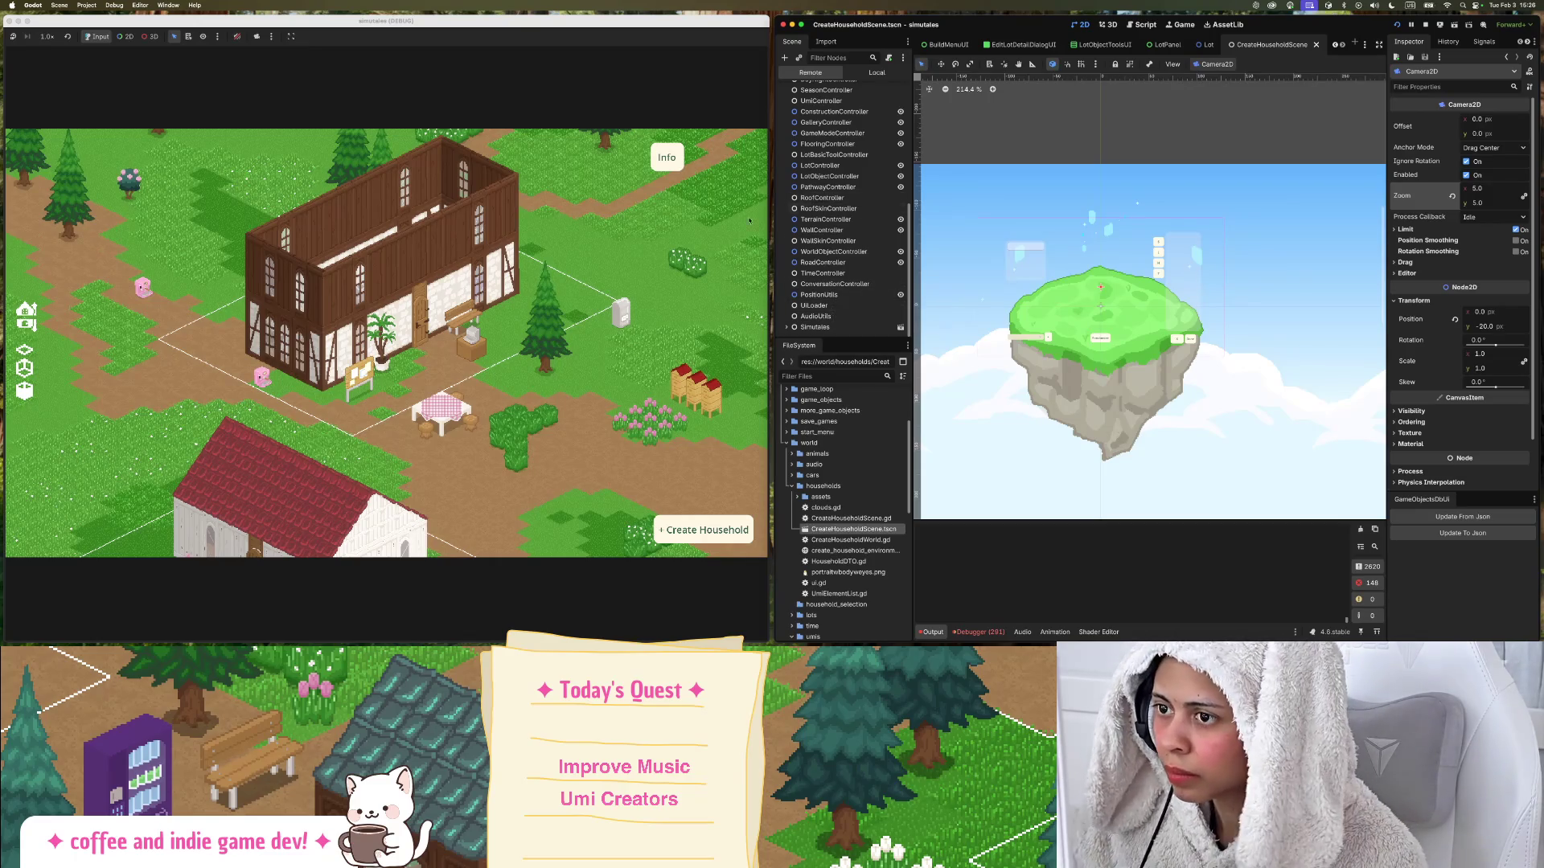
pyautogui.moveTo(4, 289)
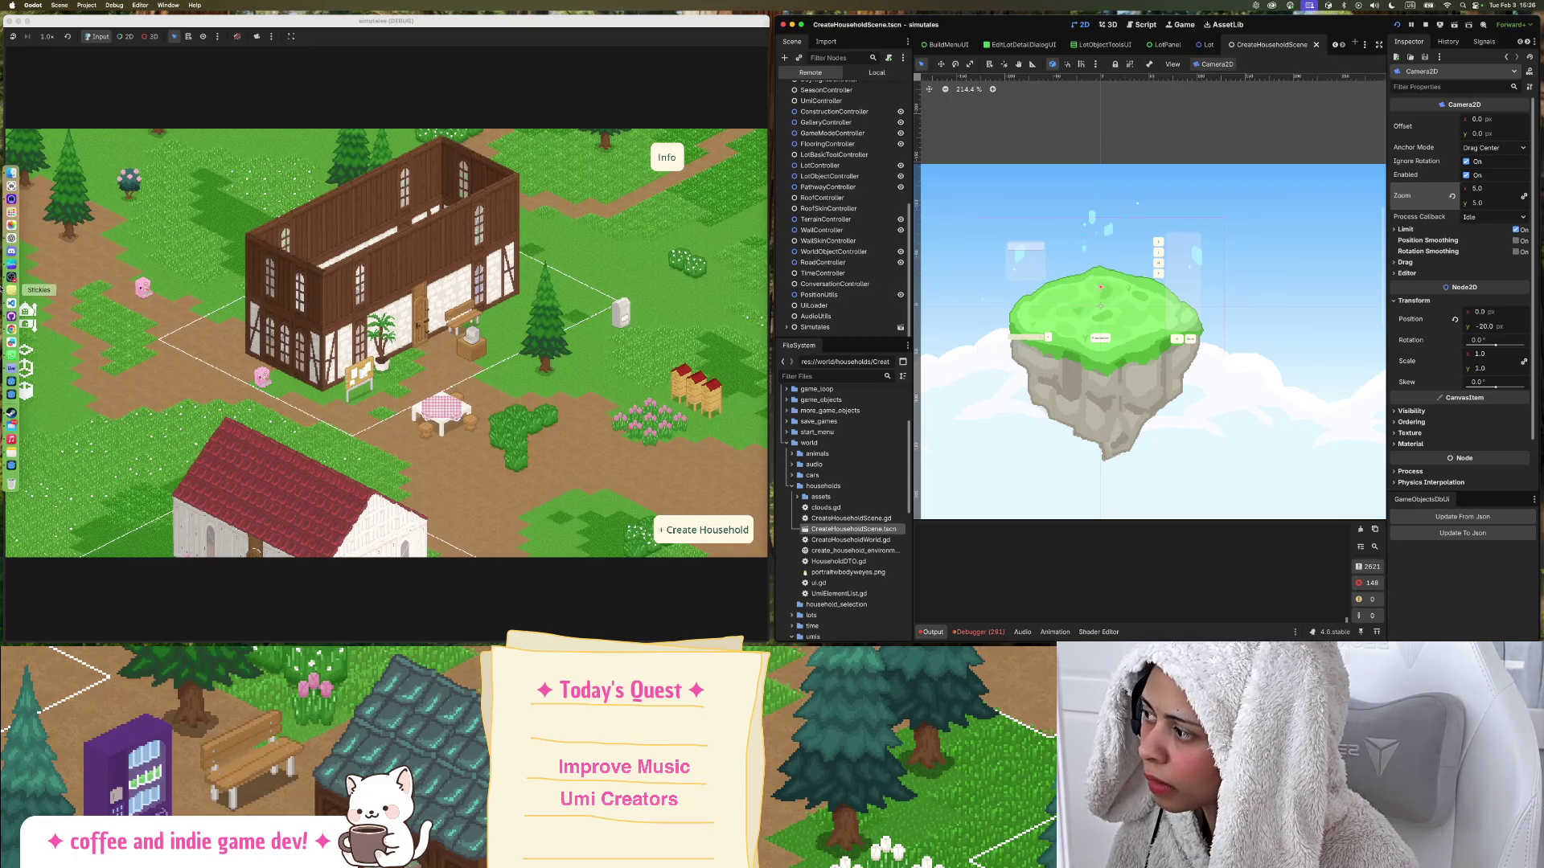
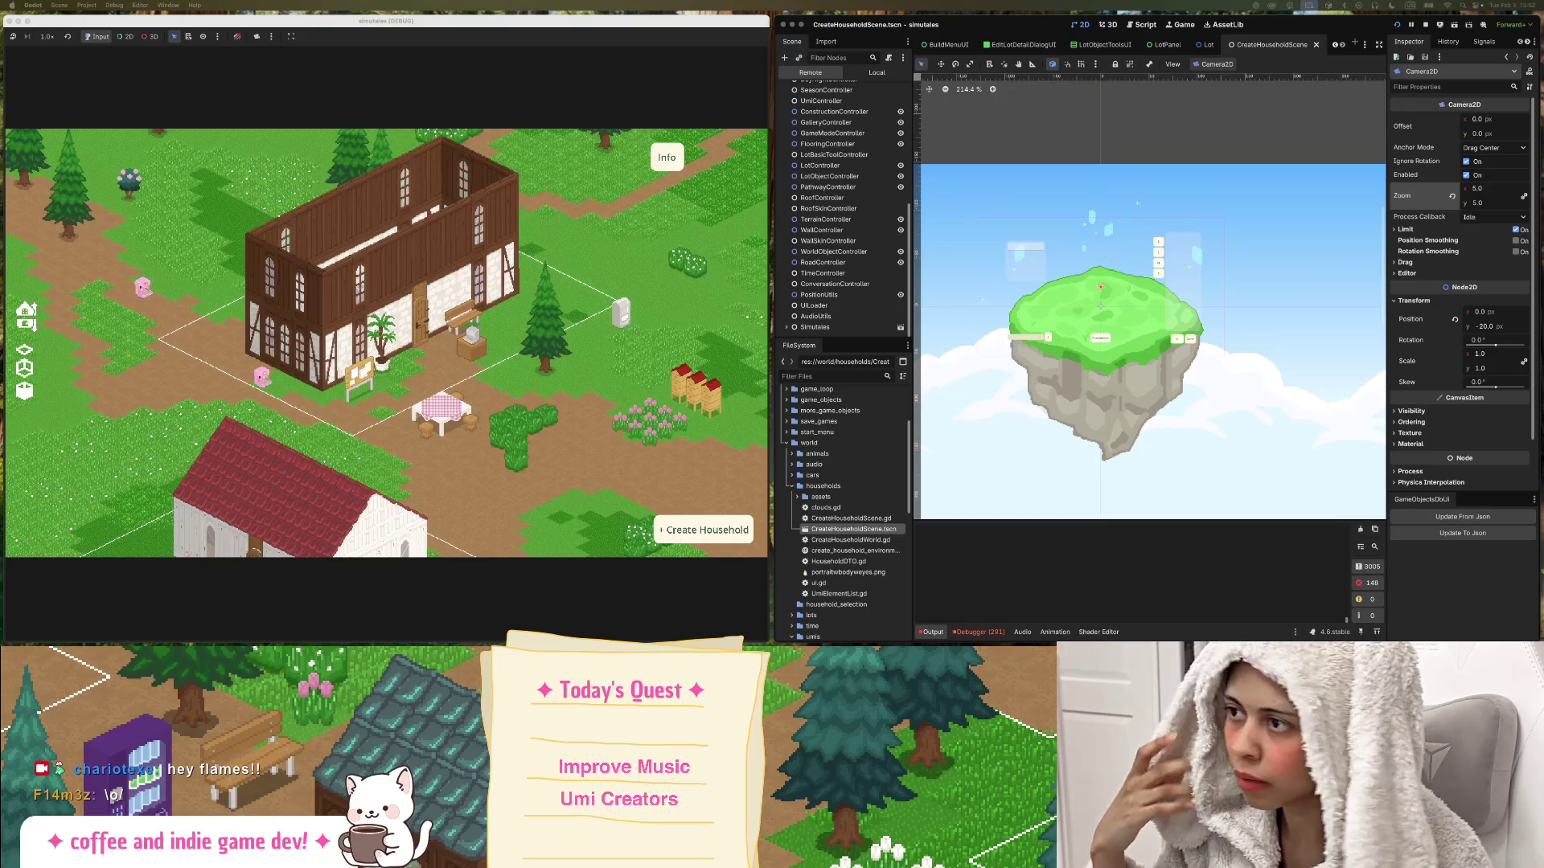
# Spread the running game, Ableton Live and the Godot editor in Mission Control with ctrl+Up.
pyautogui.moveTo(9, 330)
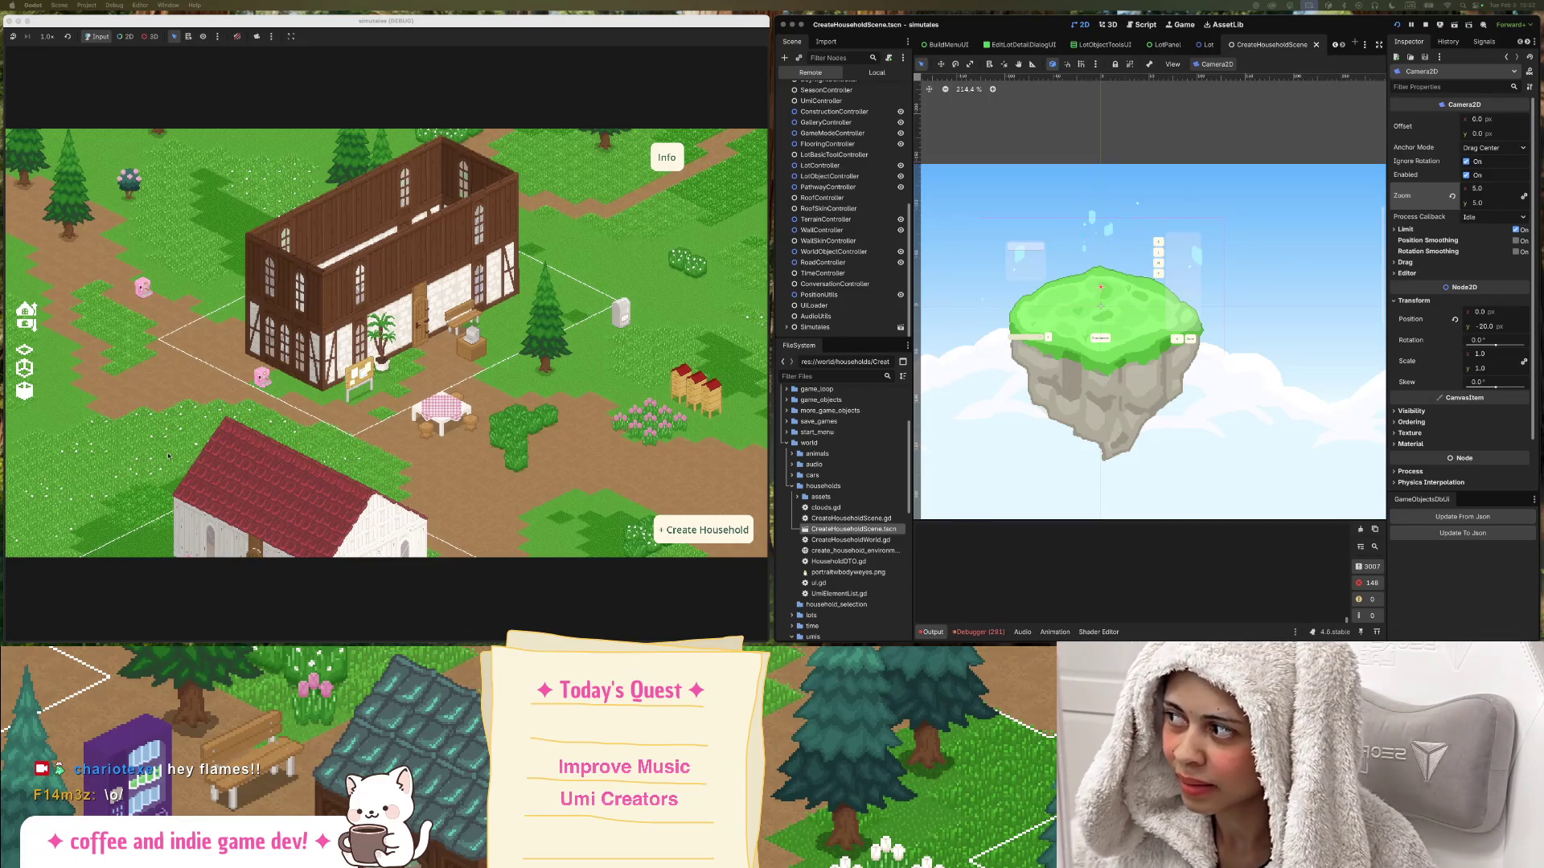
pyautogui.moveTo(2, 398)
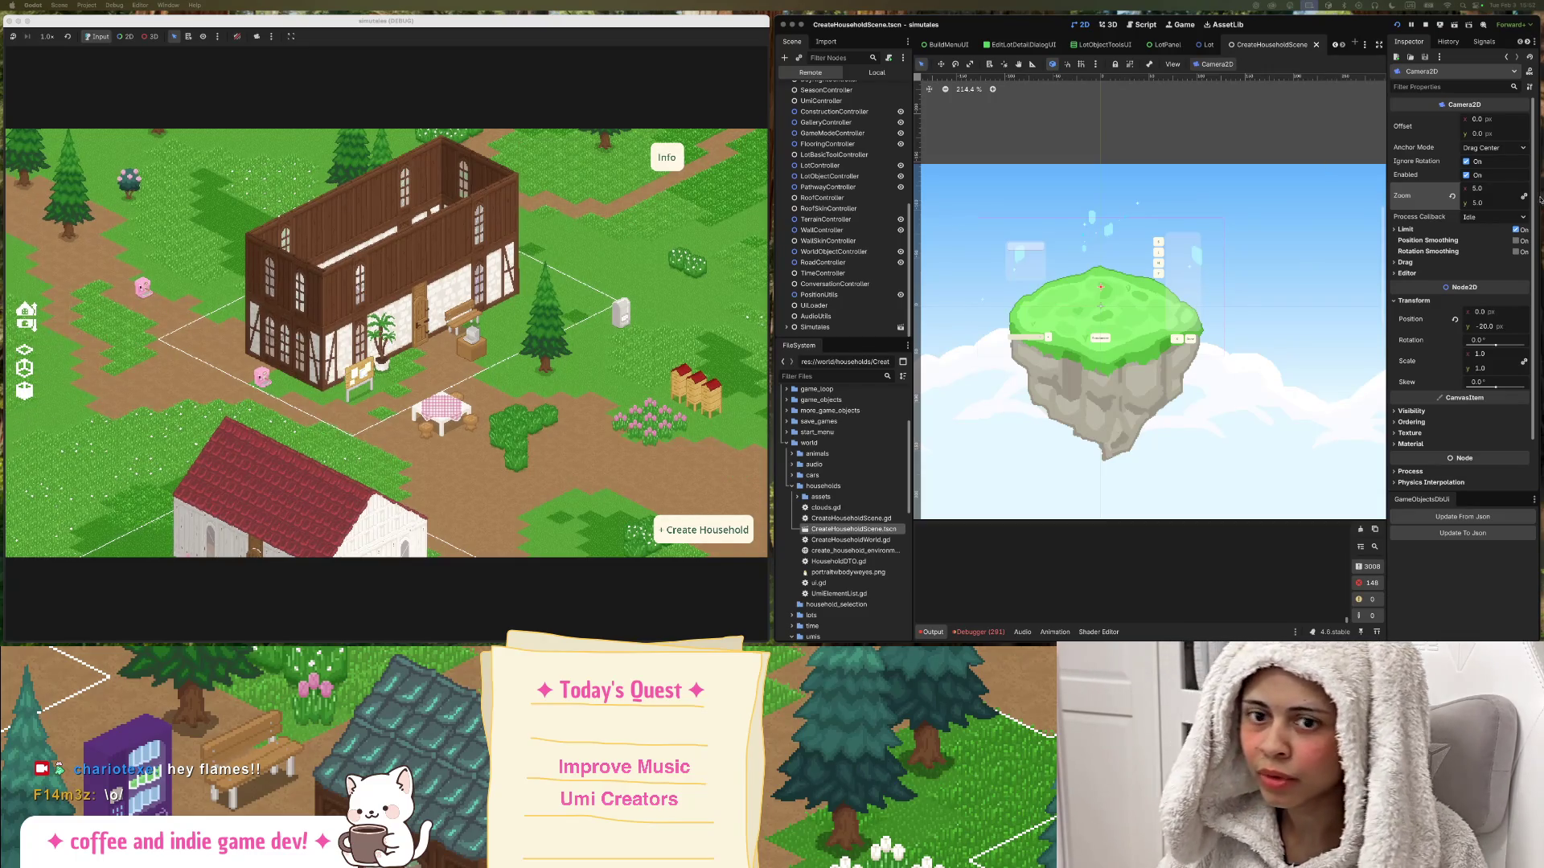
pyautogui.moveTo(2, 225)
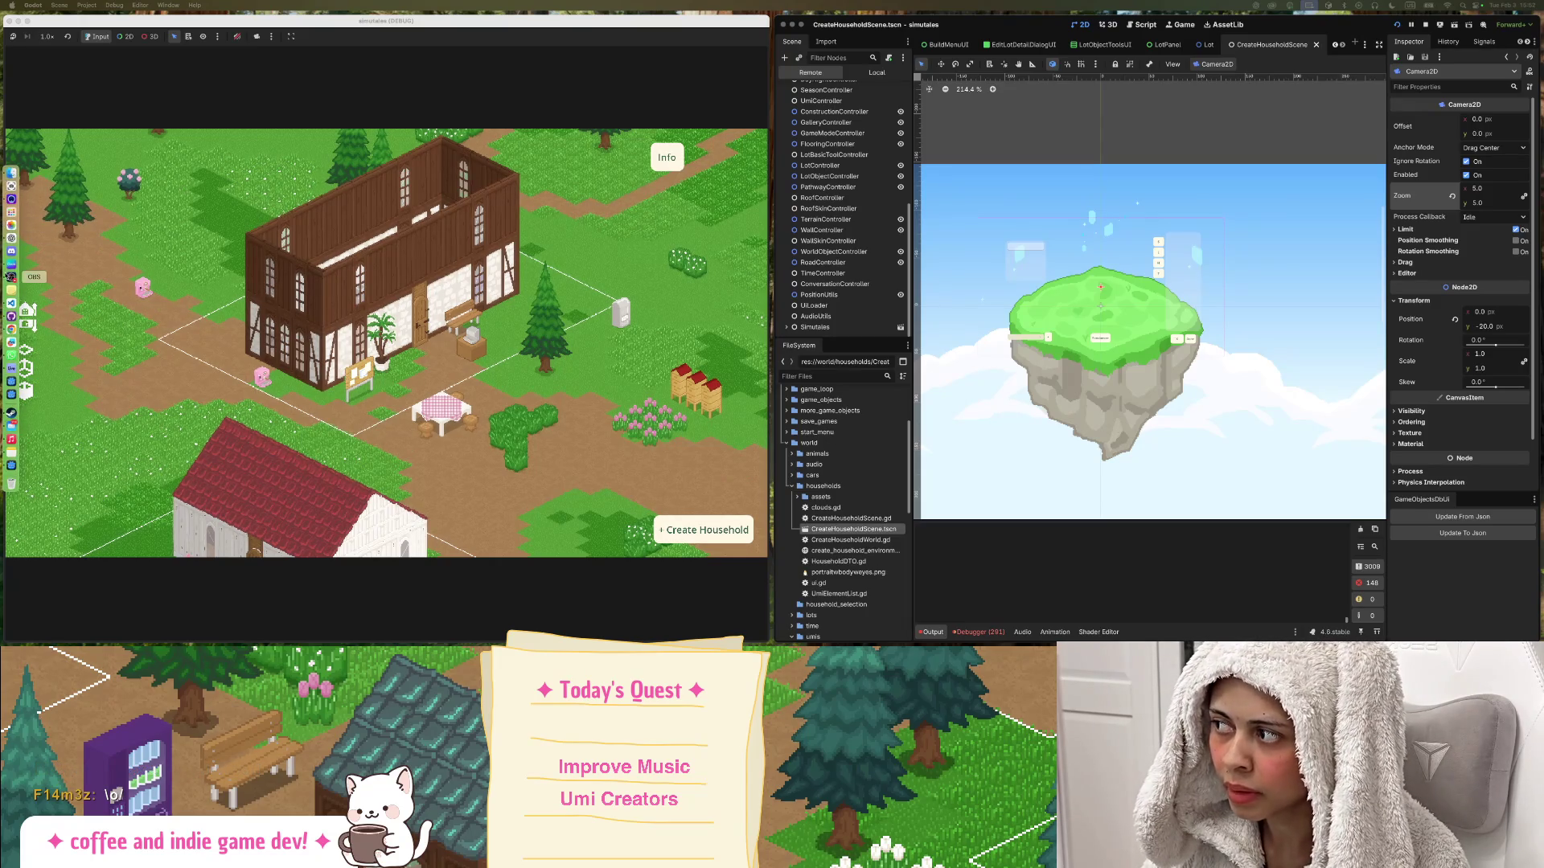
pyautogui.hotkey('ctrl', 'Up')
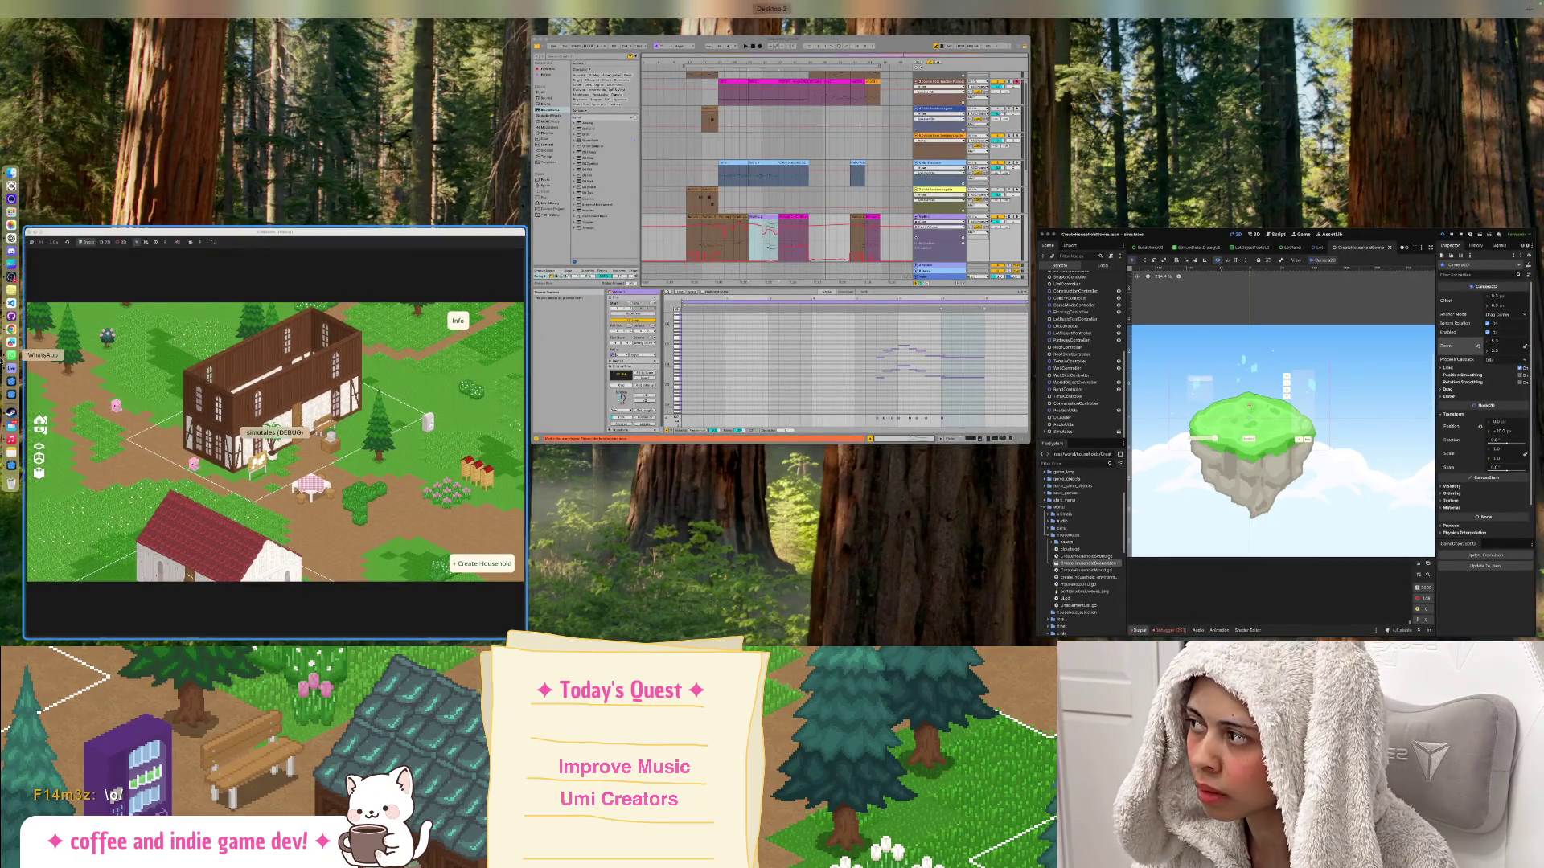
# Leave Mission Control to show the running game beside the Godot editor.
pyautogui.click(32, 337)
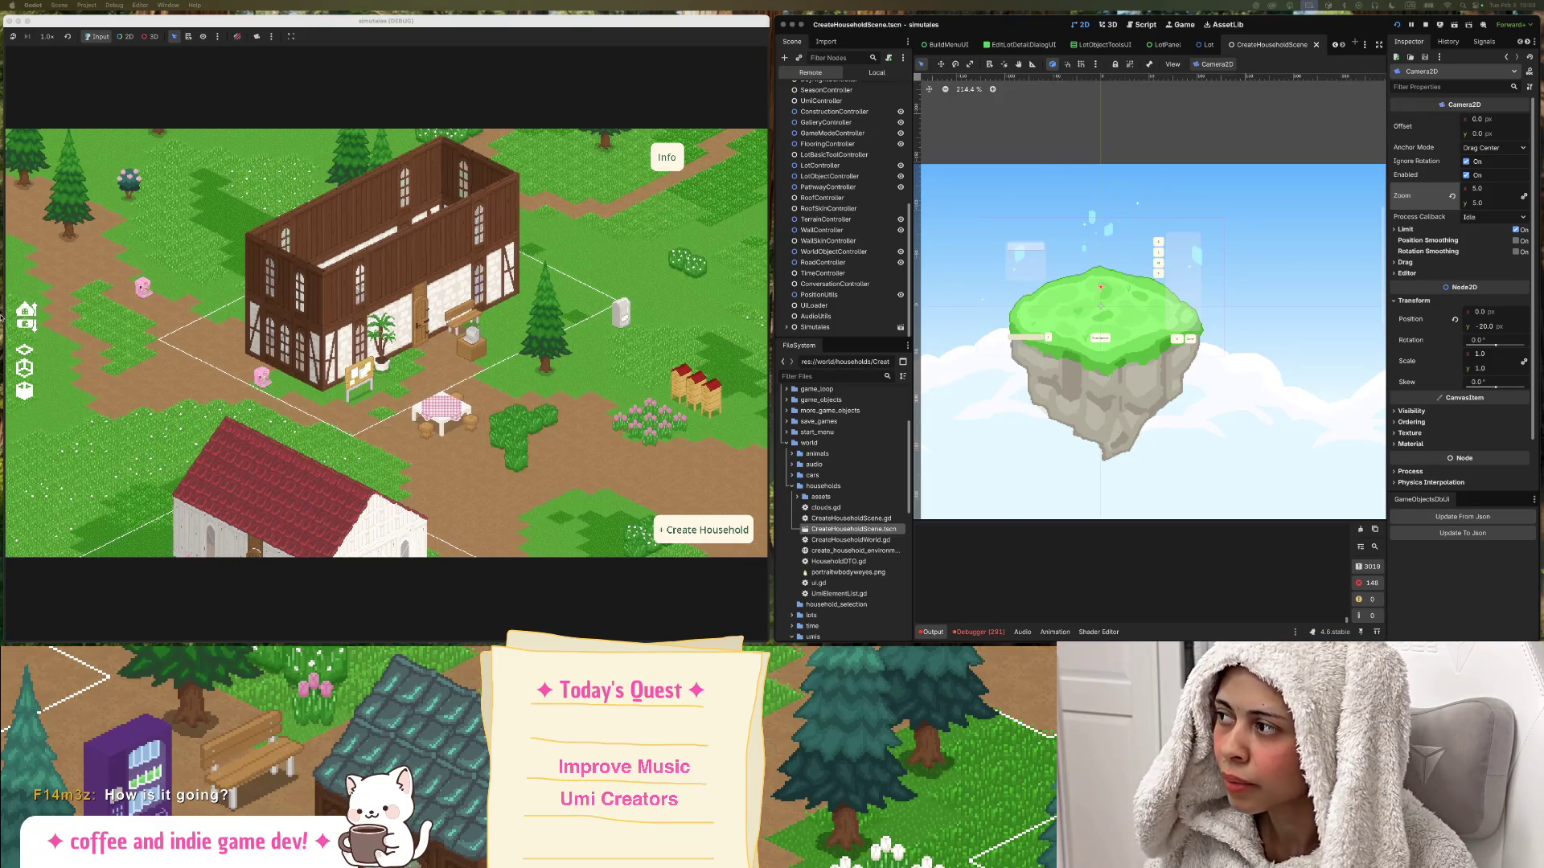
# Select the house's lot in the running game to bring up its Play panel.
pyautogui.moveTo(4, 313)
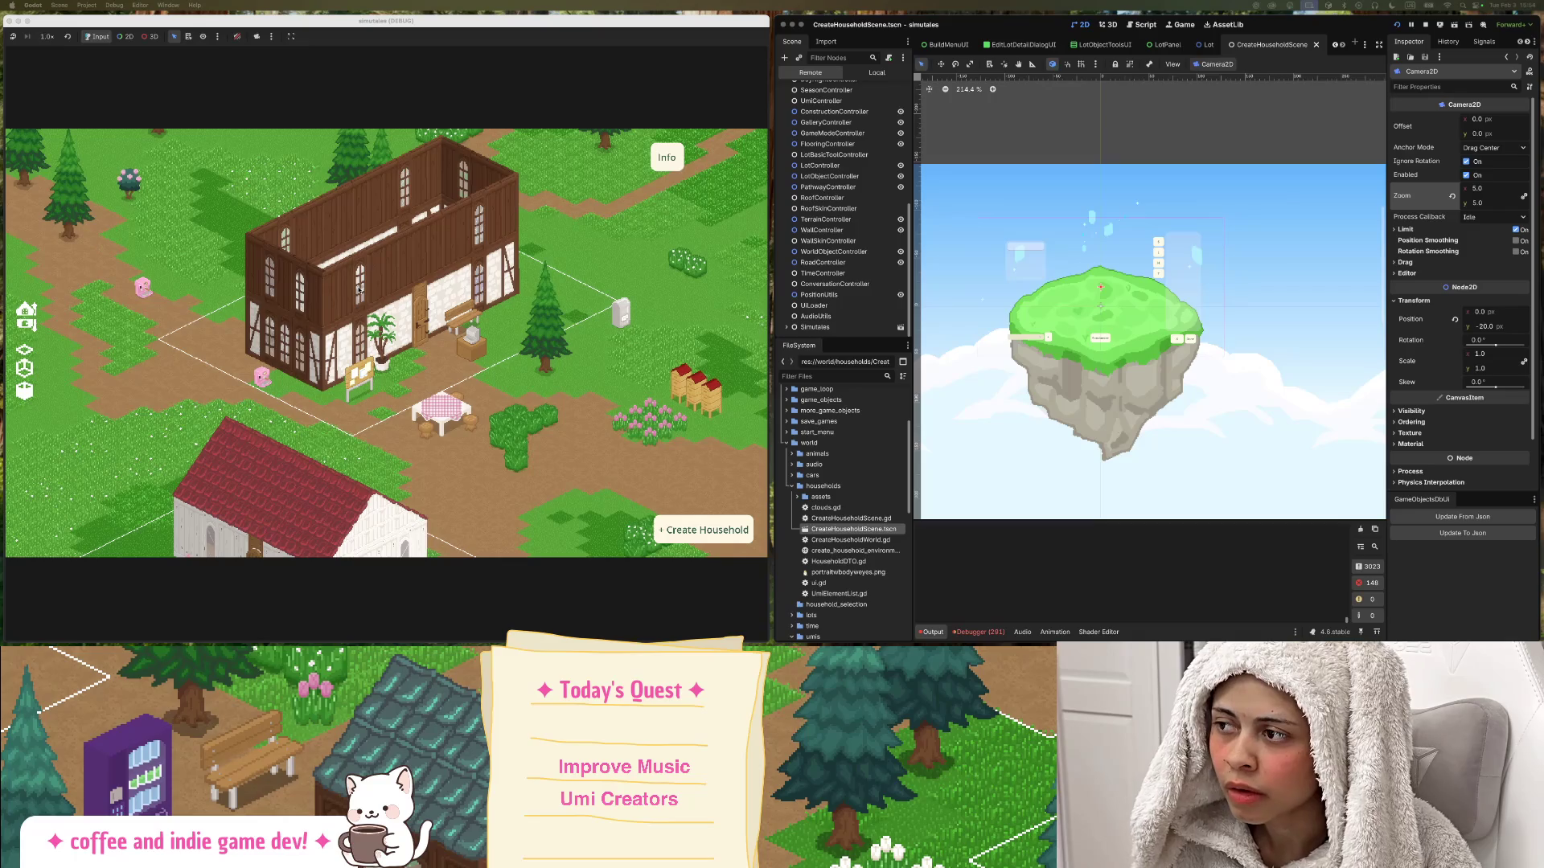
pyautogui.click(364, 299)
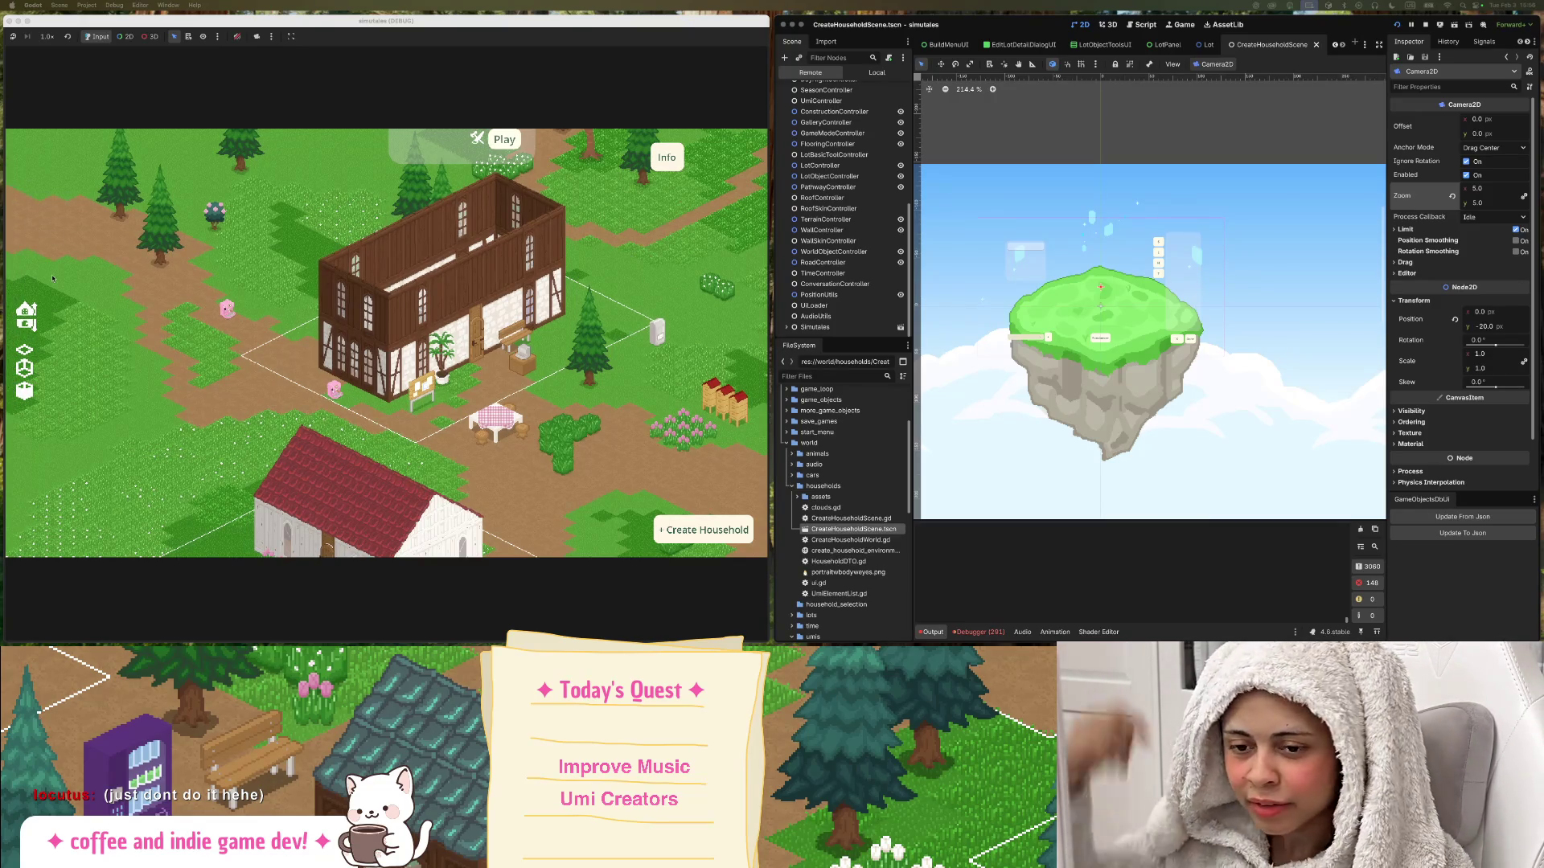
# Pan and zoom the game view to recentre the house and reveal the lot's owner label.
pyautogui.moveTo(2, 278)
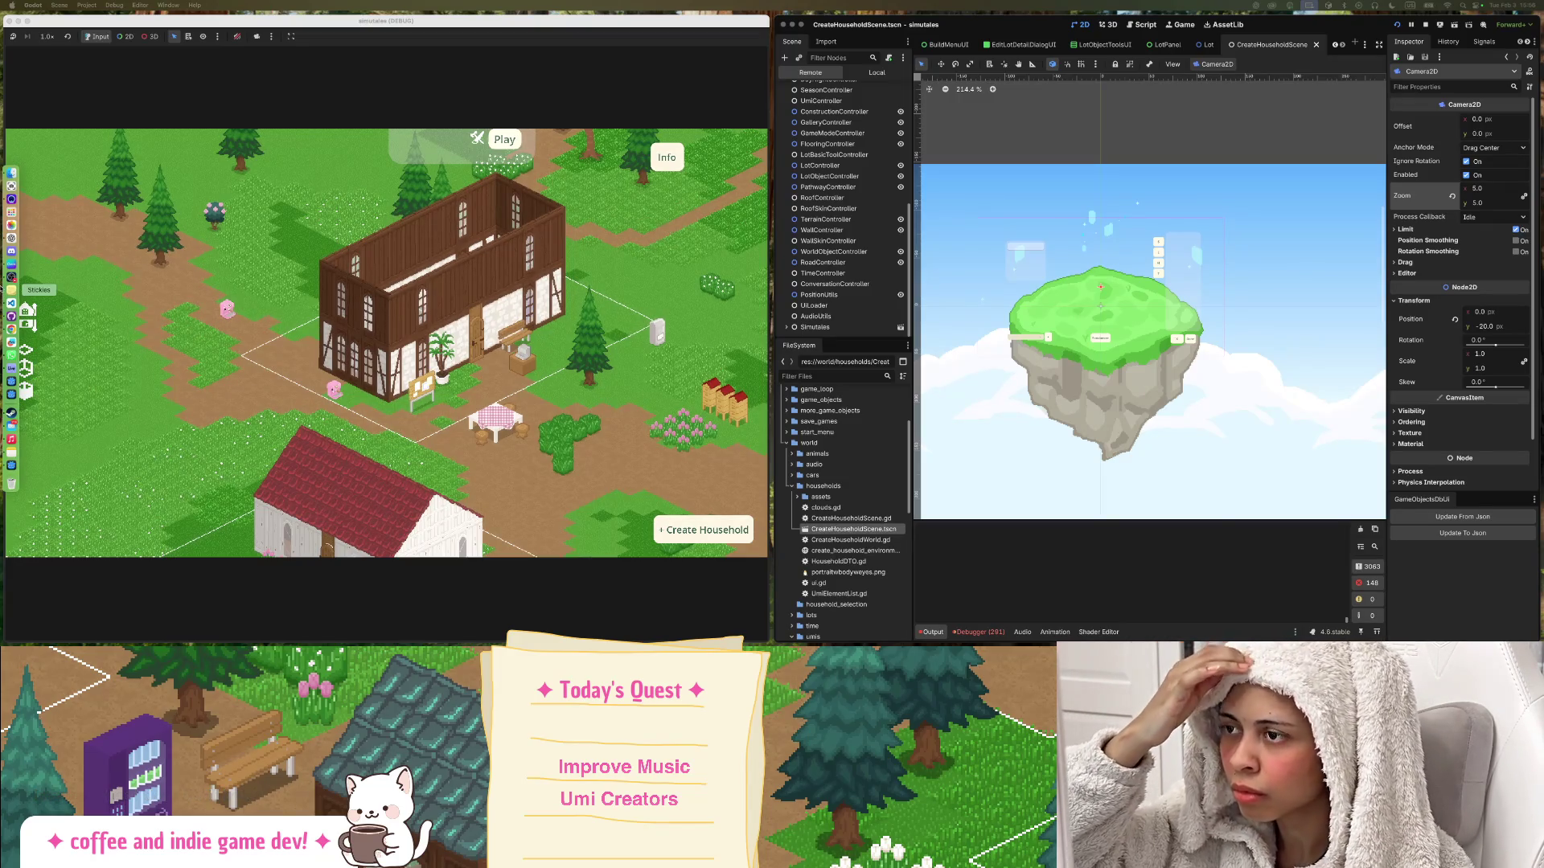
pyautogui.press('d')
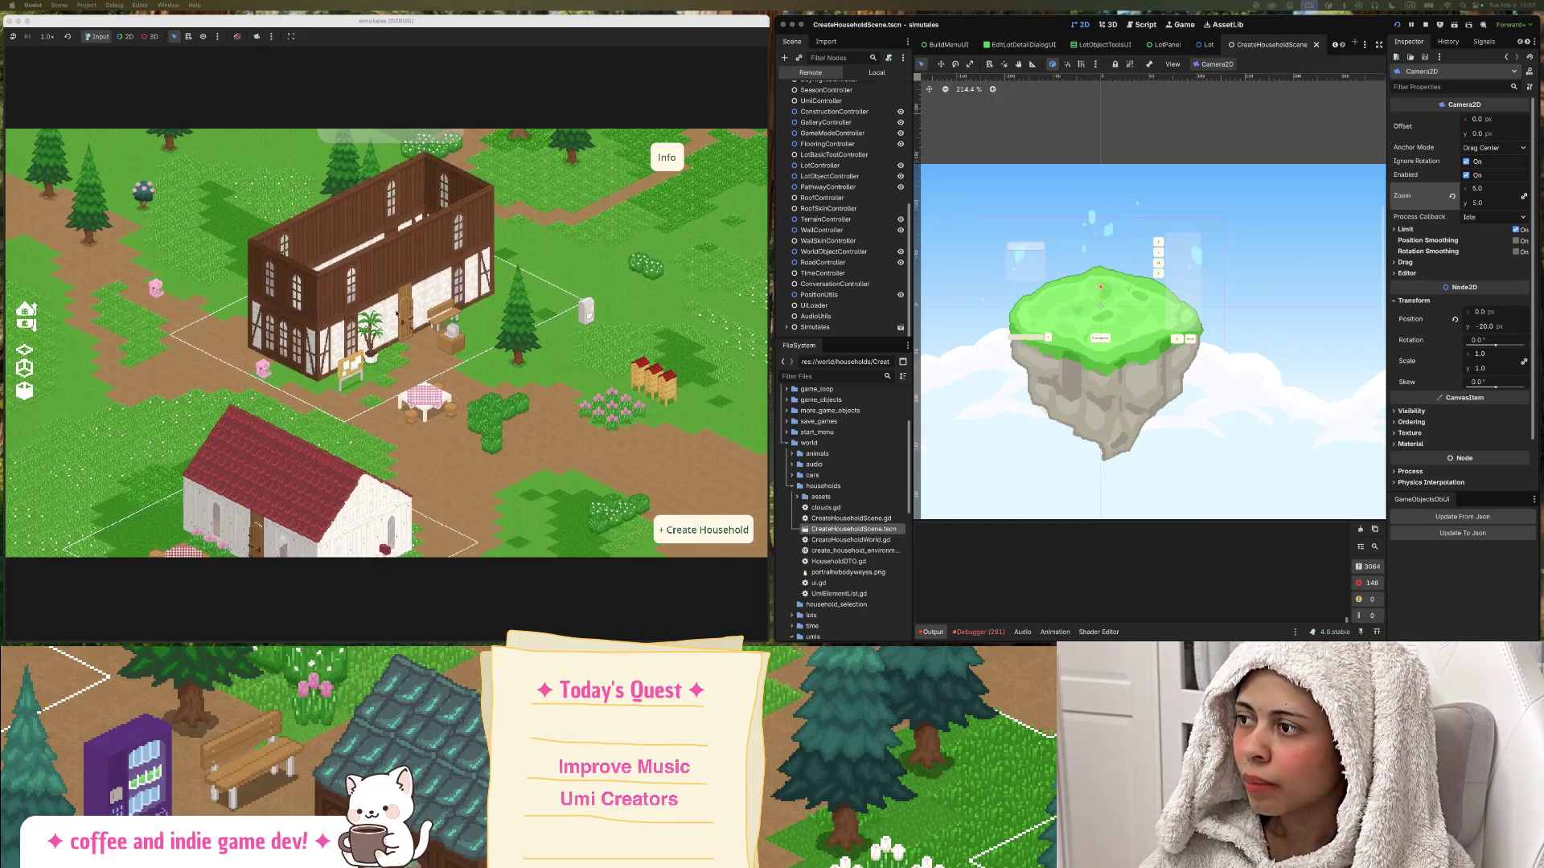
pyautogui.scroll(-1, 402, 314)
pyautogui.scroll(2, 419, 312)
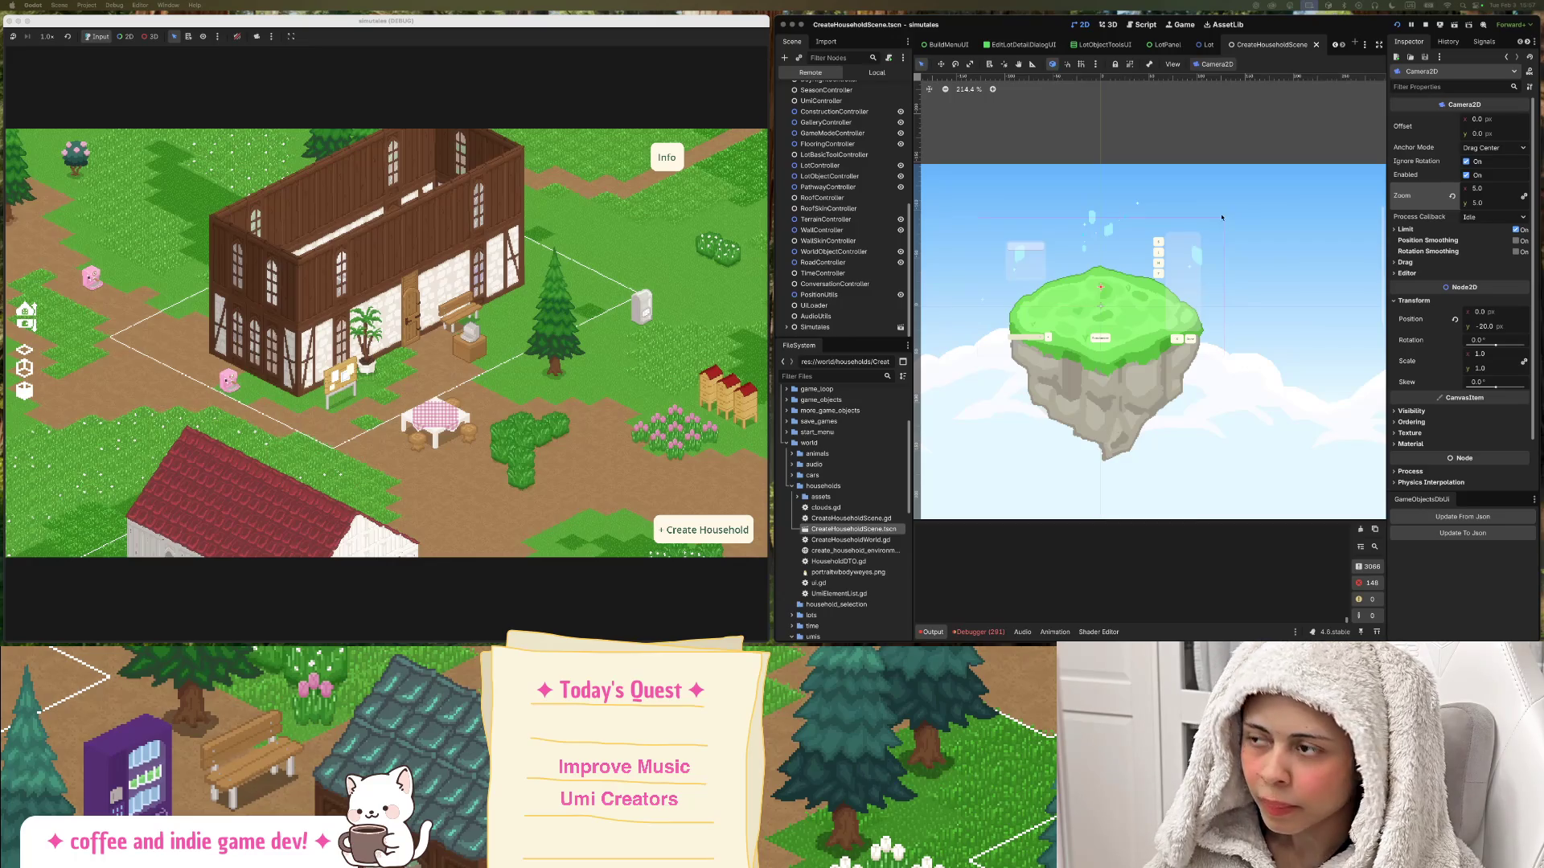
pyautogui.press('w')
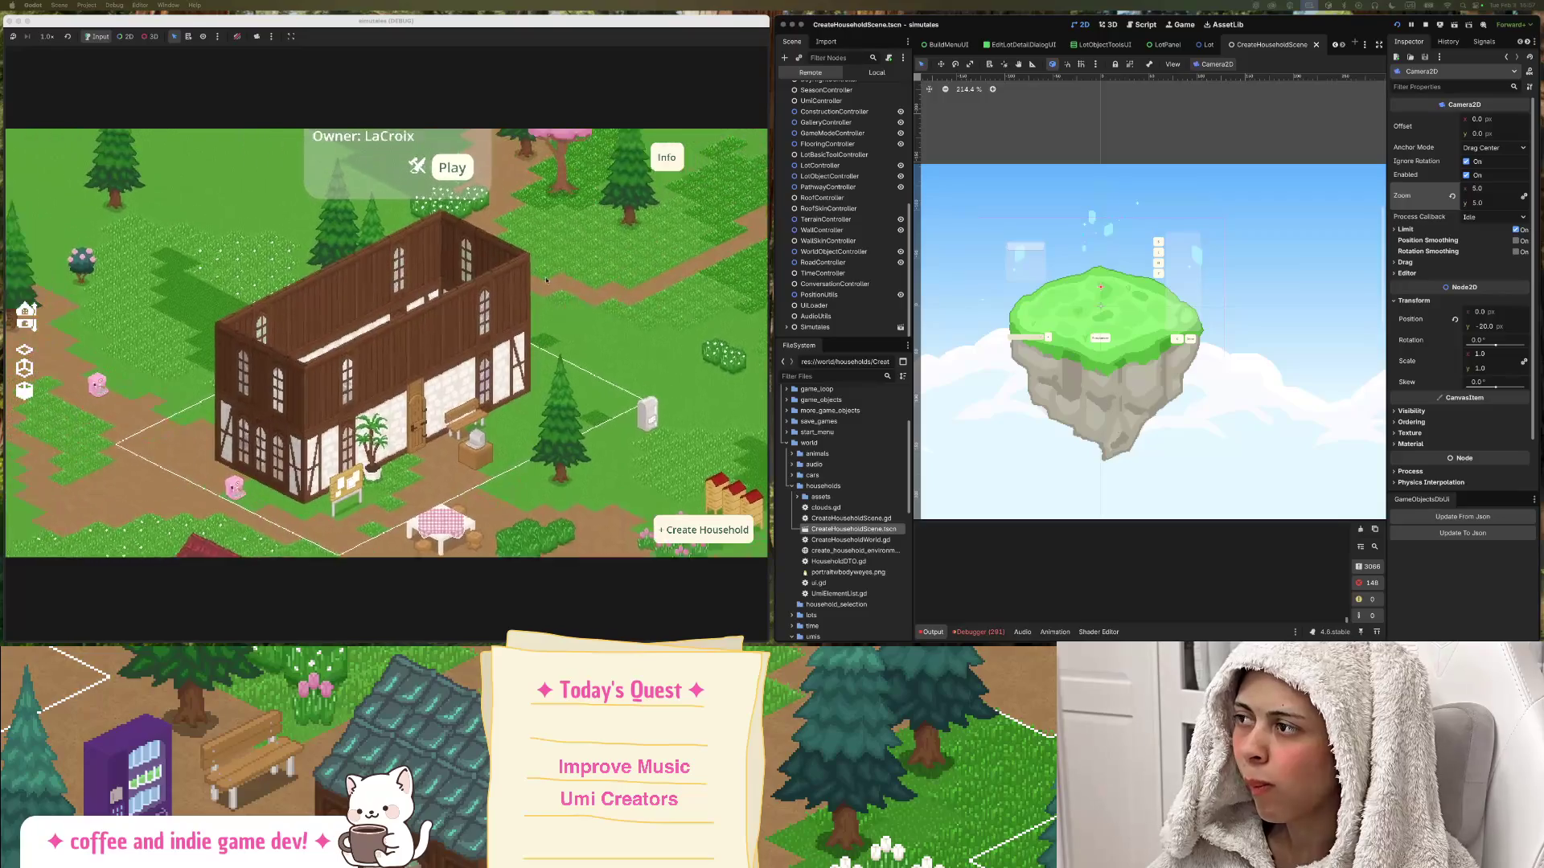
pyautogui.moveTo(572, 256); pyautogui.dragTo(631, 214)
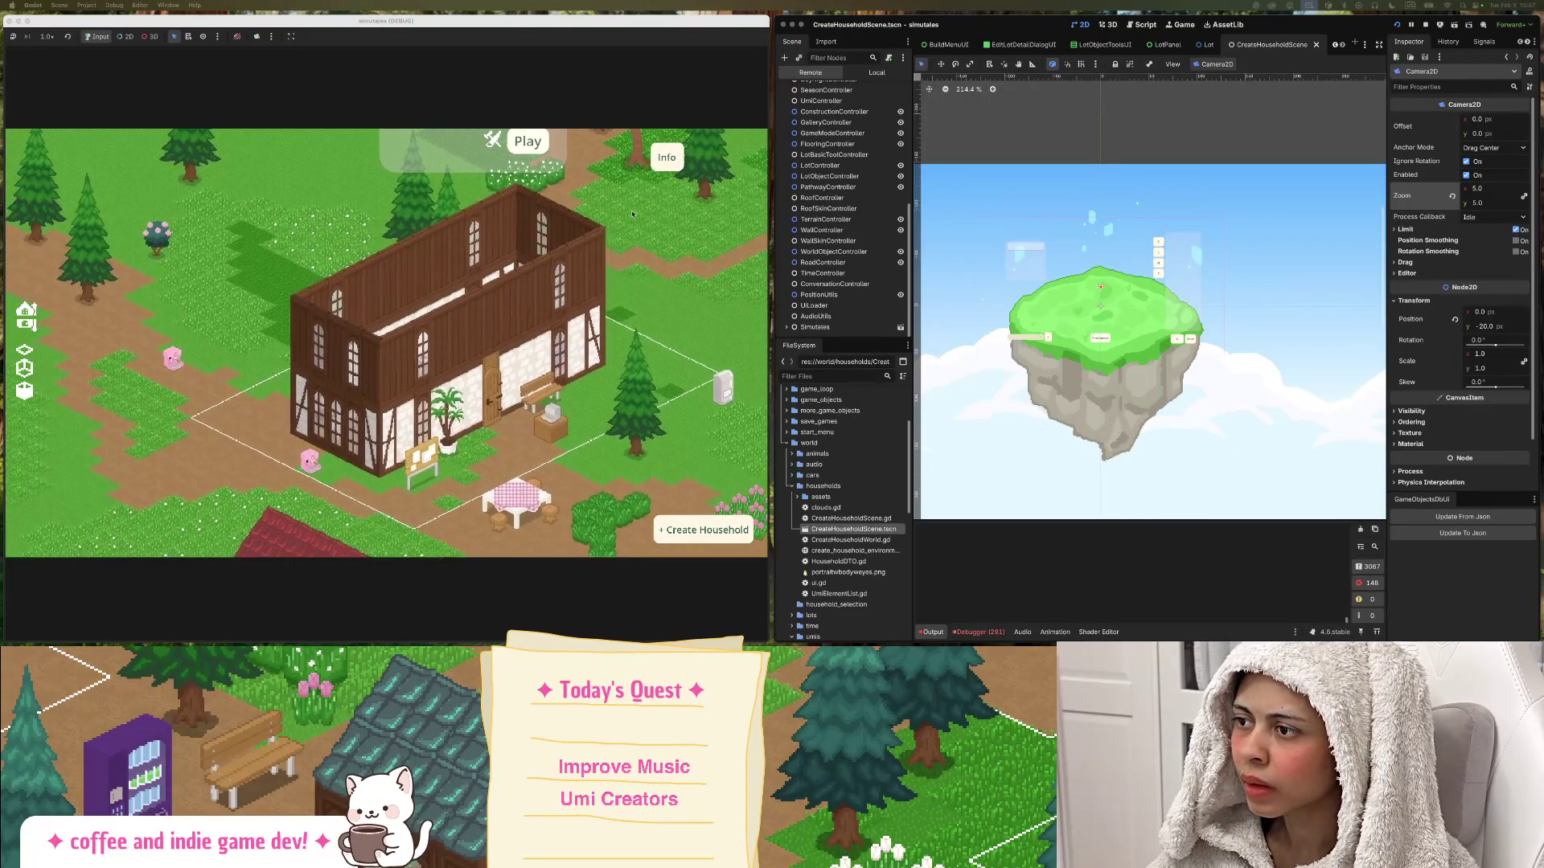
pyautogui.scroll(1, 841, 129)
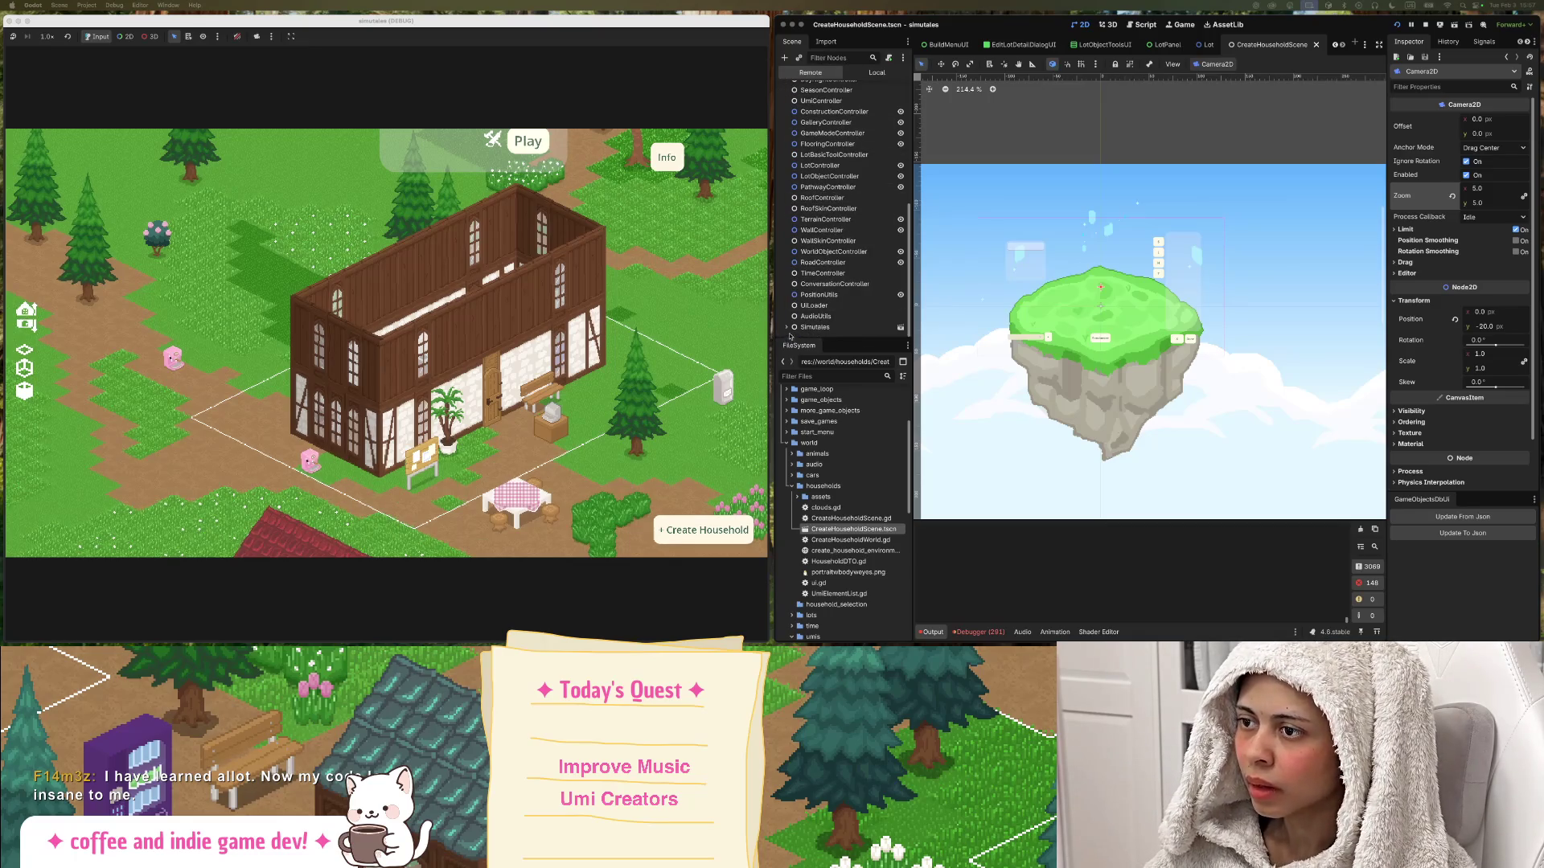
# Expand Simulates and MainGame in the Remote scene tree.
pyautogui.click(800, 329)
pyautogui.click(792, 327)
pyautogui.scroll(-2, 804, 317)
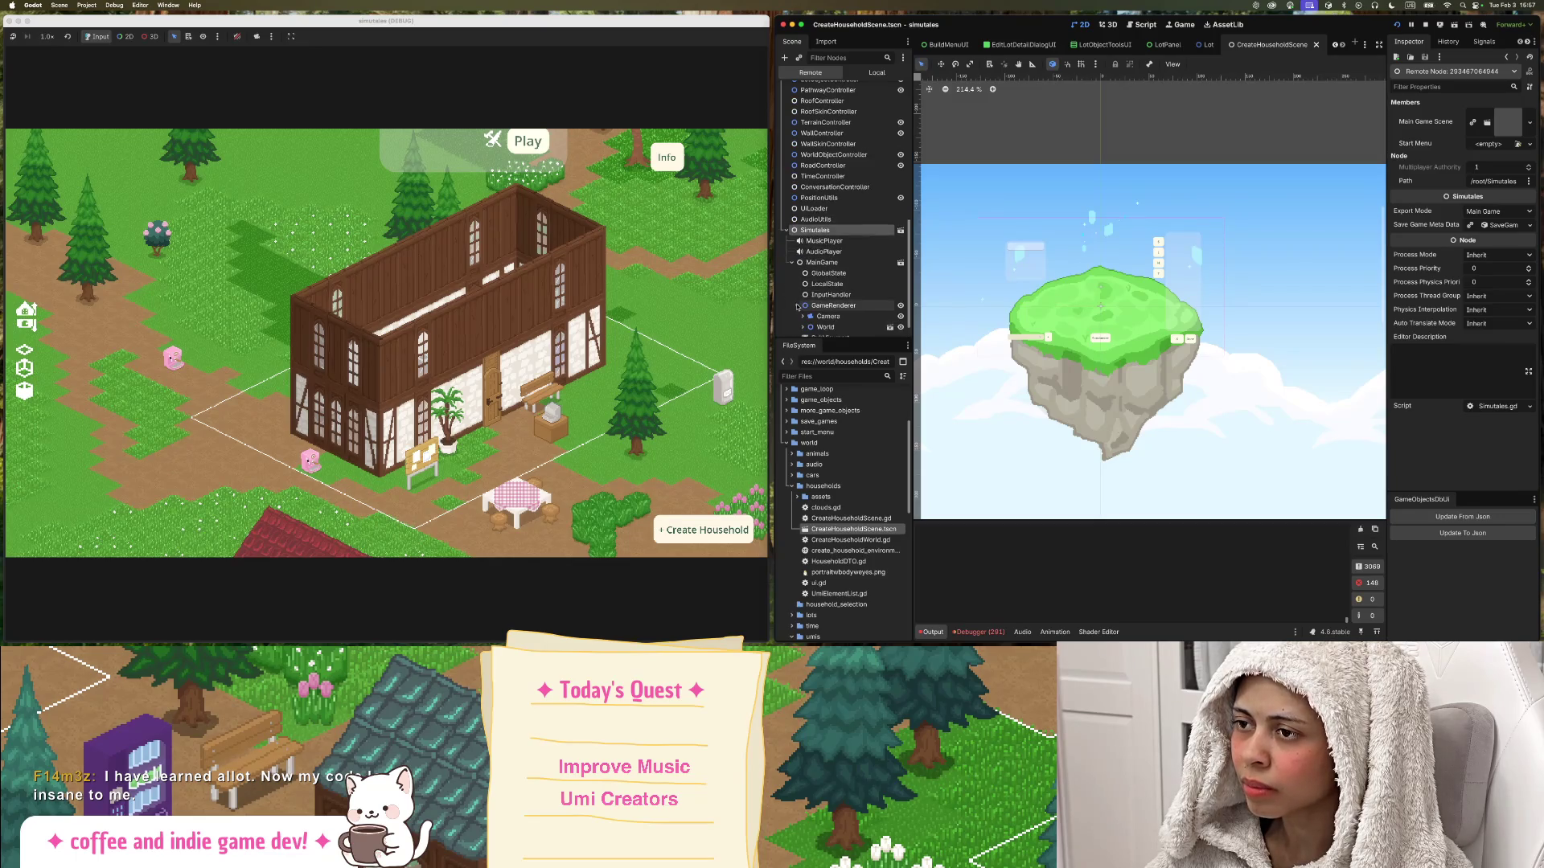
# Expand GameRenderer and World in the Remote tree to list TerrainGrid, Pathways and Road.
pyautogui.click(798, 306)
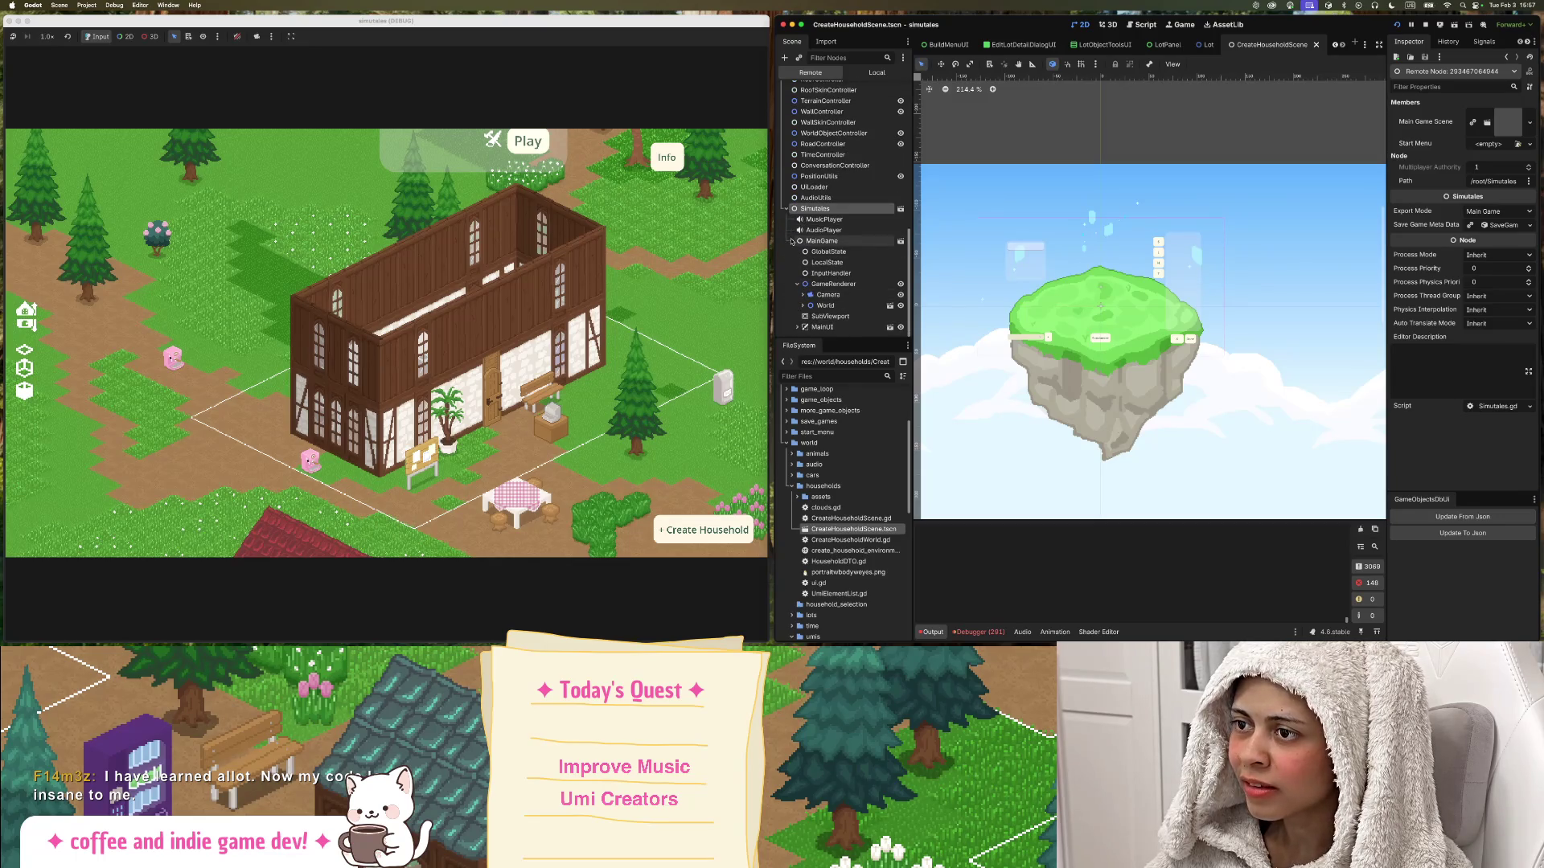
pyautogui.click(804, 306)
pyautogui.scroll(-4, 803, 291)
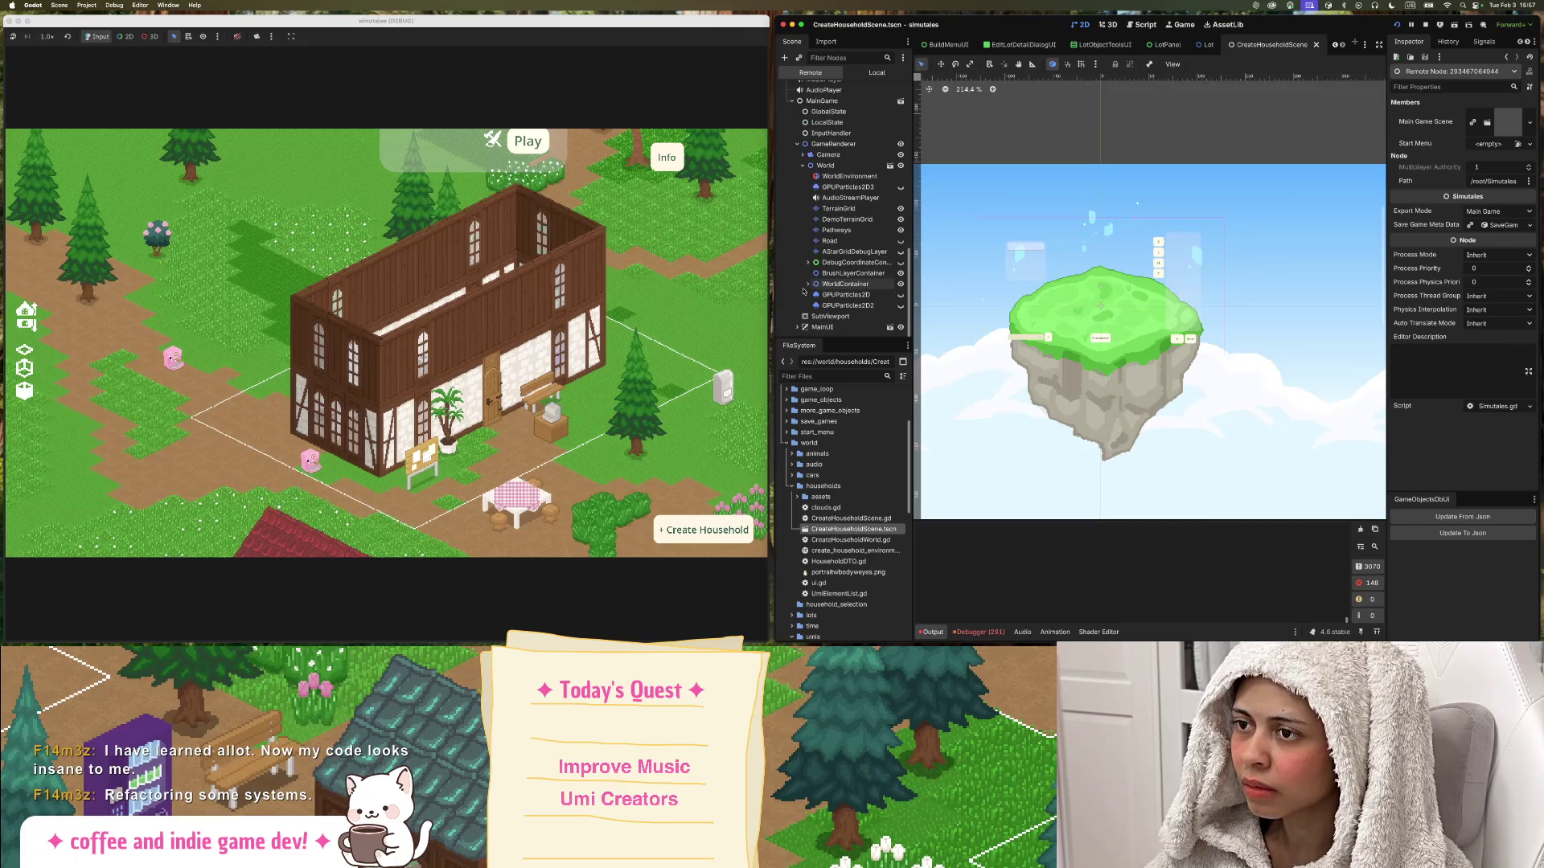
pyautogui.moveTo(530, 283); pyautogui.dragTo(480, 254)
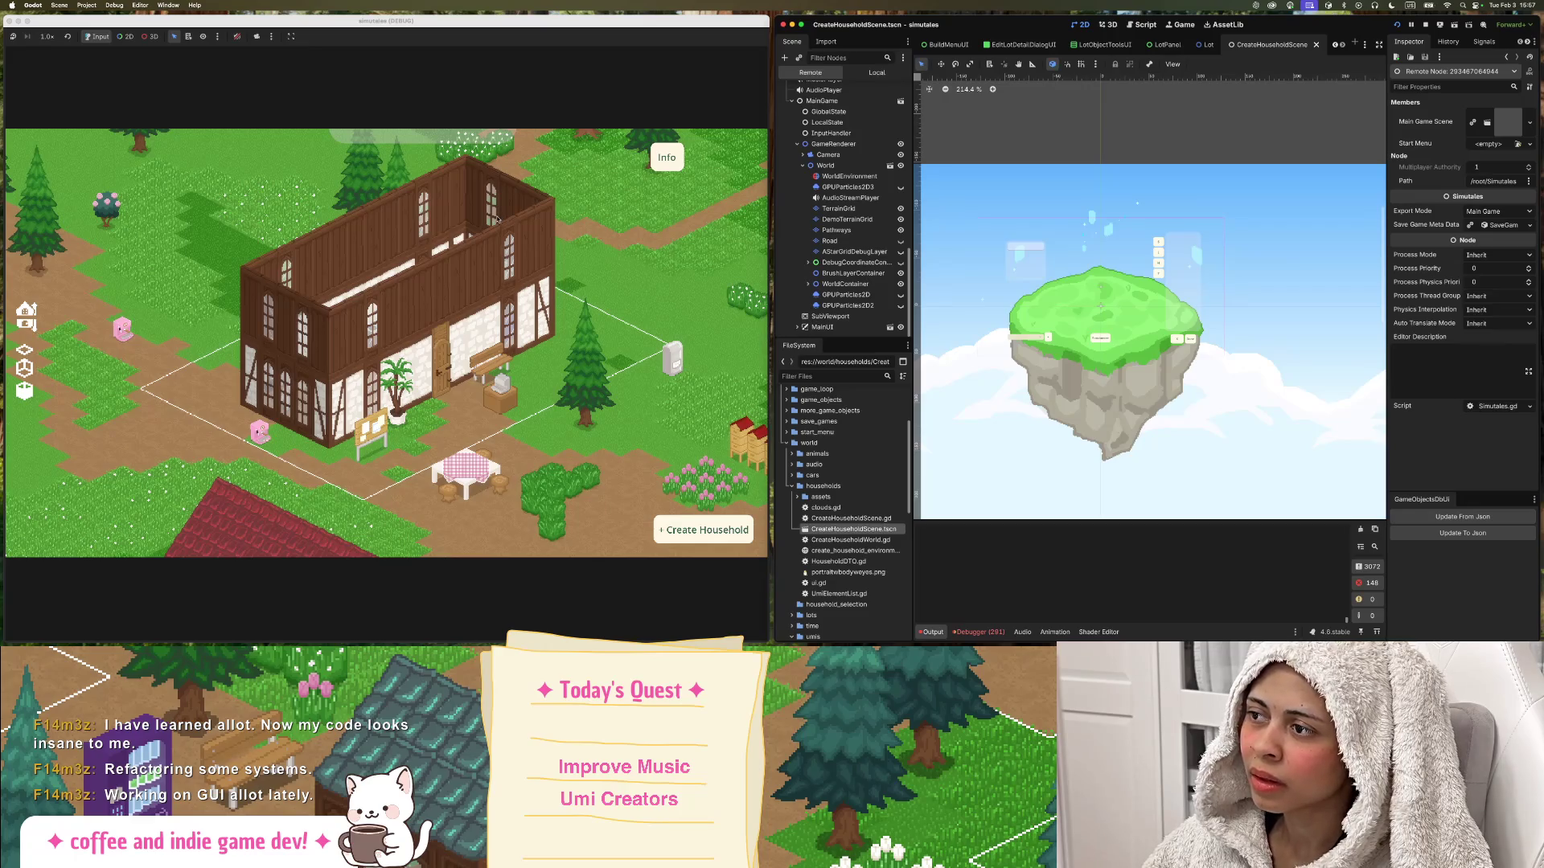
# Pan the editor's 2D view over the floating island, then drag the game view along the house.
pyautogui.hscroll(-5, 1096, 276)
pyautogui.scroll(3, 1096, 283)
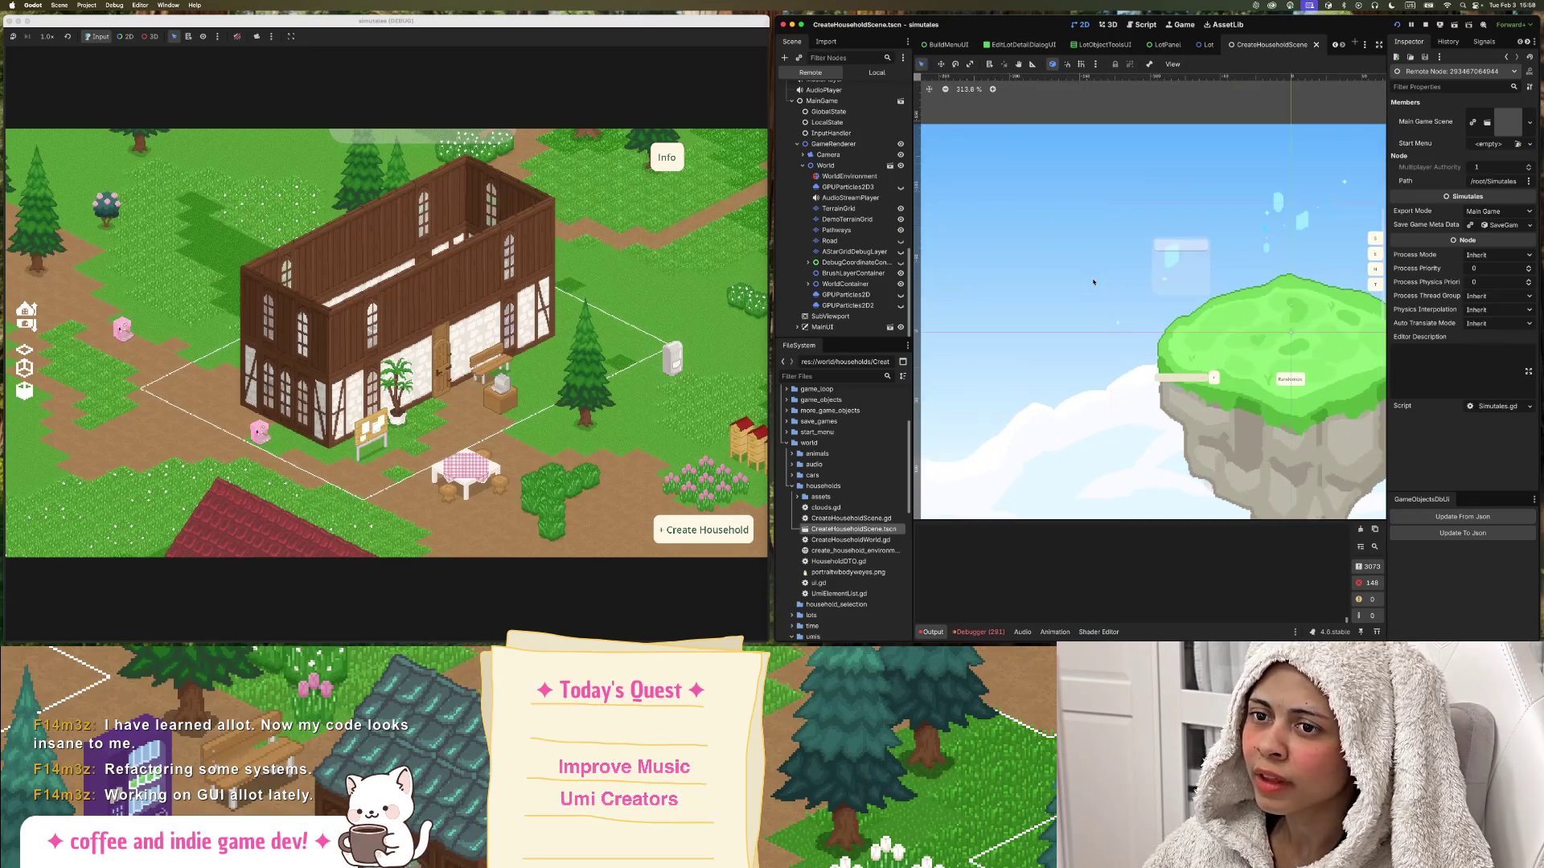
pyautogui.moveTo(1118, 282); pyautogui.dragTo(990, 254)
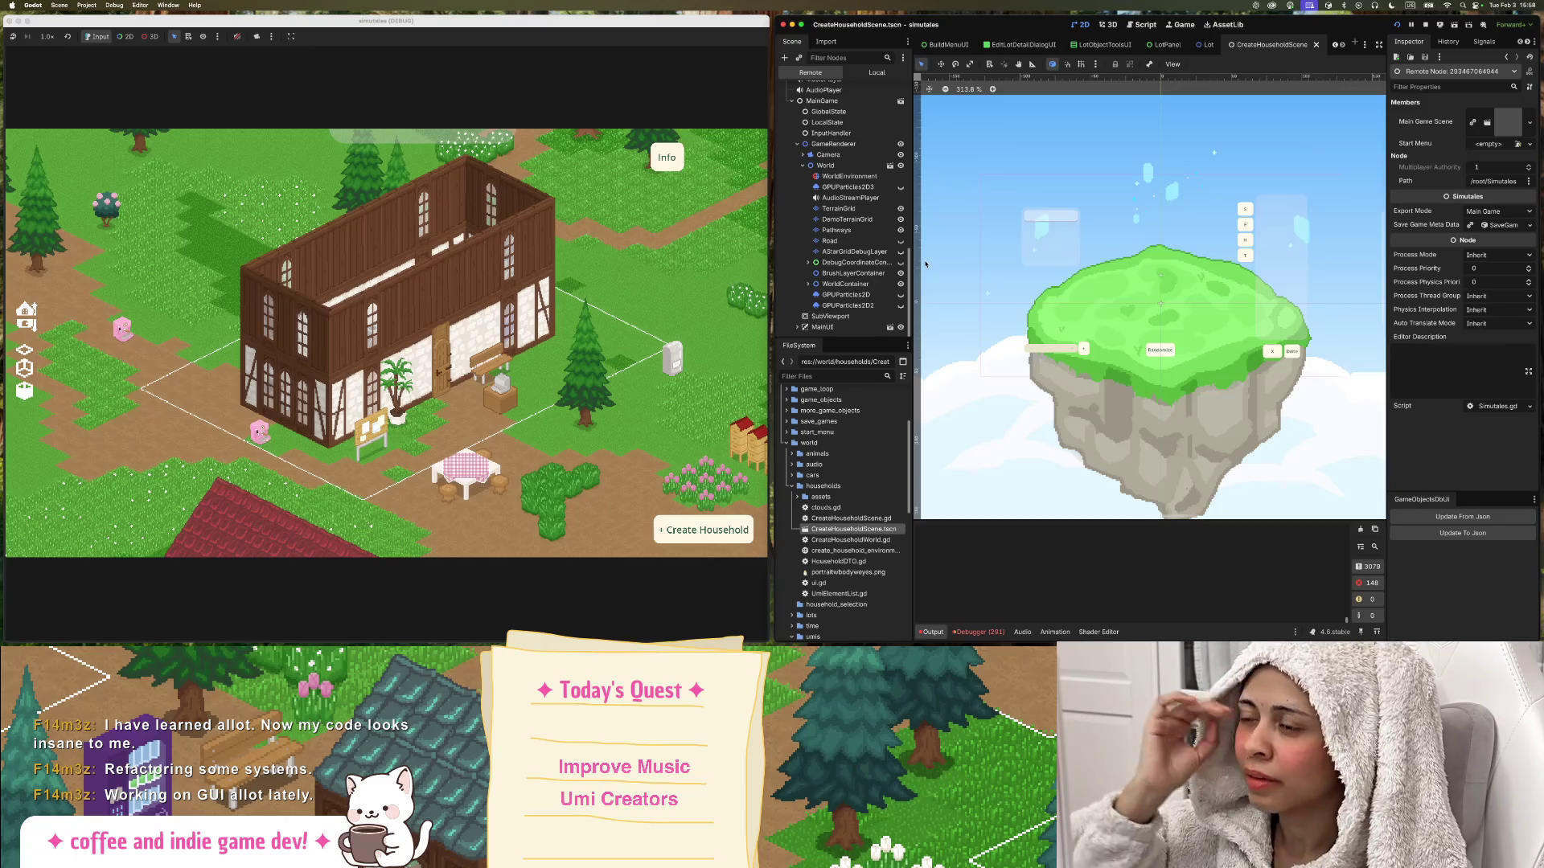
pyautogui.scroll(-2, 926, 264)
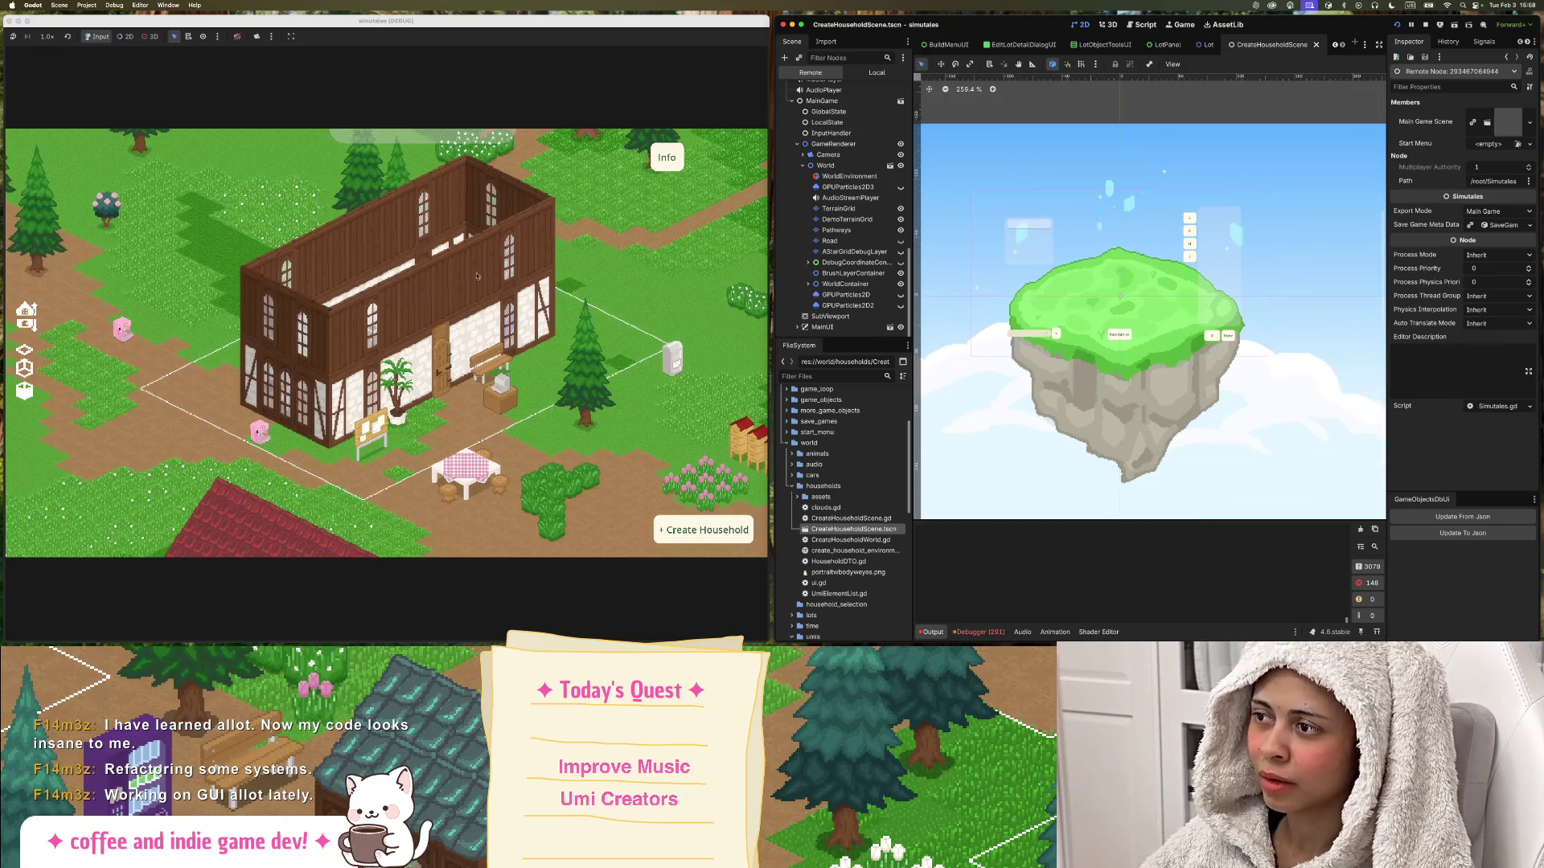
pyautogui.scroll(3, 505, 322)
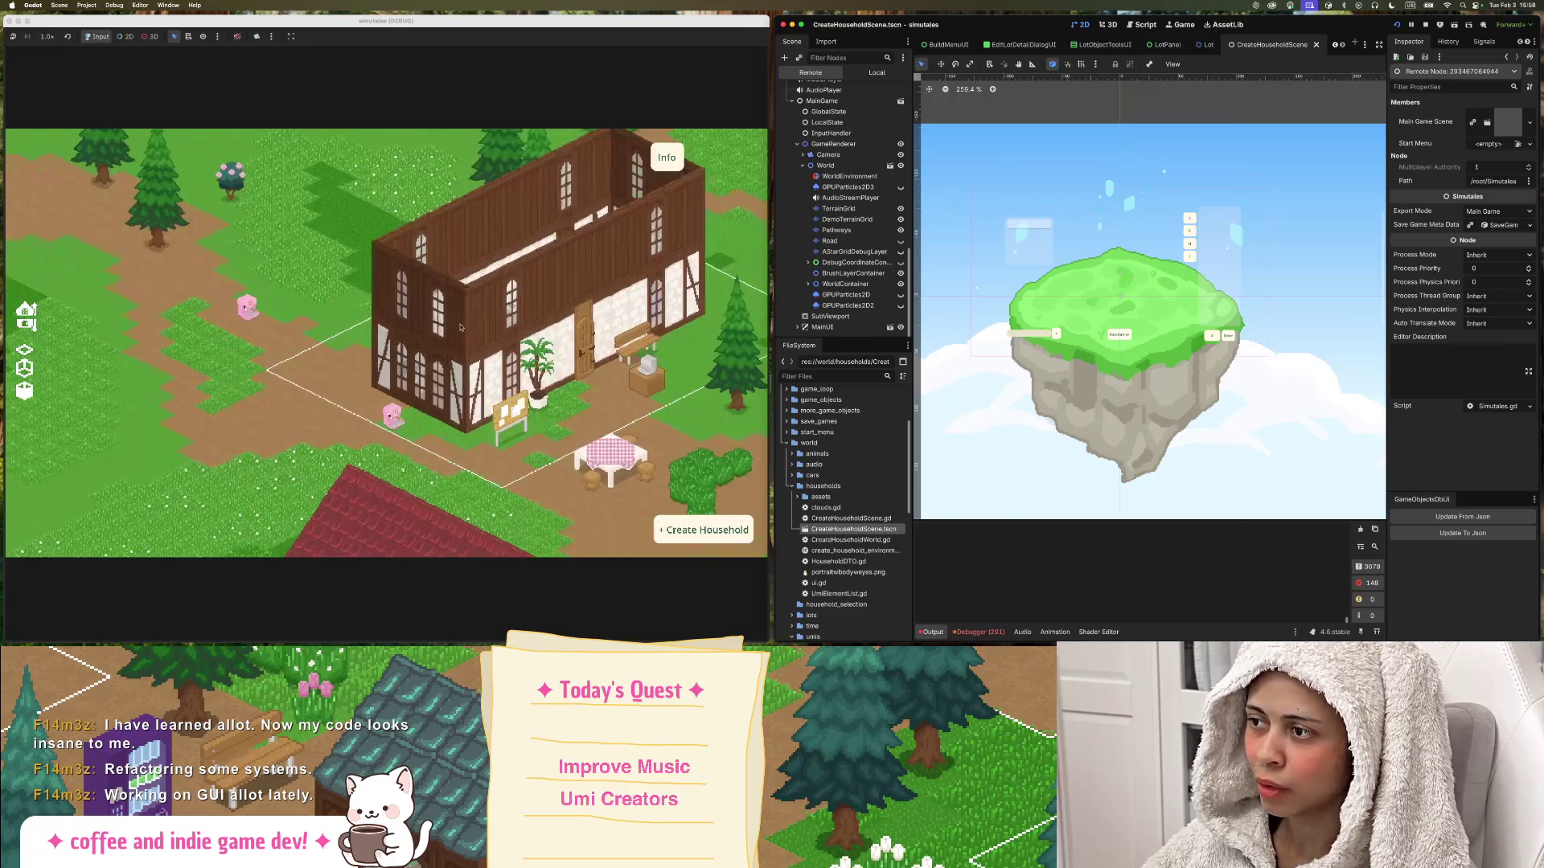
pyautogui.scroll(-2, 505, 322)
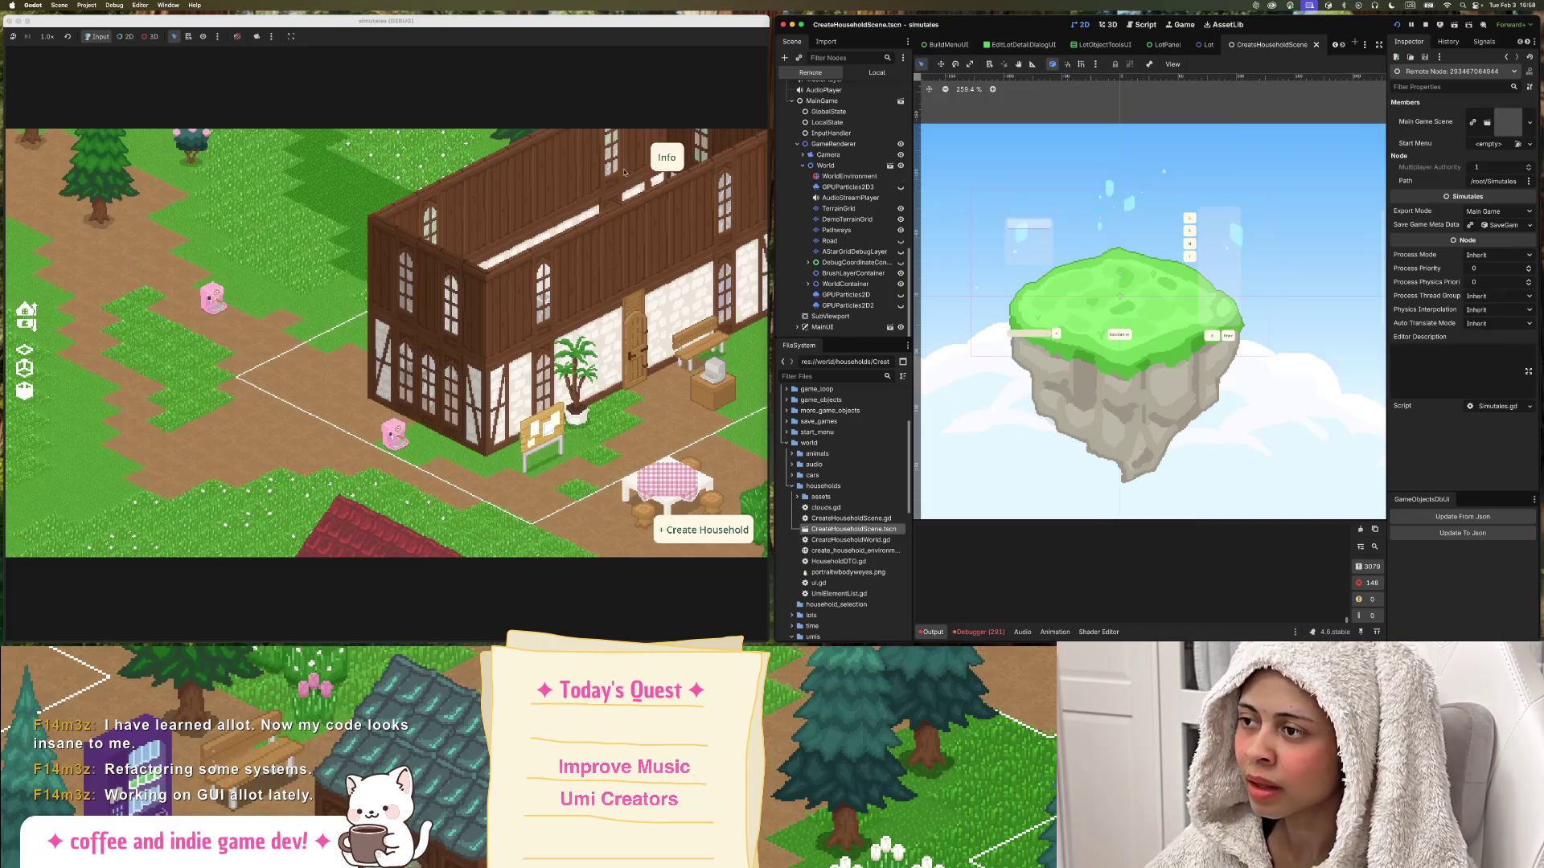
pyautogui.moveTo(558, 184); pyautogui.dragTo(502, 198)
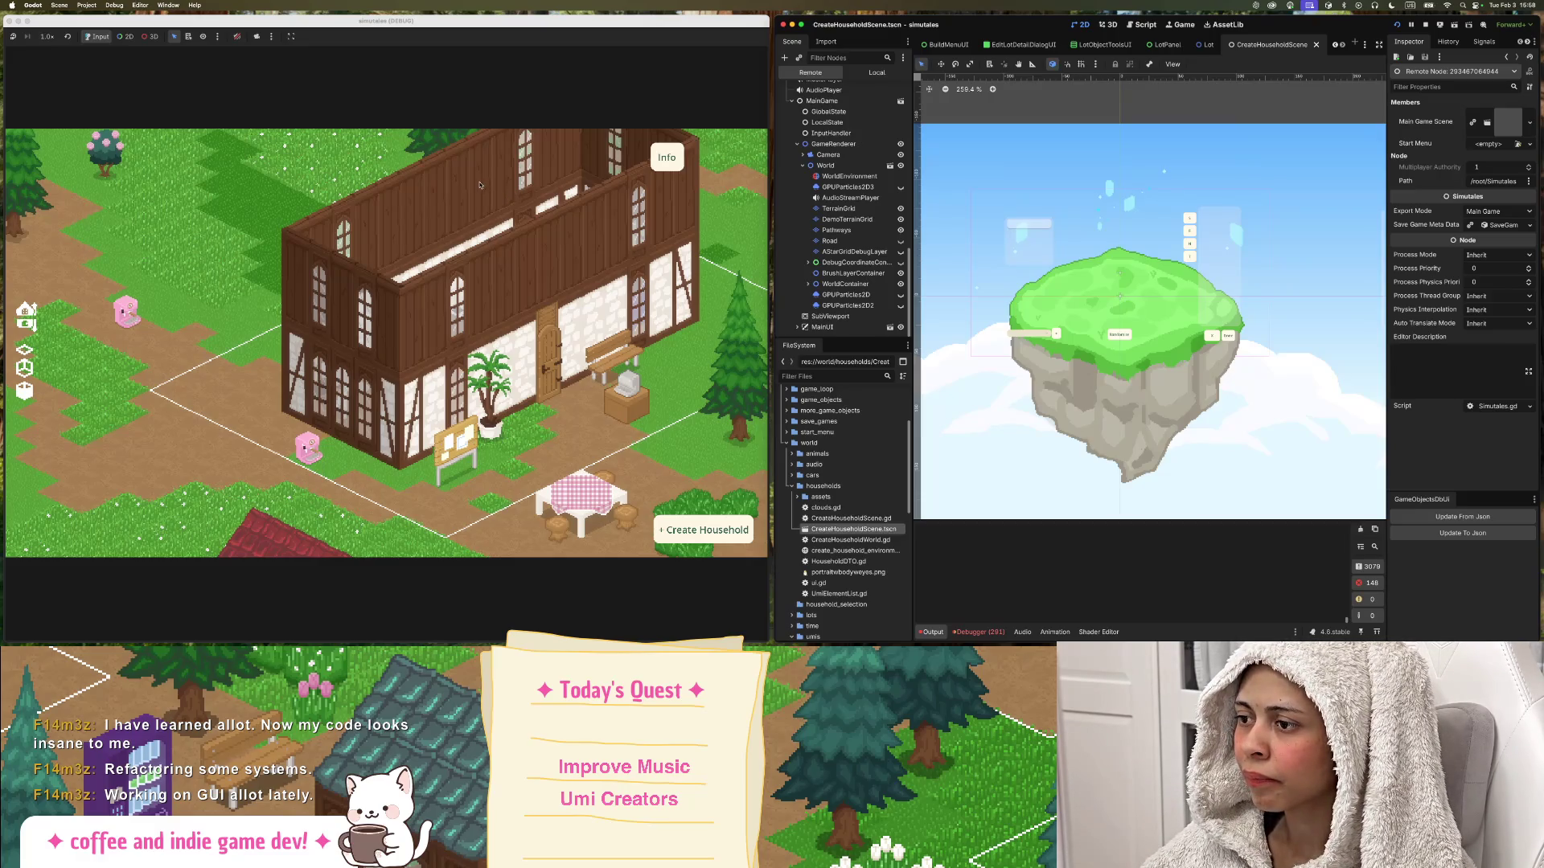
pyautogui.moveTo(483, 227); pyautogui.dragTo(377, 237)
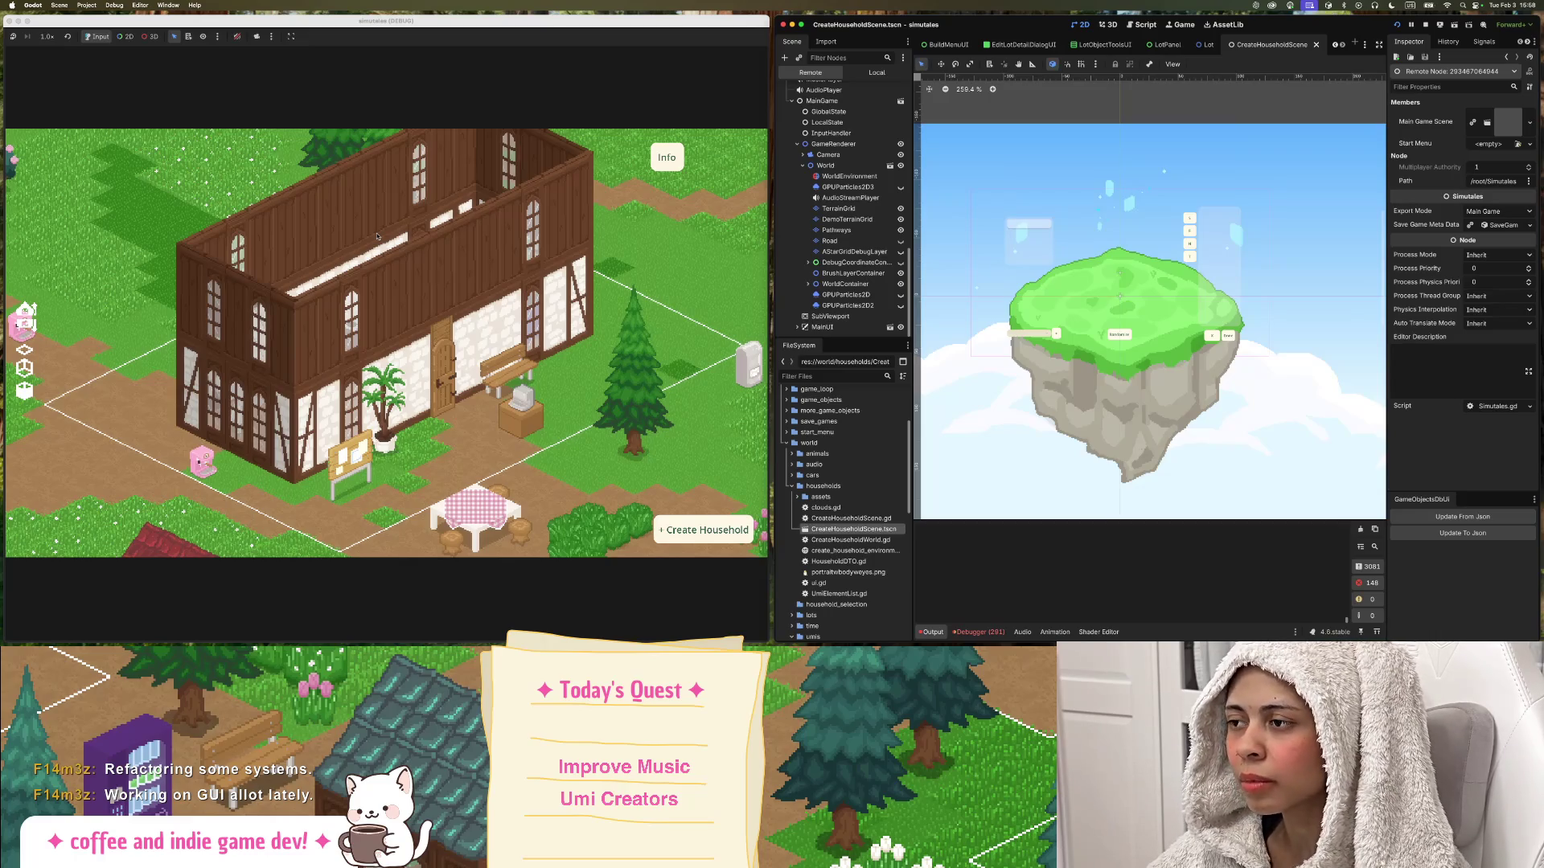
# Pan the game camera with WASD past the Café lot to the picnic table, hedges and beehives.
pyautogui.press('a')
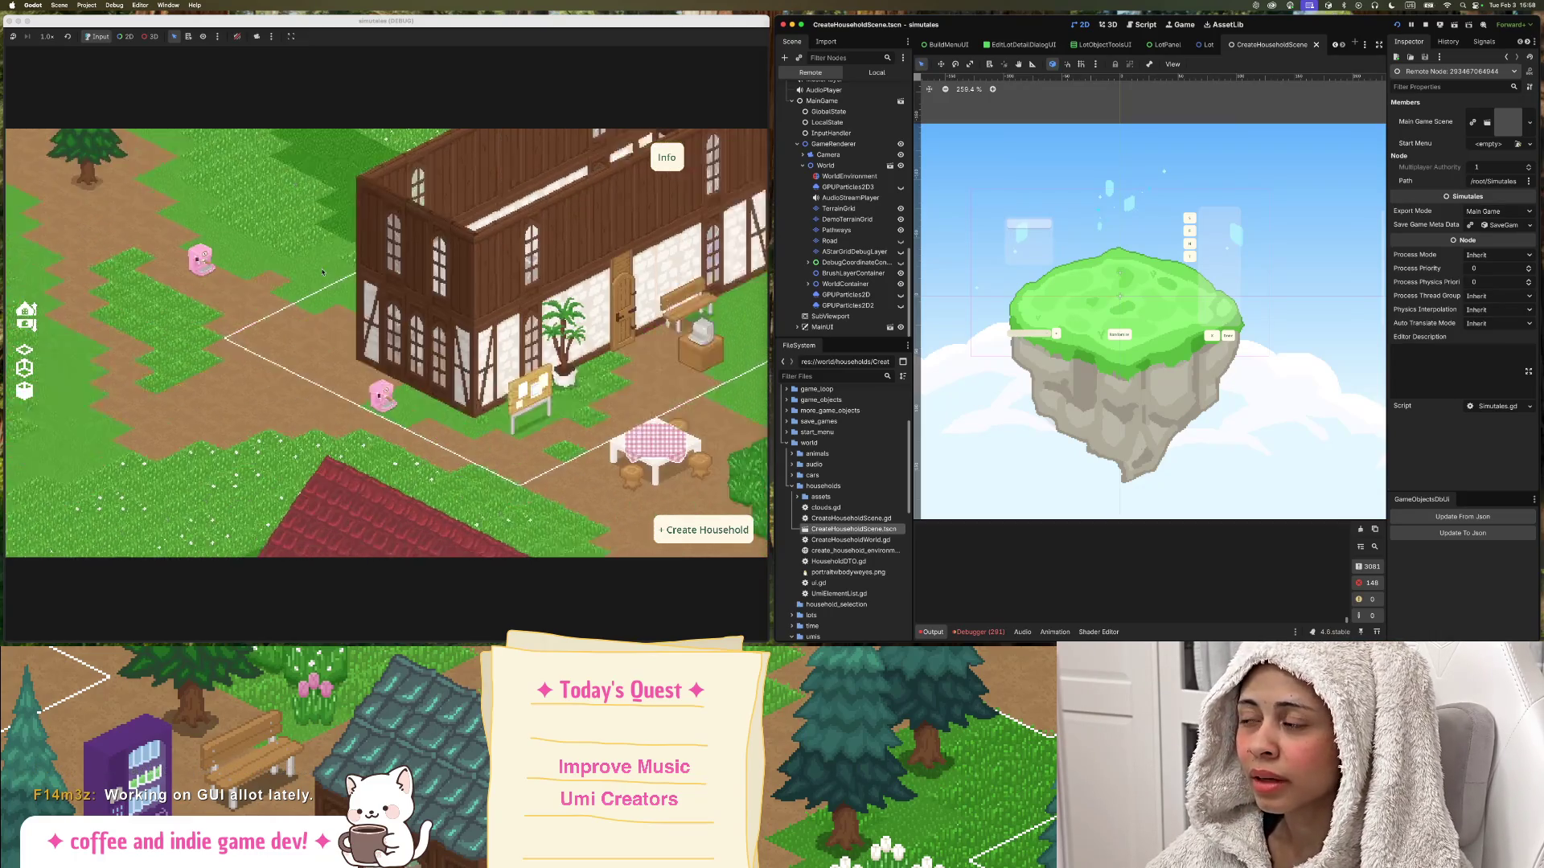
pyautogui.press('w')
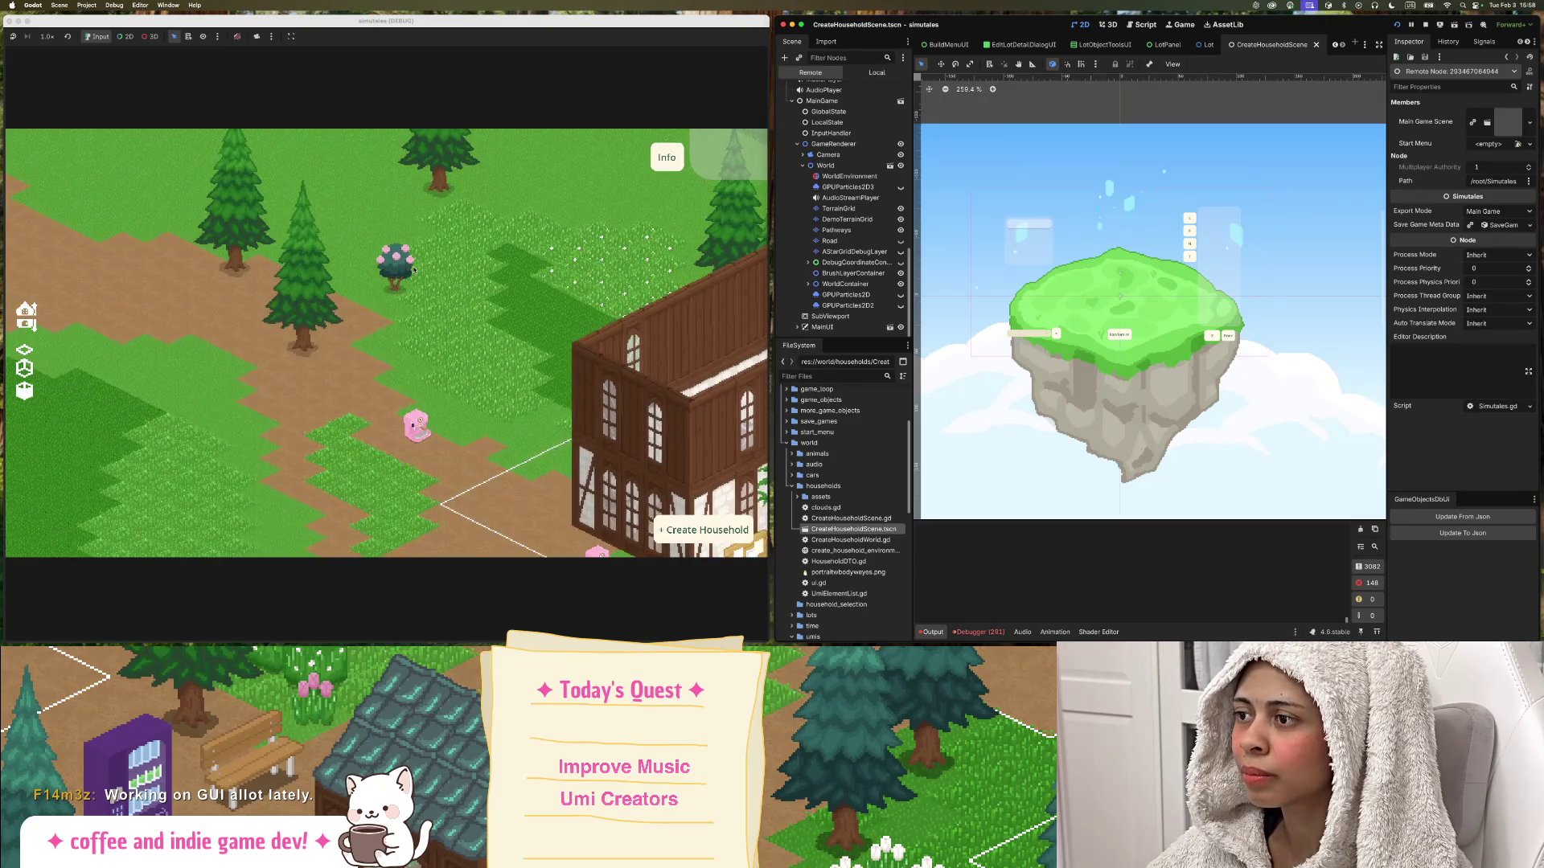
pyautogui.press('d')
pyautogui.press('w')
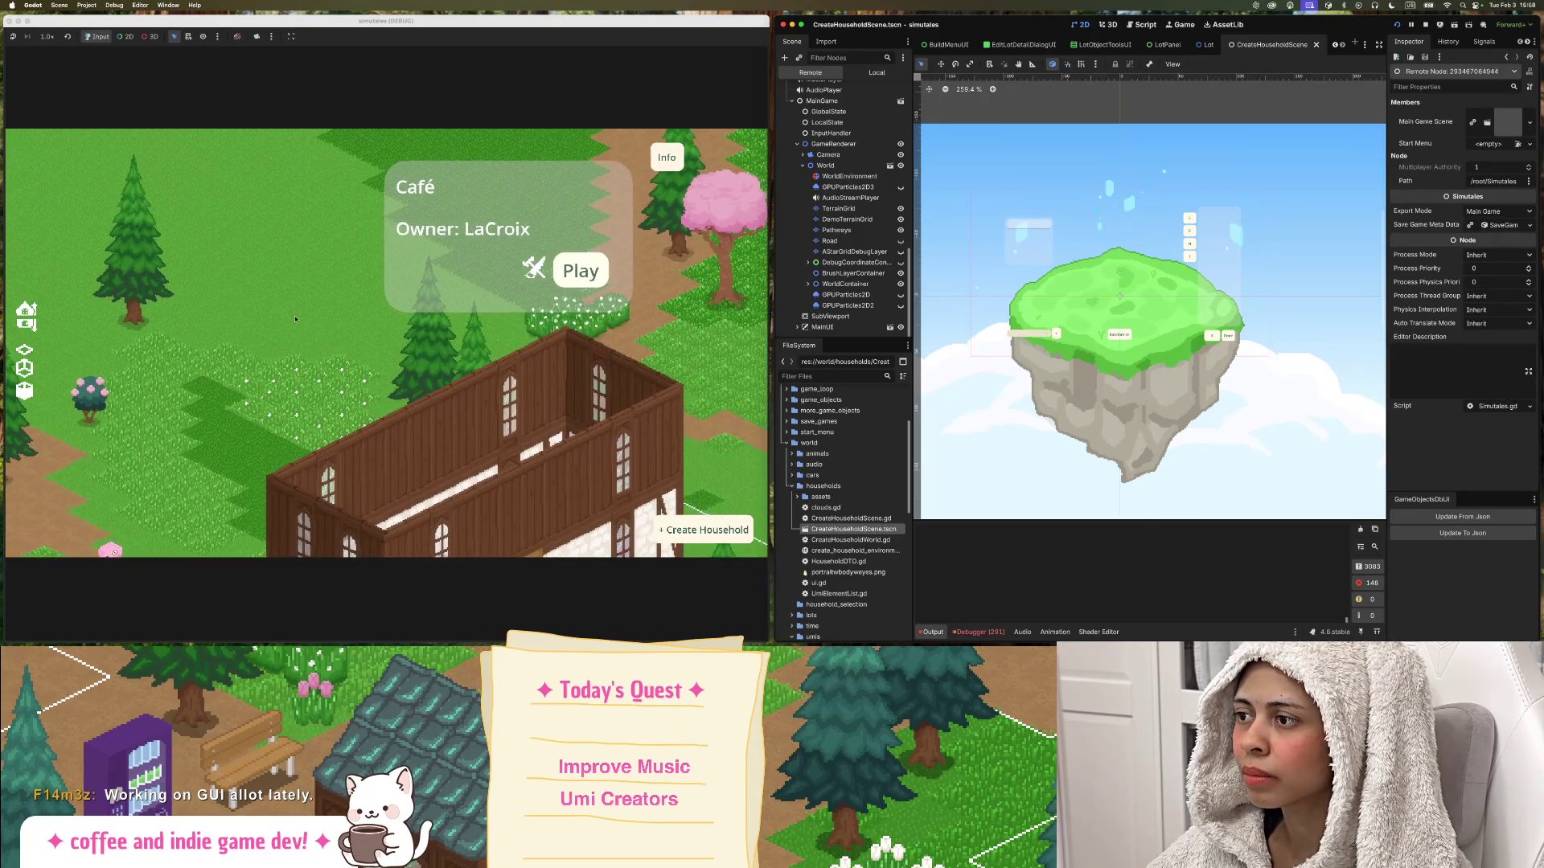
pyautogui.press('s')
pyautogui.press('a')
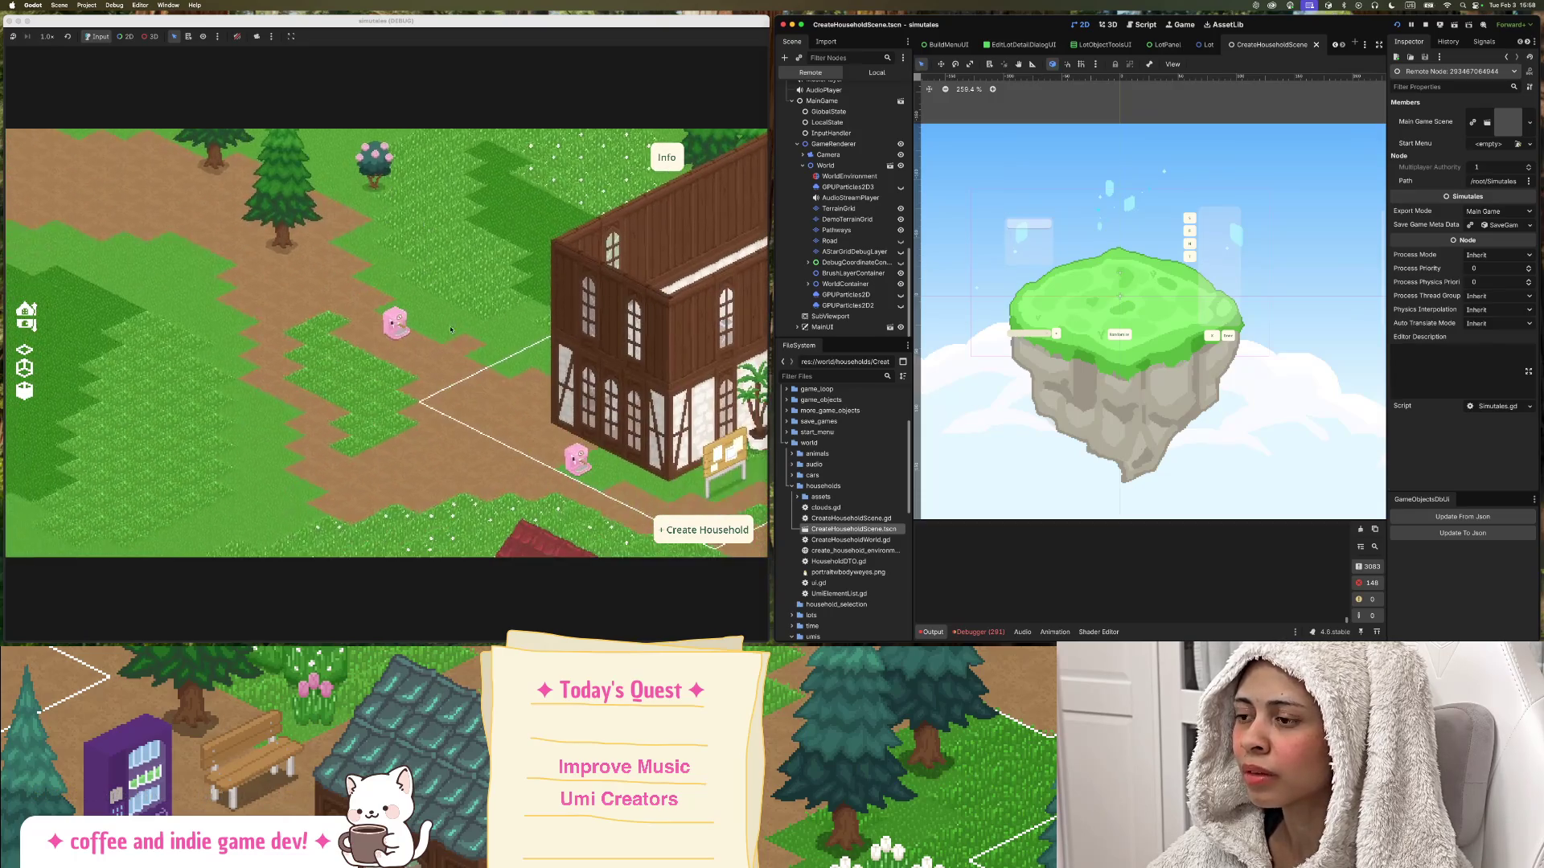
pyautogui.press('s')
pyautogui.press('d')
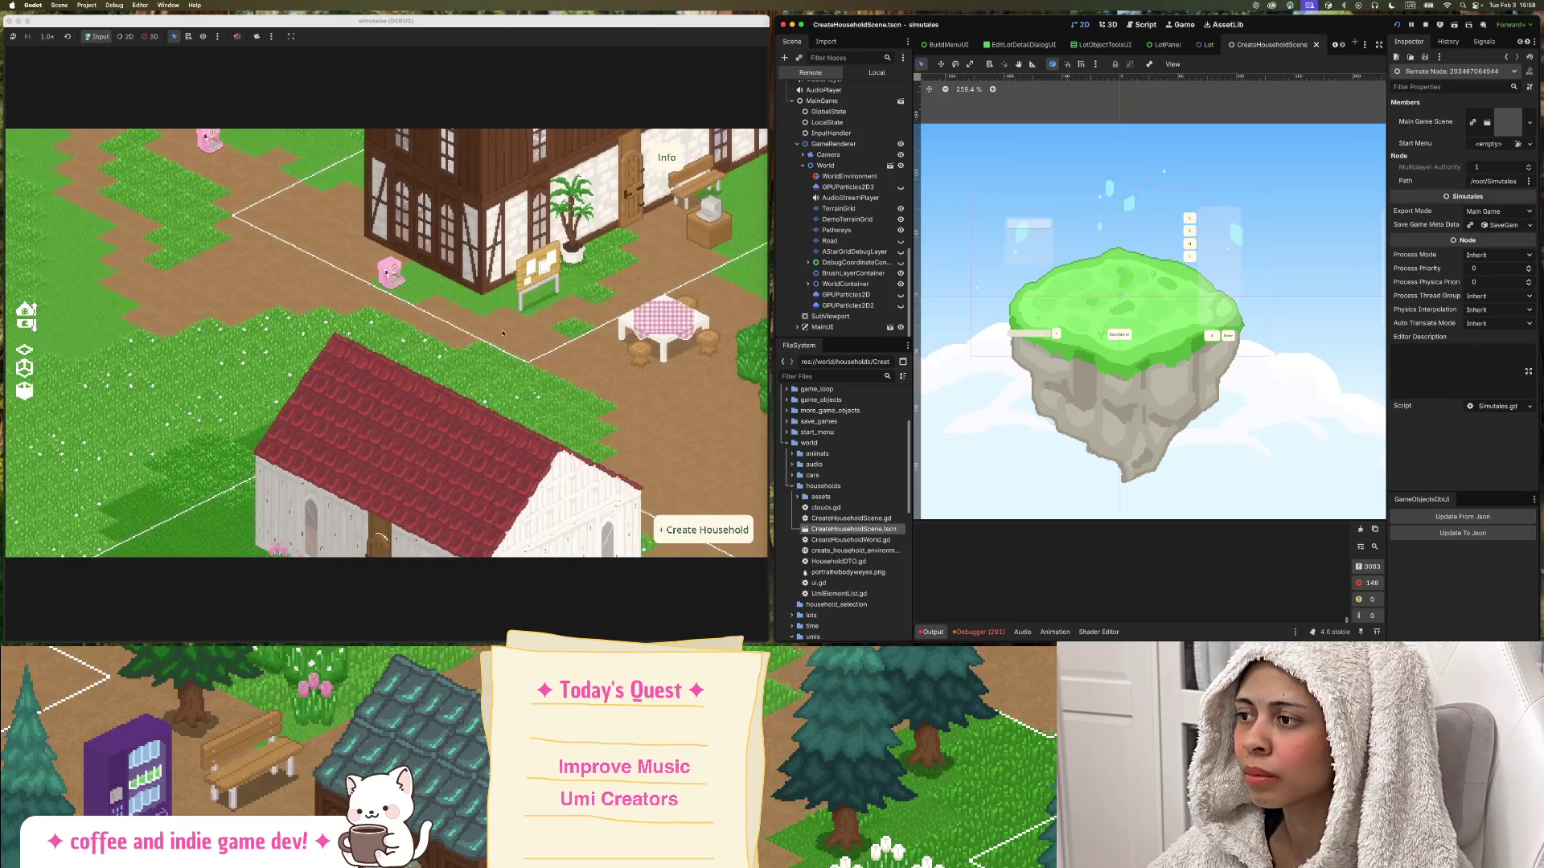
pyautogui.press('d')
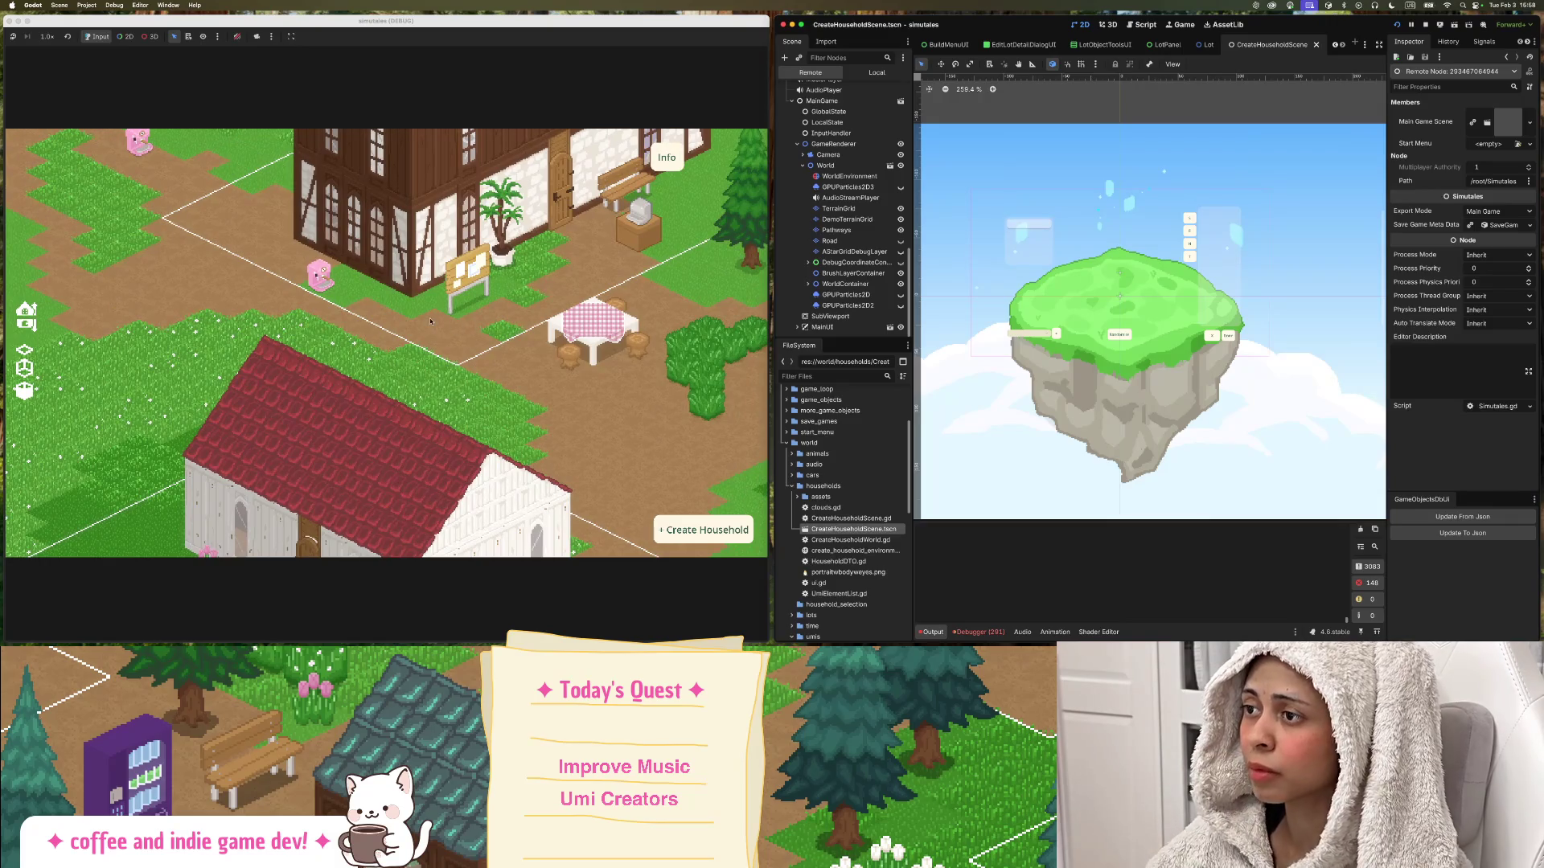
pyautogui.press('d')
pyautogui.press('w')
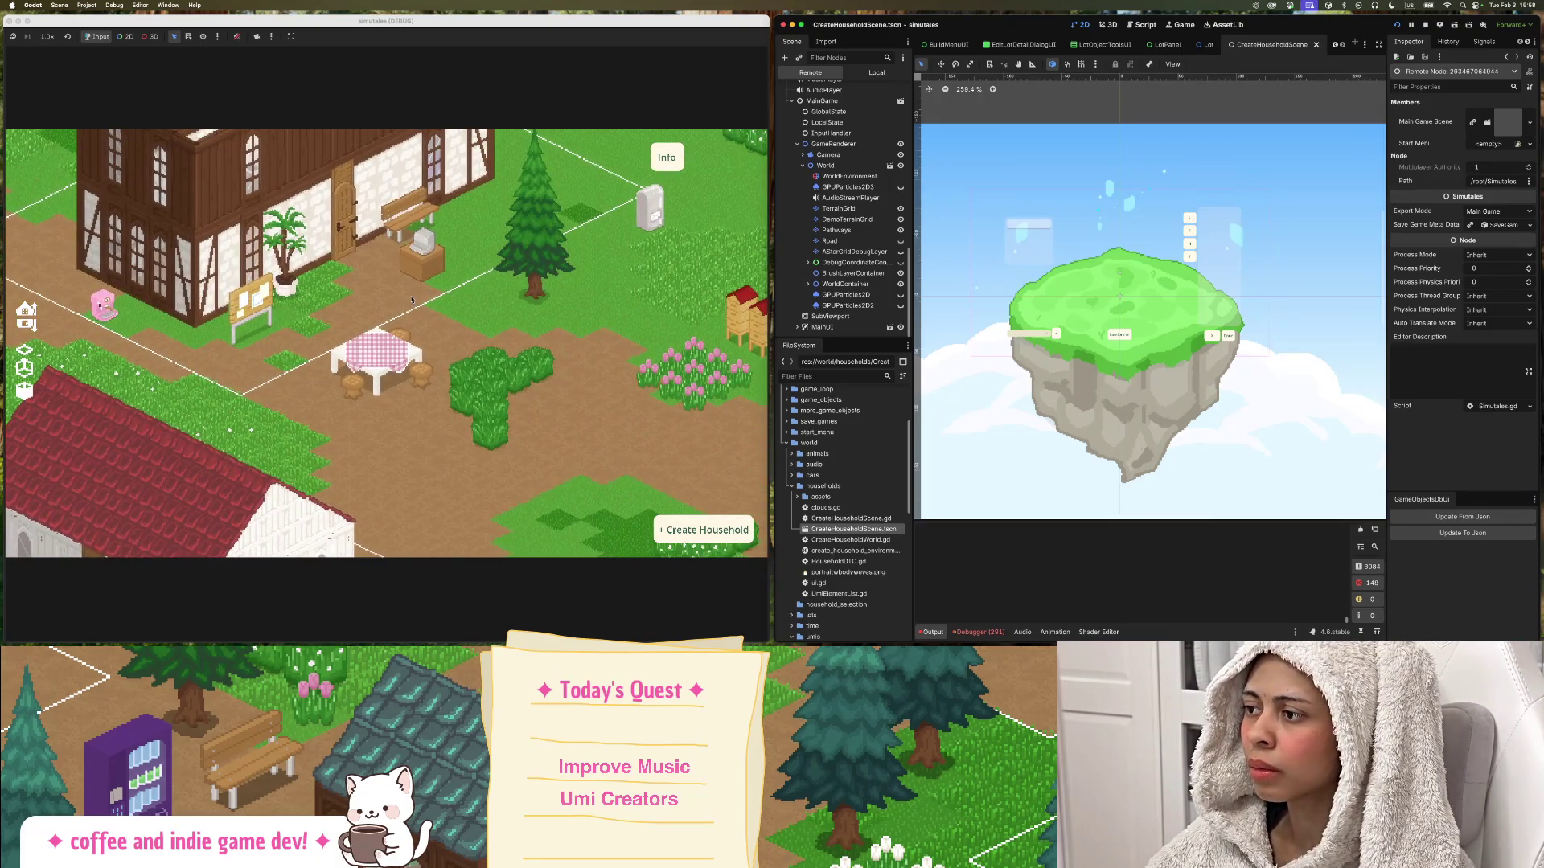
pyautogui.press('s')
pyautogui.press('d')
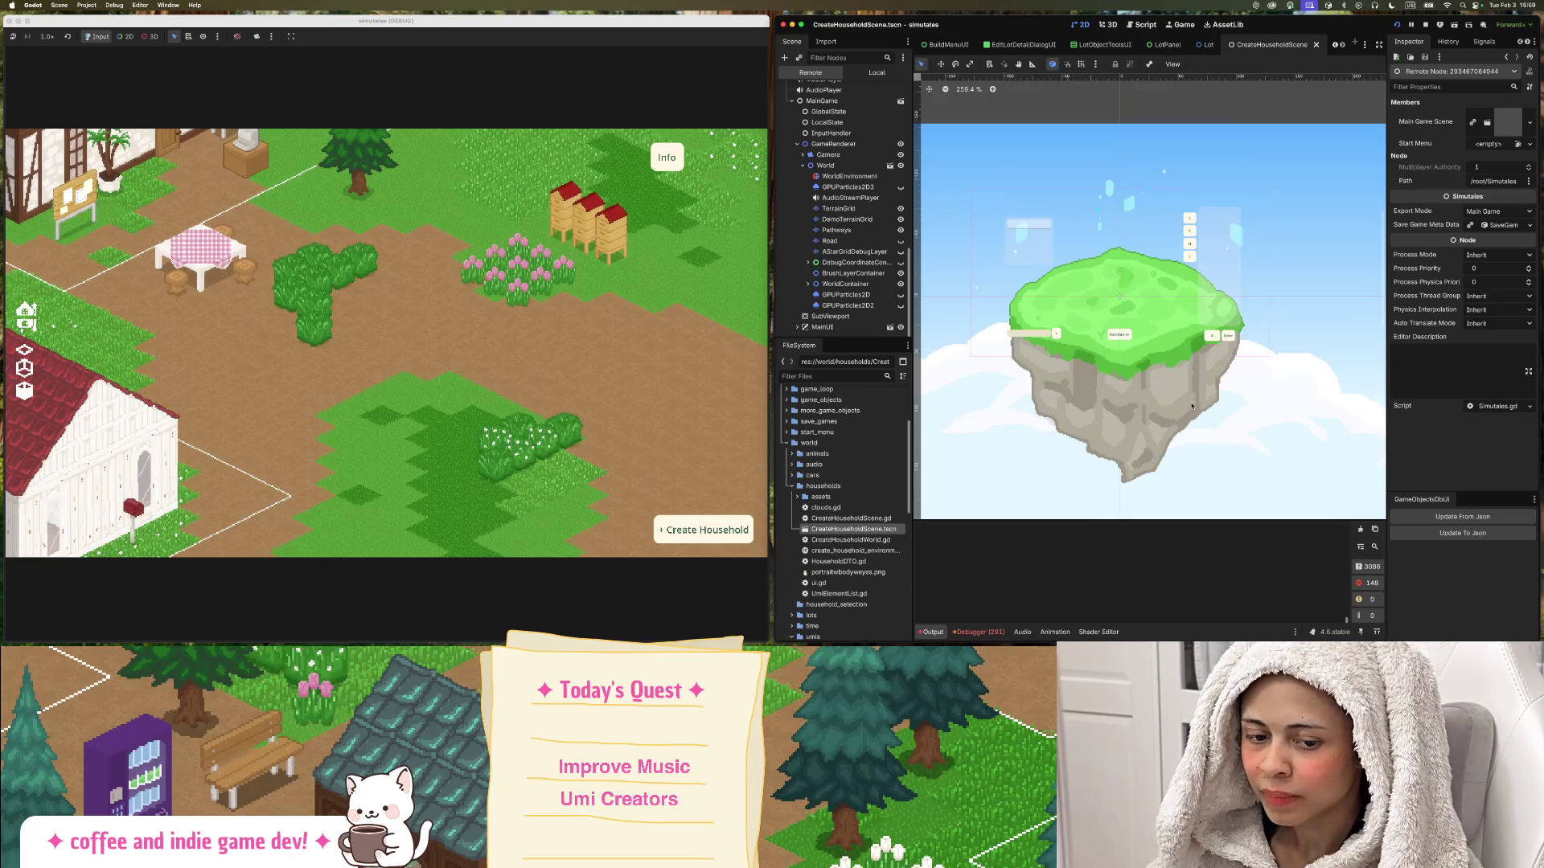
# Pan the game map until the timbered house and pine tree sit near the centre.
pyautogui.press('w')
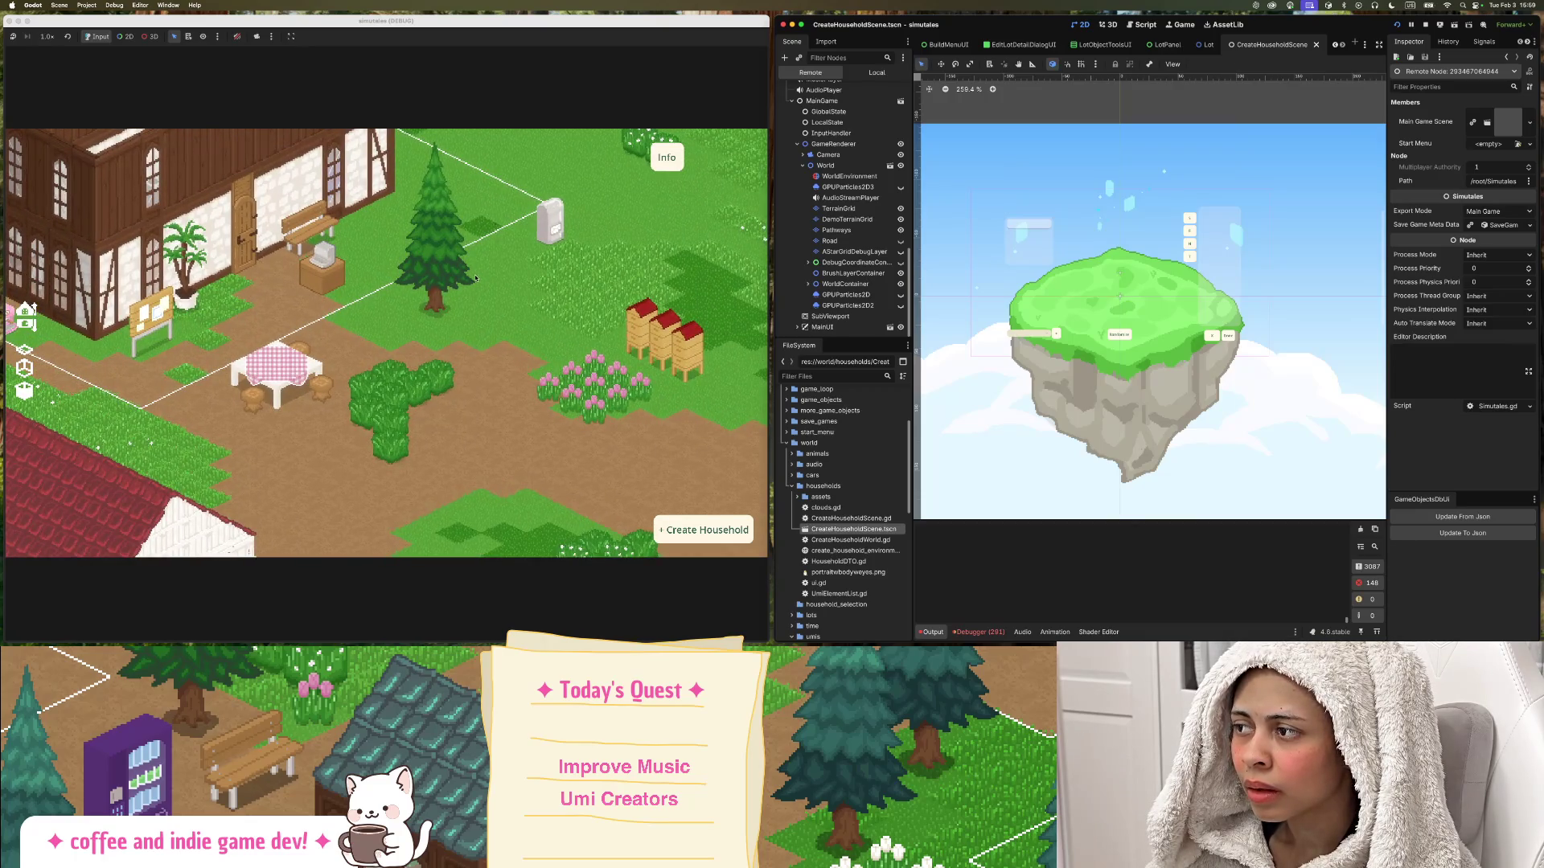
pyautogui.moveTo(475, 278); pyautogui.dragTo(552, 281)
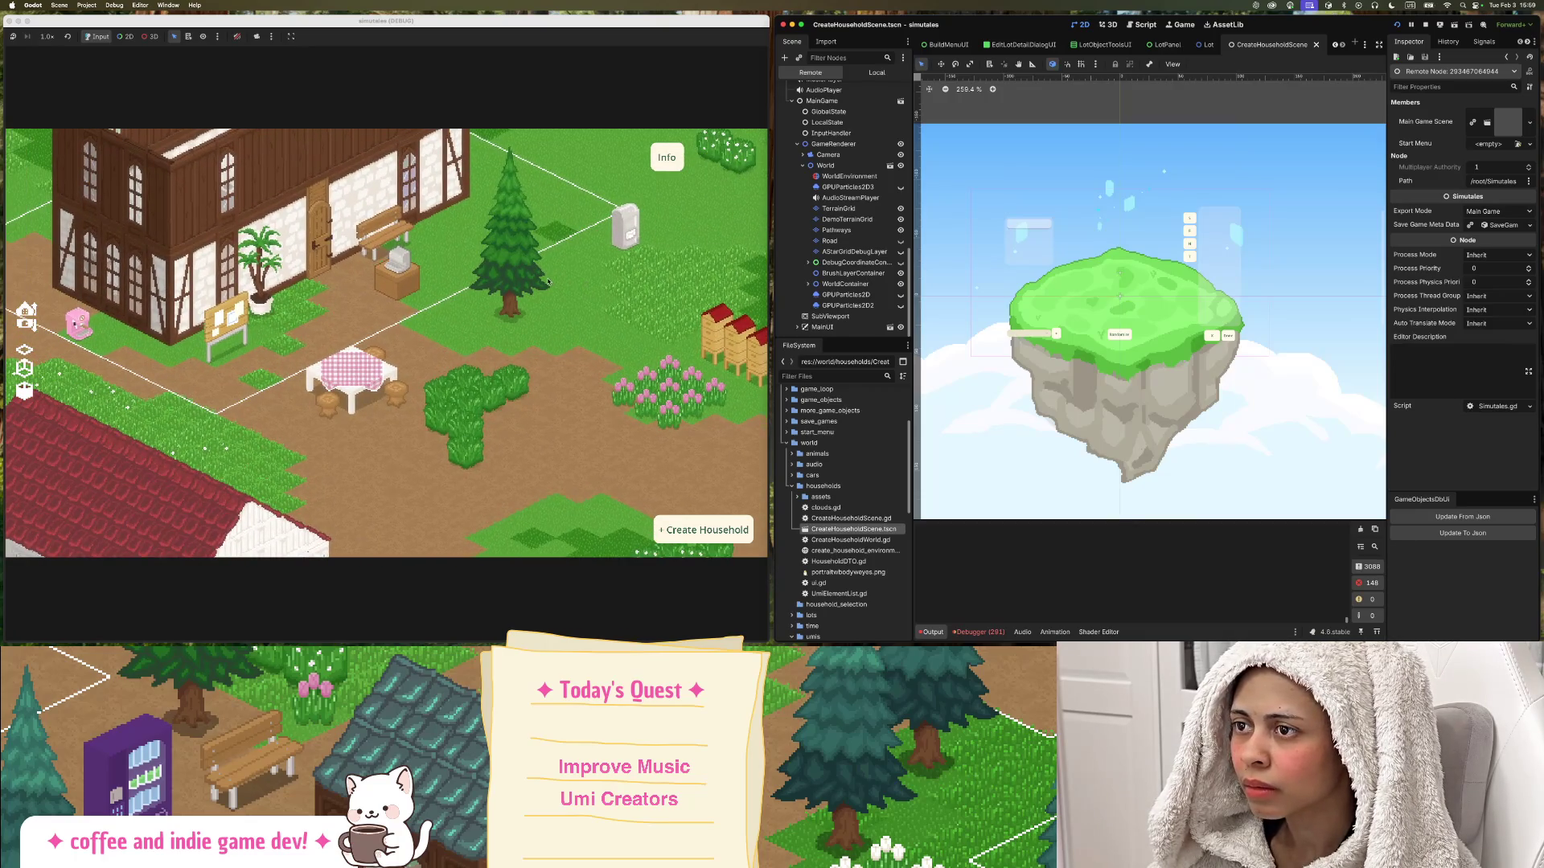
pyautogui.moveTo(386, 264); pyautogui.dragTo(439, 278)
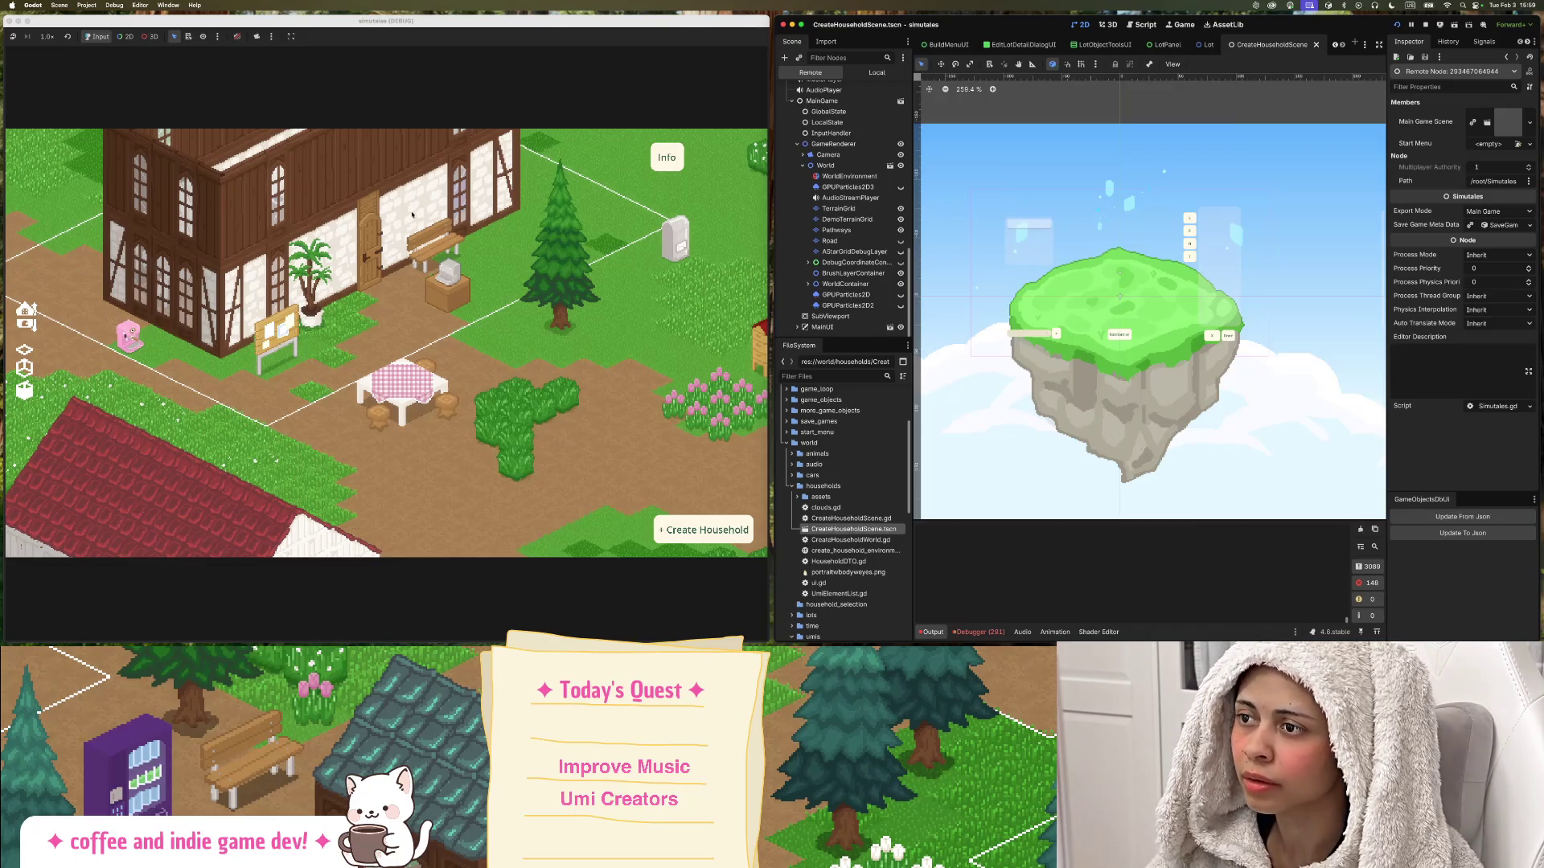
# Scroll the Remote scene tree down to Simulates and zoom the game view in on the house.
pyautogui.scroll(-10, 833, 199)
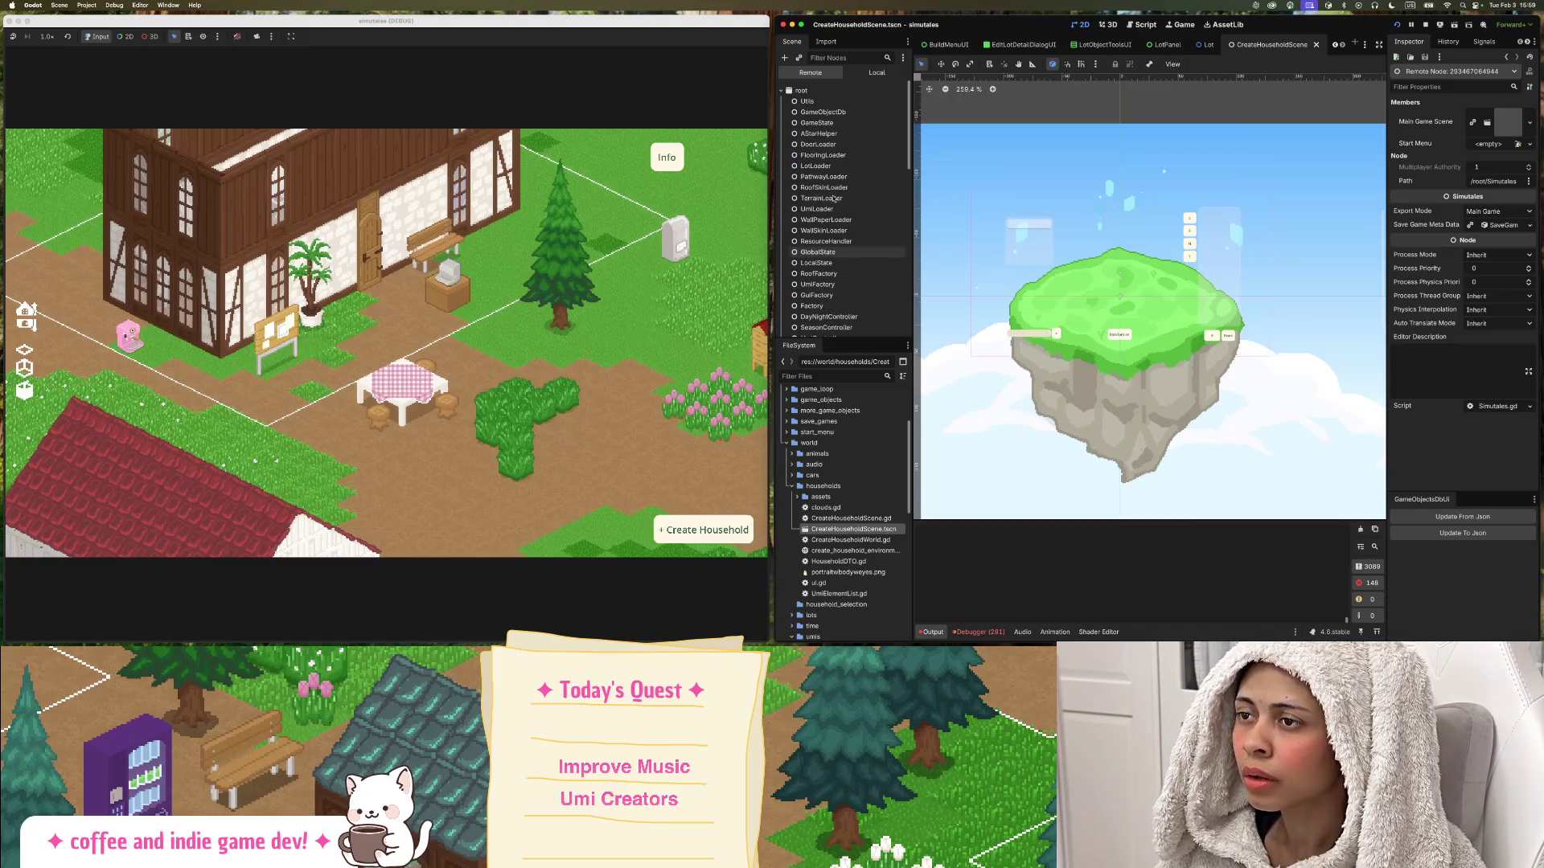
pyautogui.scroll(-3, 833, 199)
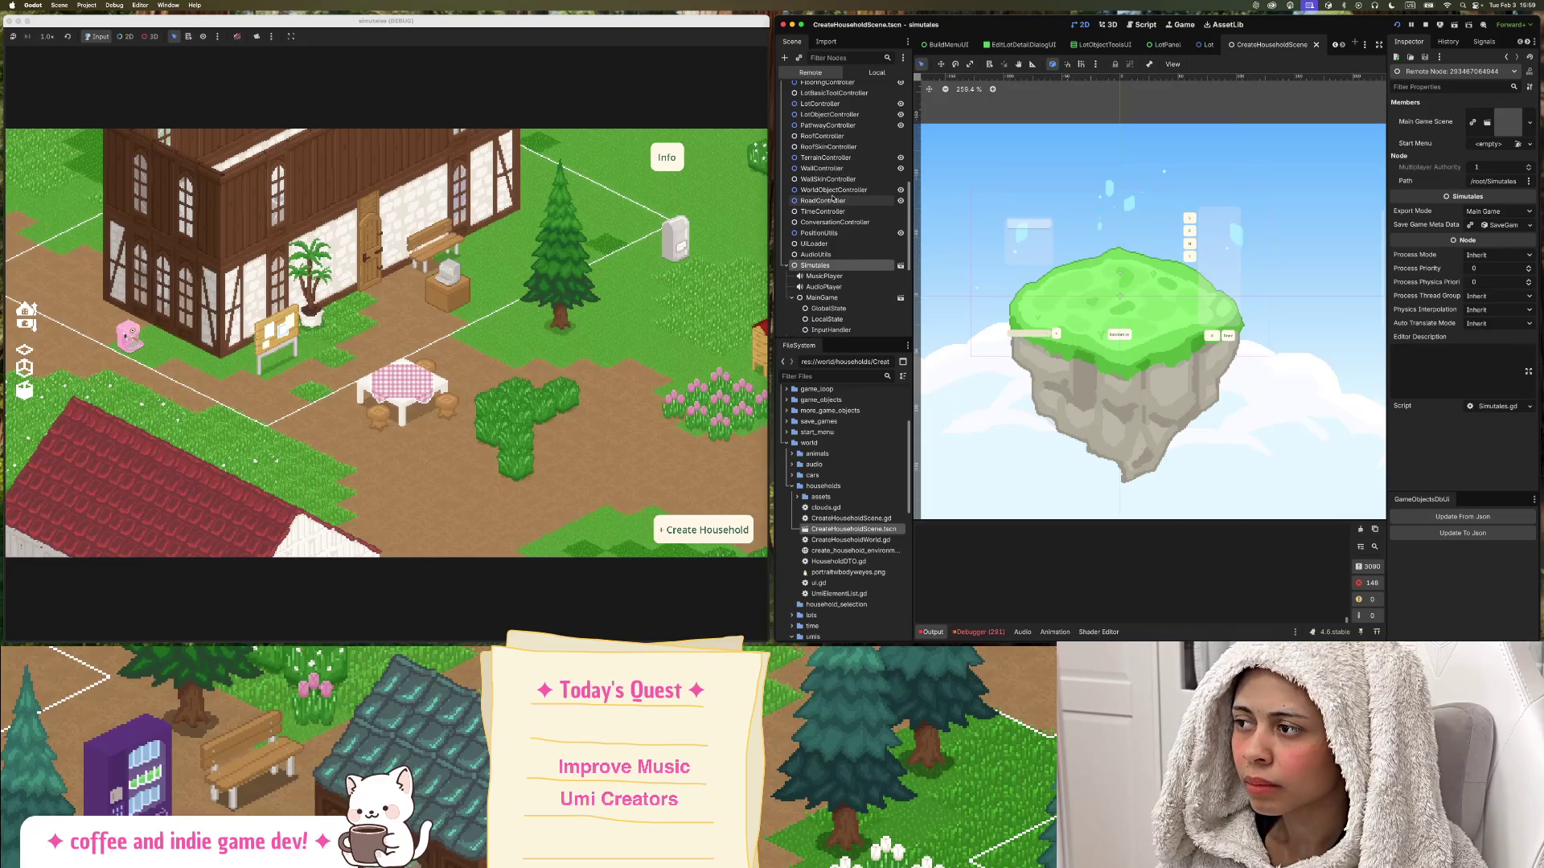
pyautogui.scroll(-1, 833, 198)
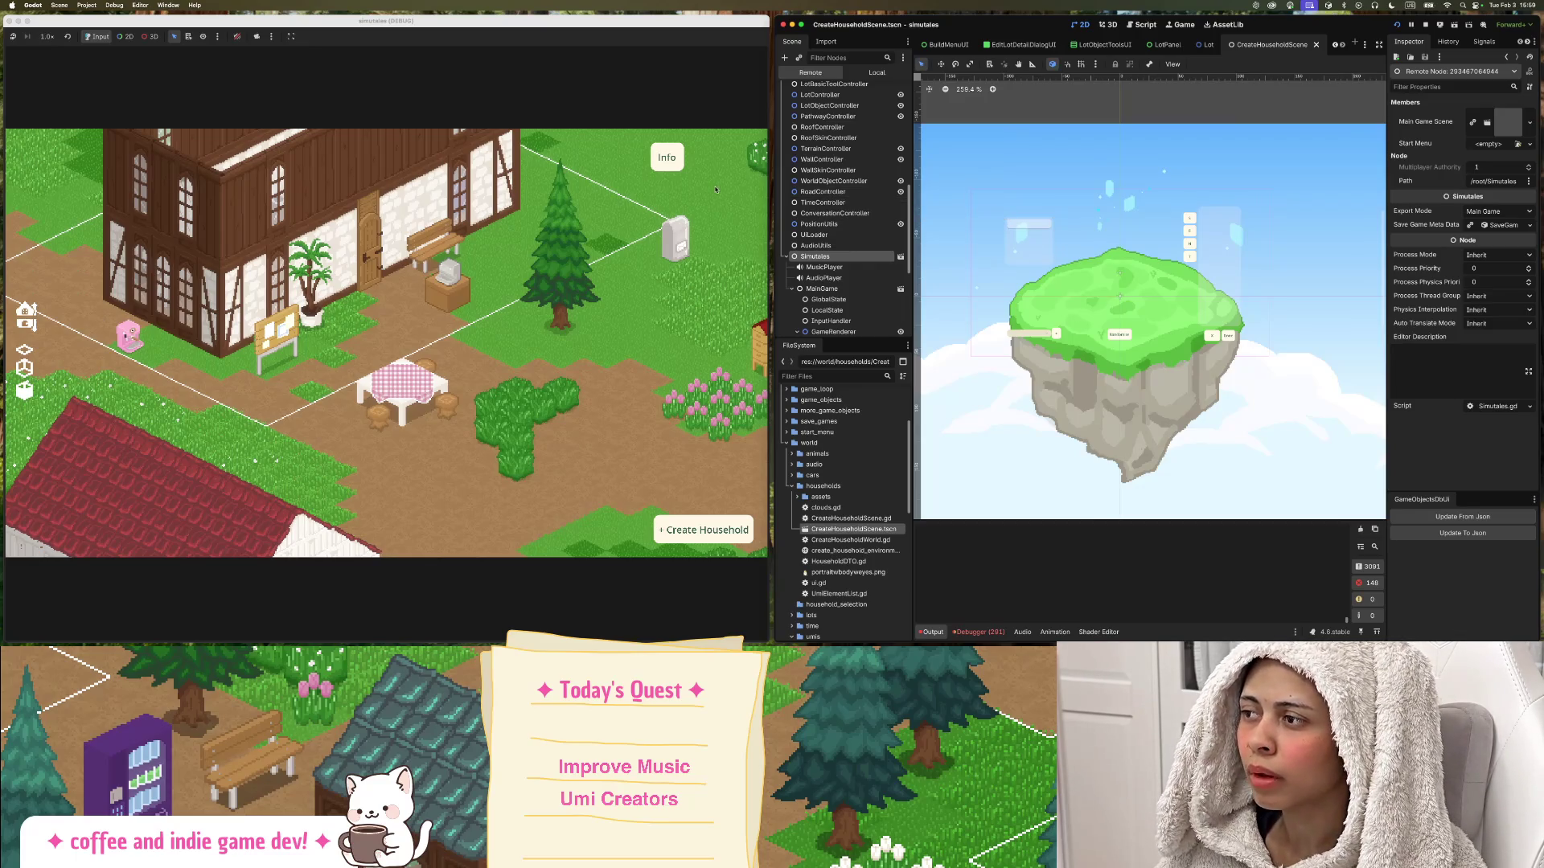
pyautogui.scroll(1, 716, 188)
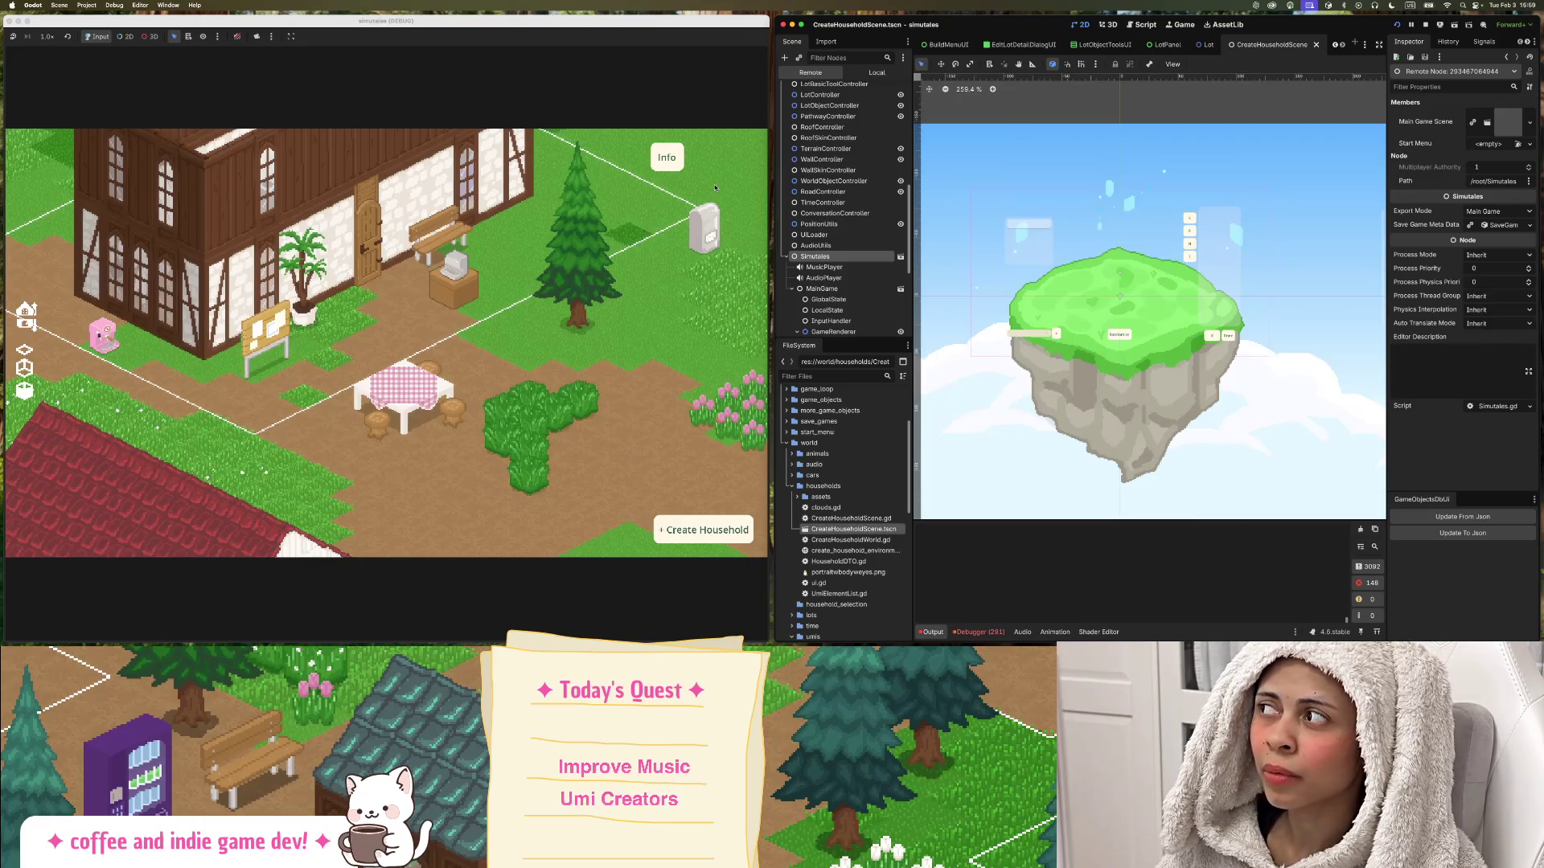
pyautogui.scroll(3, 715, 211)
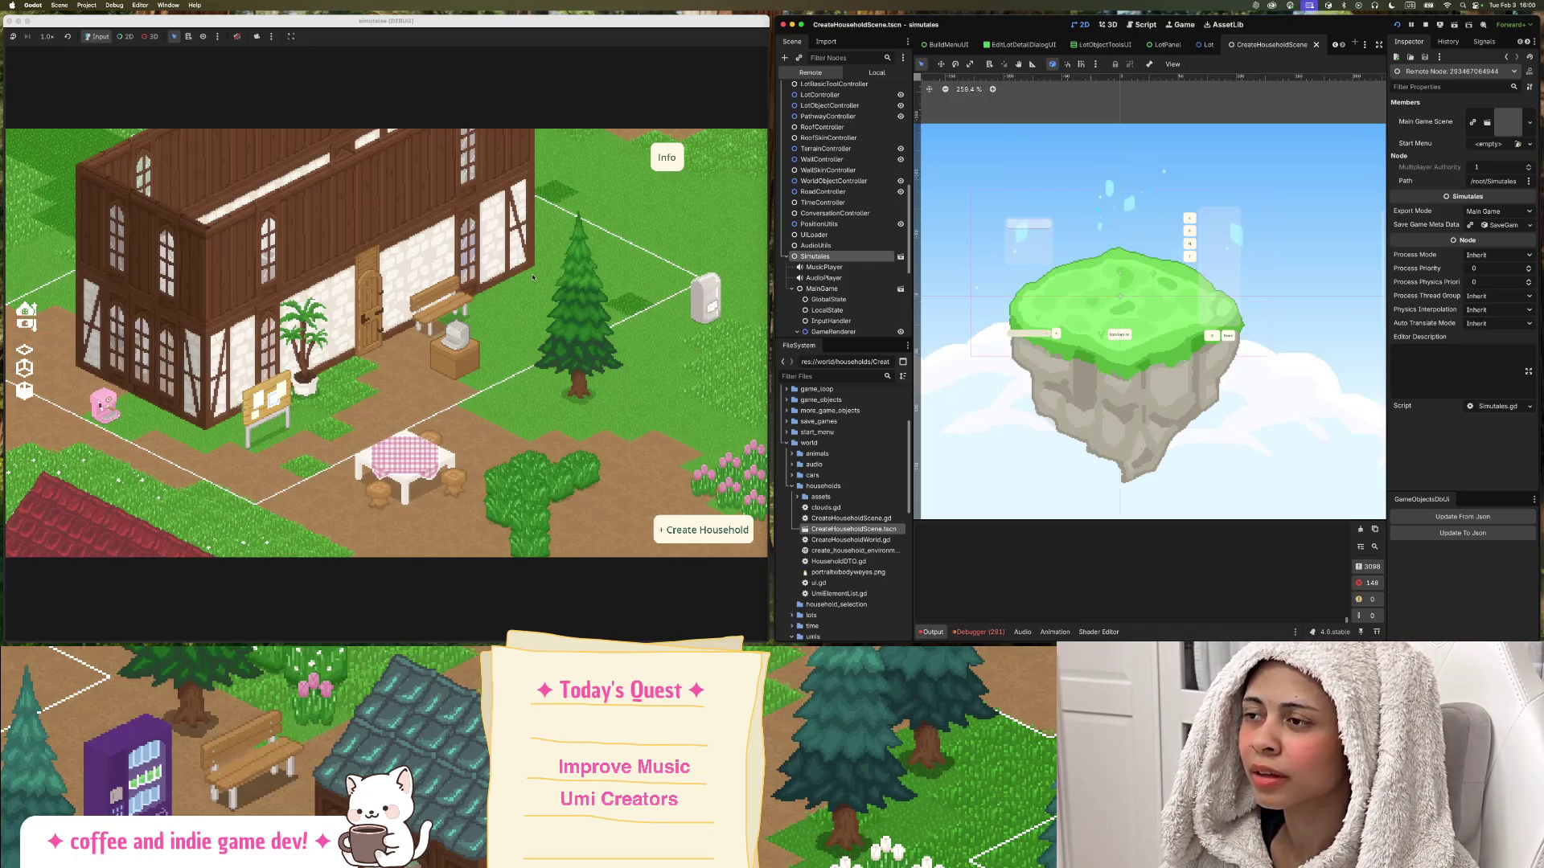
# Zoom out the game map and pan across town toward the café.
pyautogui.scroll(2, 487, 276)
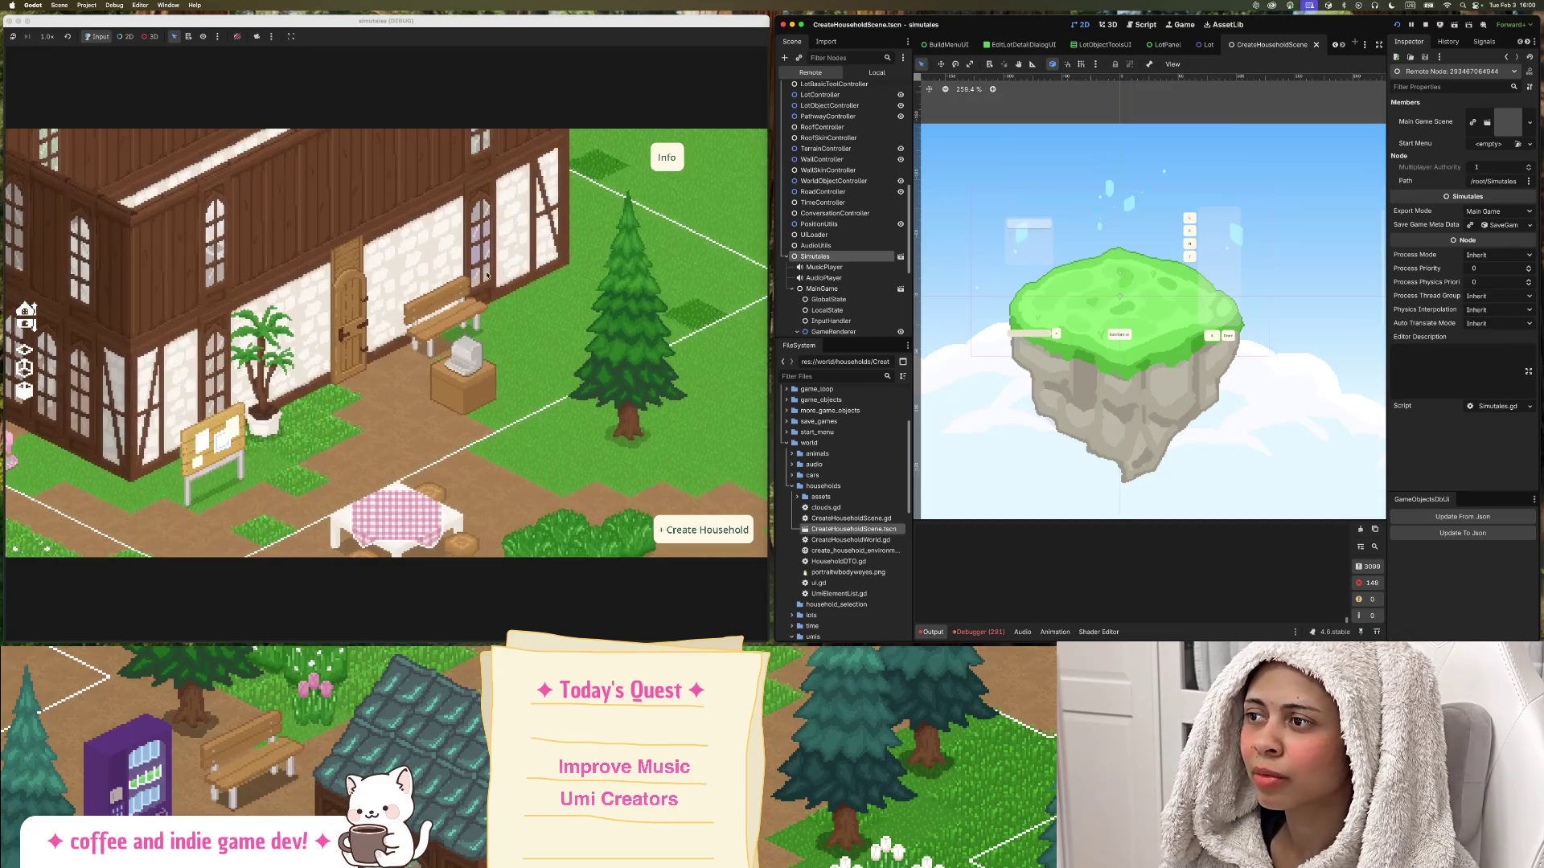
pyautogui.scroll(-2, 487, 276)
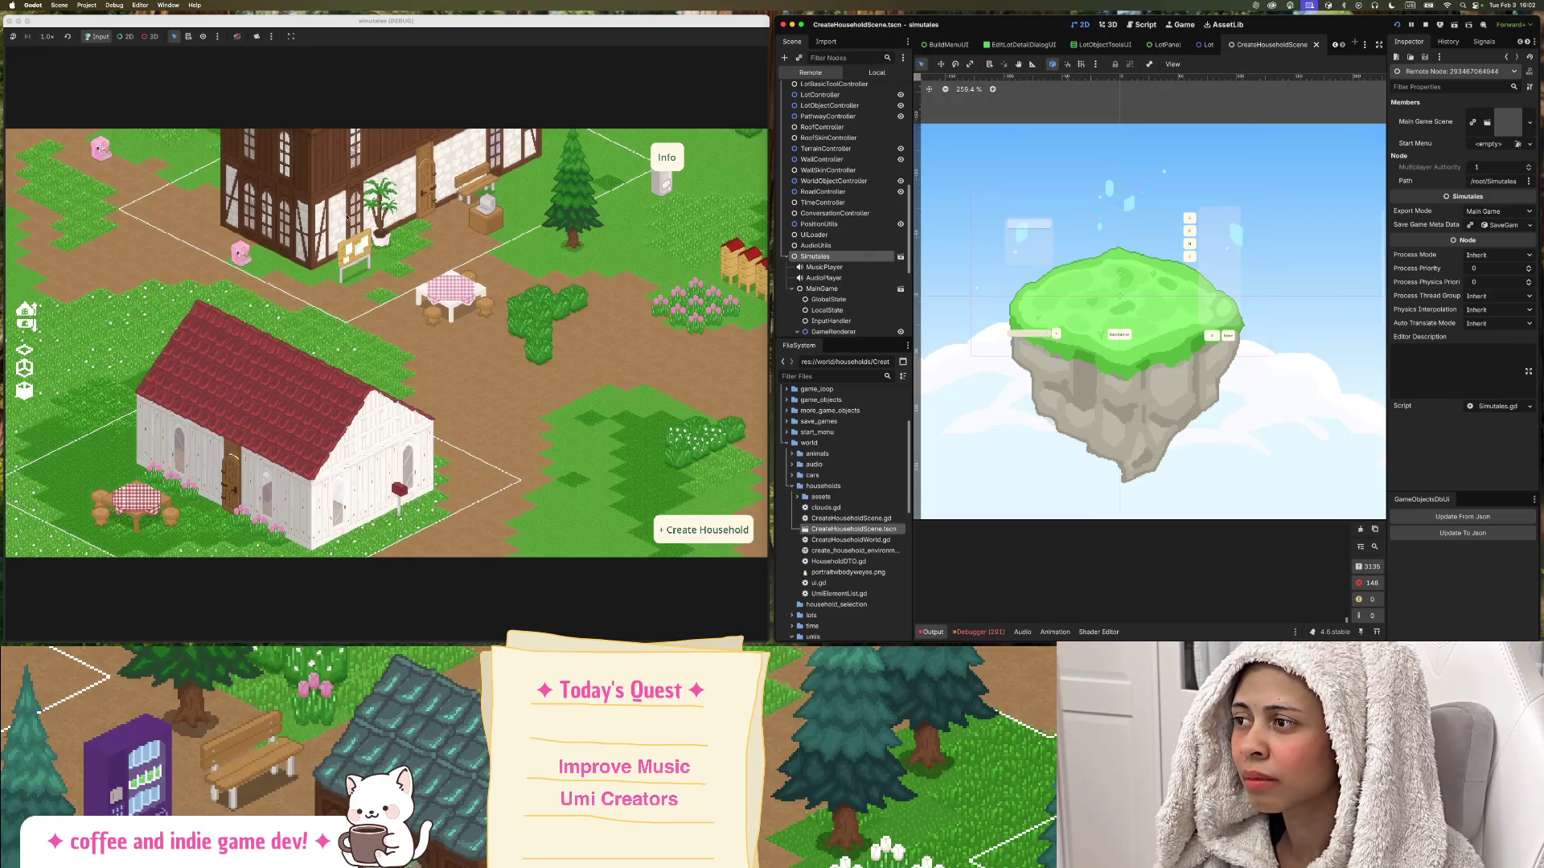
pyautogui.scroll(-4, 340, 211)
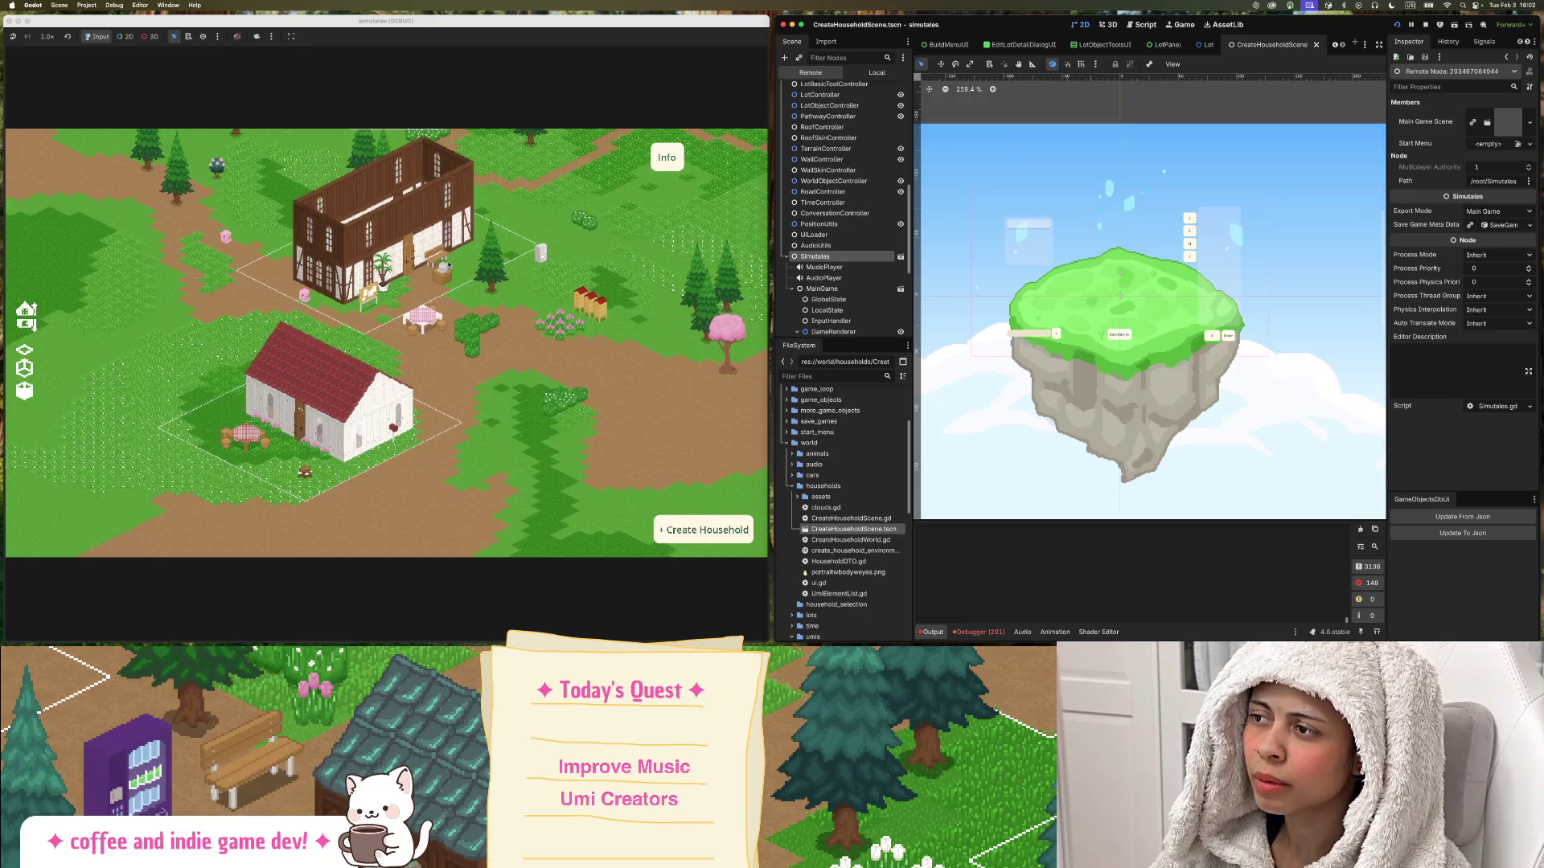
pyautogui.moveTo(569, 258); pyautogui.dragTo(429, 315)
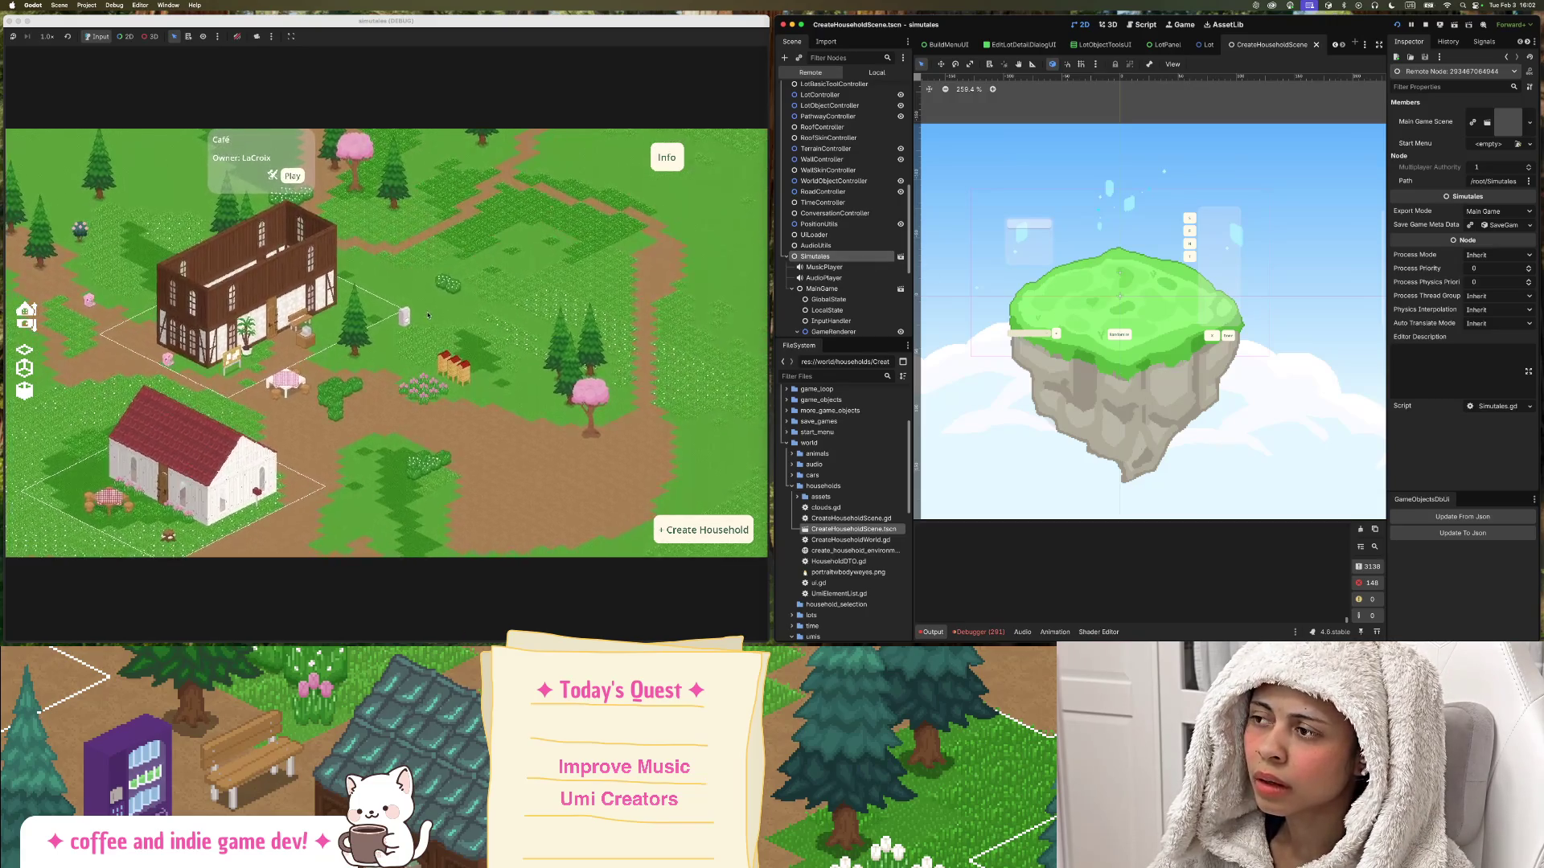
pyautogui.scroll(-2, 428, 315)
pyautogui.scroll(5, 576, 303)
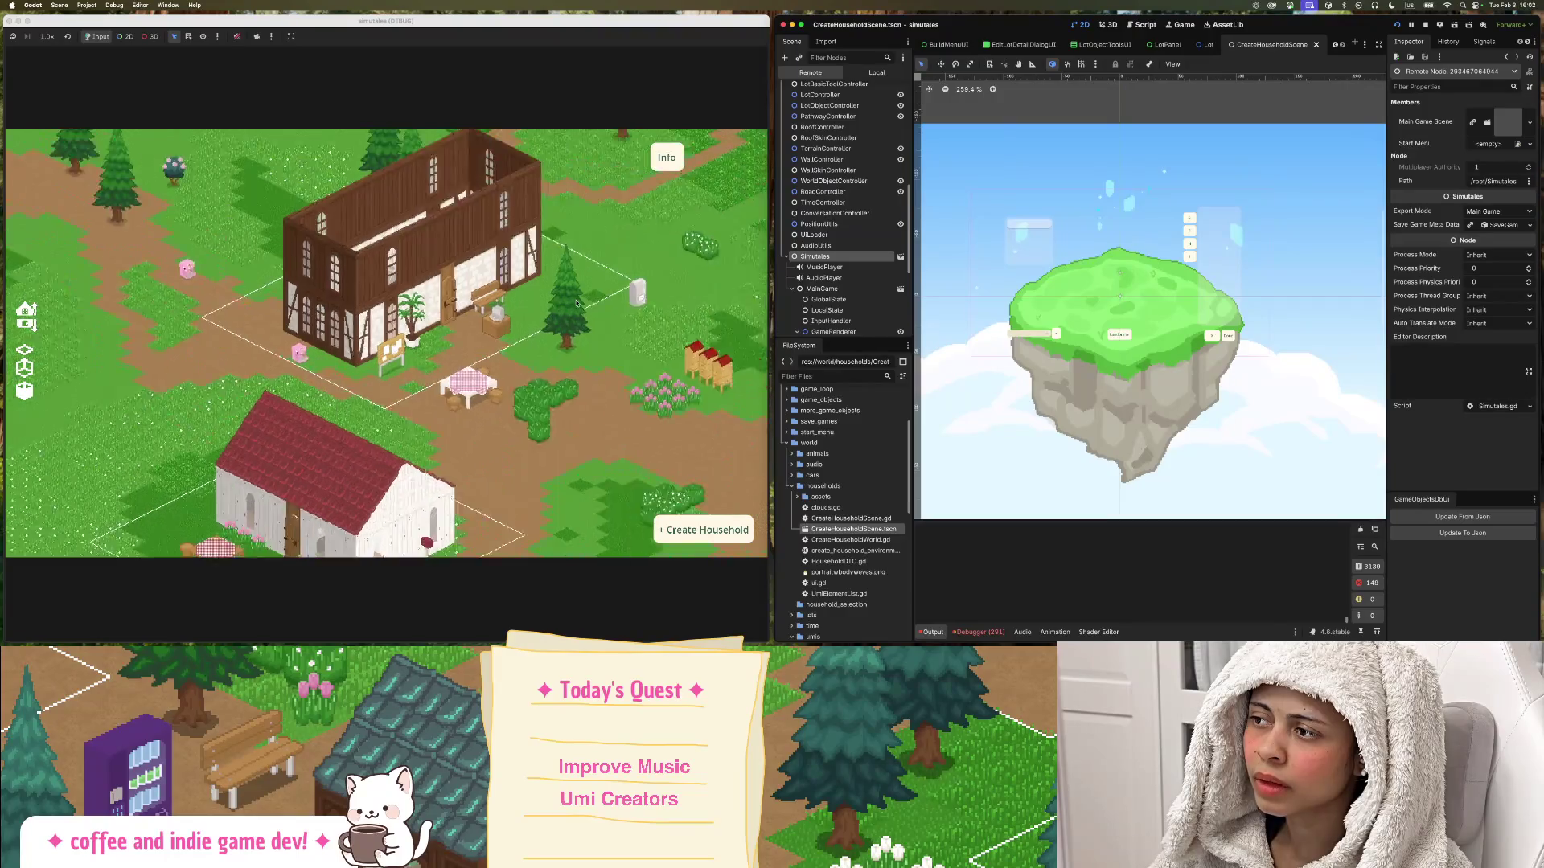
pyautogui.scroll(2, 576, 304)
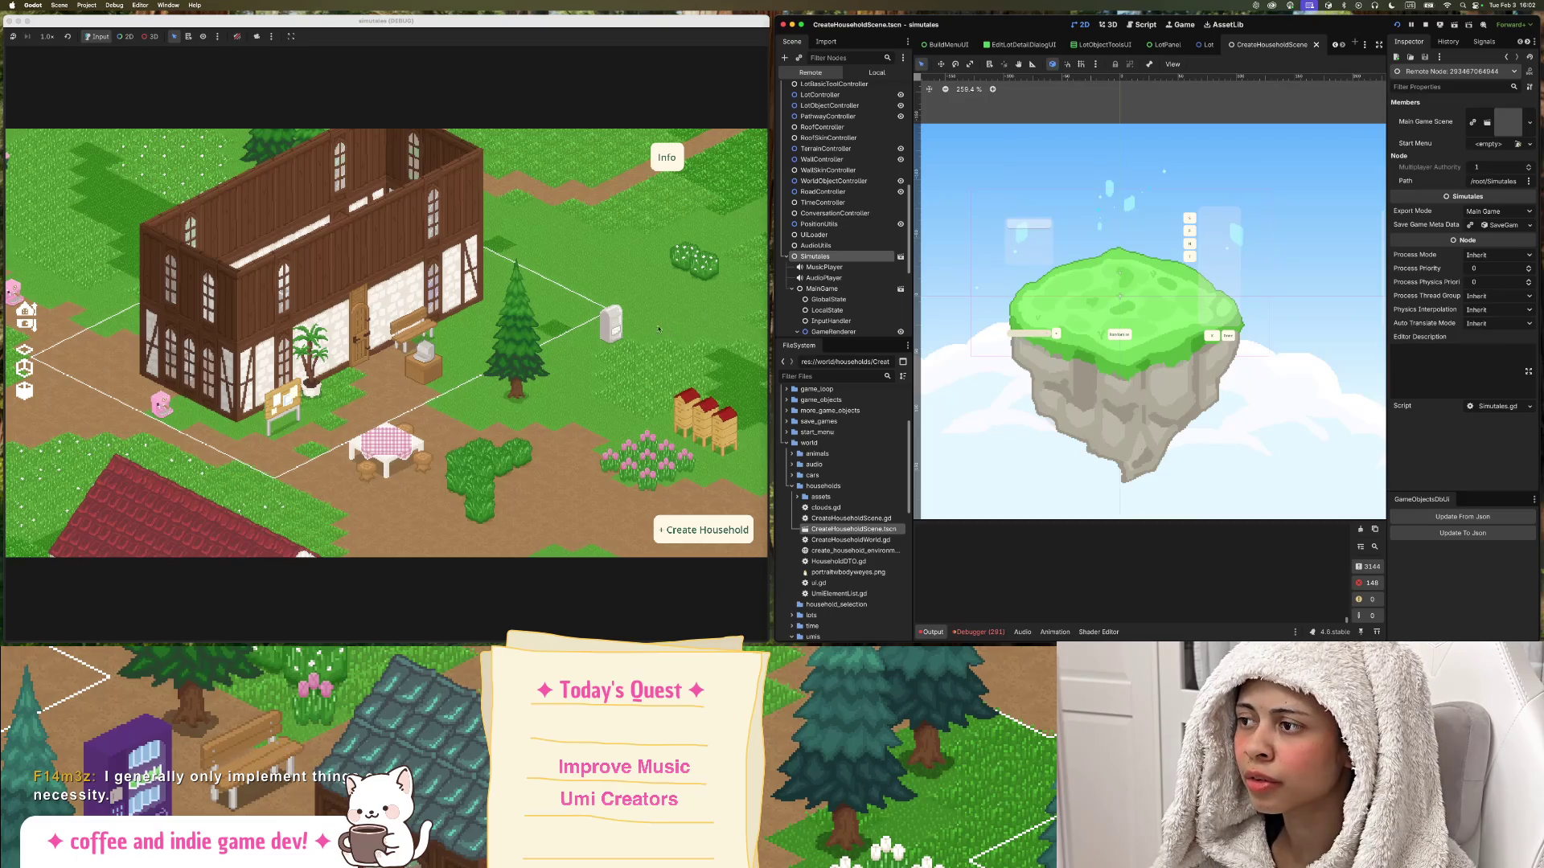
# Pan back to the timbered house and red-roofed cottage, then show the local CreateHouseholdScene tree.
pyautogui.moveTo(702, 317); pyautogui.dragTo(600, 395)
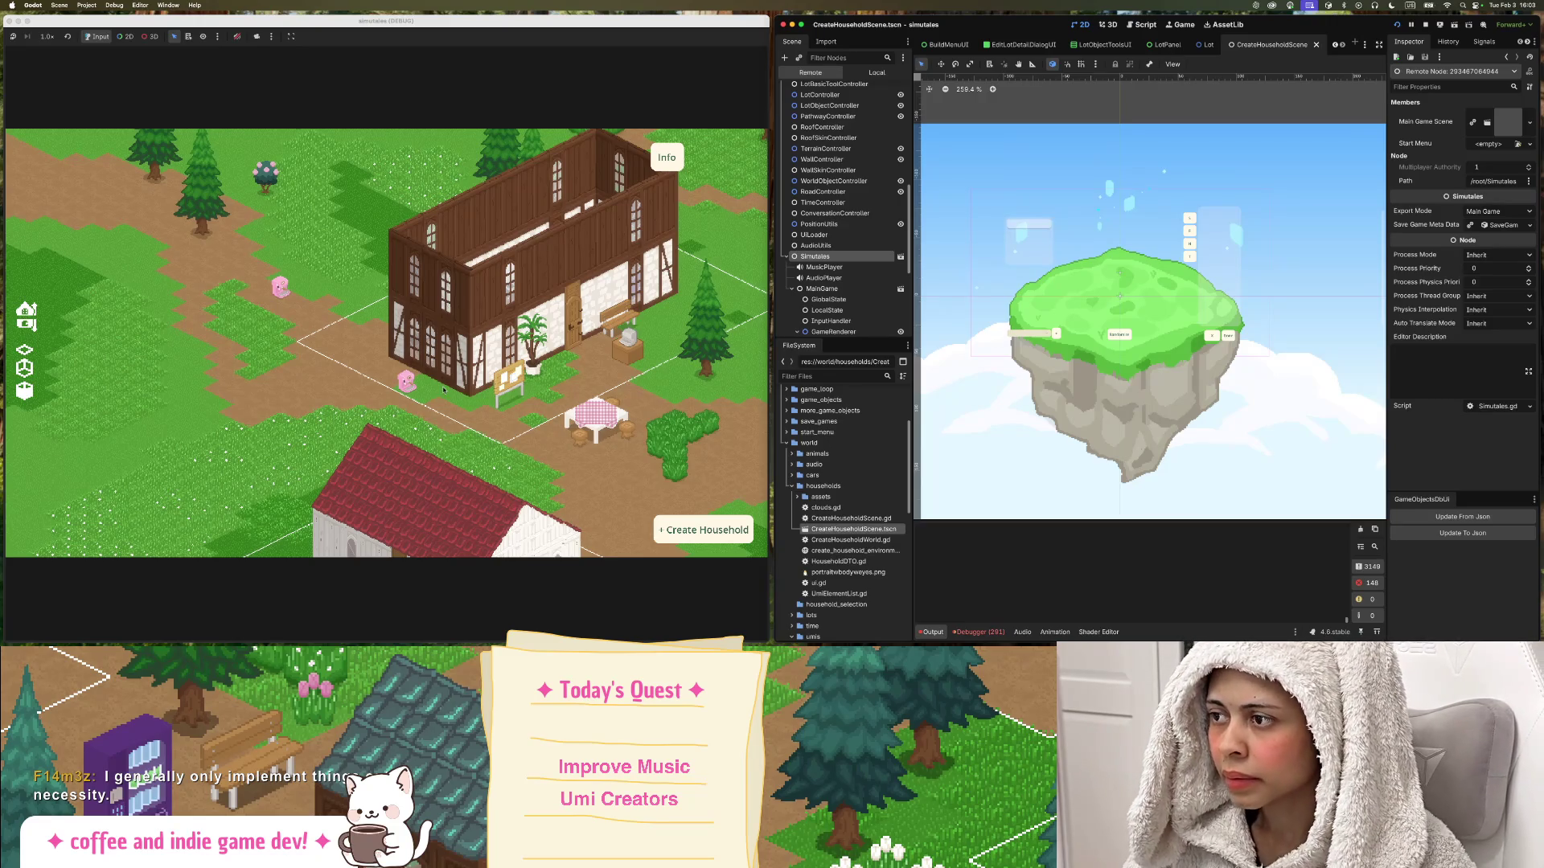
pyautogui.moveTo(440, 346); pyautogui.dragTo(327, 341)
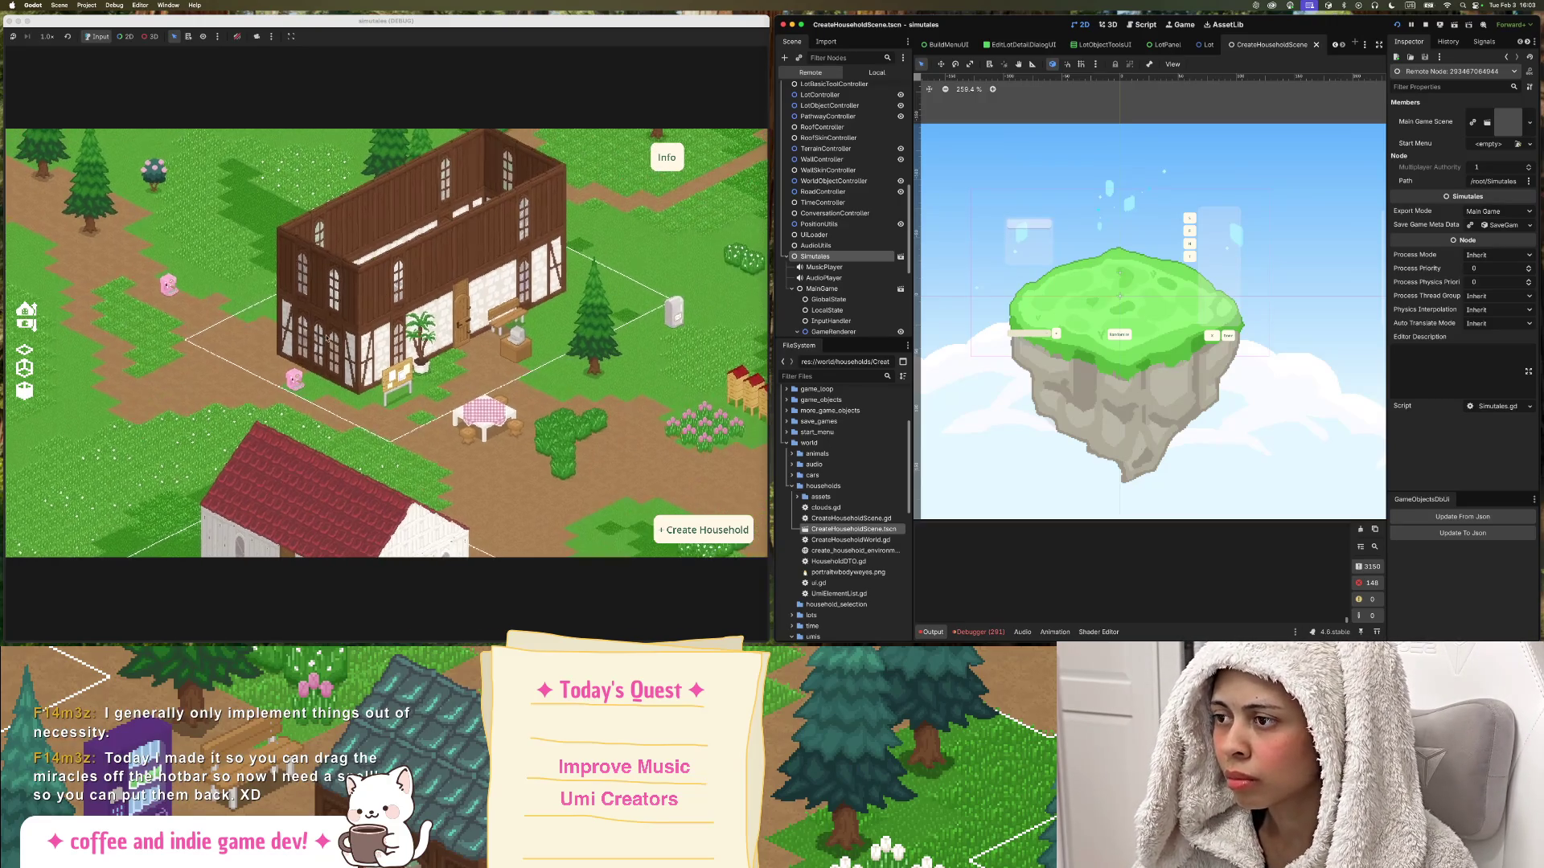
pyautogui.moveTo(521, 334)
pyautogui.mouseDown()
pyautogui.moveTo(563, 321)
pyautogui.moveTo(451, 306)
pyautogui.moveTo(581, 296)
pyautogui.mouseUp()
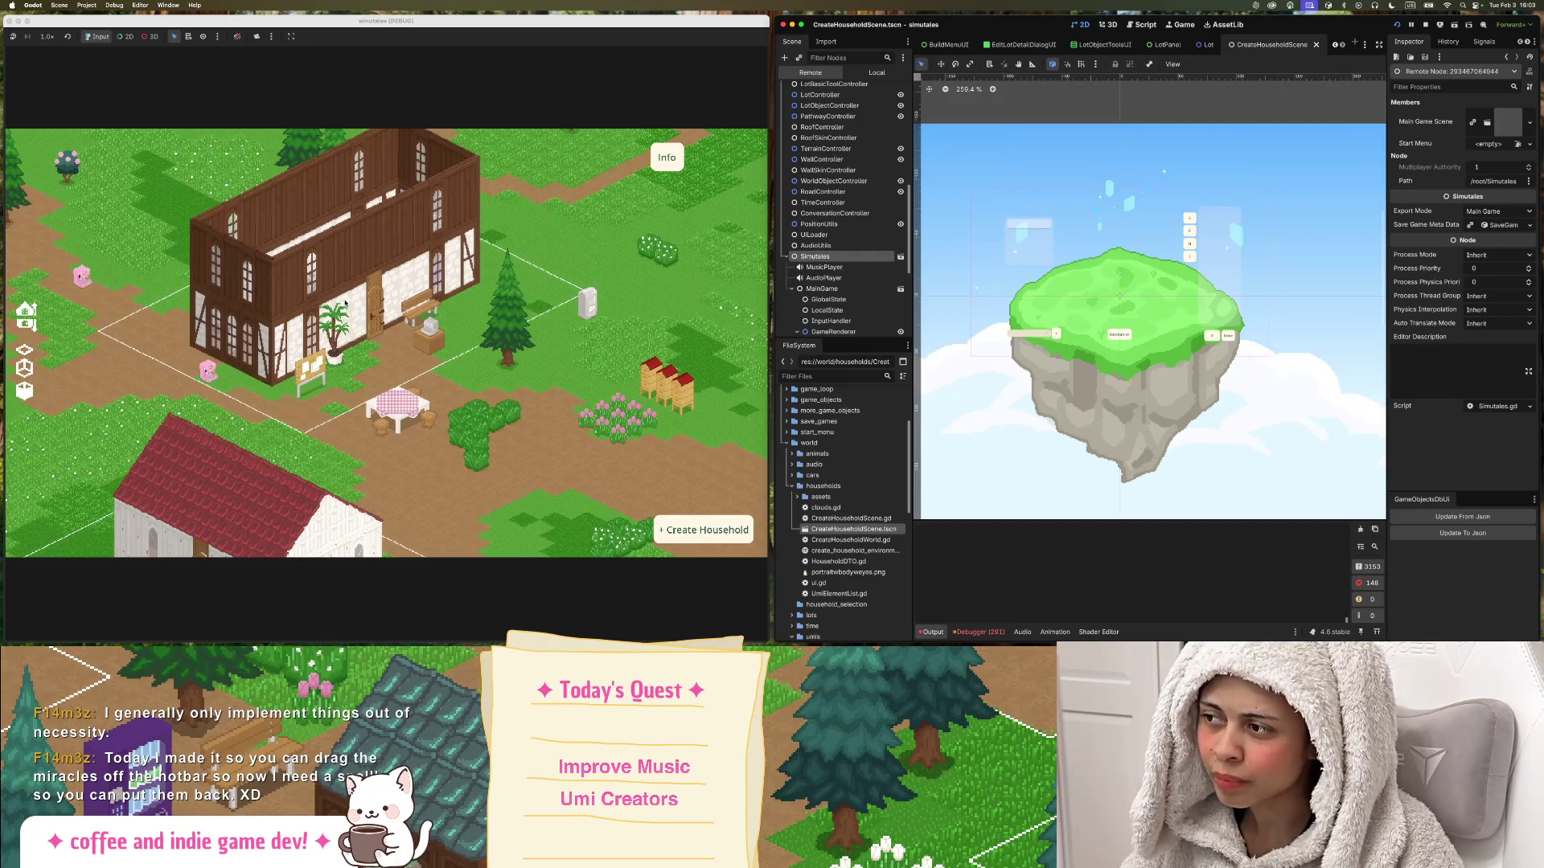
pyautogui.moveTo(450, 384)
pyautogui.mouseDown()
pyautogui.moveTo(513, 310)
pyautogui.moveTo(635, 345)
pyautogui.moveTo(498, 345)
pyautogui.mouseUp()
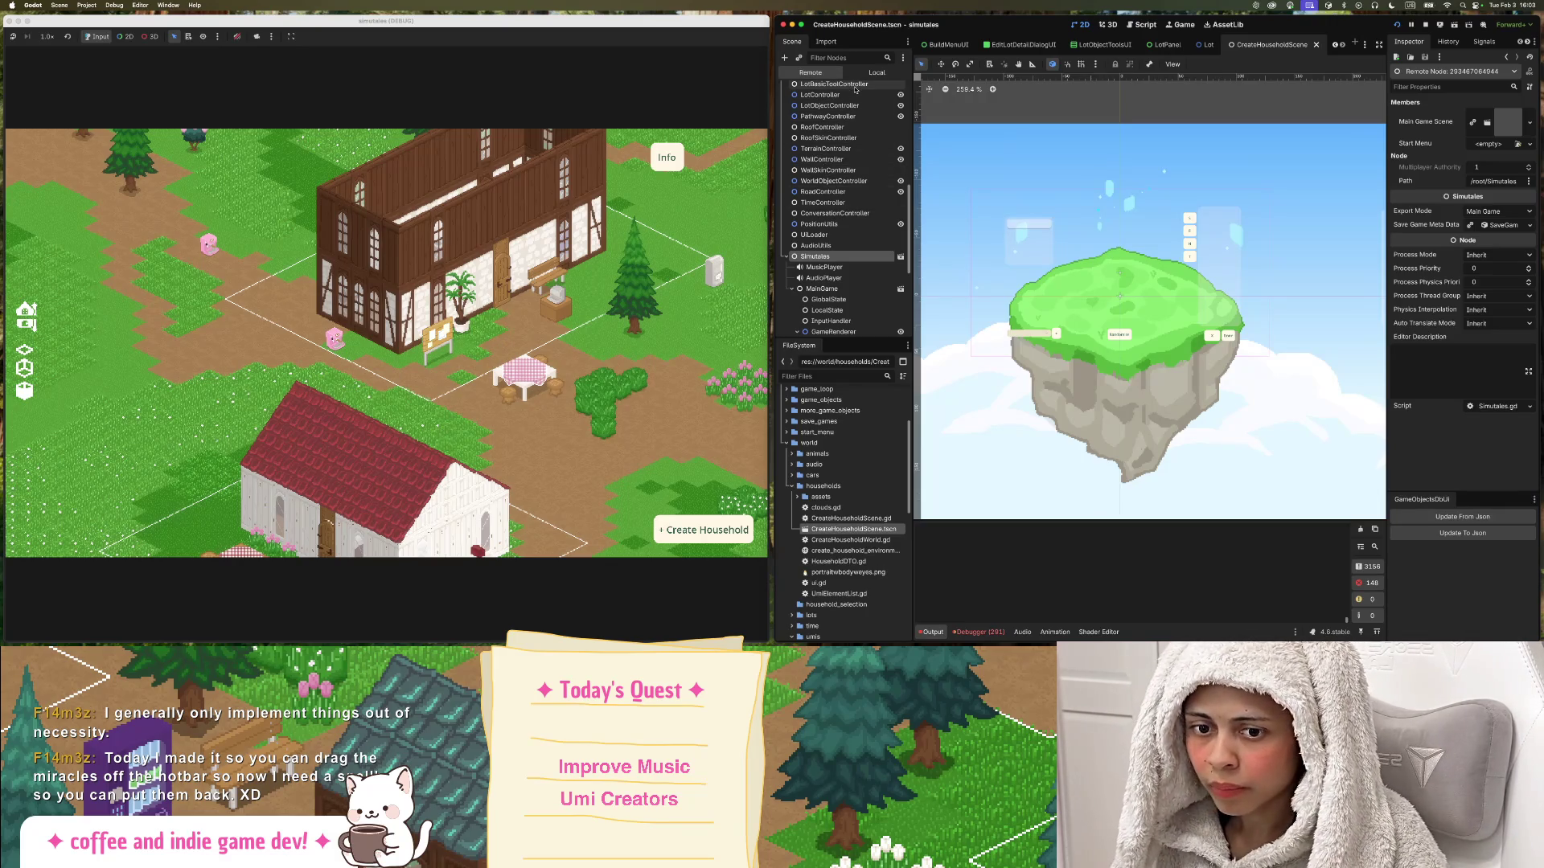
pyautogui.click(876, 73)
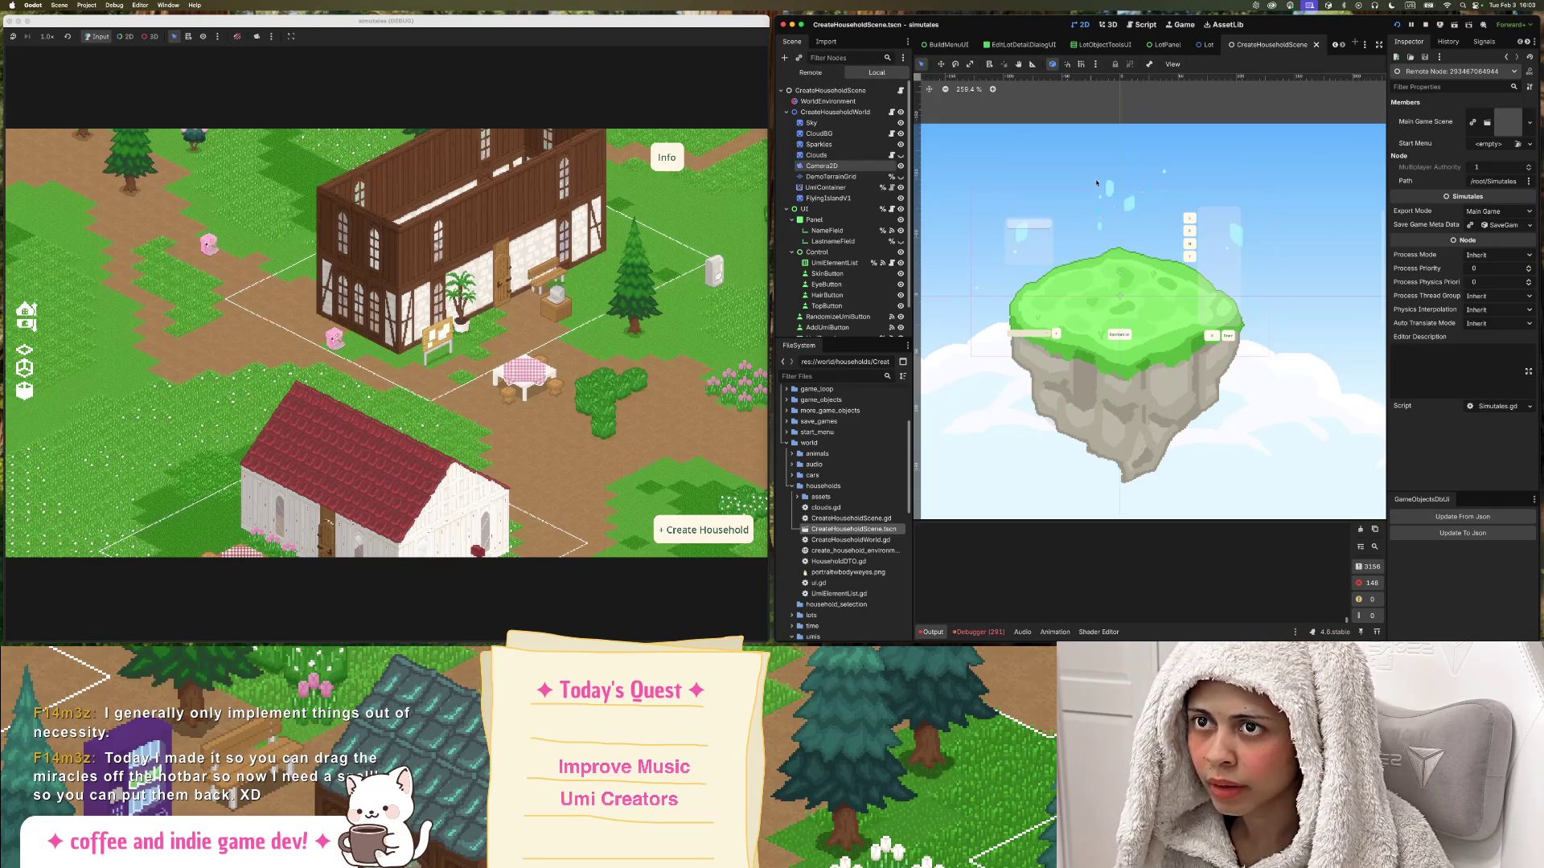
# Switch the Scene dock back to the running game's Remote node tree.
pyautogui.scroll(-1, 1126, 165)
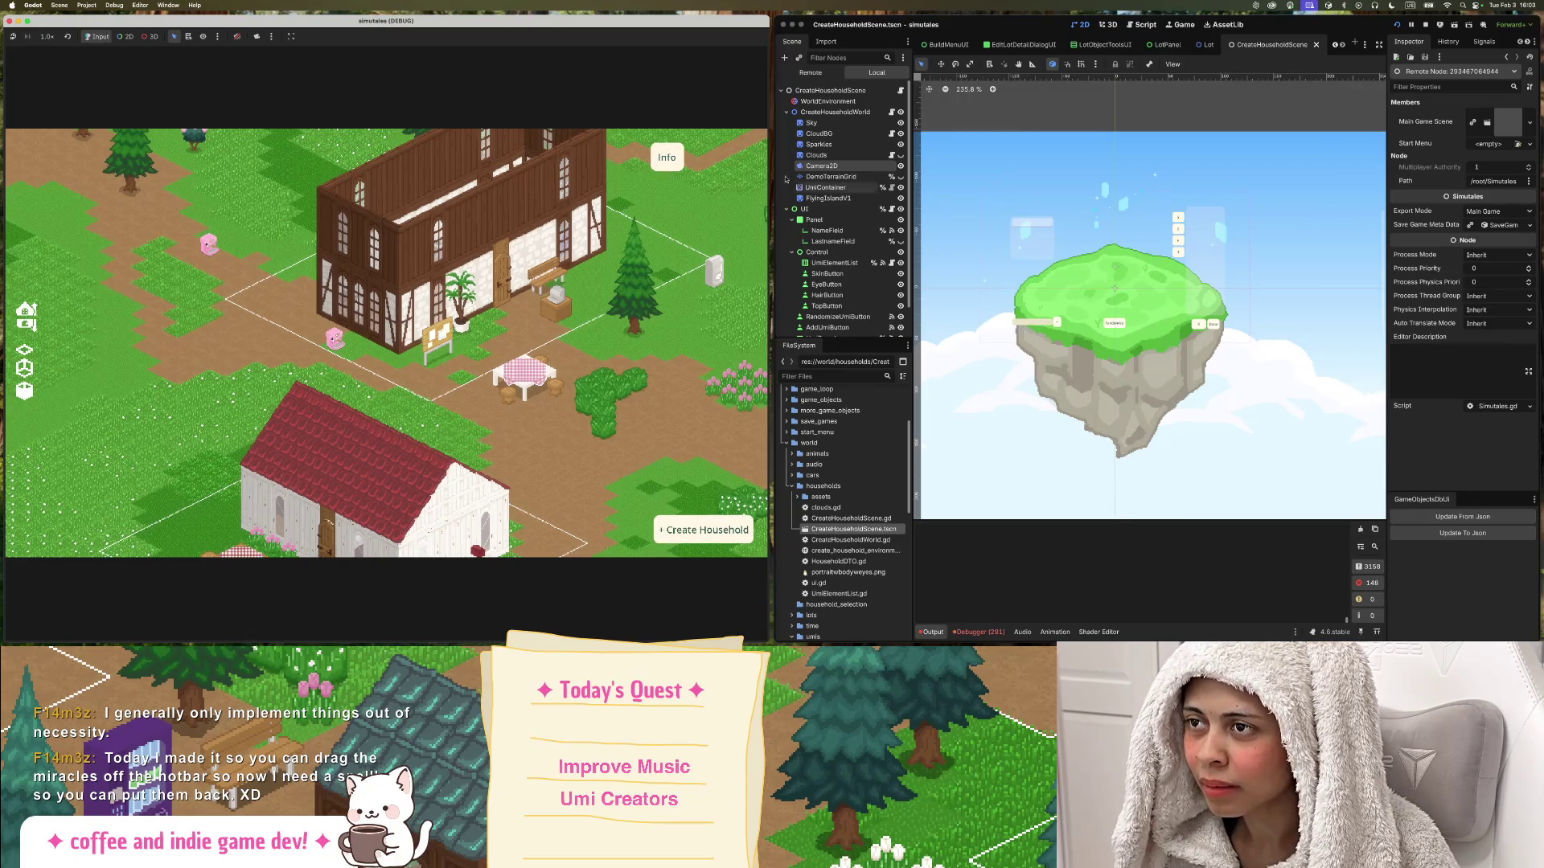
pyautogui.click(811, 72)
pyautogui.scroll(-5, 854, 235)
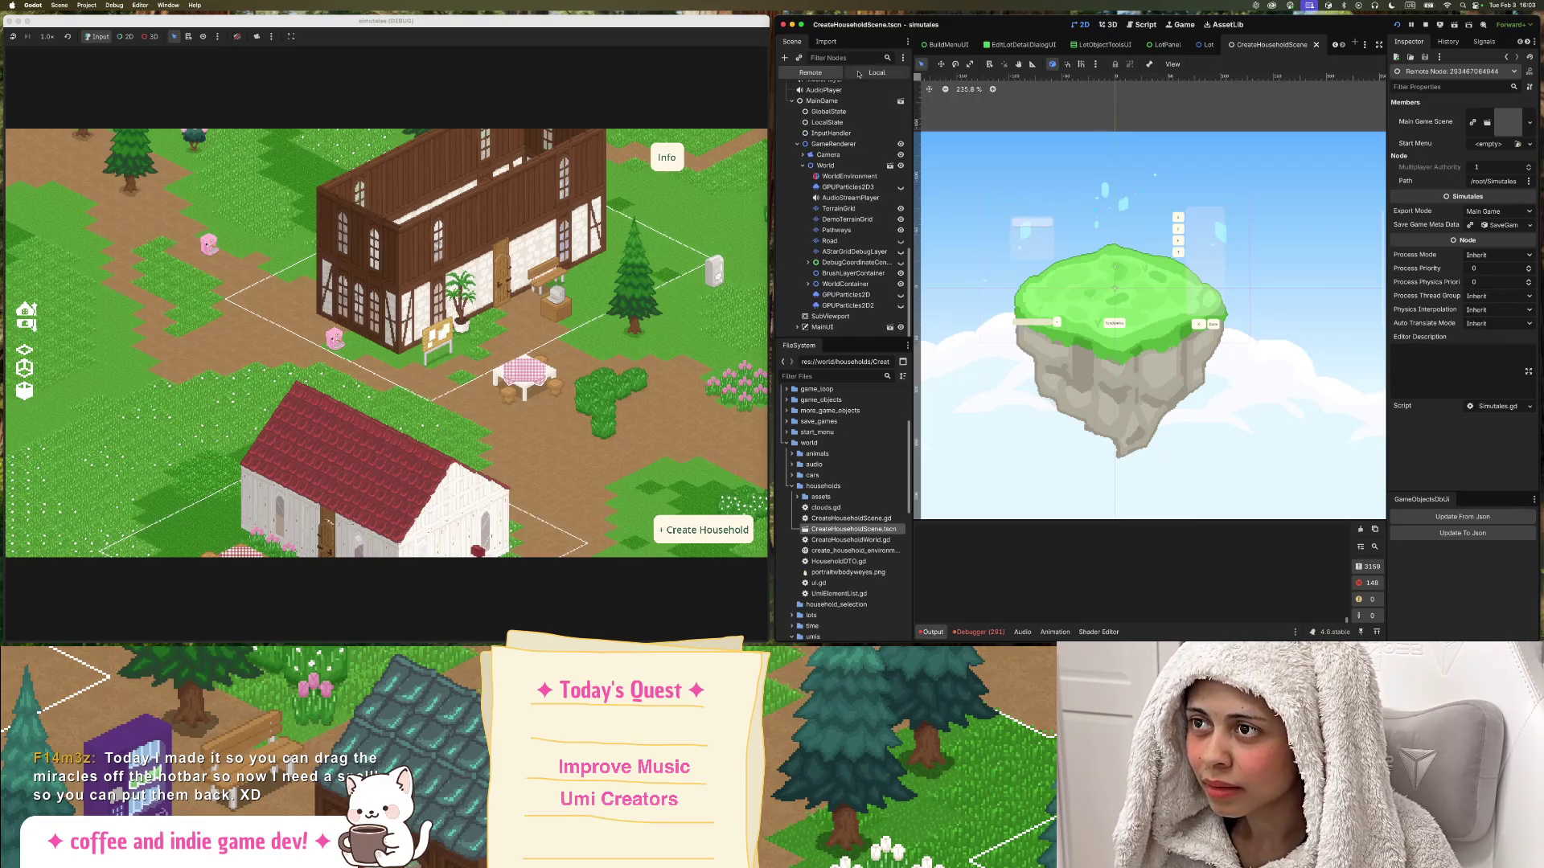
# Filter the FileSystem files by 'mainui' to find MainUI.gd and MainUI.tscn.
pyautogui.click(828, 376)
pyautogui.write('mai')
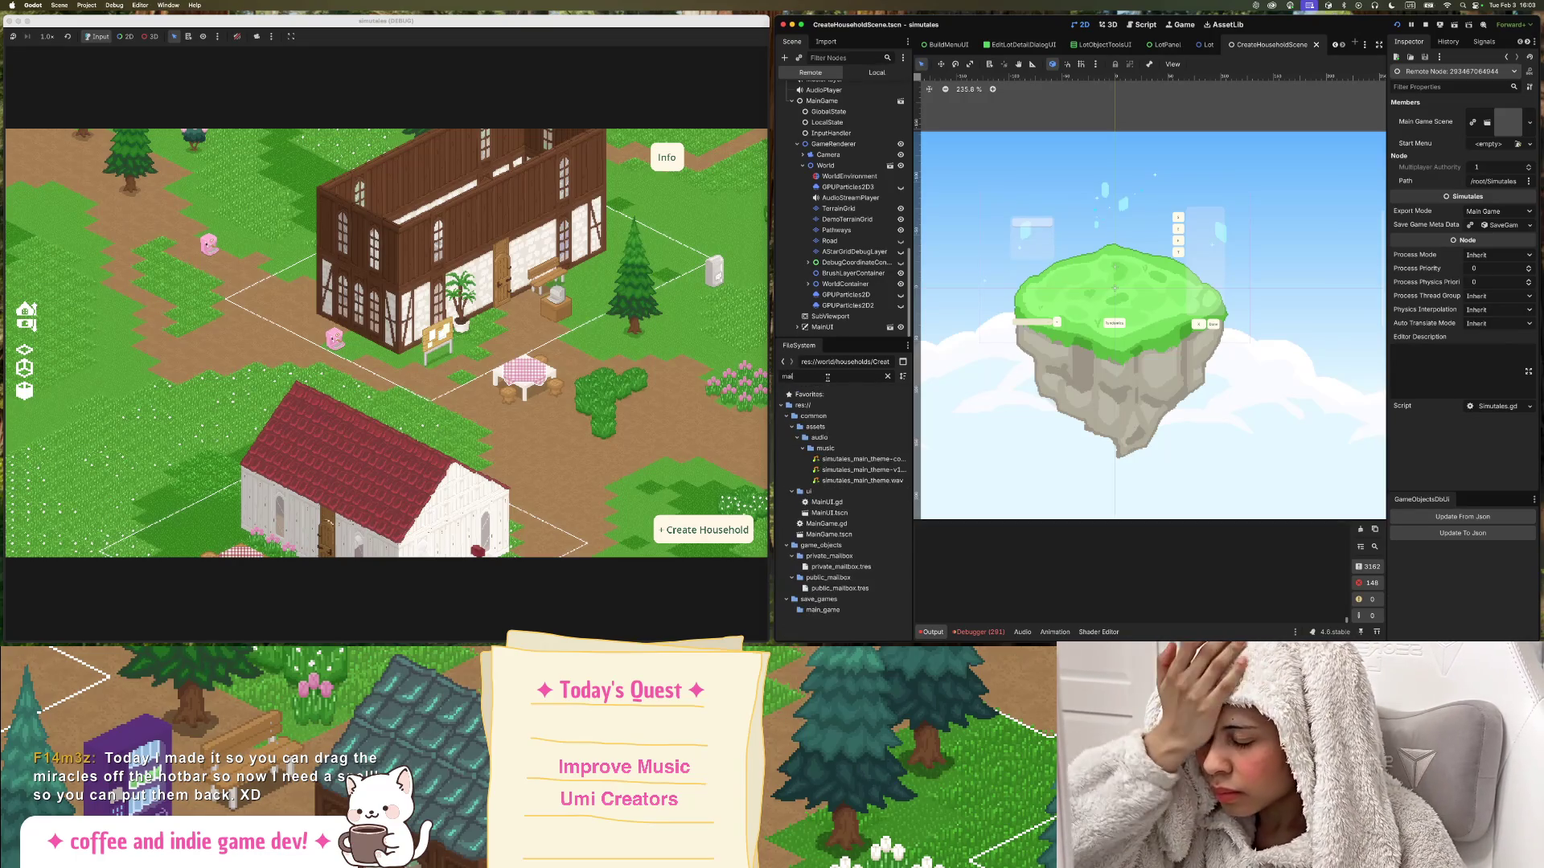
pyautogui.press('BackSpace')
pyautogui.press('BackSpace')
pyautogui.press('BackSpace')
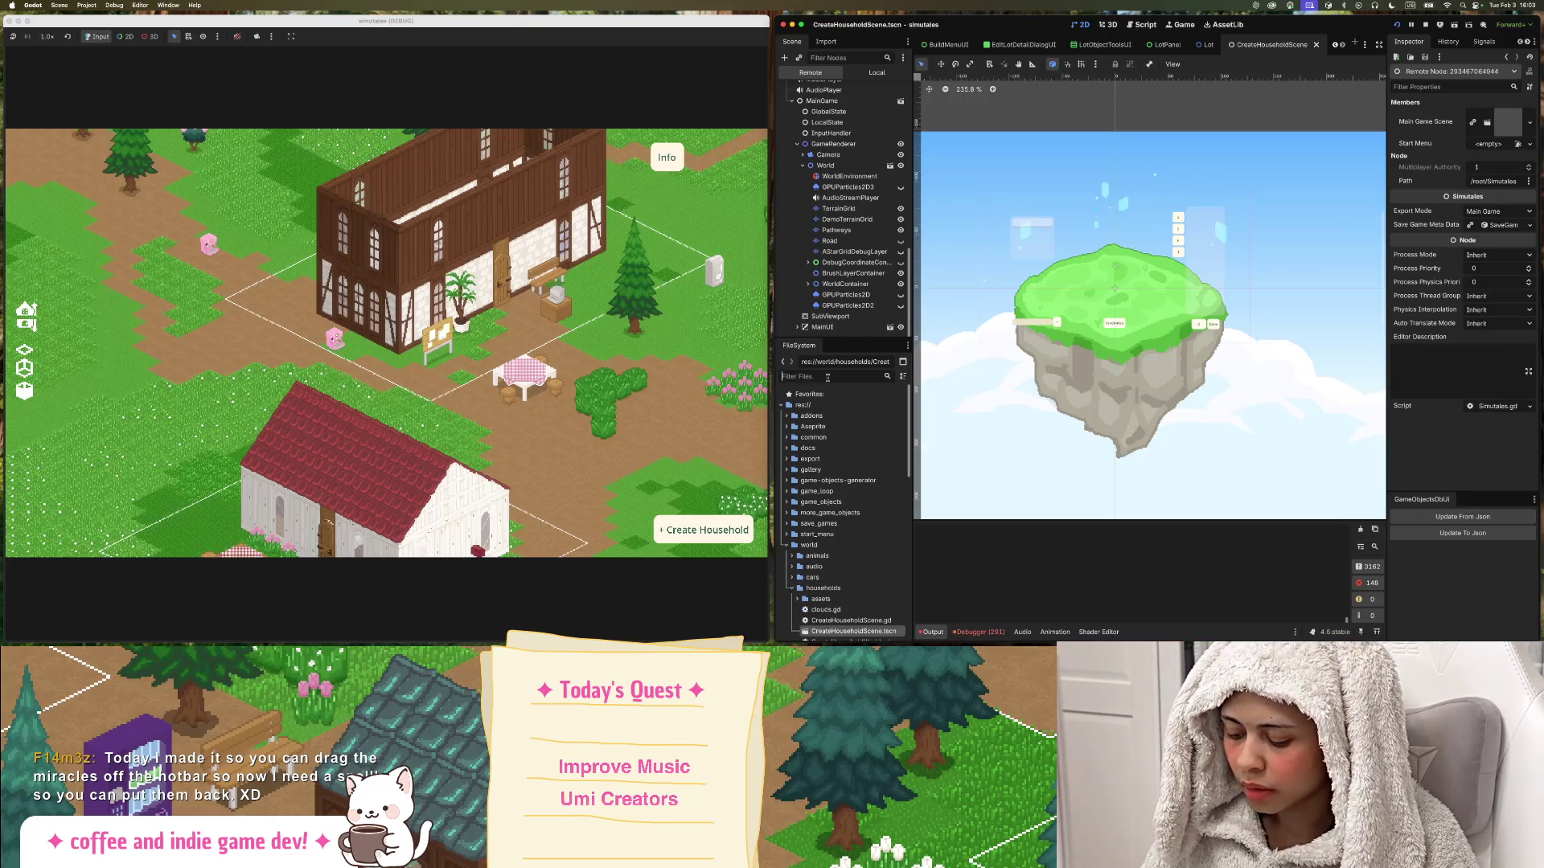
pyautogui.write('gui')
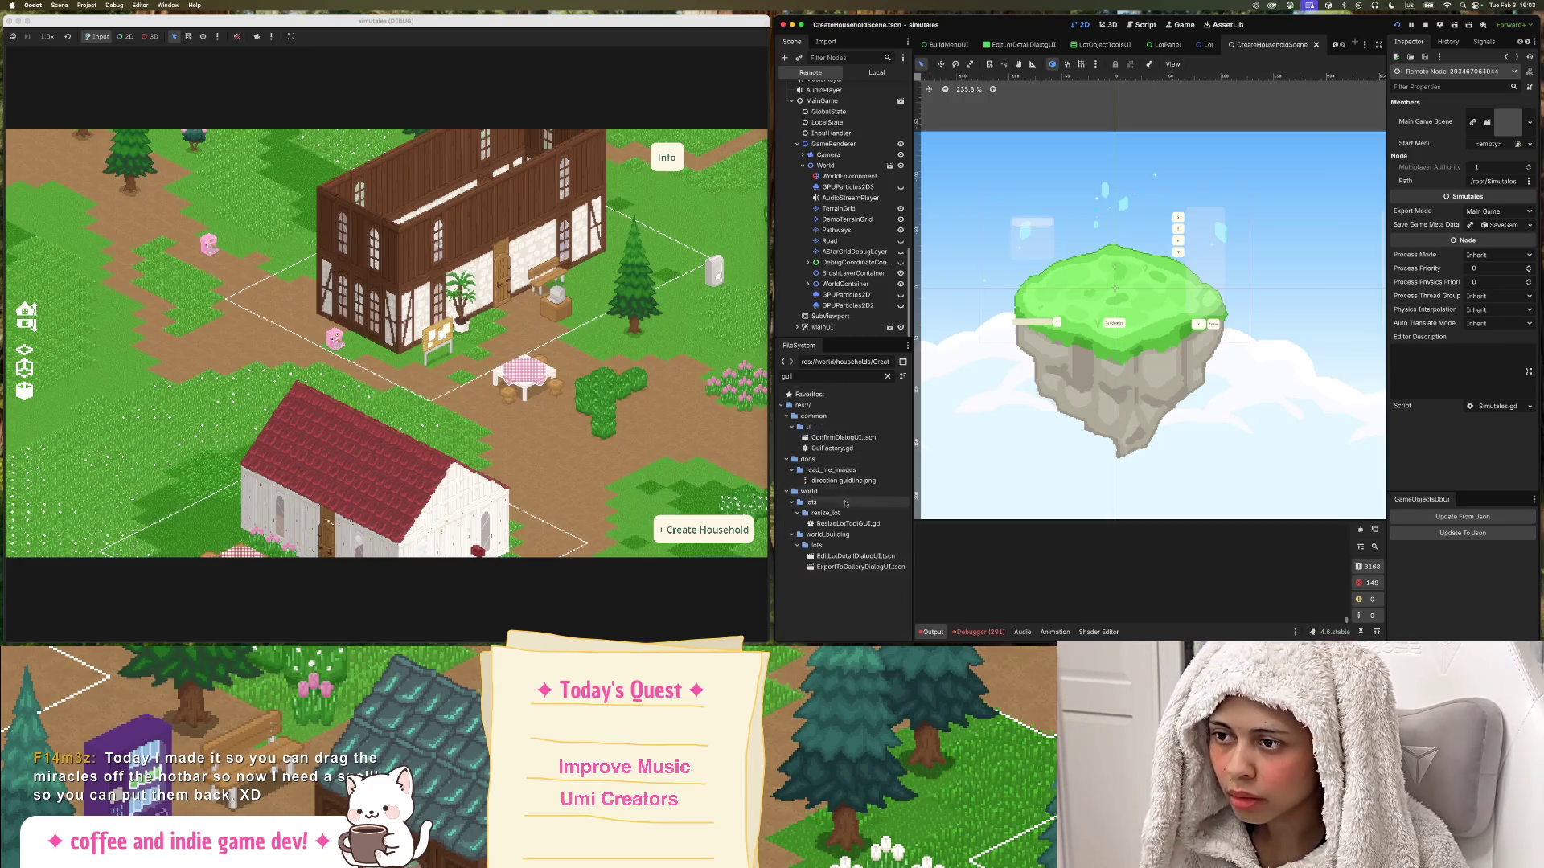
pyautogui.press('BackSpace')
pyautogui.press('BackSpace')
pyautogui.press('BackSpace')
pyautogui.write('ui')
pyautogui.scroll(-5, 836, 515)
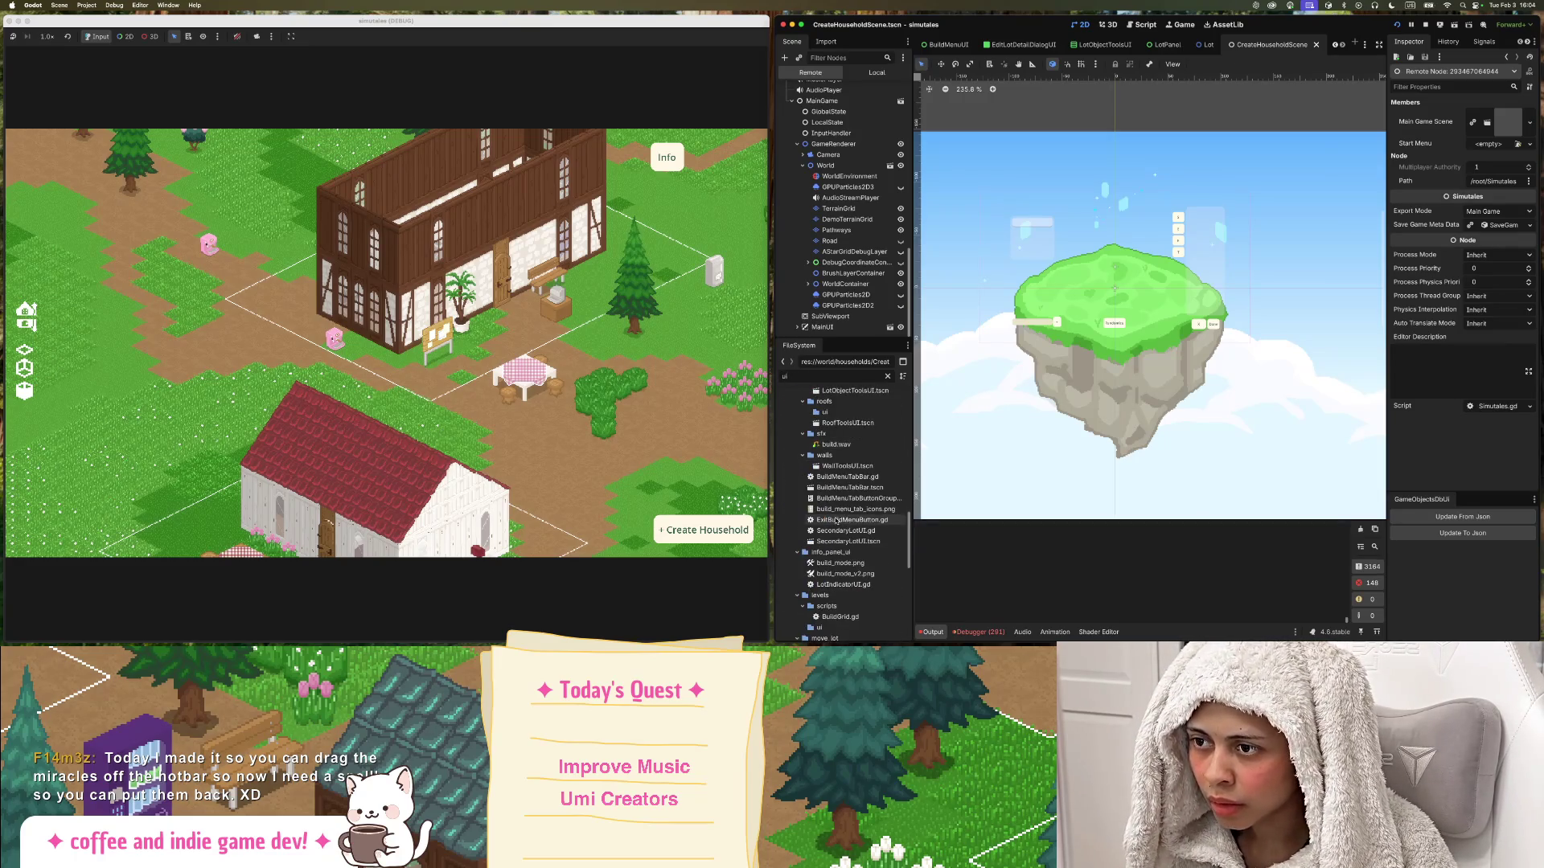
pyautogui.press('BackSpace')
pyautogui.press('BackSpace')
pyautogui.write('mainui')
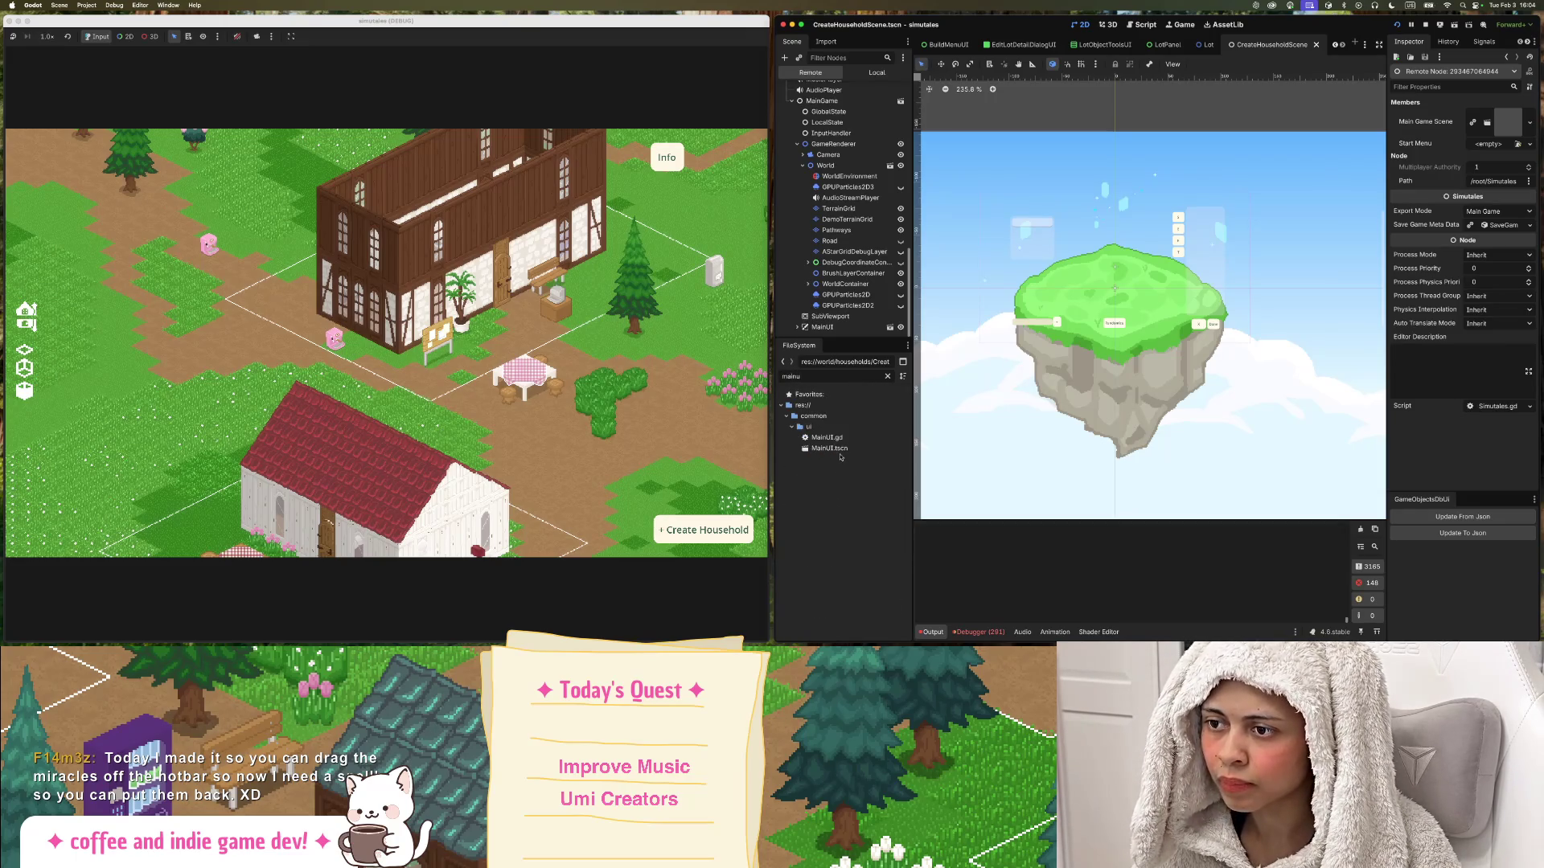
# Open MainUI.tscn and centre the canvas on the Create Household button.
pyautogui.doubleClick(828, 448)
pyautogui.scroll(5, 930, 170)
pyautogui.hscroll(-4, 931, 170)
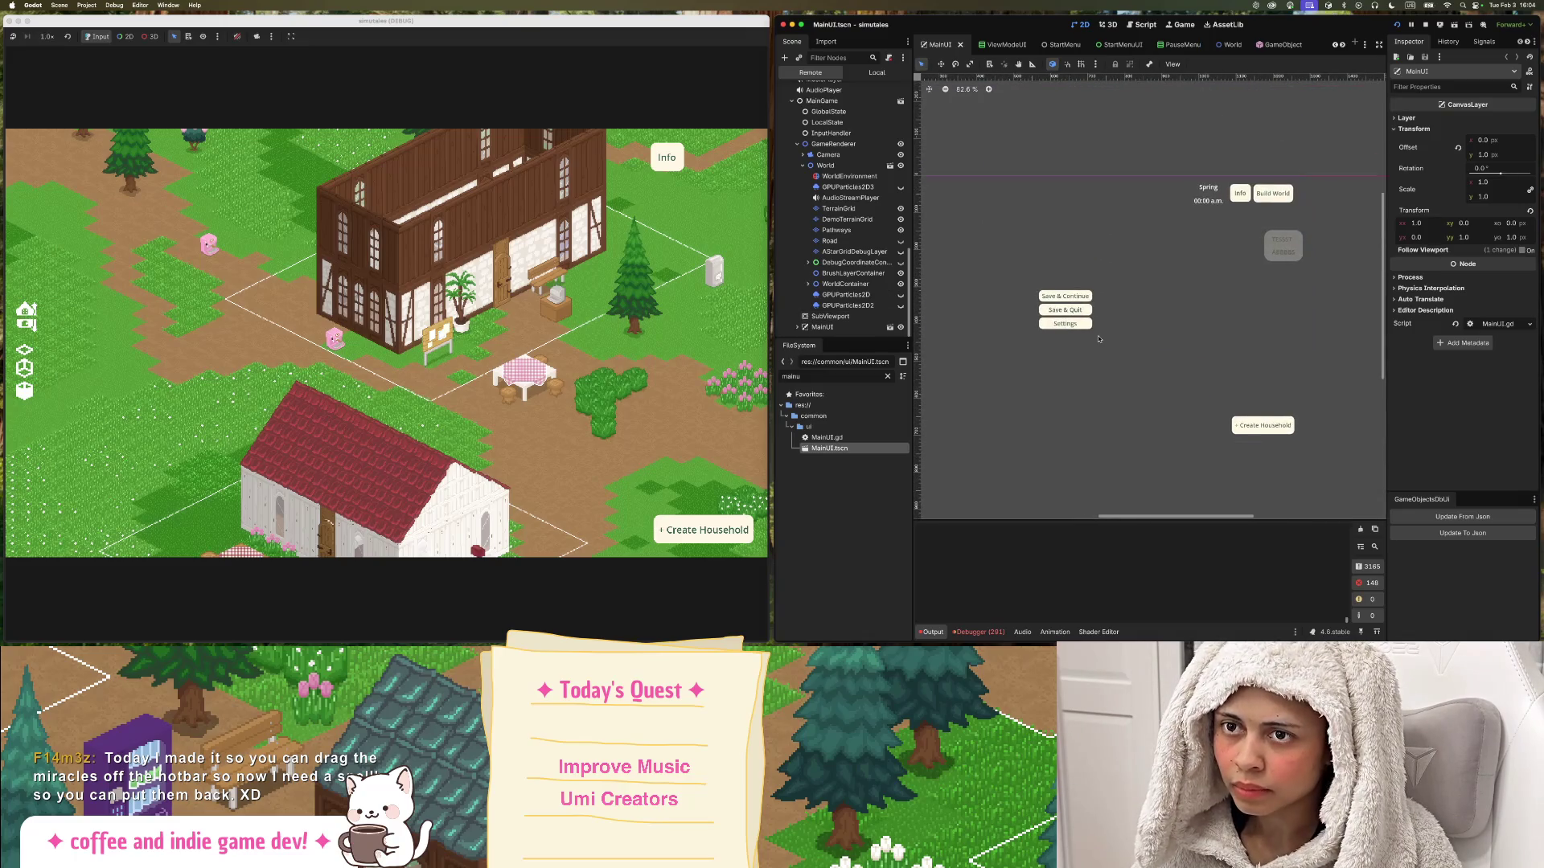
pyautogui.click(1275, 426)
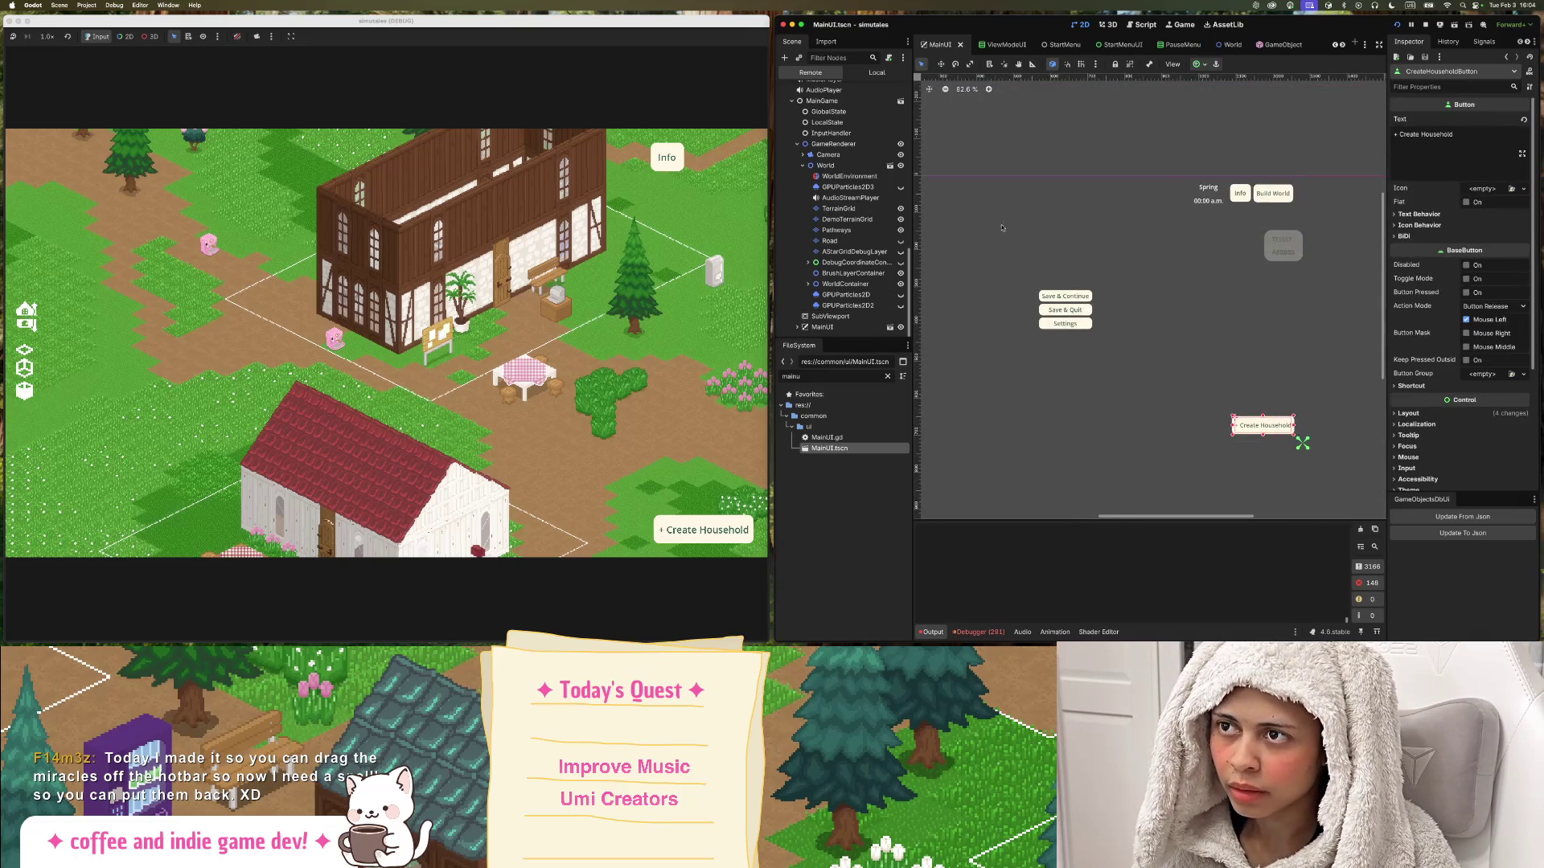
pyautogui.click(876, 72)
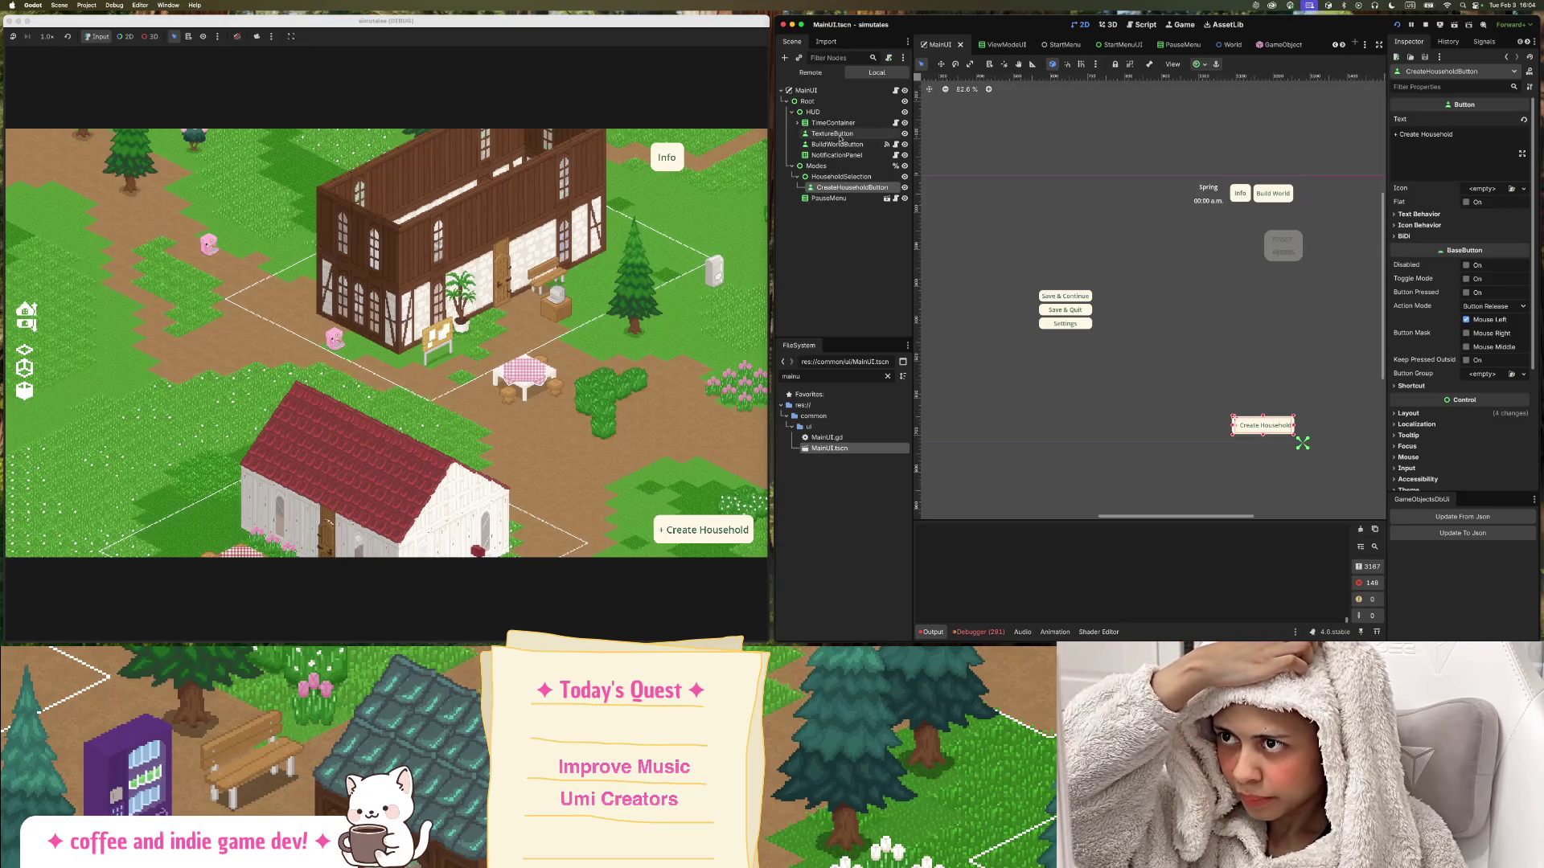
pyautogui.doubleClick(853, 188)
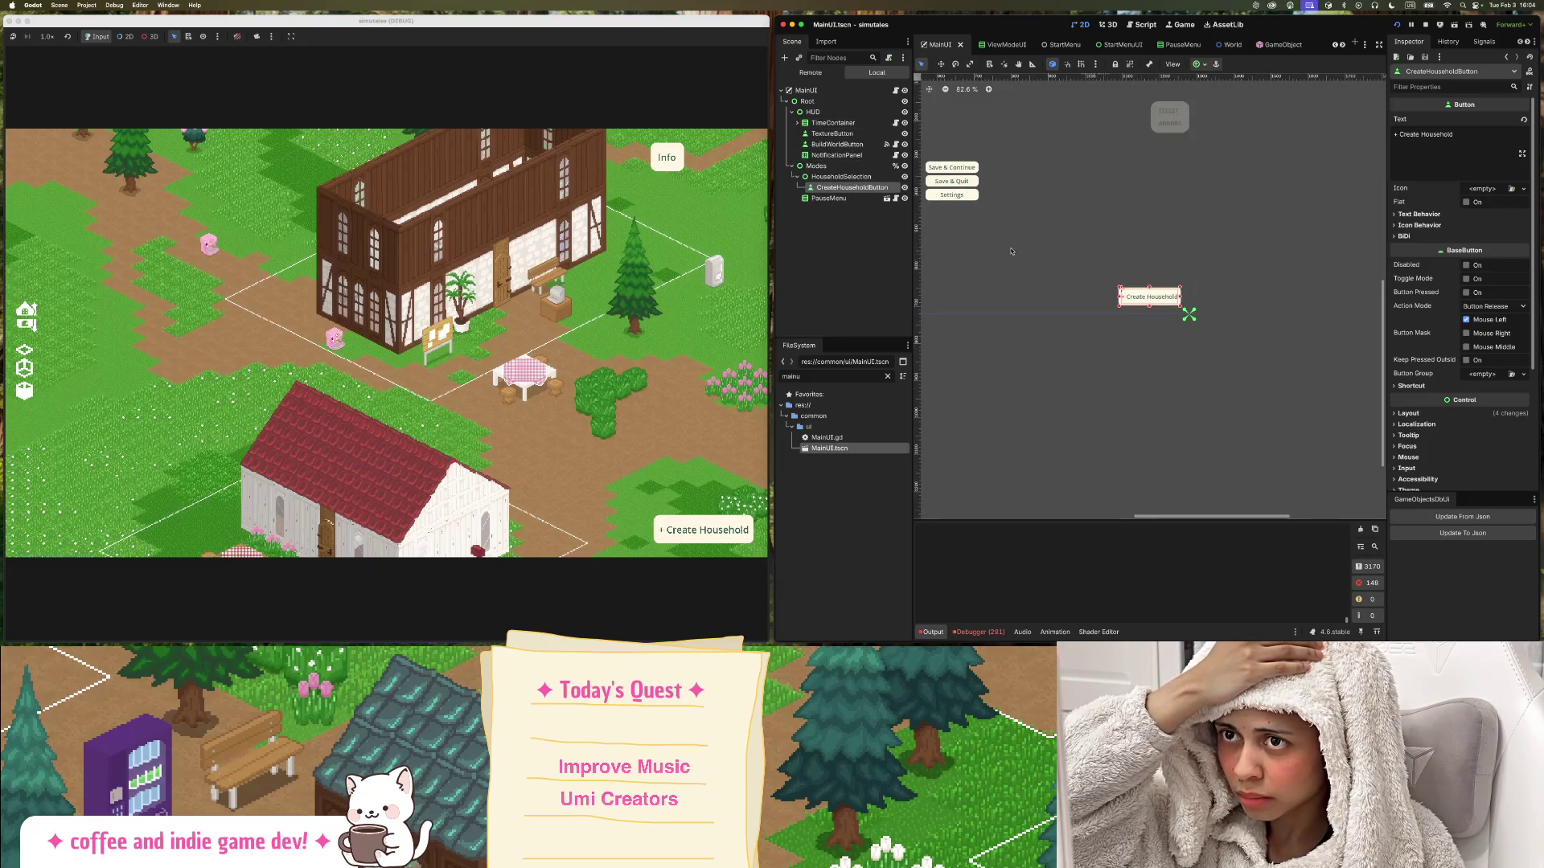
pyautogui.scroll(5, 1013, 258)
pyautogui.hscroll(-5, 1013, 257)
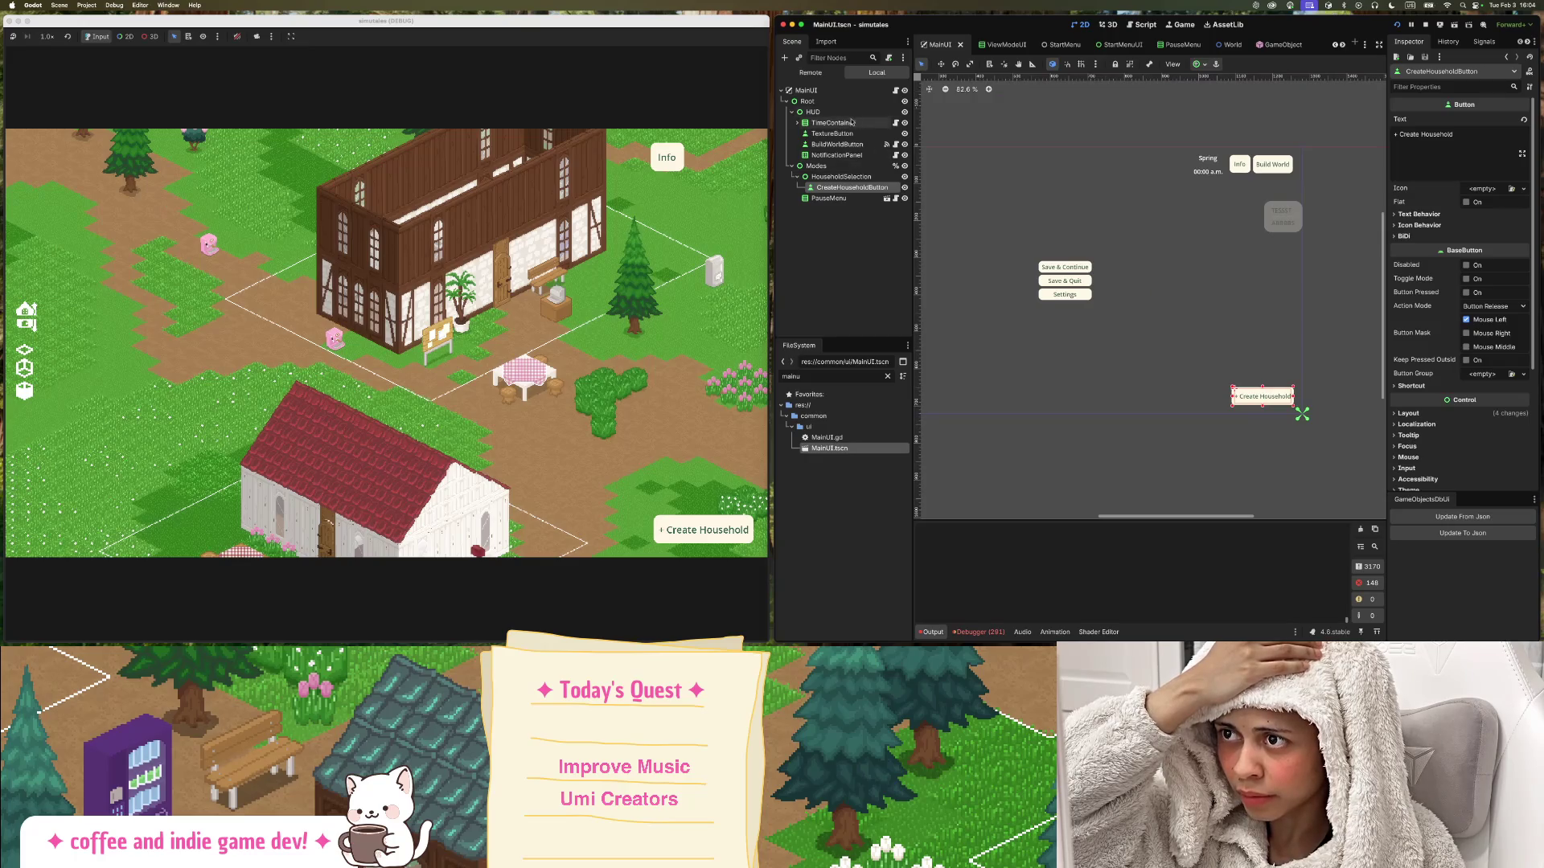
pyautogui.click(796, 123)
pyautogui.click(797, 124)
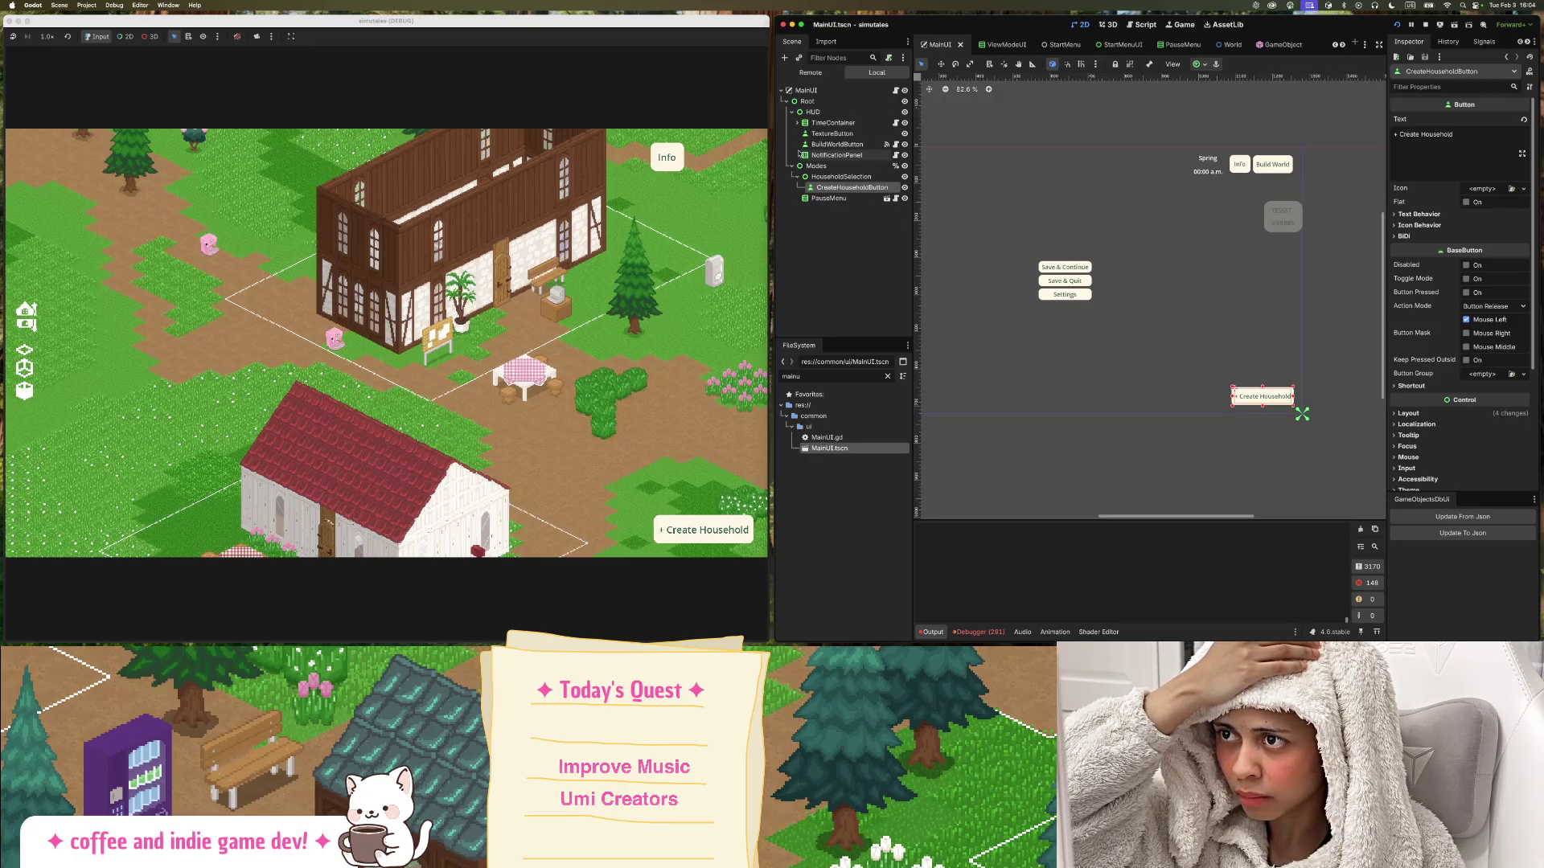
# Rename the Info button's TextureButton node to InfoButton.
pyautogui.click(836, 135)
pyautogui.press('Return')
pyautogui.press('Delete')
pyautogui.press('Delete')
pyautogui.press('Delete')
pyautogui.press('Delete')
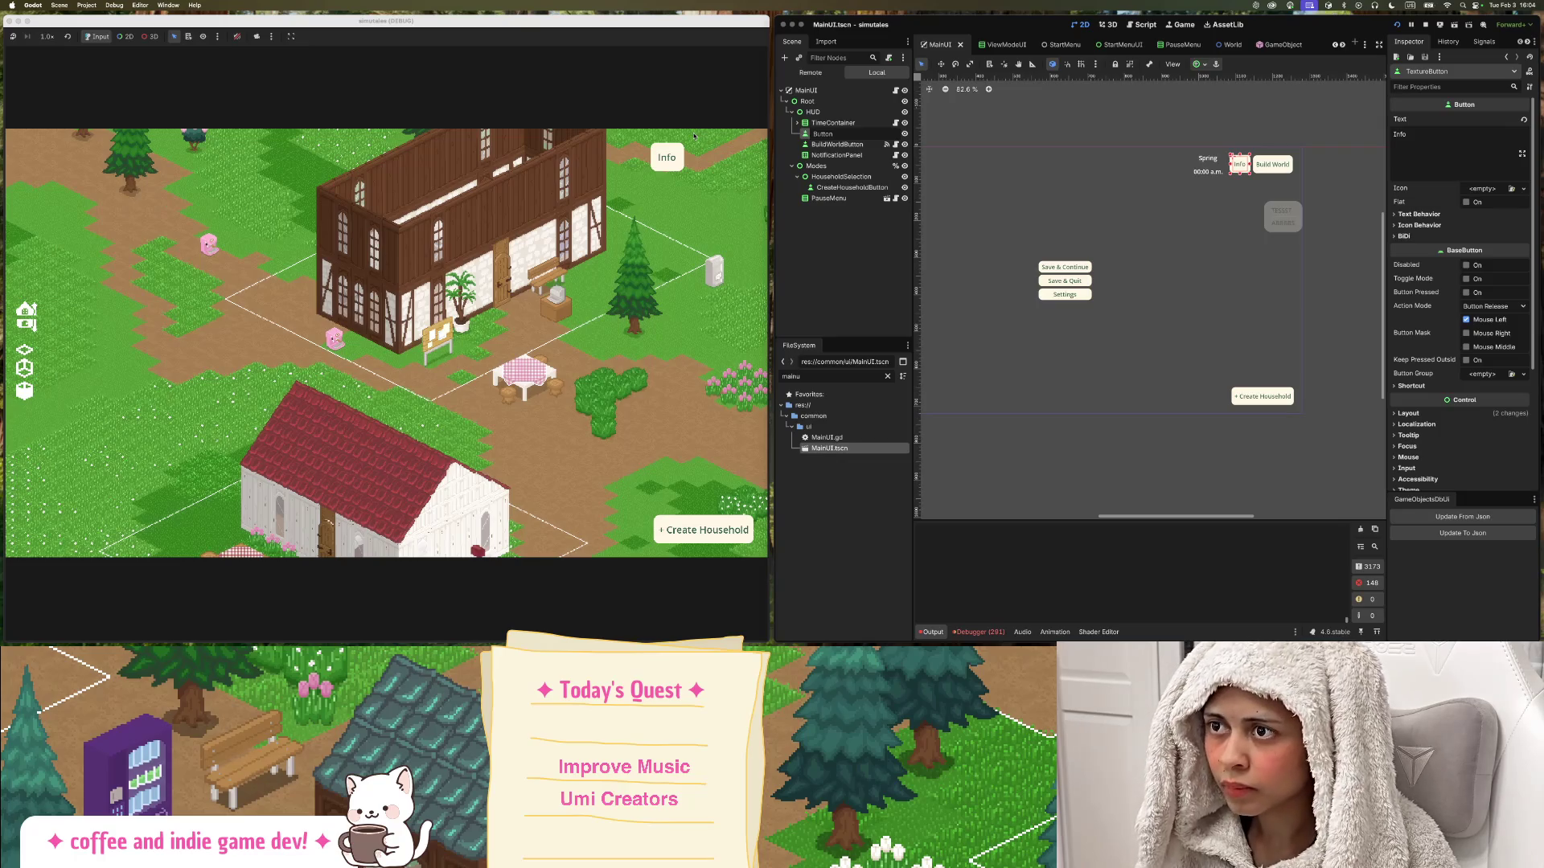
pyautogui.write('Info')
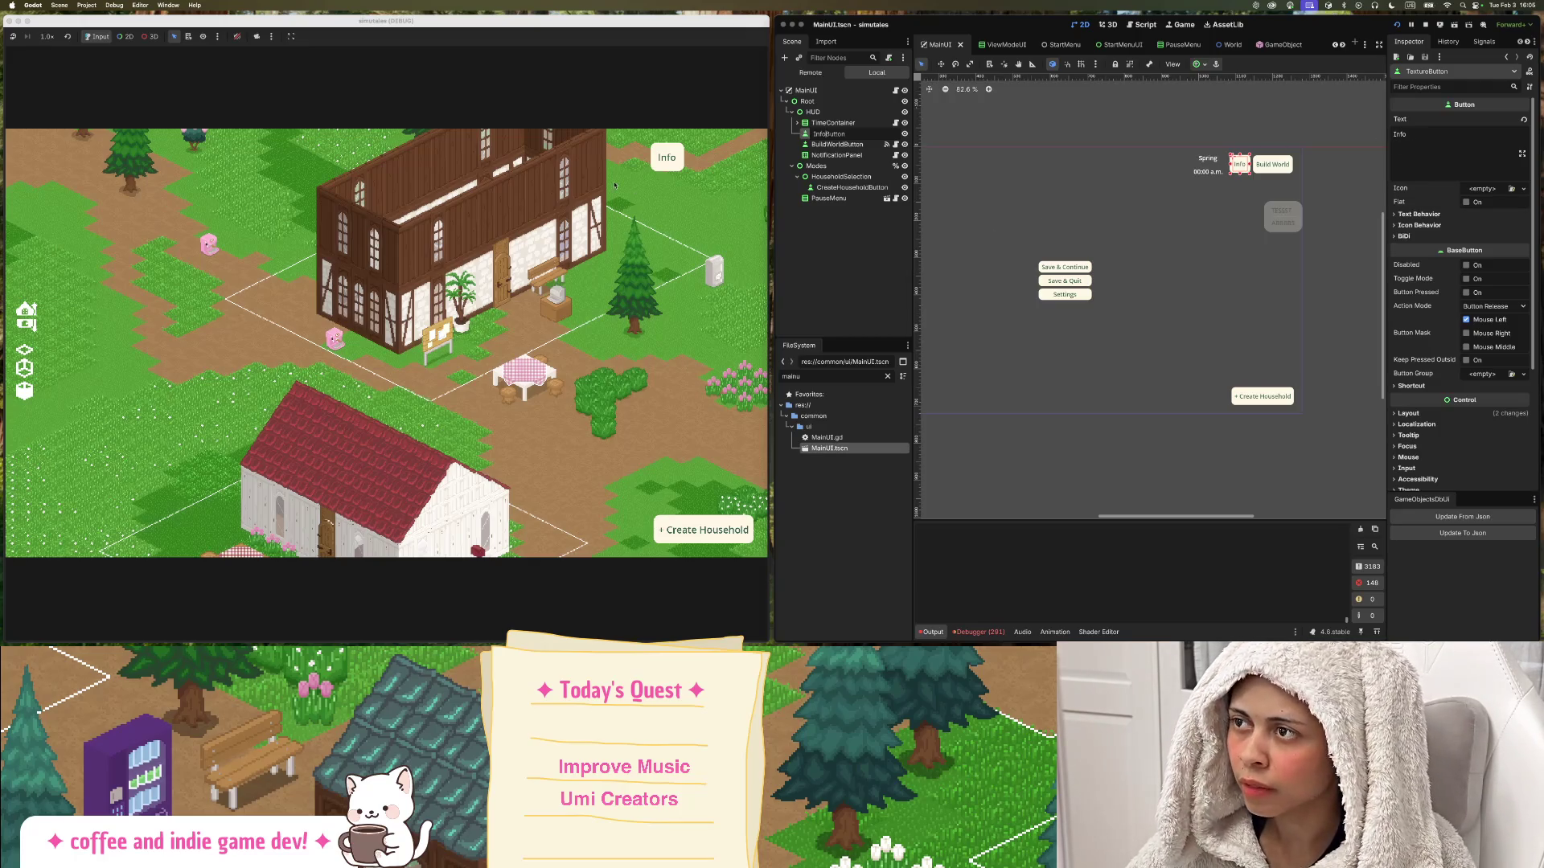
pyautogui.press('Return')
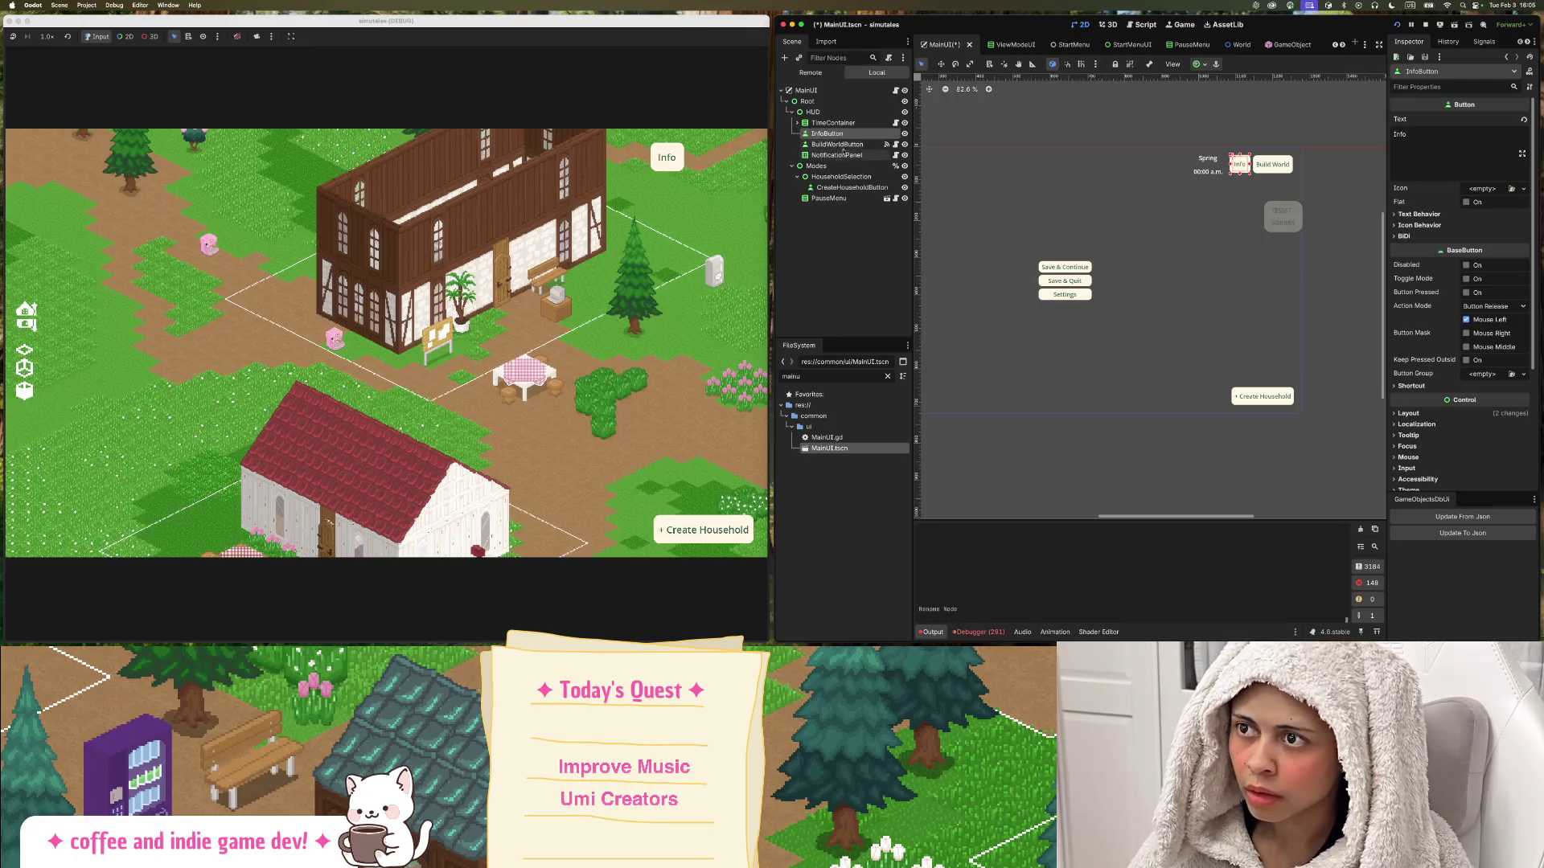
# Pan and zoom the game view onto the two-storey house, then select the Create Household button.
pyautogui.press('a')
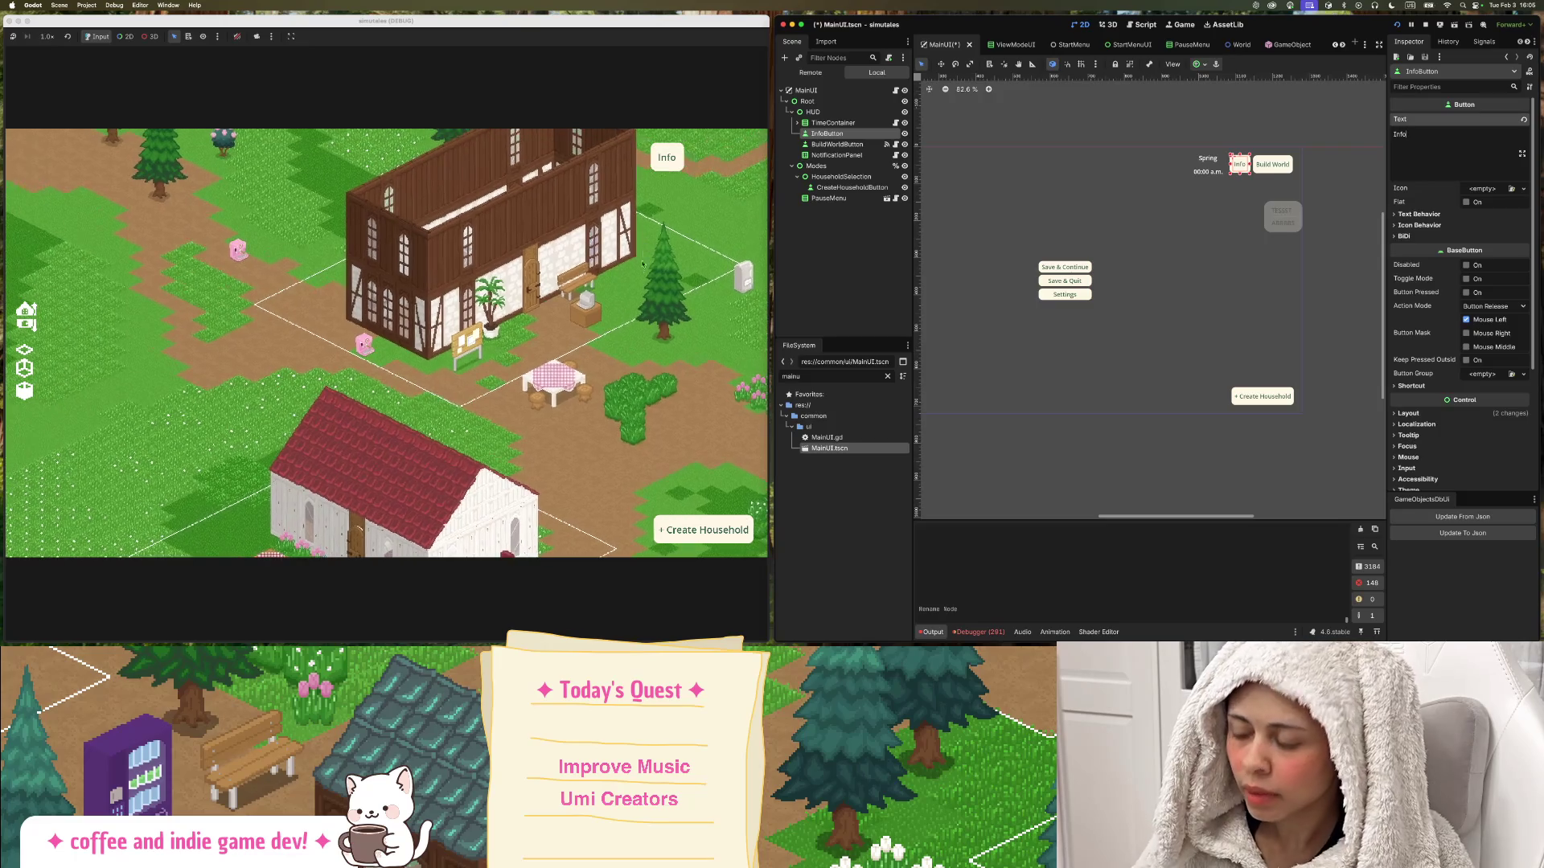
pyautogui.scroll(2, 639, 279)
pyautogui.scroll(-4, 579, 289)
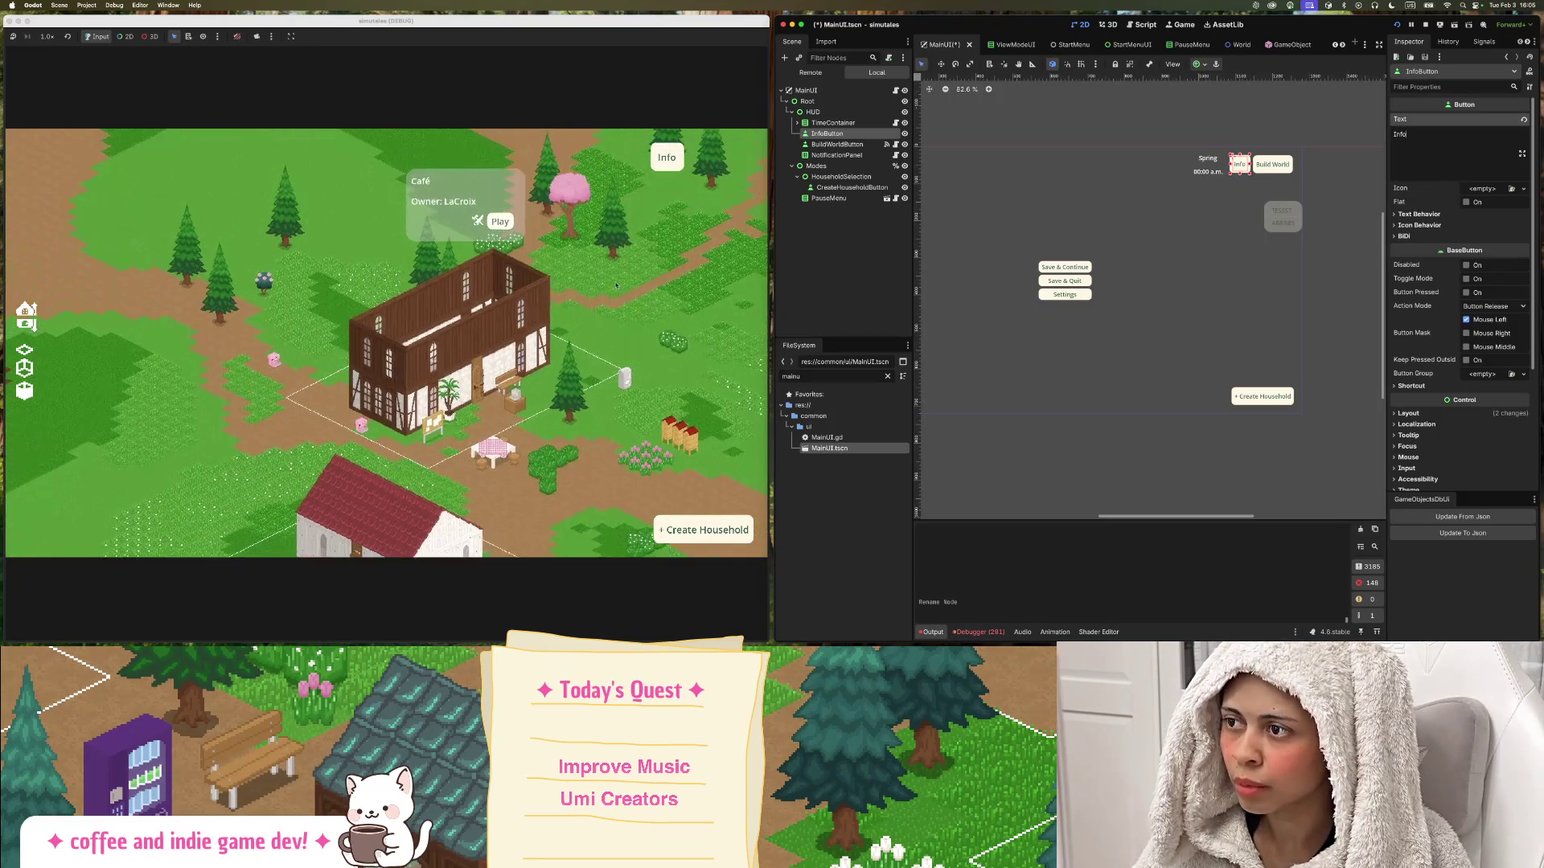
pyautogui.scroll(4, 517, 309)
pyautogui.moveTo(517, 308); pyautogui.dragTo(515, 258)
pyautogui.moveTo(570, 279); pyautogui.dragTo(428, 250)
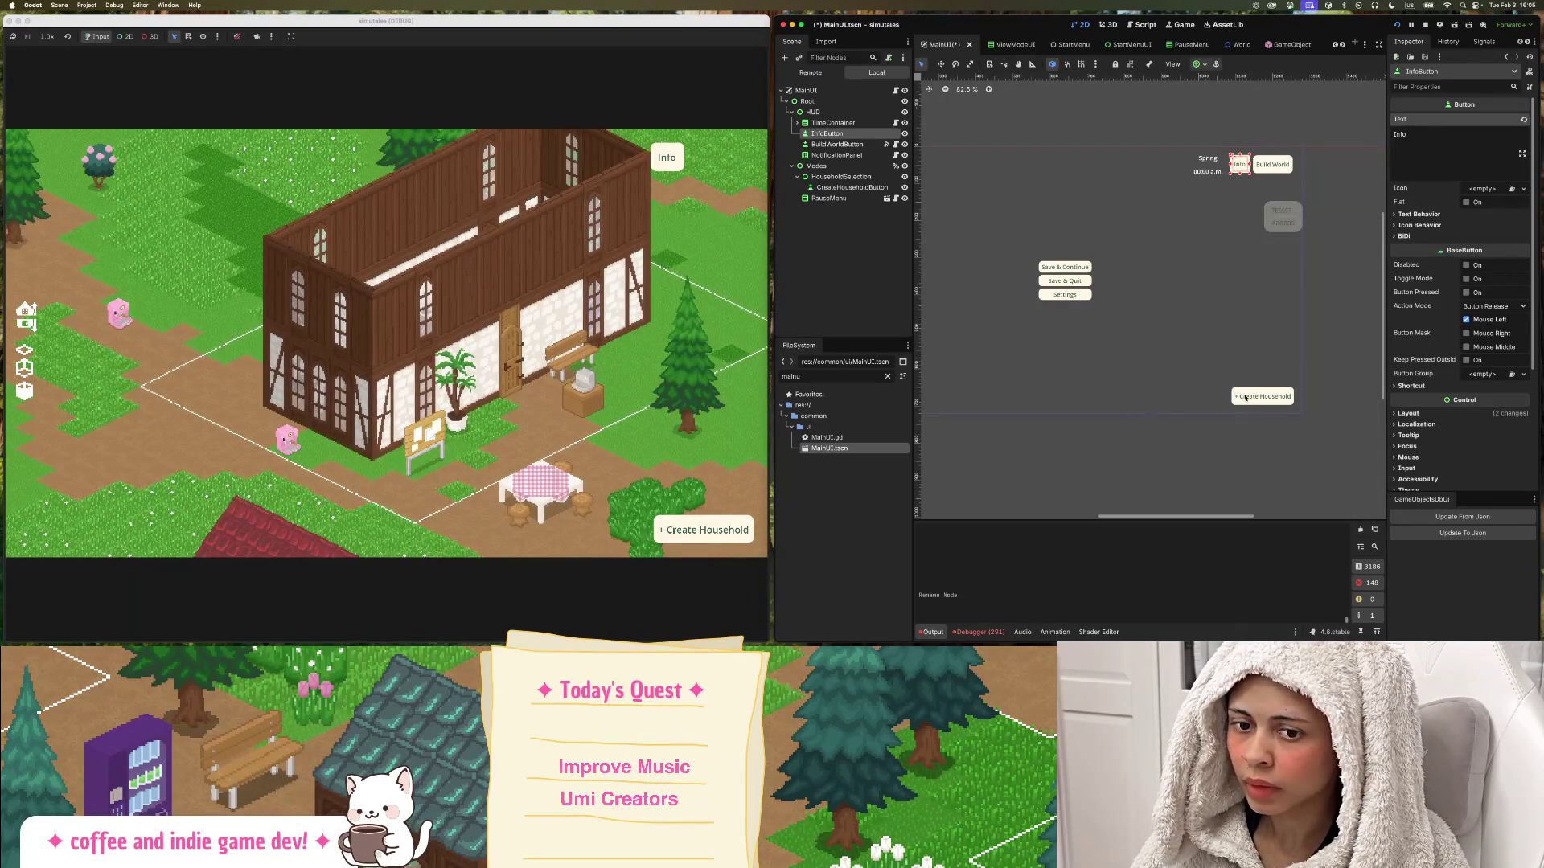
pyautogui.click(1245, 397)
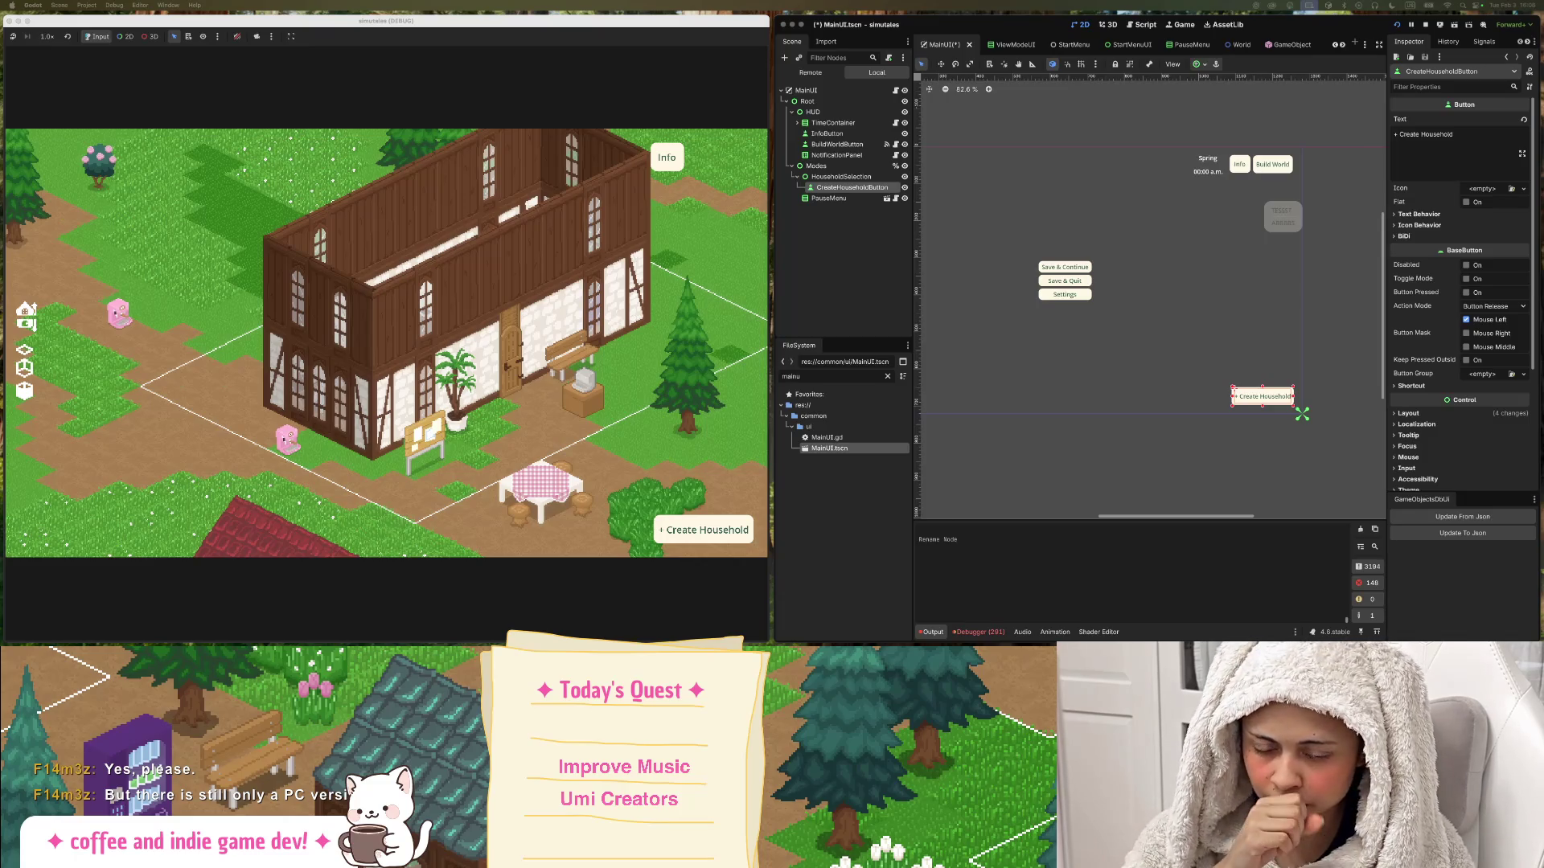
pyautogui.press('super+Tab')
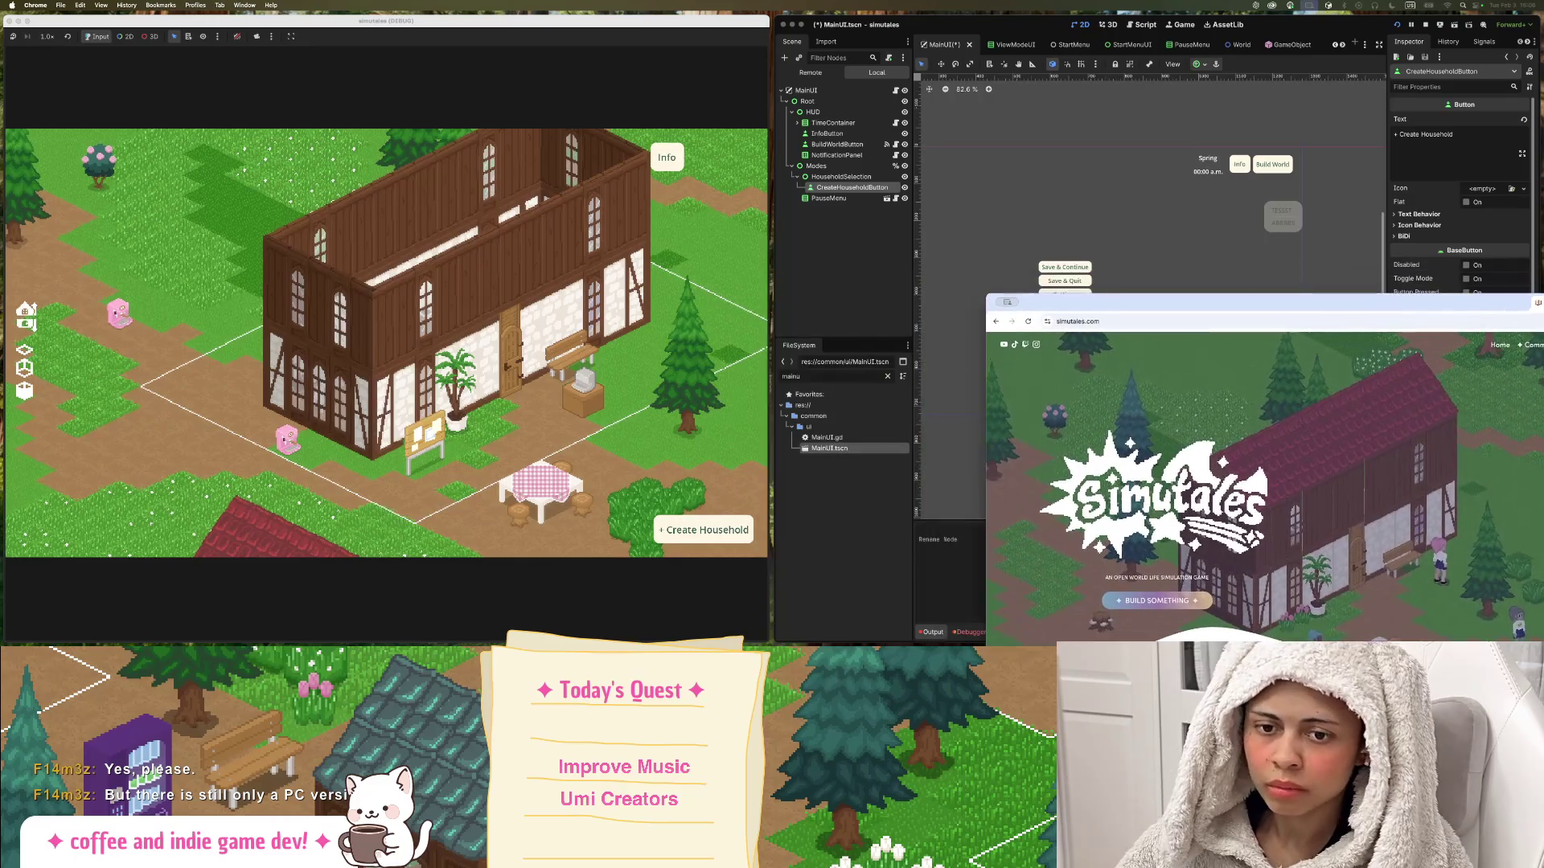
# Maximize, restore, and tile the Chrome window into the right half of the screen.
pyautogui.hotkey('ctrl', 'alt', 'Return')
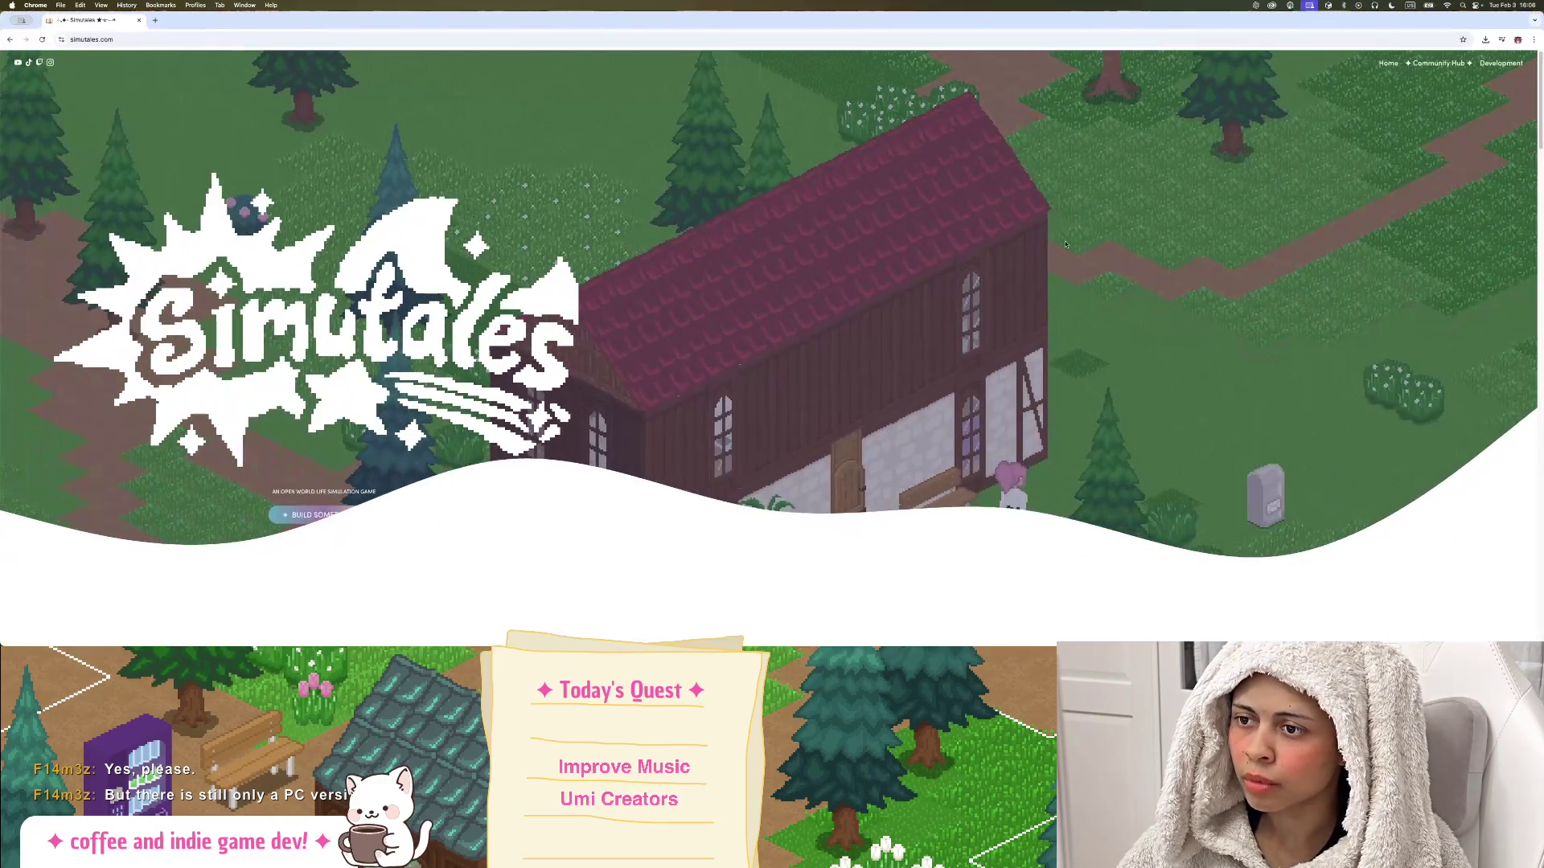
pyautogui.doubleClick(854, 24)
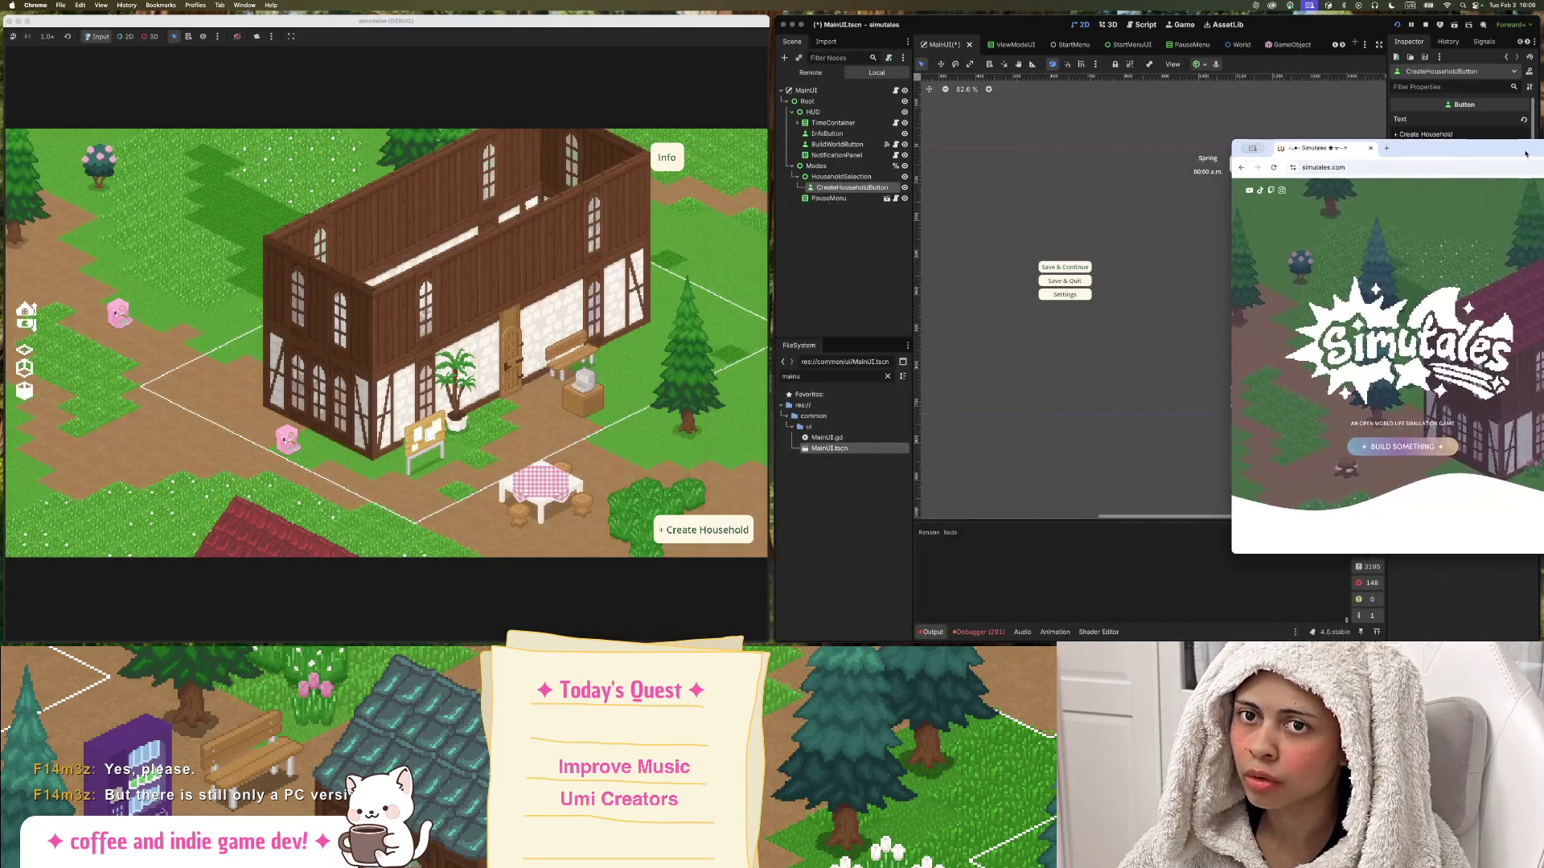
pyautogui.hotkey('ctrl', 'alt', 'Right')
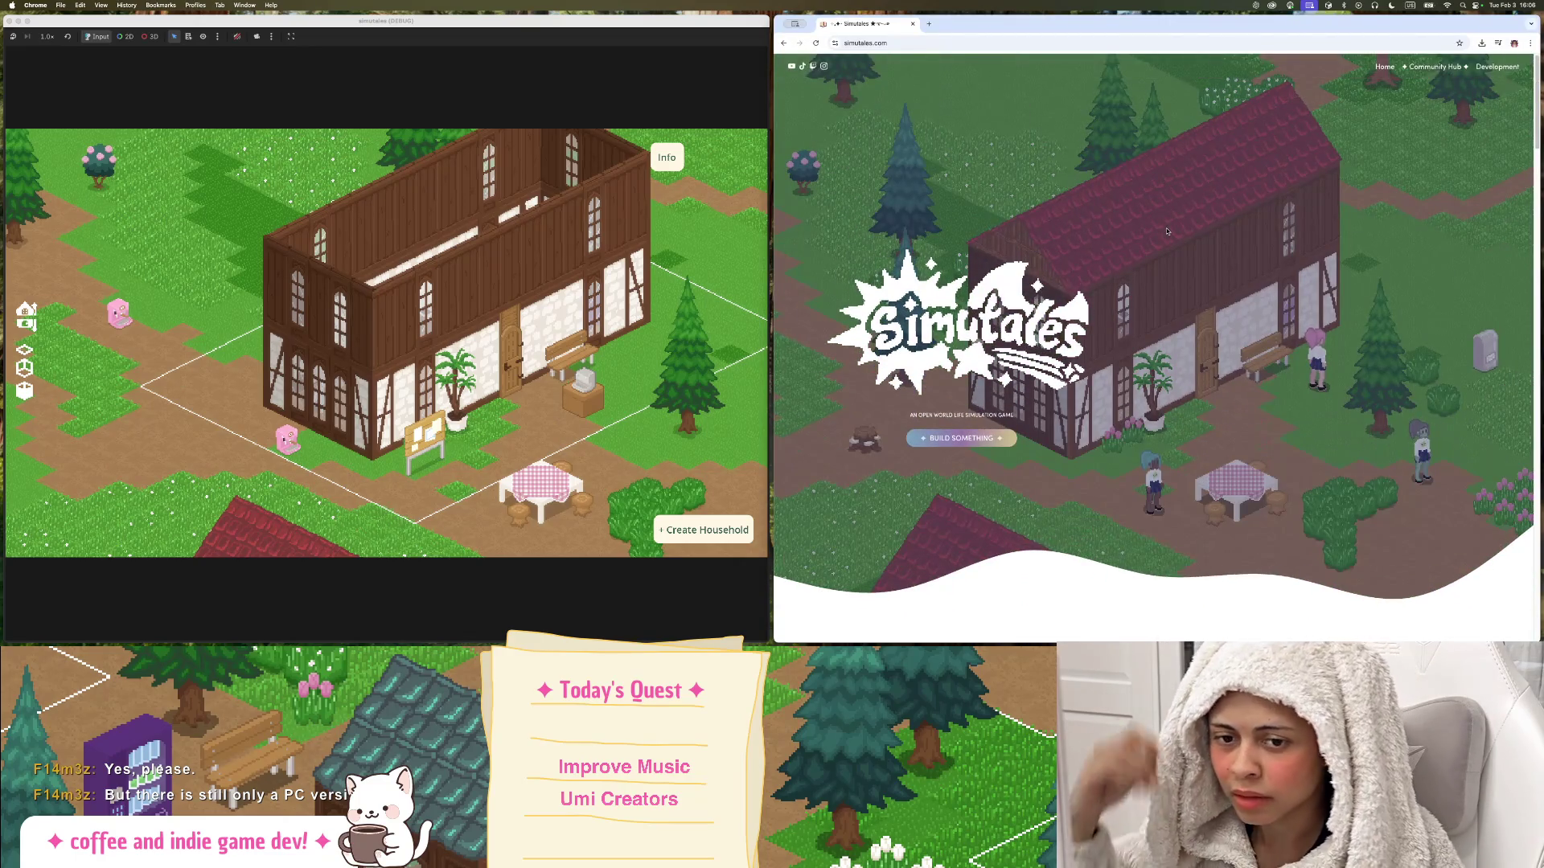
# Scroll through the simutales.com home page and open the Simutales Online Builder.
pyautogui.scroll(-1, 1161, 249)
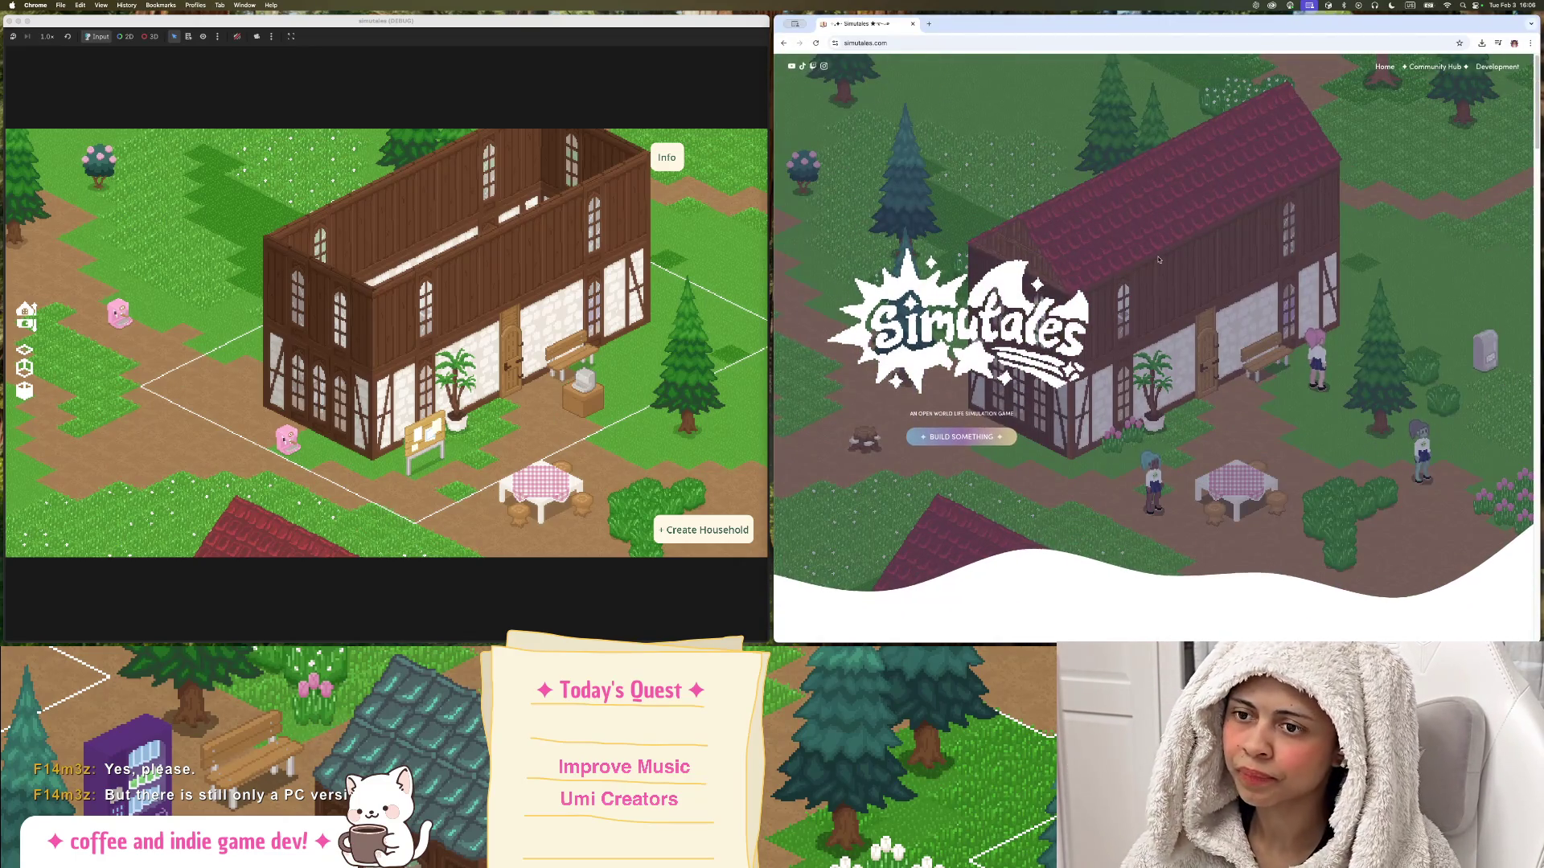
pyautogui.scroll(-5, 1158, 259)
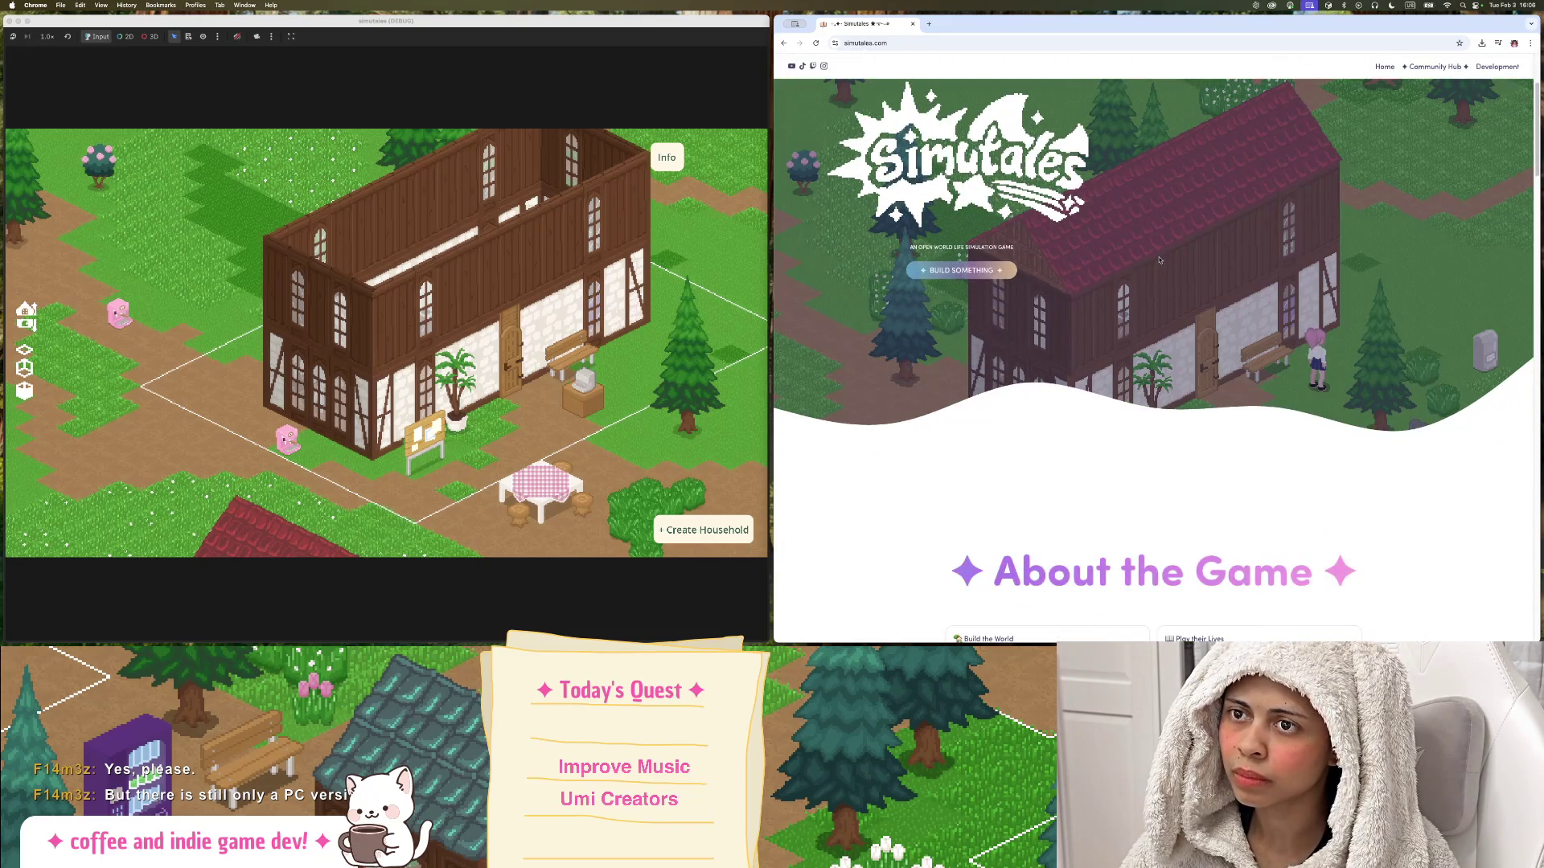
pyautogui.scroll(2, 1158, 259)
pyautogui.scroll(-3, 1158, 261)
pyautogui.scroll(3, 1157, 261)
pyautogui.scroll(-1, 1156, 263)
pyautogui.scroll(-10, 1156, 263)
pyautogui.scroll(4, 1158, 264)
pyautogui.scroll(4, 1158, 264)
pyautogui.scroll(-4, 1125, 321)
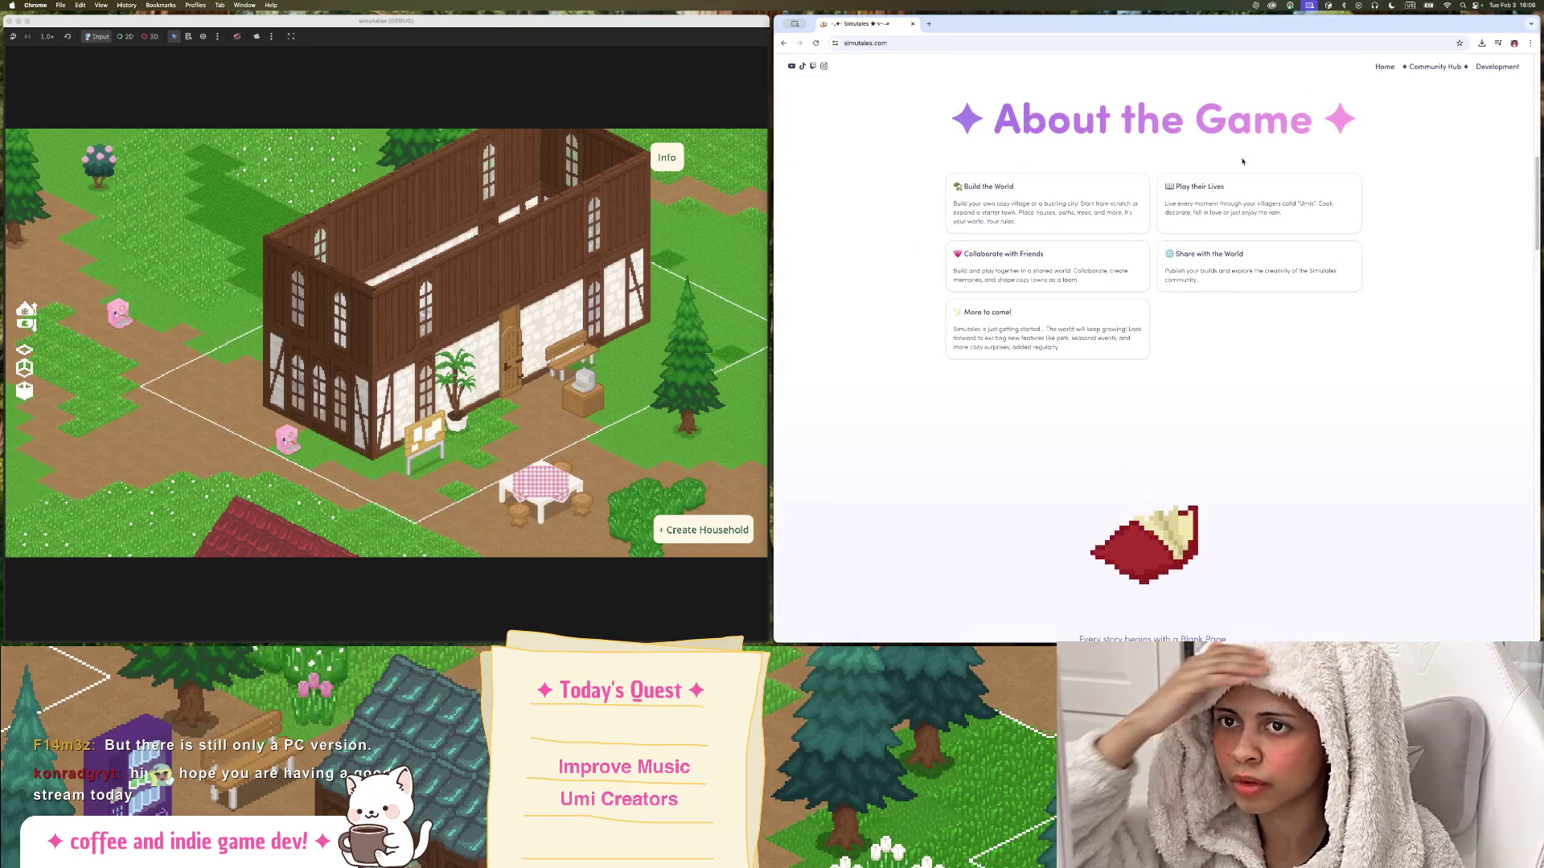
pyautogui.scroll(-1, 1389, 355)
pyautogui.scroll(3, 1507, 223)
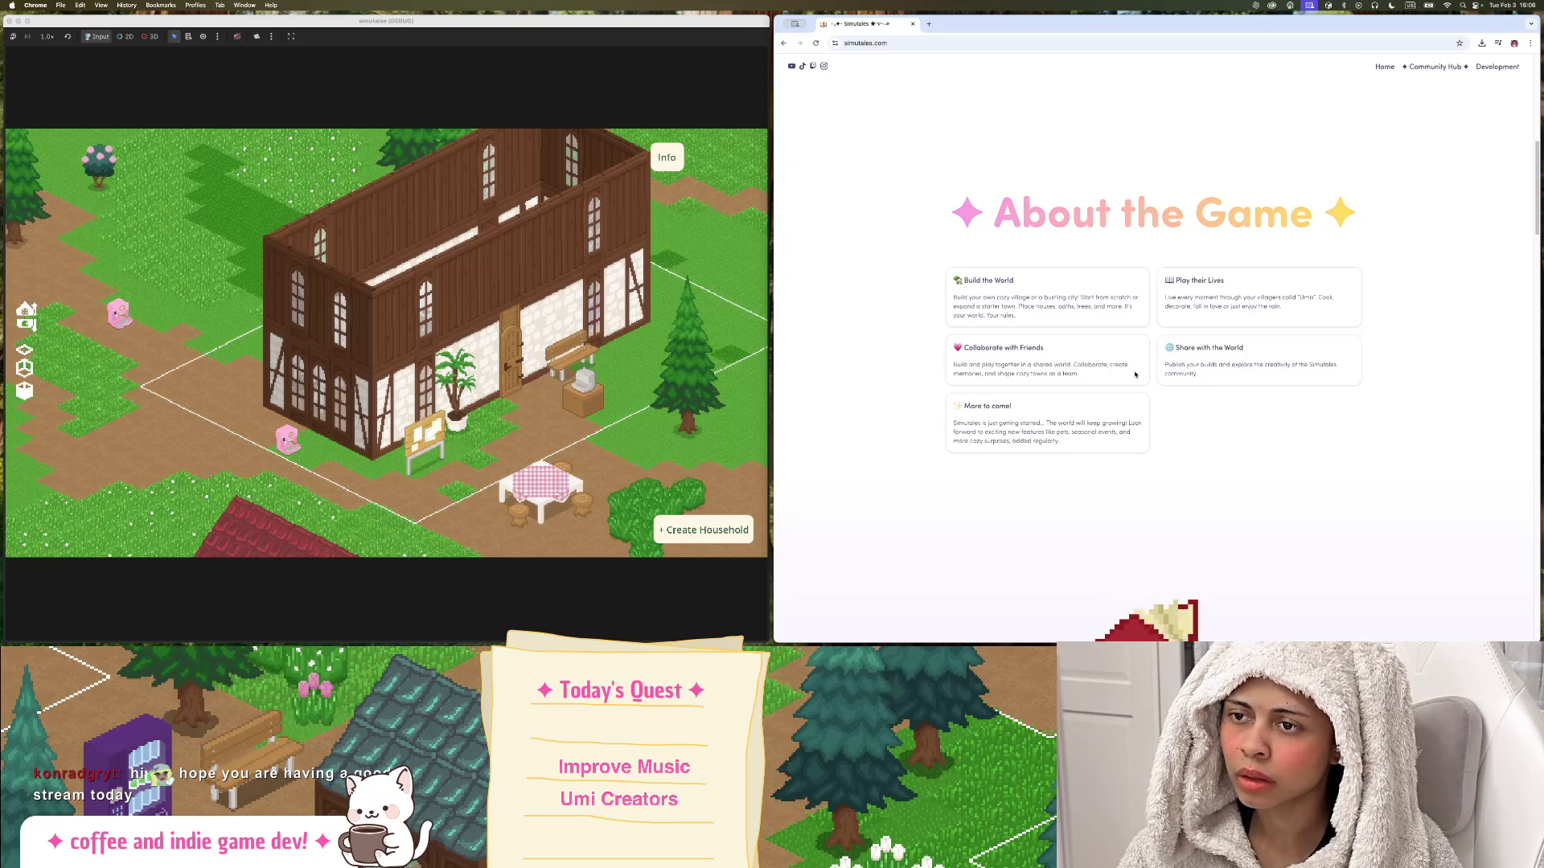
pyautogui.scroll(-1, 1130, 371)
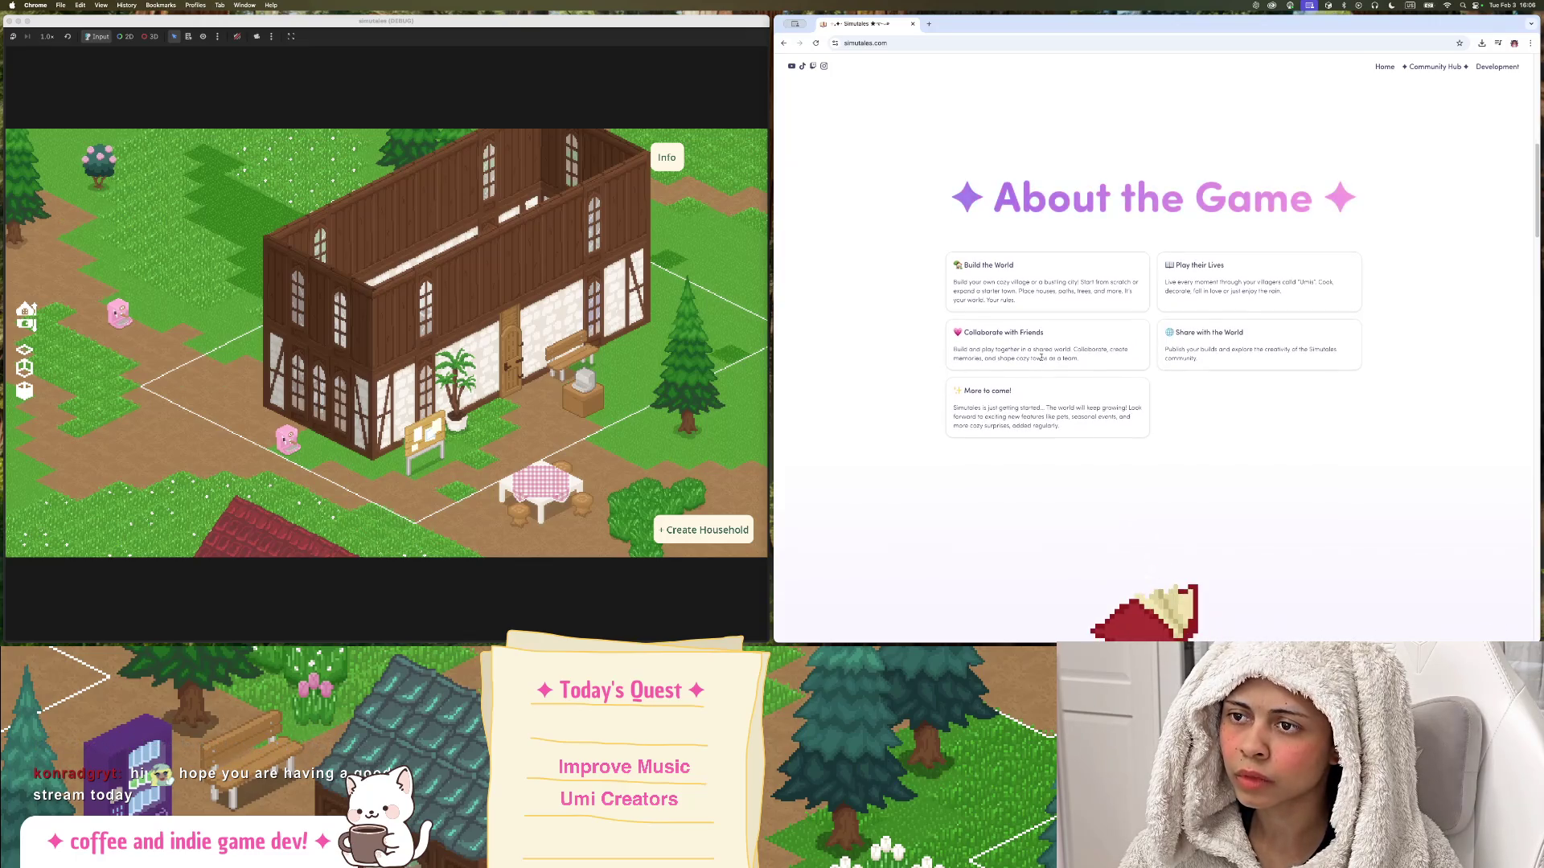
pyautogui.scroll(-1, 1043, 347)
pyautogui.scroll(-10, 1078, 299)
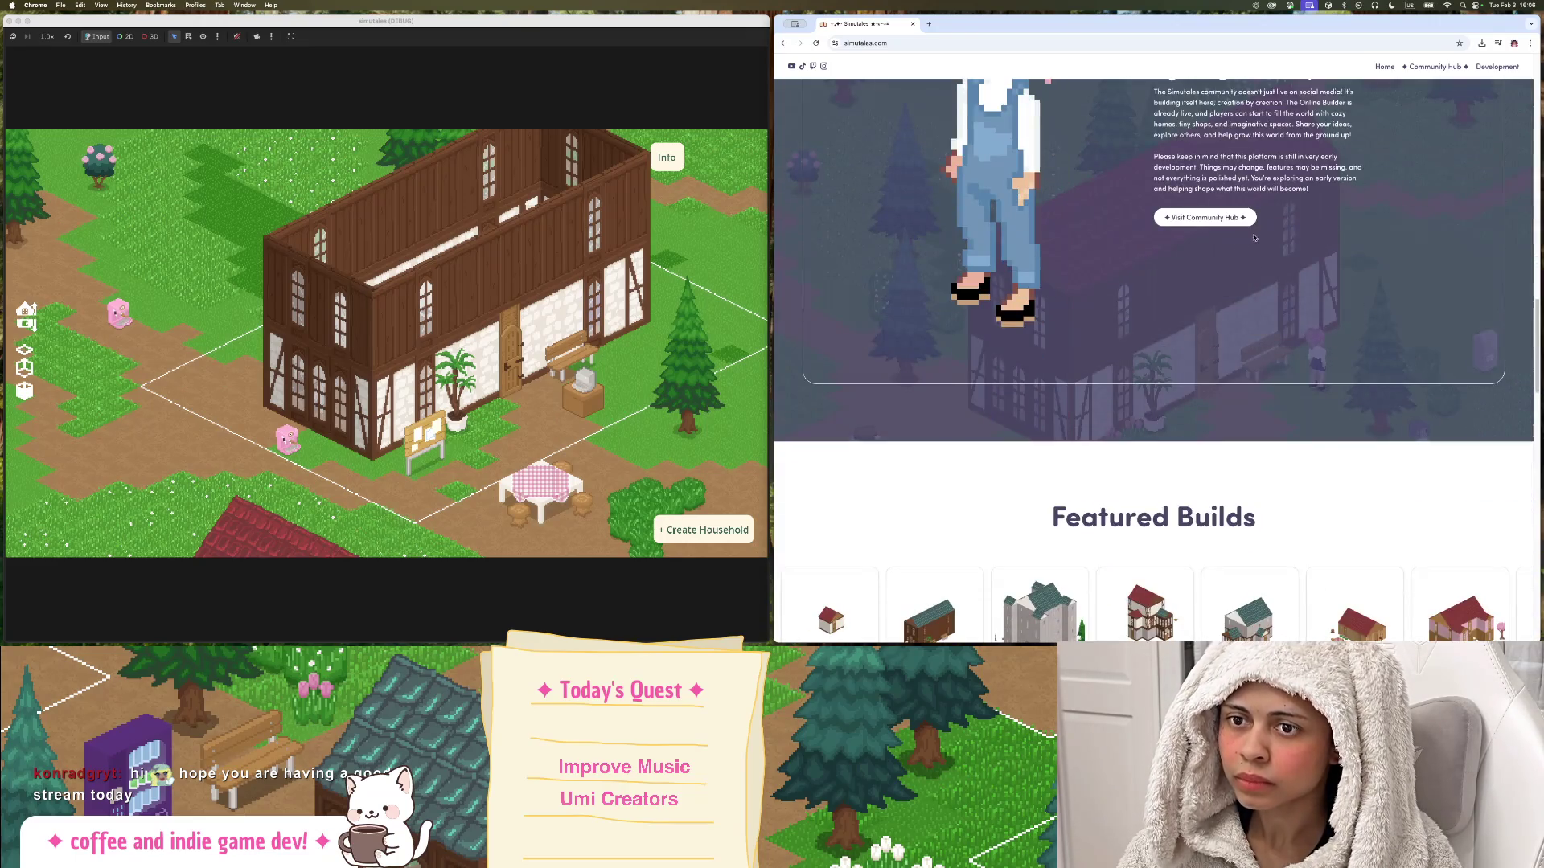
pyautogui.scroll(-6, 1281, 323)
pyautogui.scroll(10, 1270, 257)
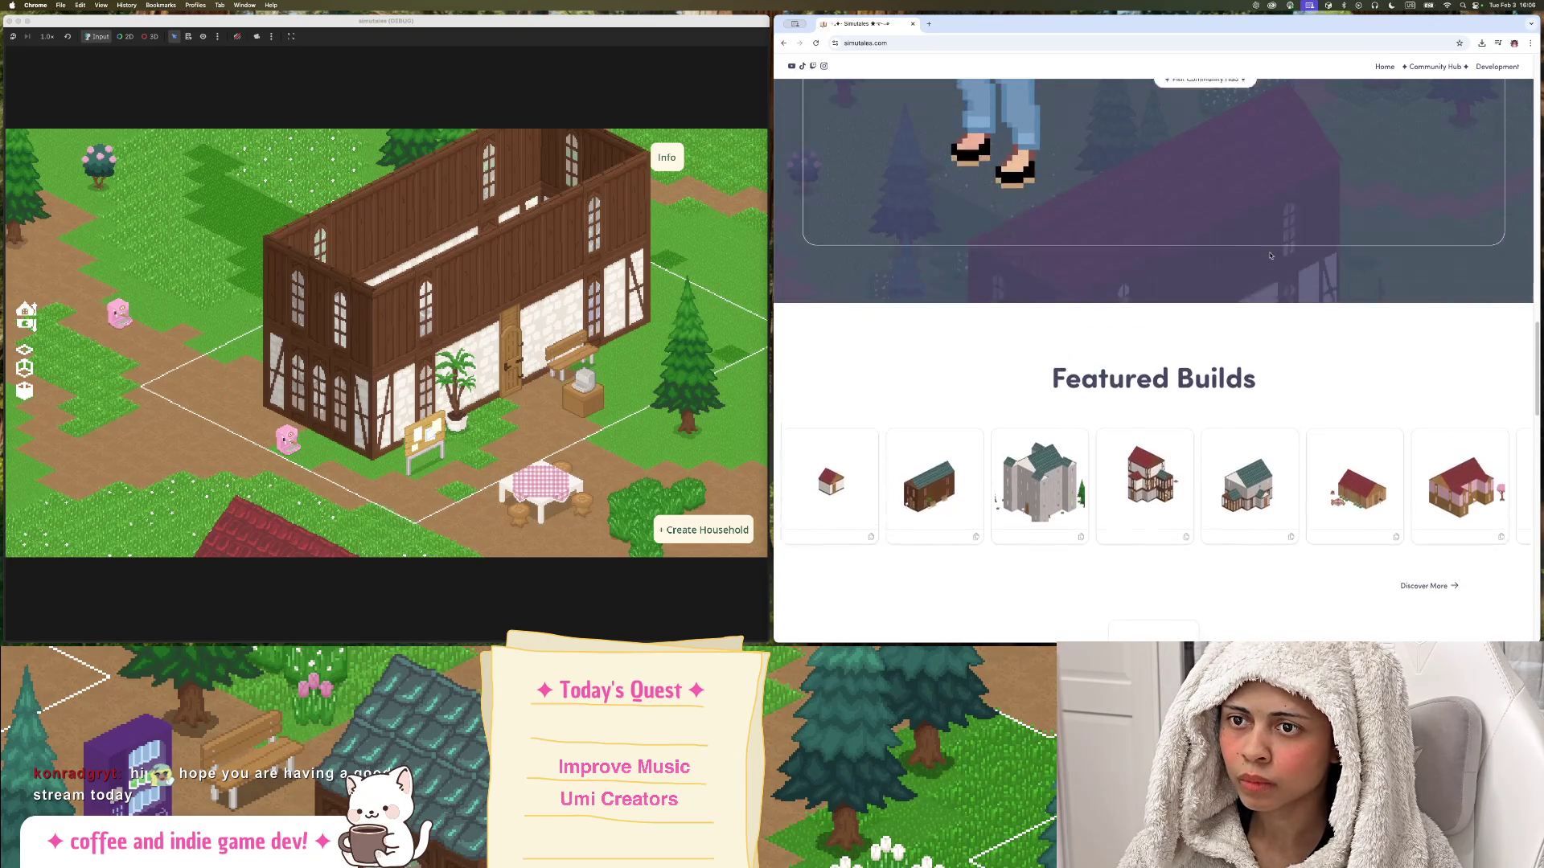
pyautogui.scroll(-12, 1272, 269)
pyautogui.scroll(-10, 1271, 273)
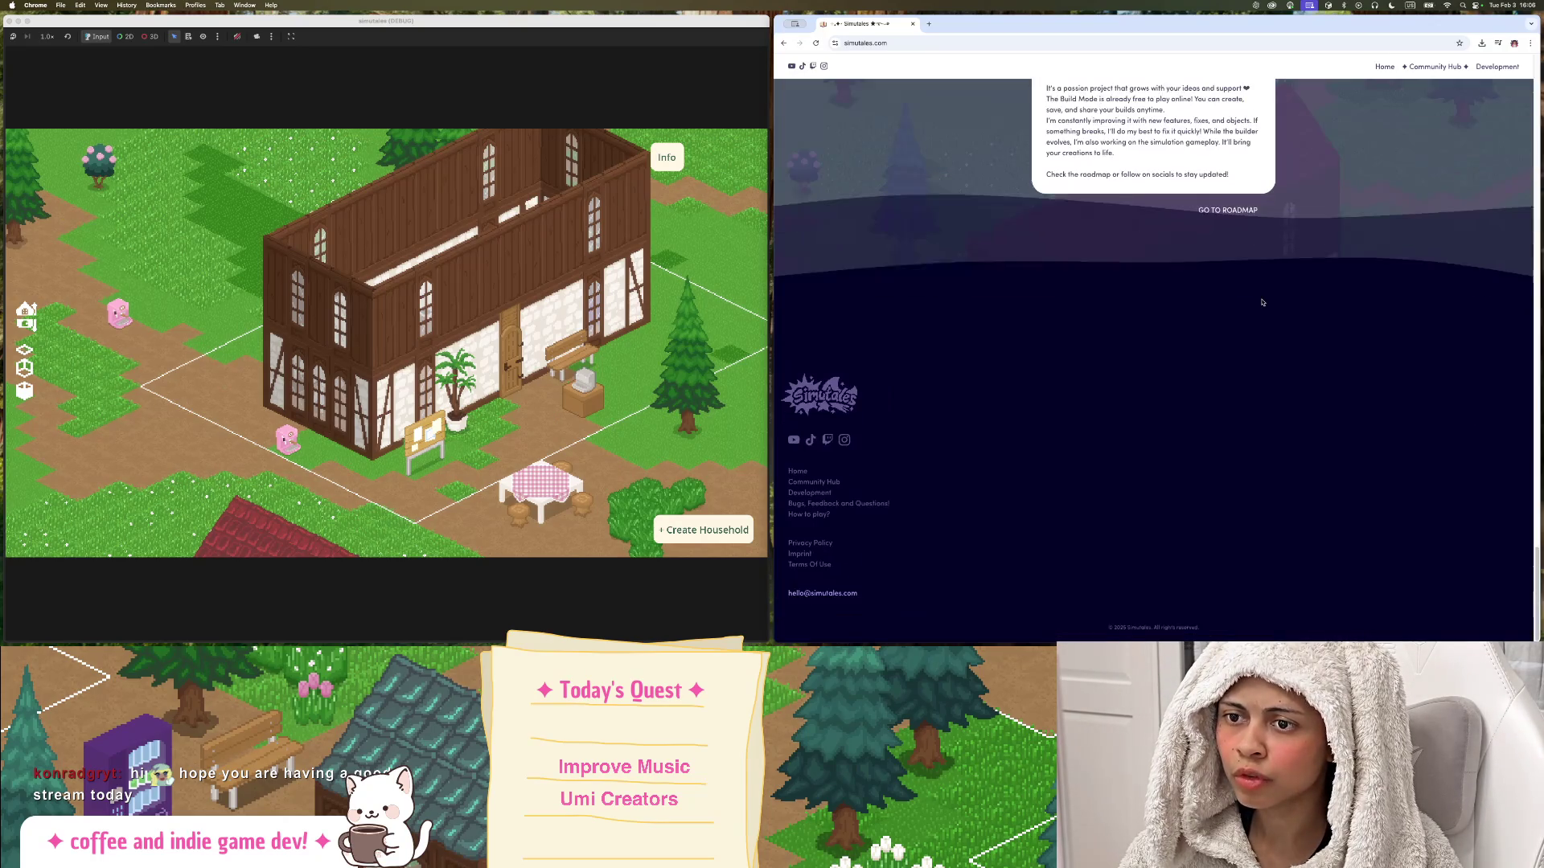
pyautogui.scroll(10, 1238, 321)
pyautogui.scroll(15, 1237, 322)
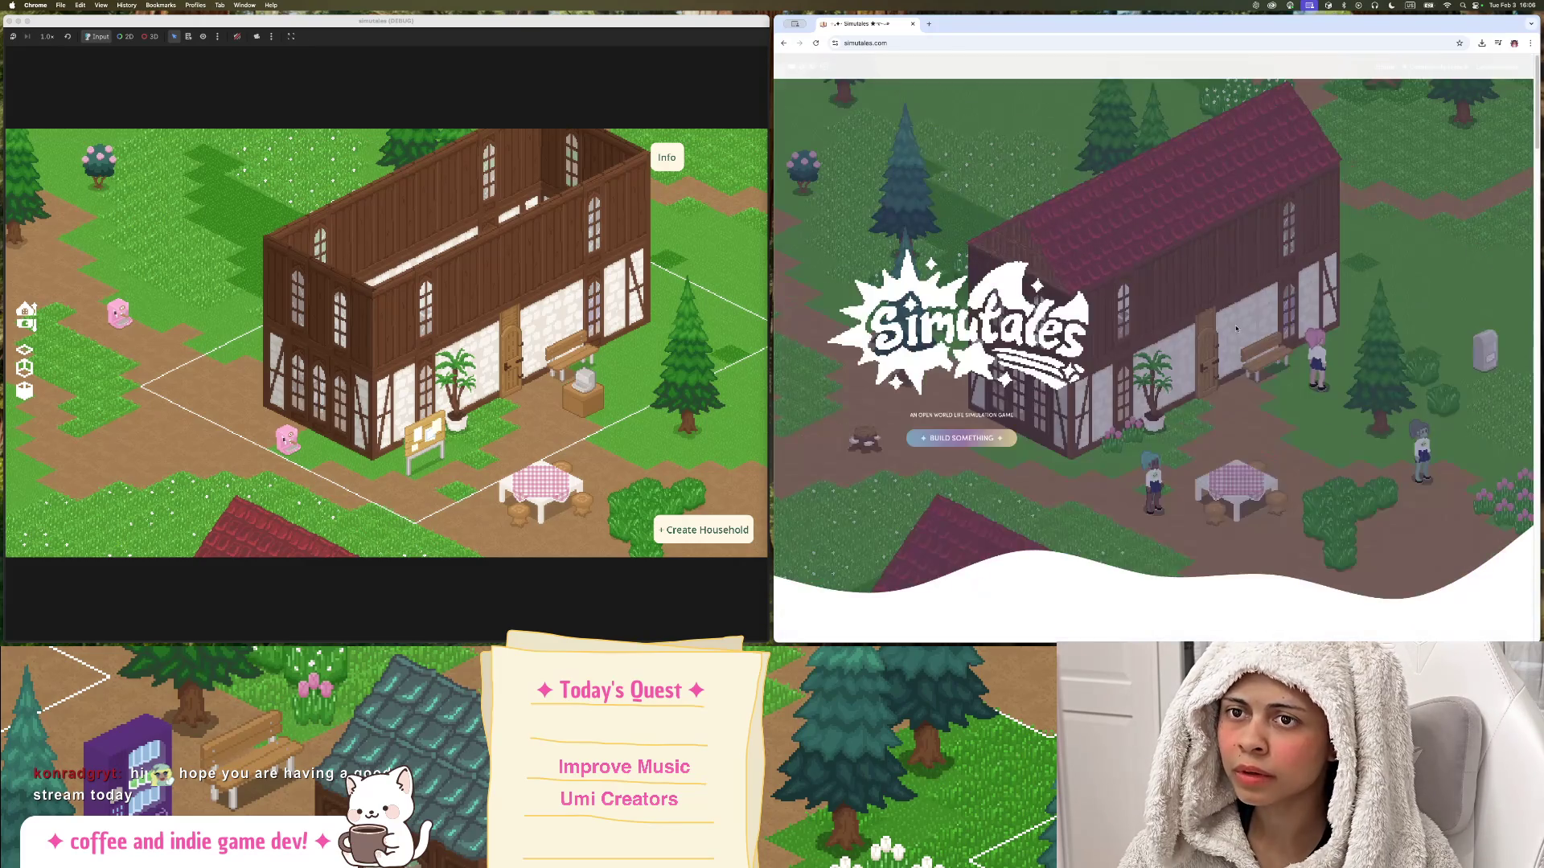
pyautogui.click(1001, 437)
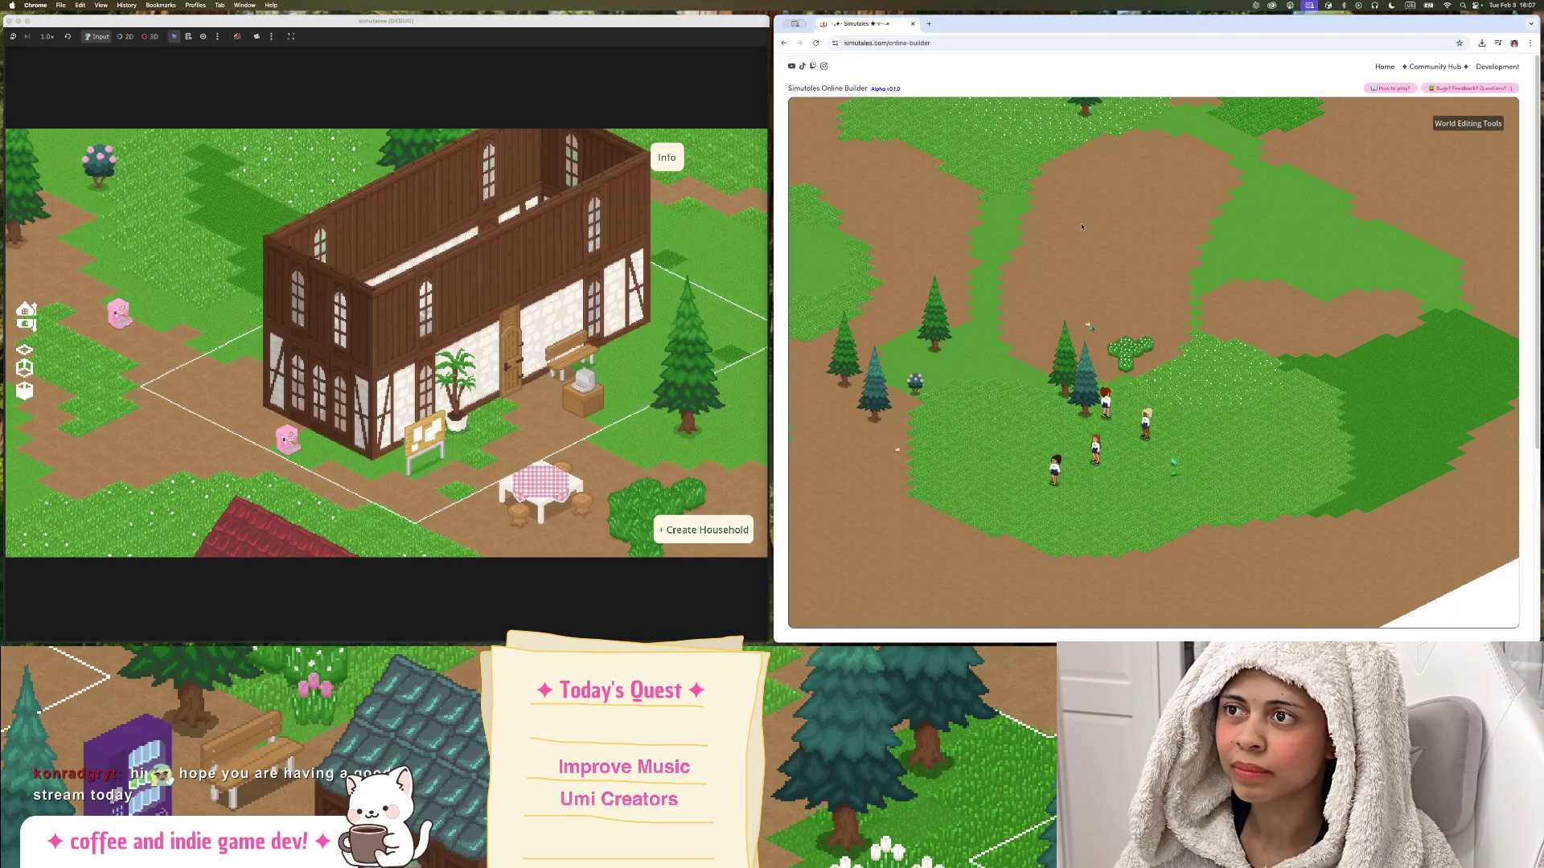
pyautogui.scroll(5, 1081, 227)
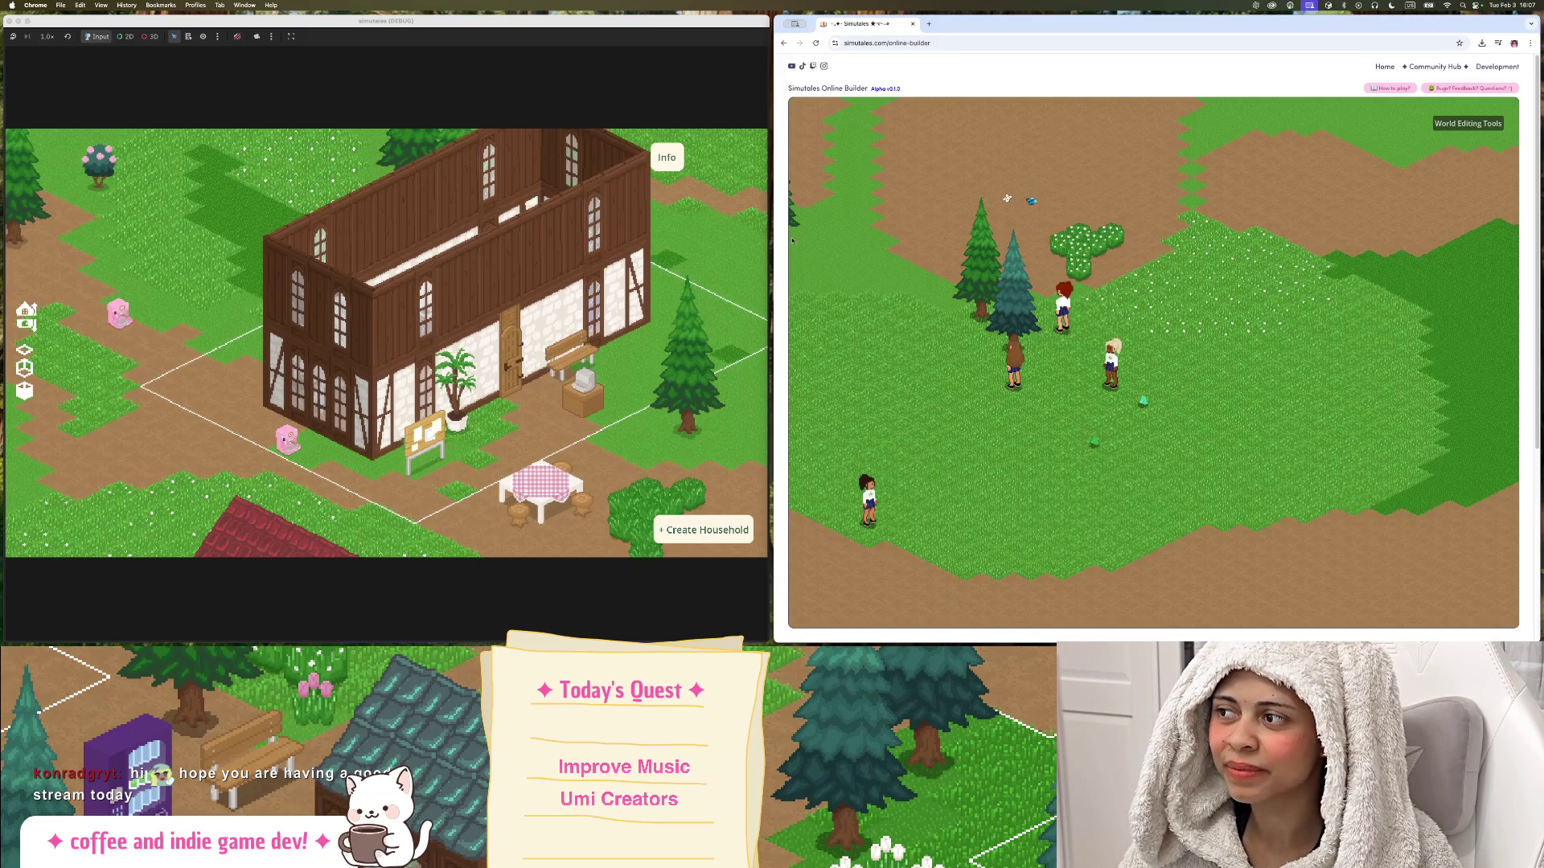
pyautogui.moveTo(410, 258); pyautogui.dragTo(356, 255)
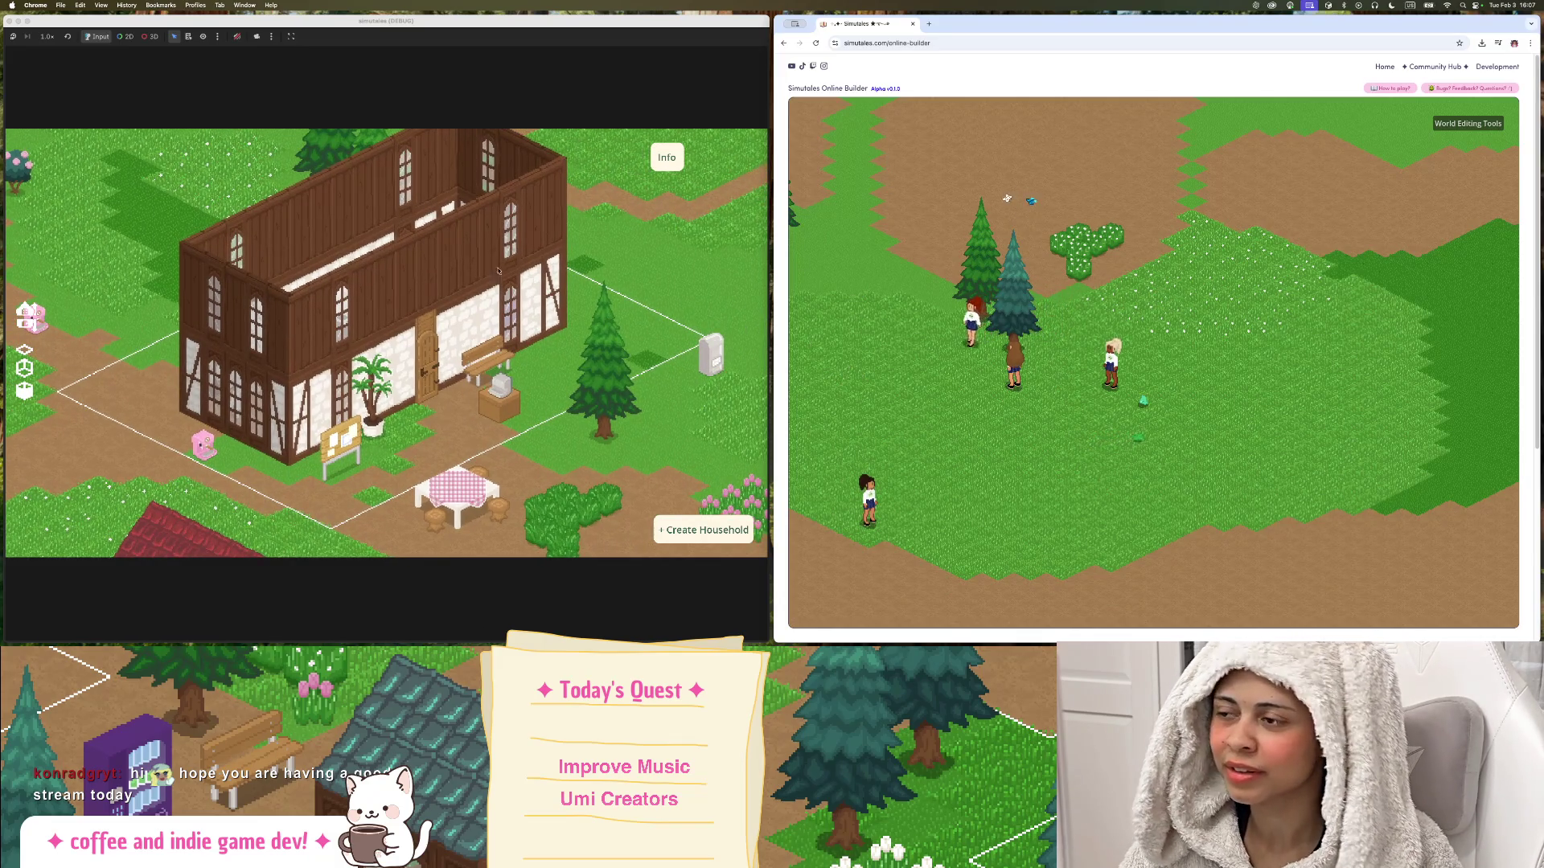
pyautogui.click(783, 43)
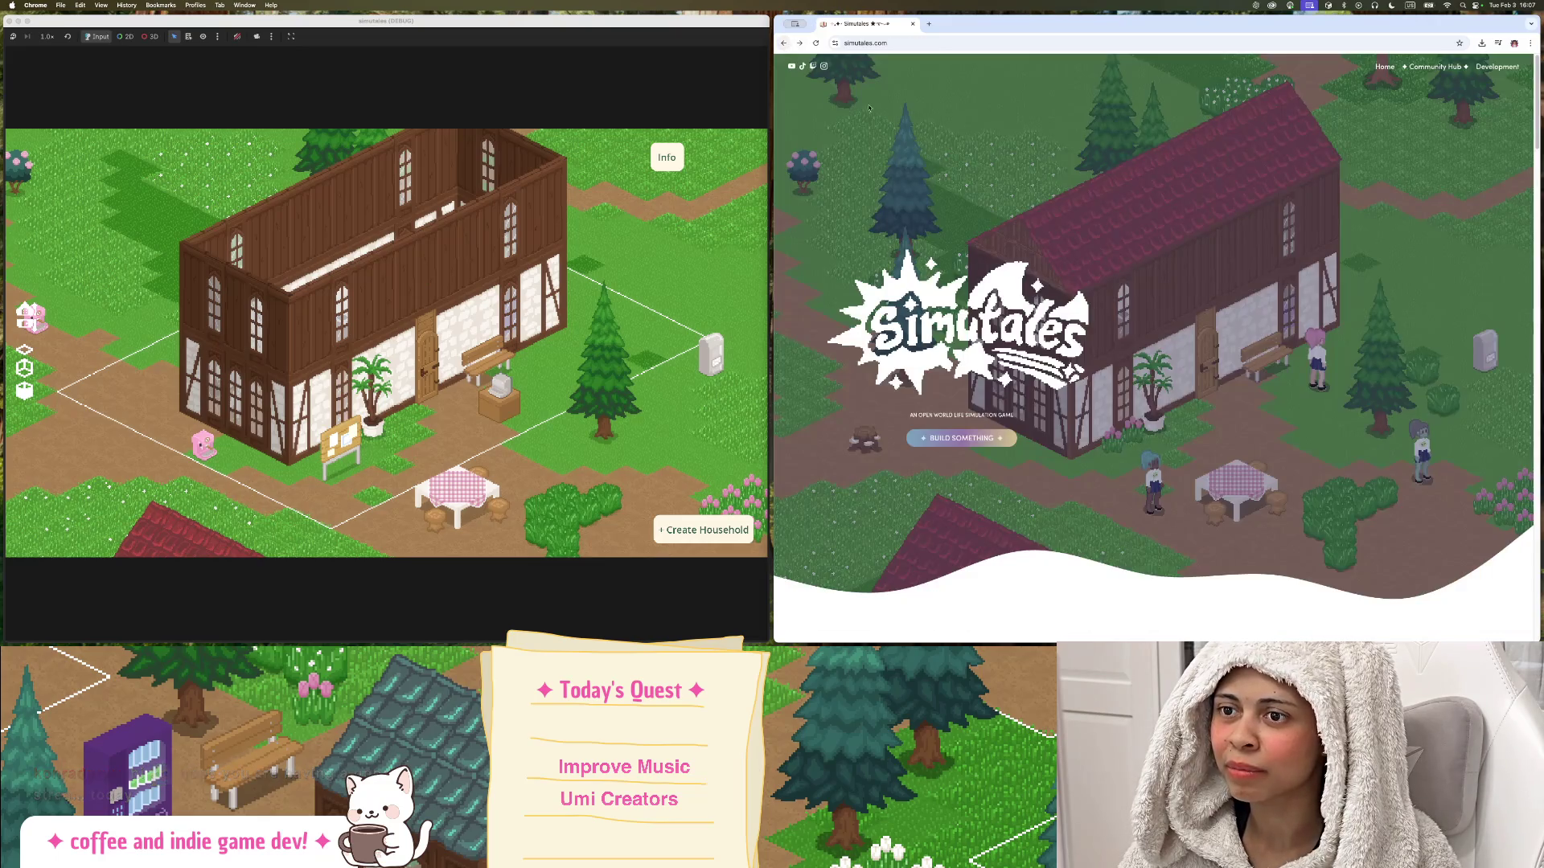
pyautogui.scroll(10, 1070, 329)
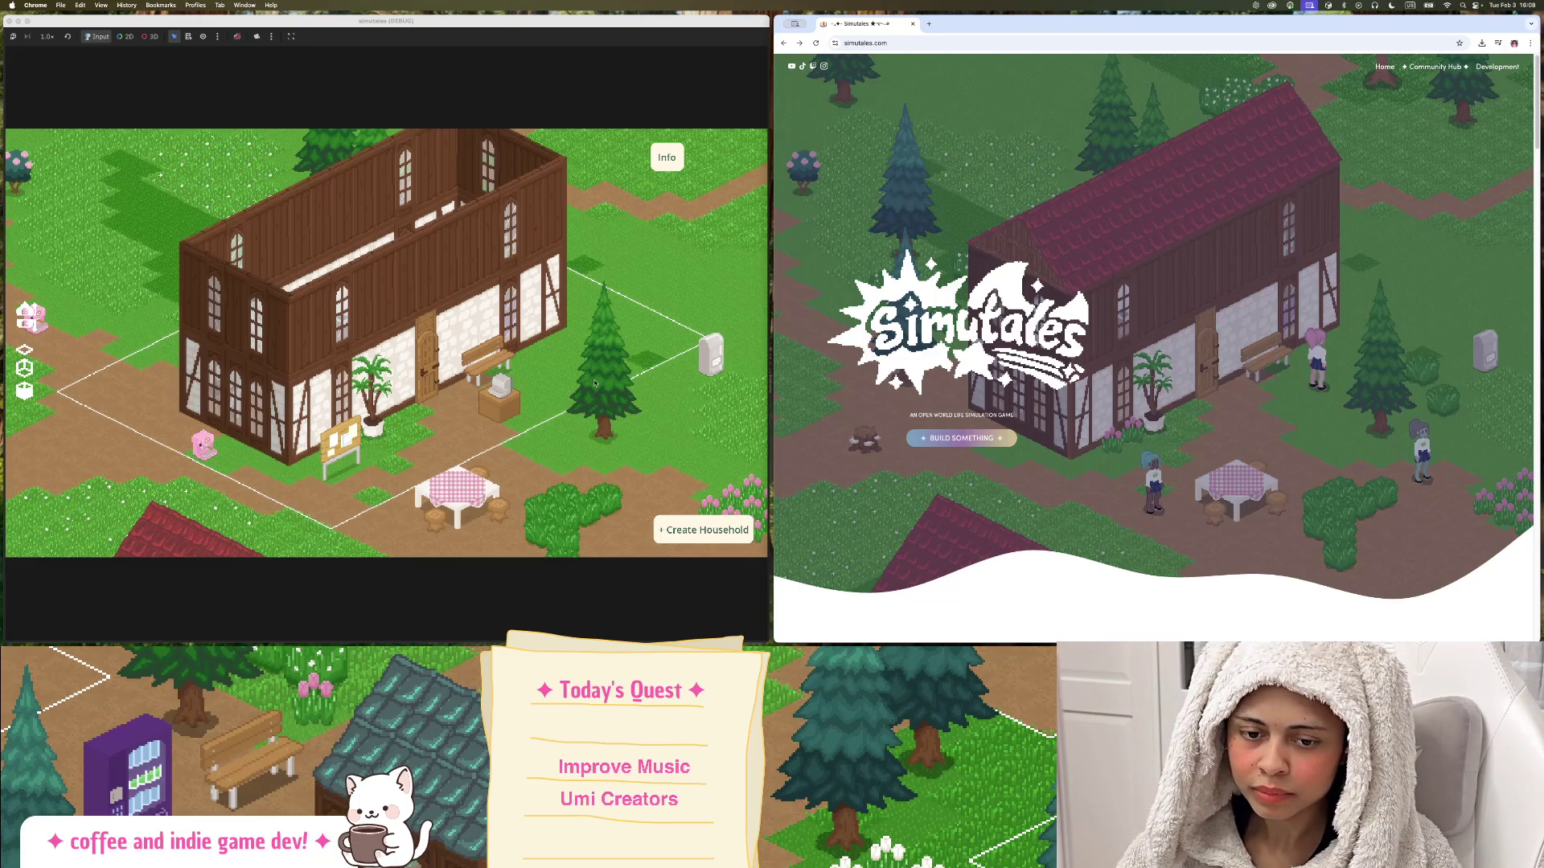
# Filter the FileSystem for 'crea', open CreateHouseholdScene.tscn and run it as the current scene.
pyautogui.scroll(2, 264, 139)
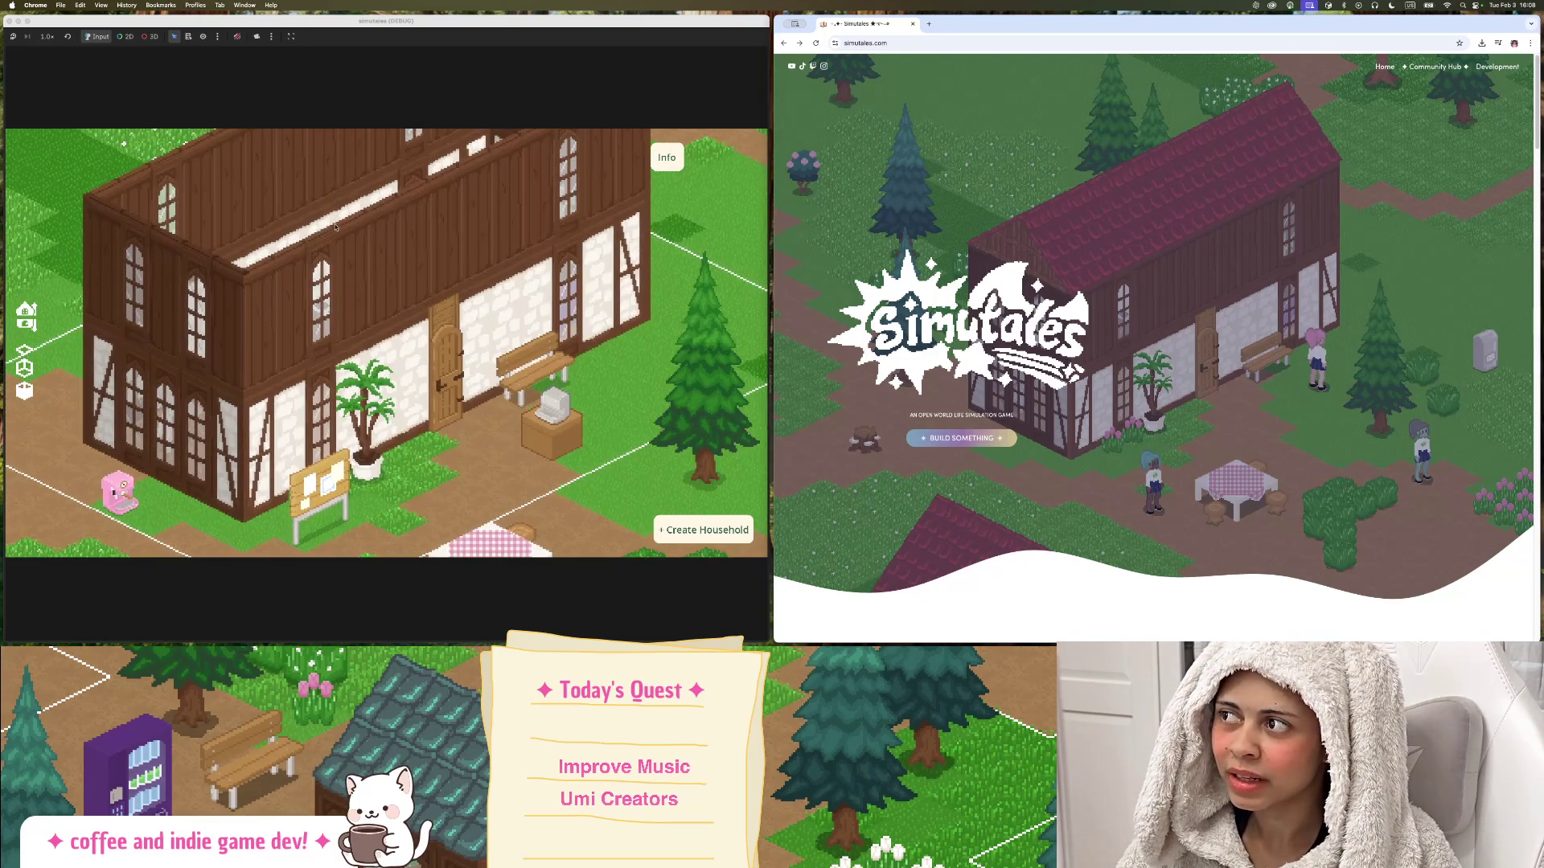
pyautogui.scroll(-5, 335, 227)
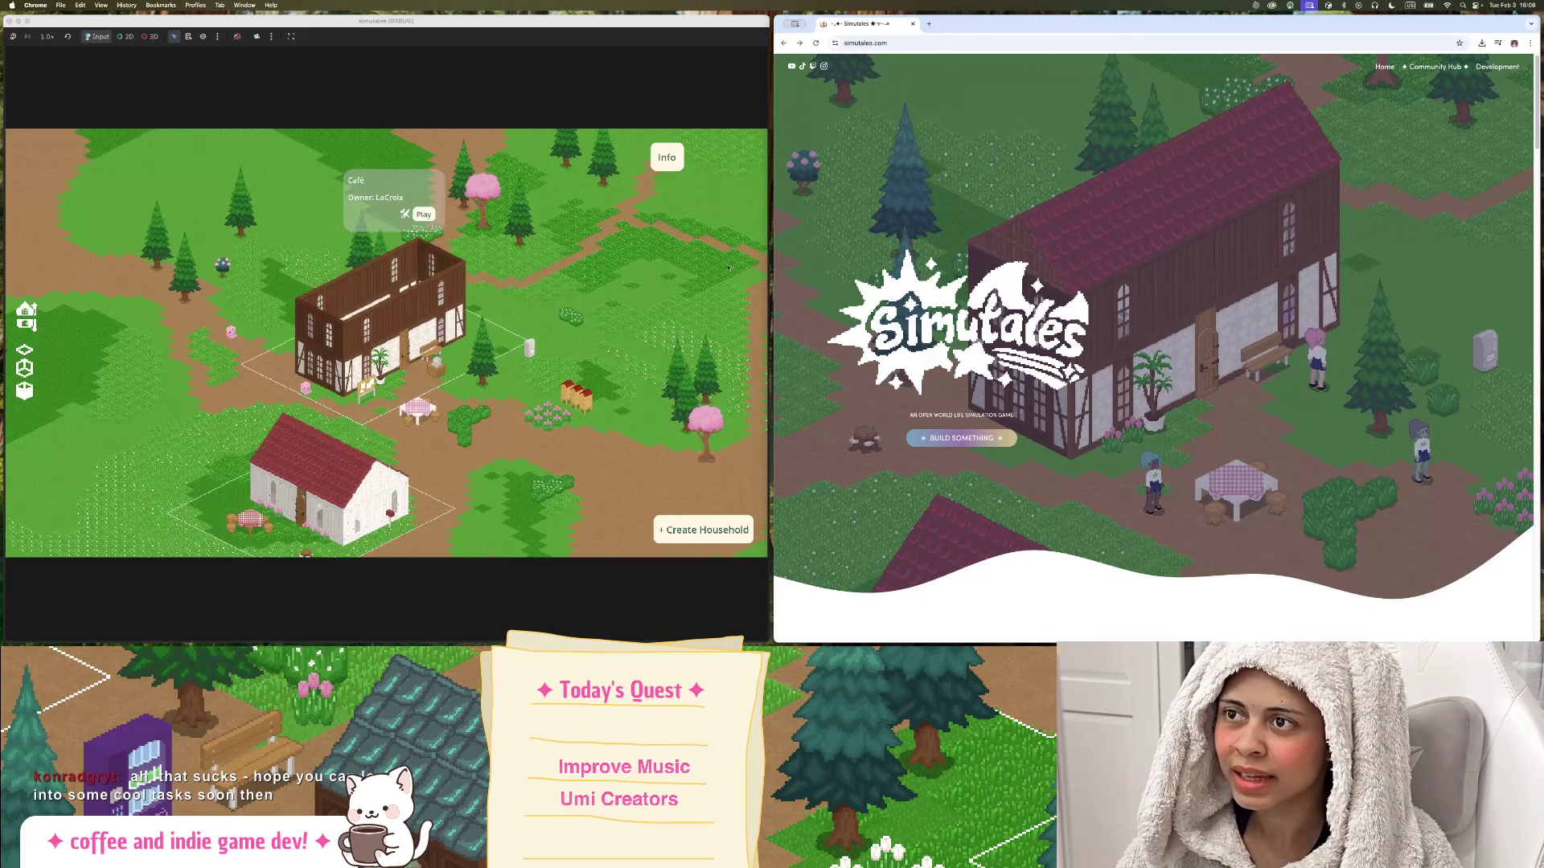
pyautogui.moveTo(3, 265)
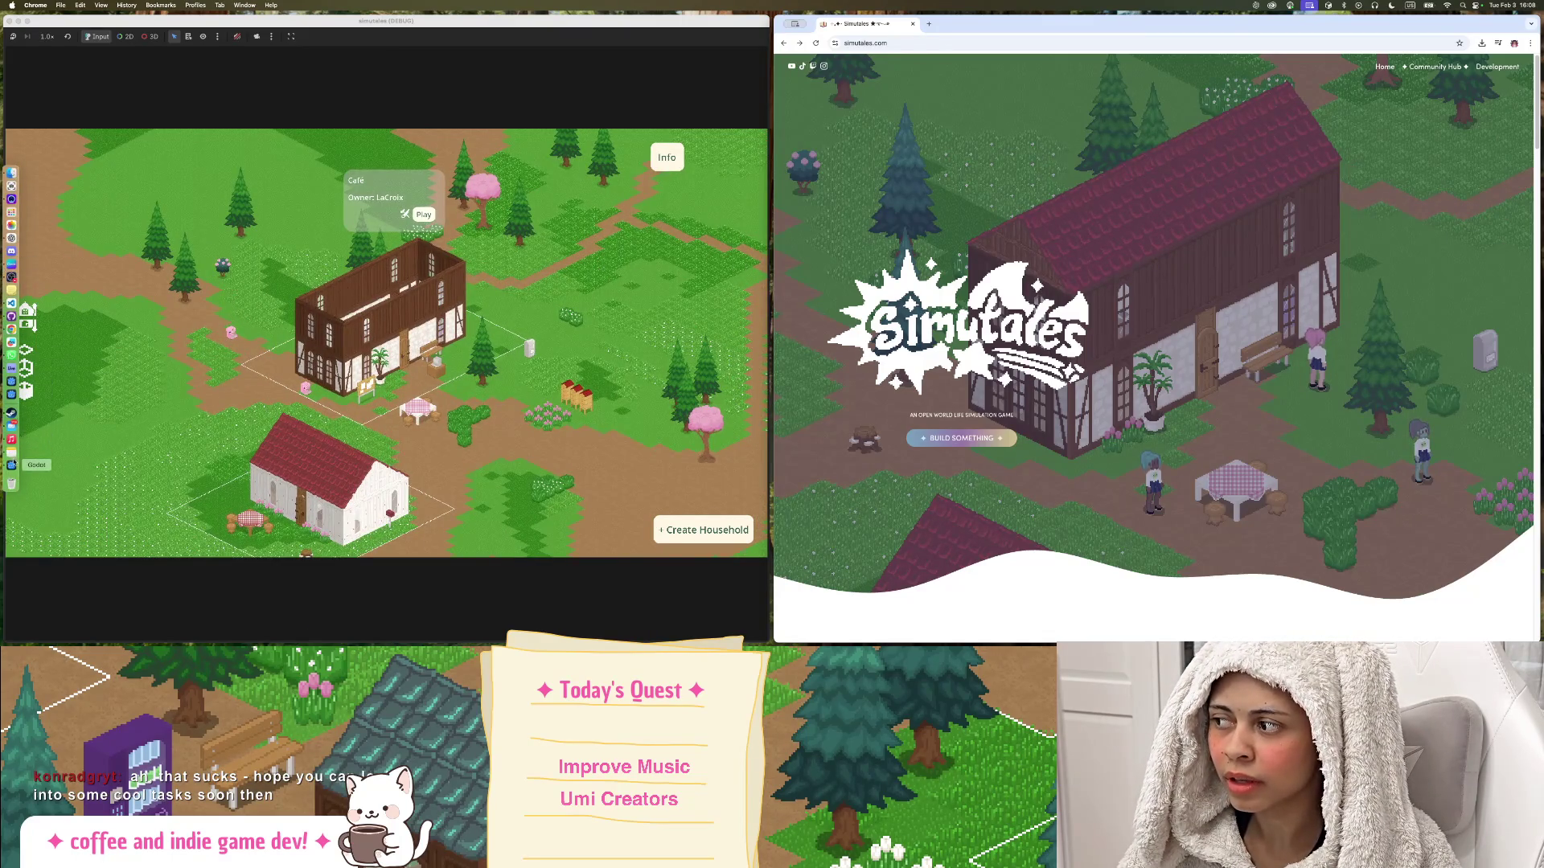
pyautogui.click(12, 464)
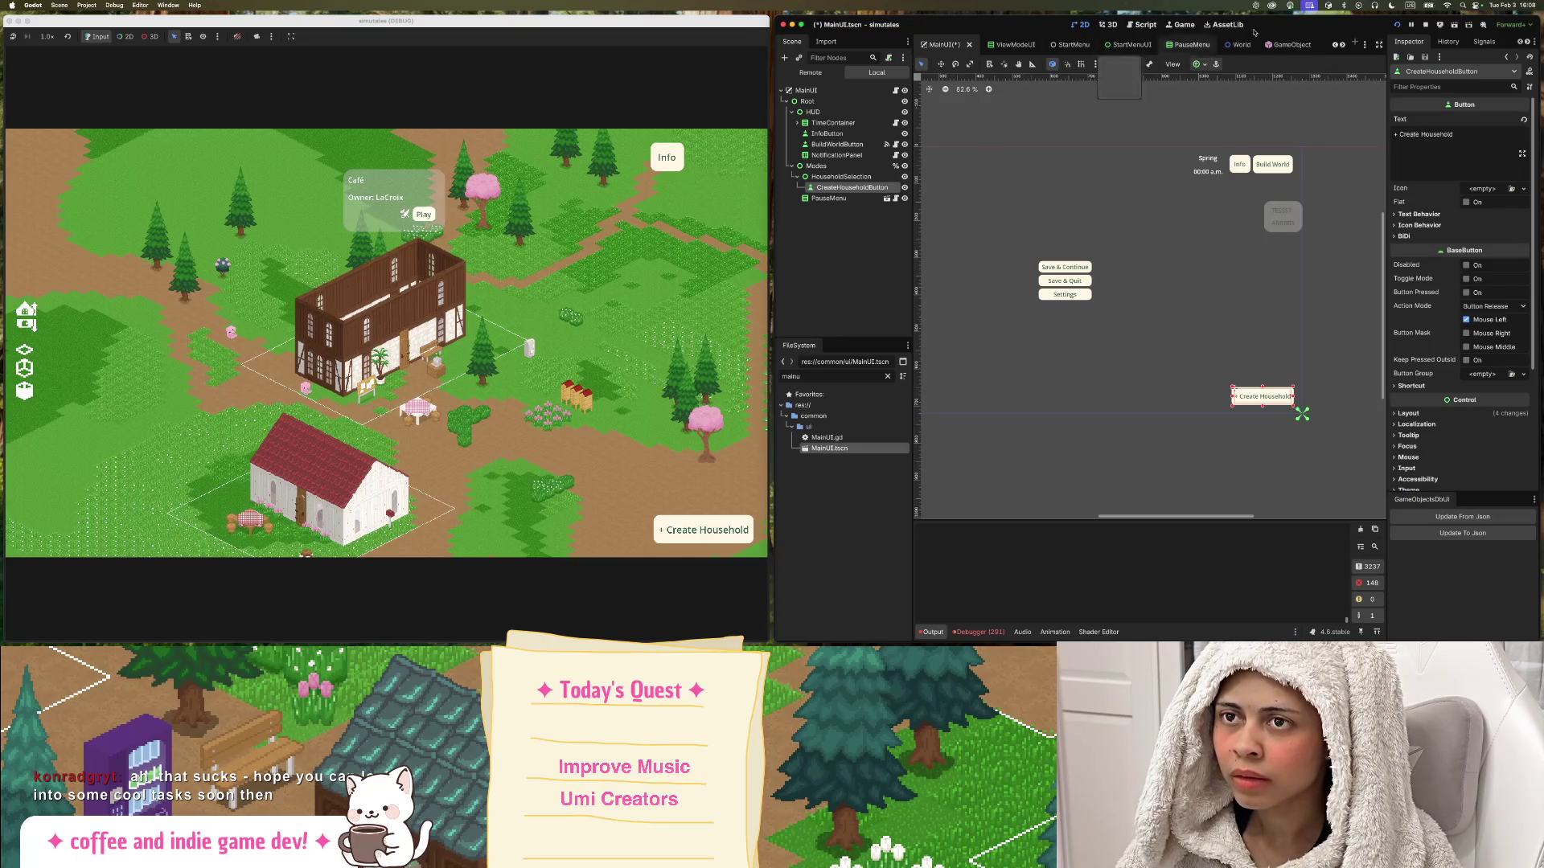
pyautogui.doubleClick(811, 379)
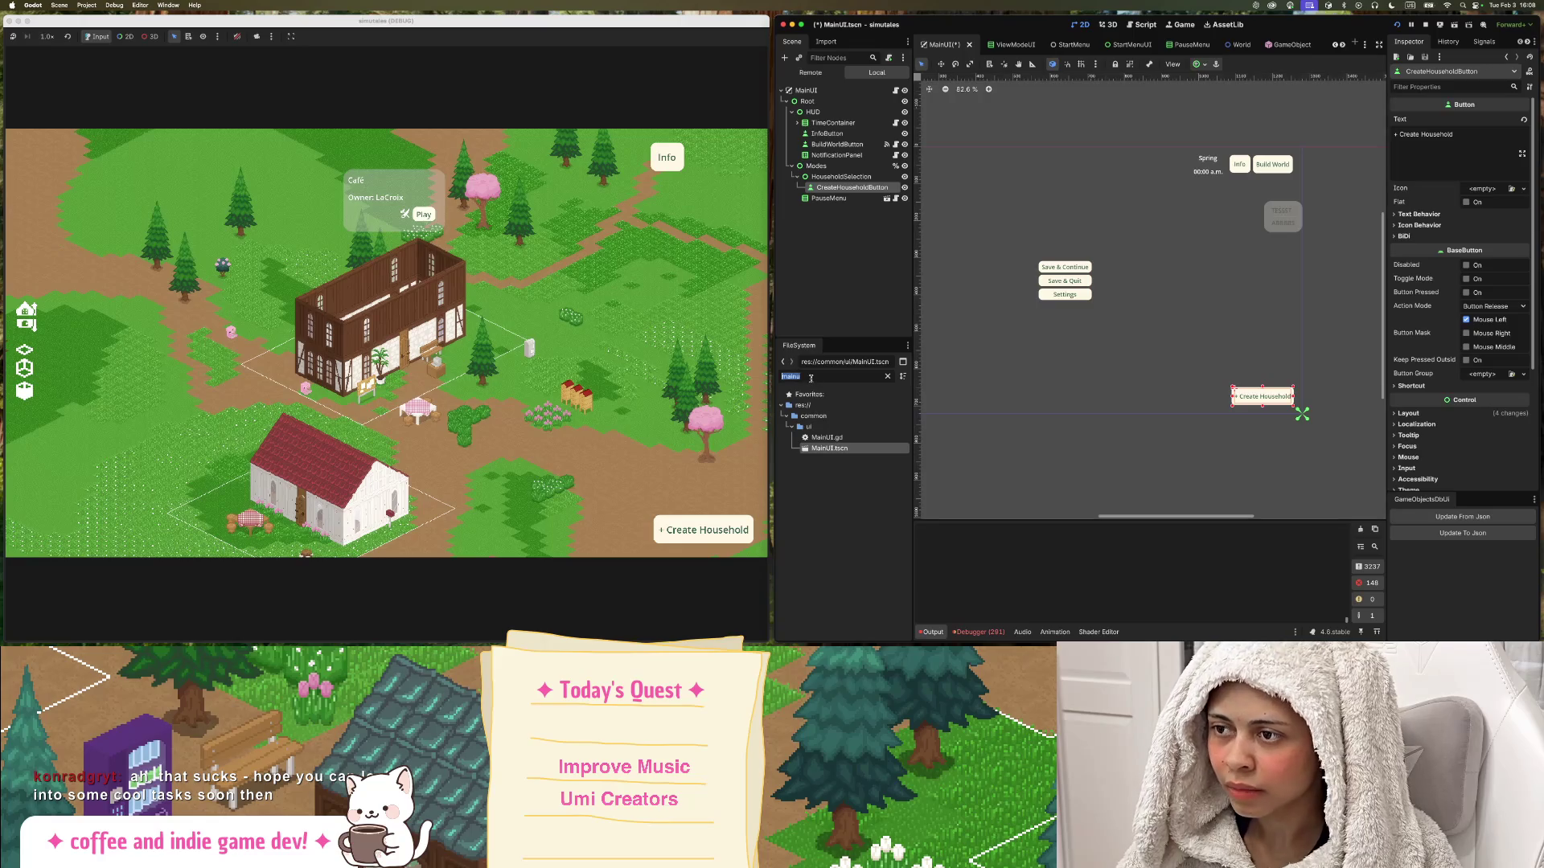
pyautogui.write('crea')
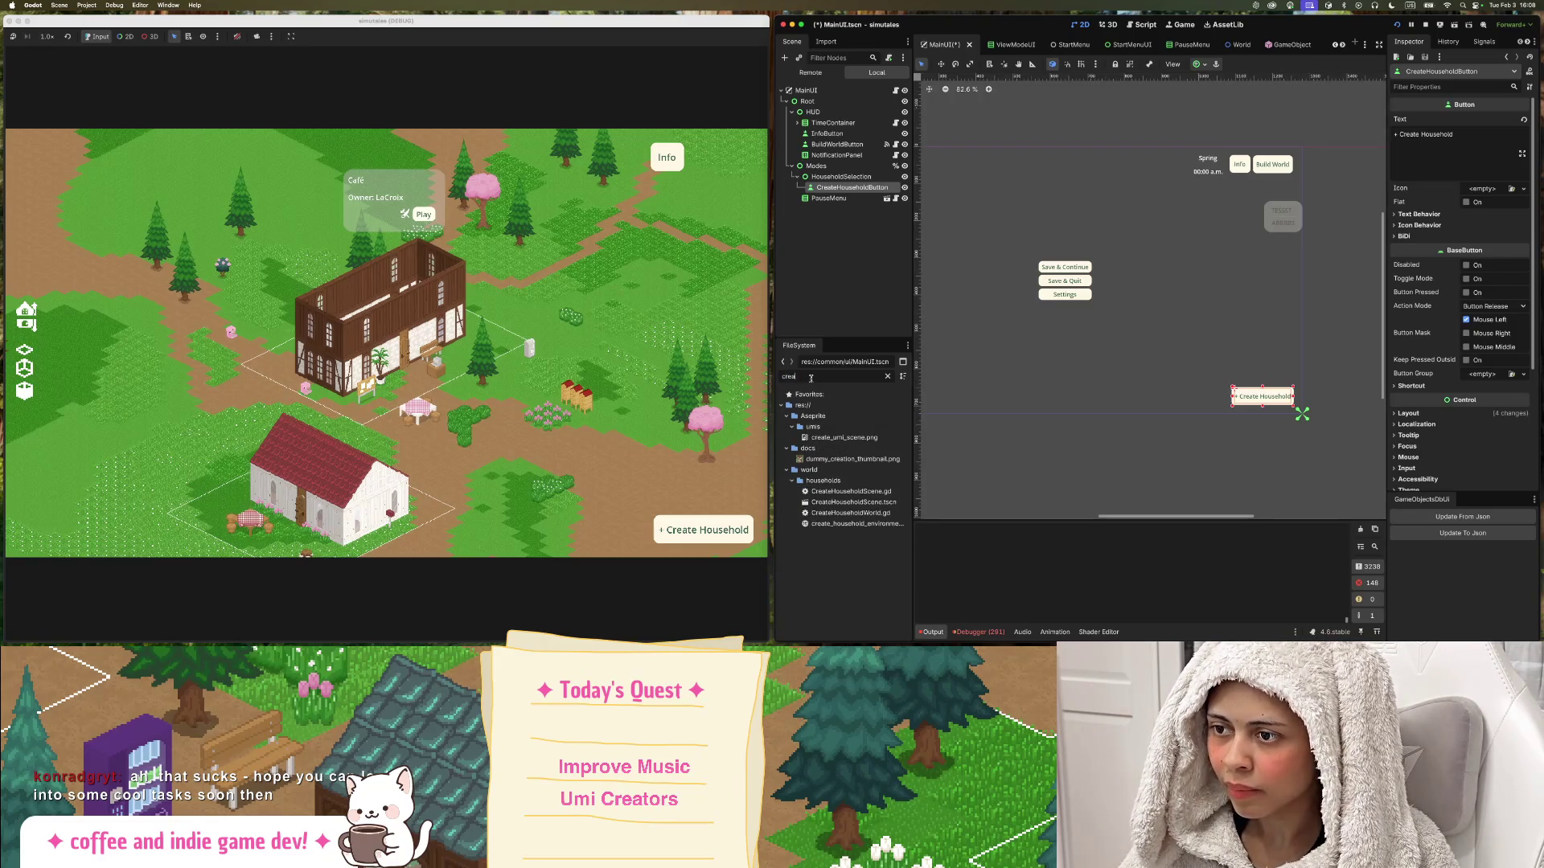
pyautogui.doubleClick(898, 502)
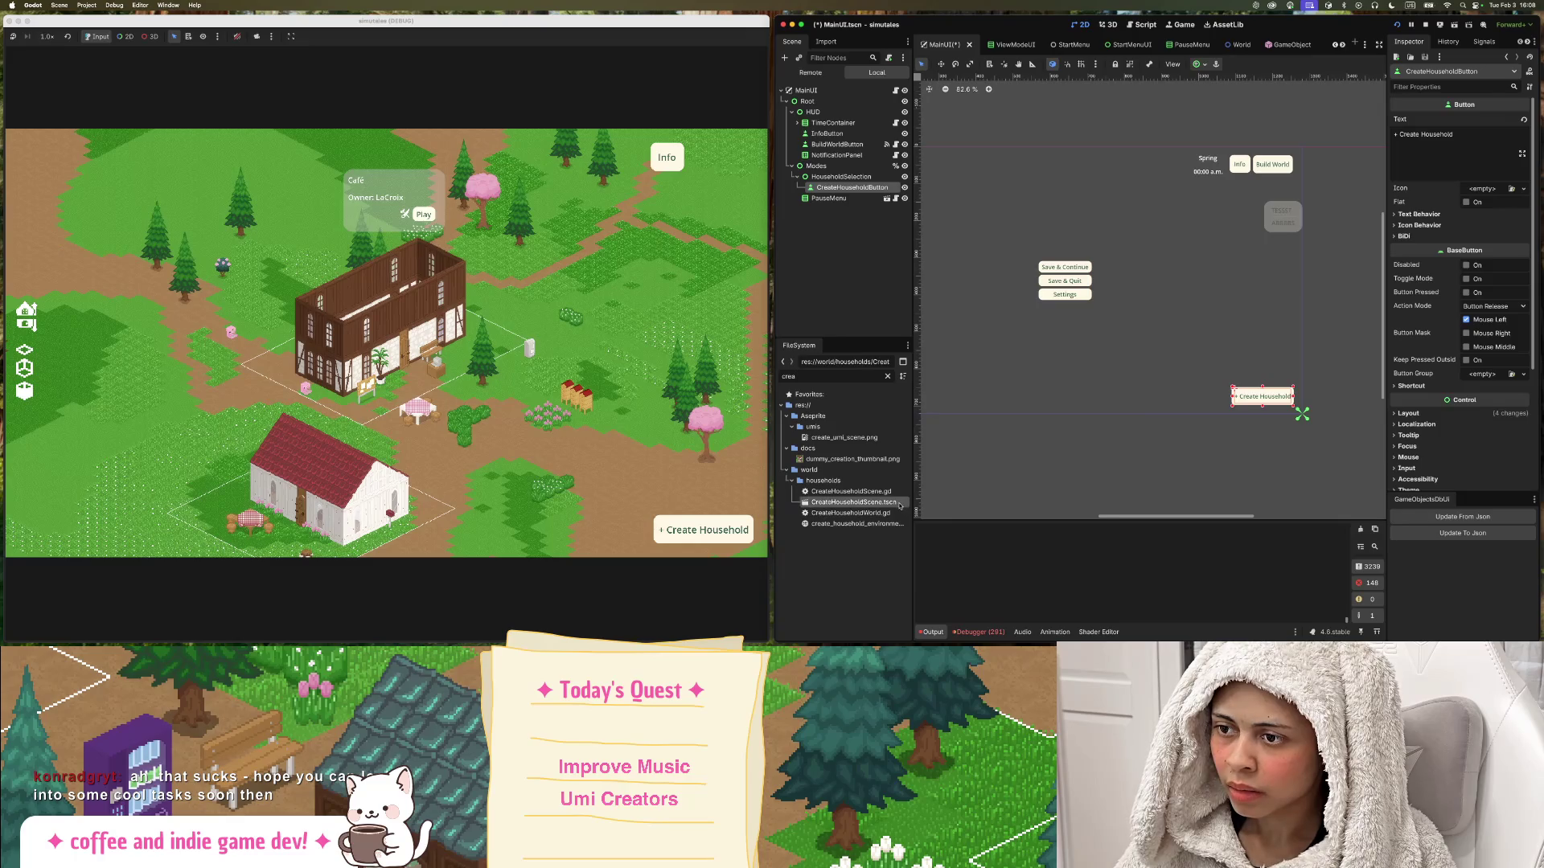
pyautogui.click(1454, 31)
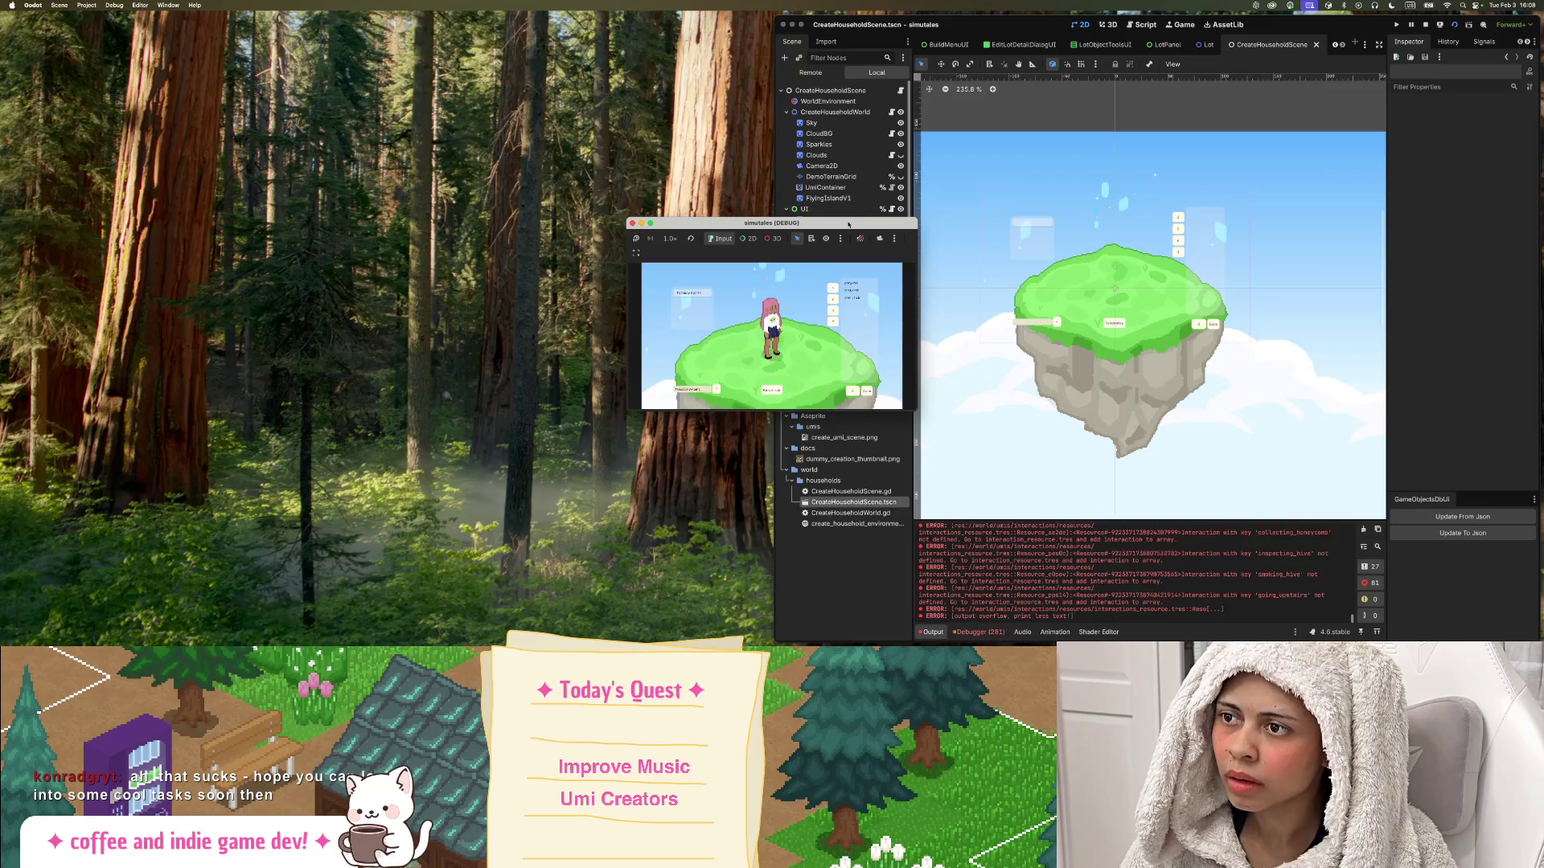
# Tile the running household creator window into the left half beside the editor, then move it loose again.
pyautogui.moveTo(842, 222); pyautogui.dragTo(3, 402)
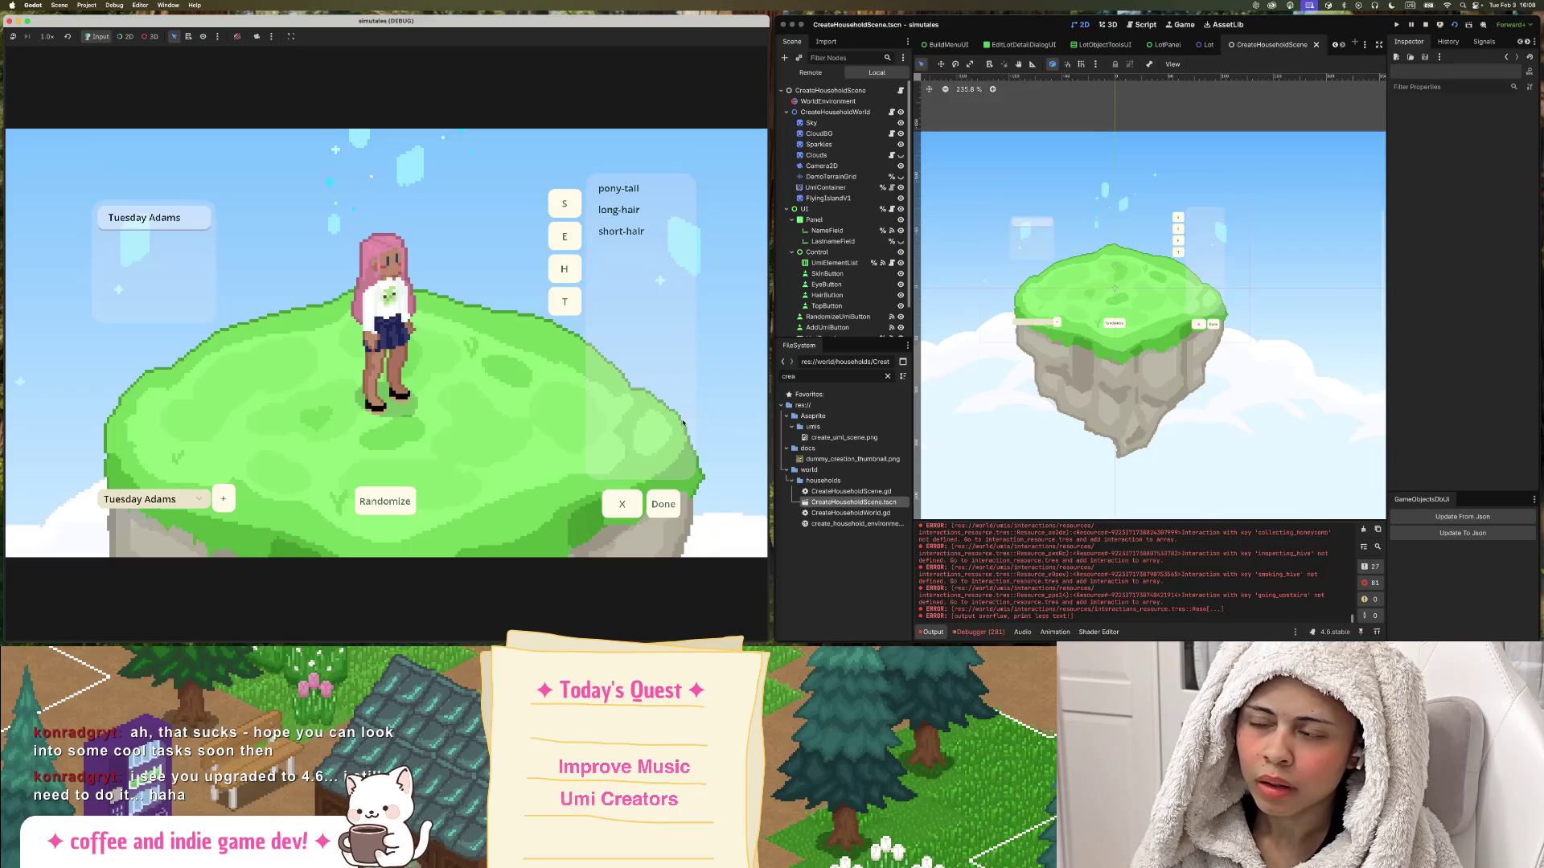
pyautogui.click(1397, 21)
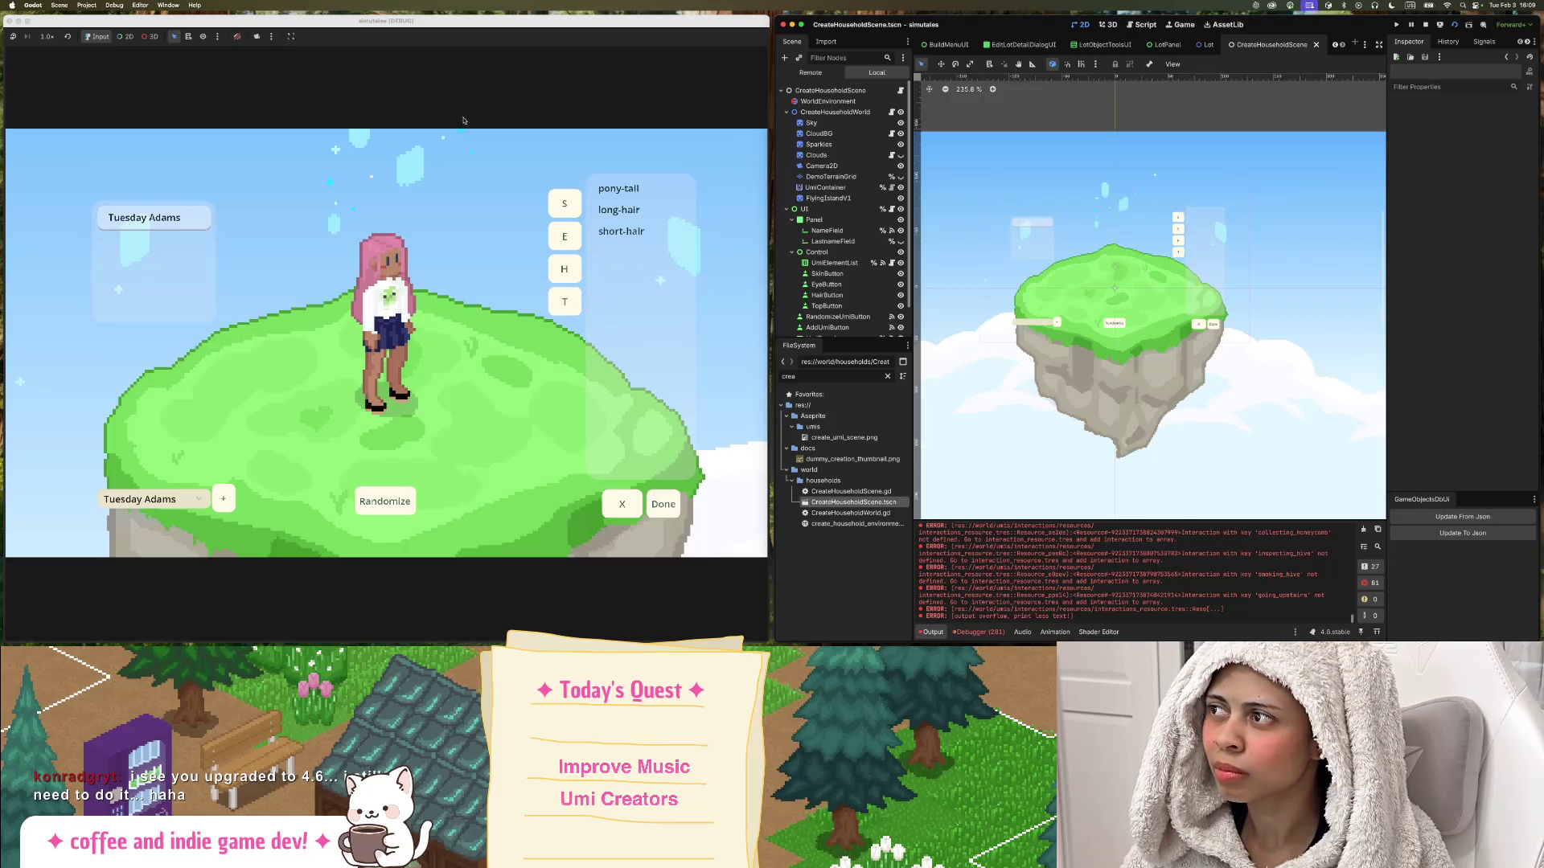
pyautogui.moveTo(528, 31)
pyautogui.mouseDown()
pyautogui.moveTo(58, 80)
pyautogui.moveTo(2, 116)
pyautogui.mouseUp()
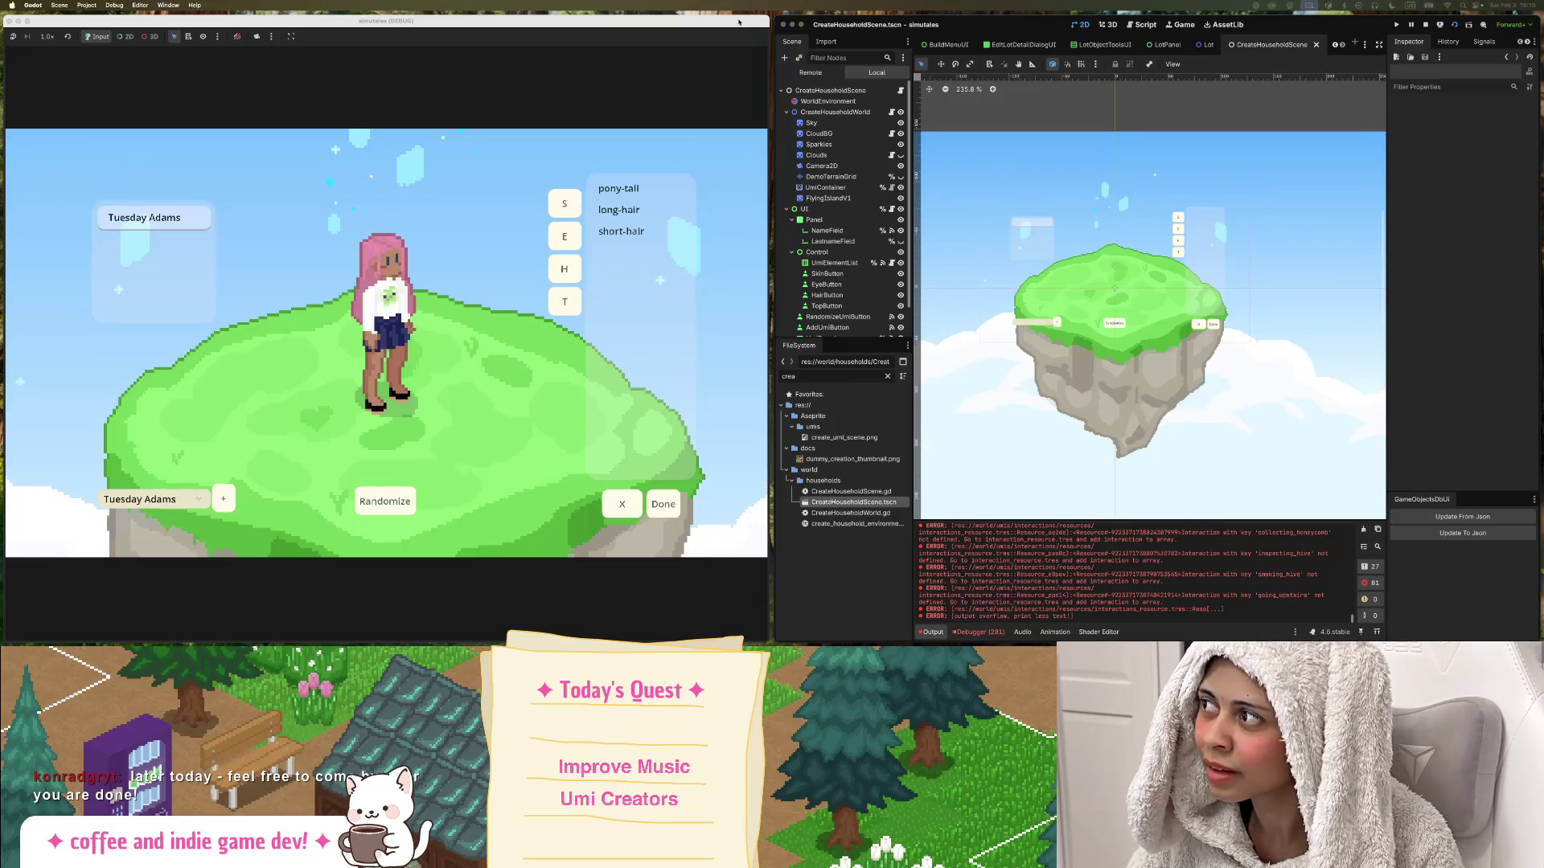
# Relaunch the whole project, tile the game left, pass the title screen and choose Start Game.
pyautogui.press('super+m')
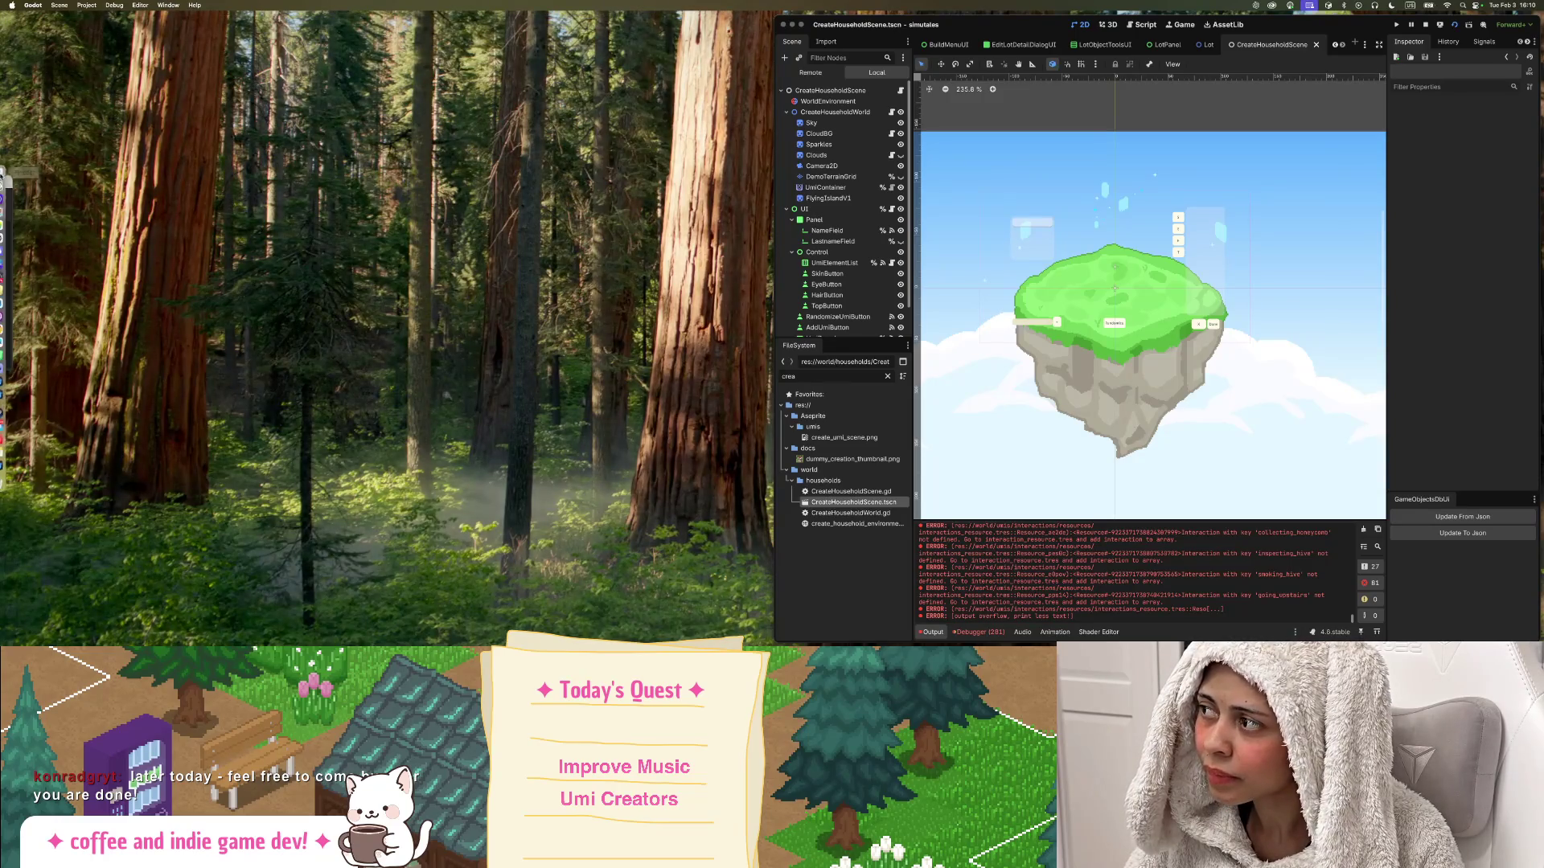
pyautogui.click(11, 183)
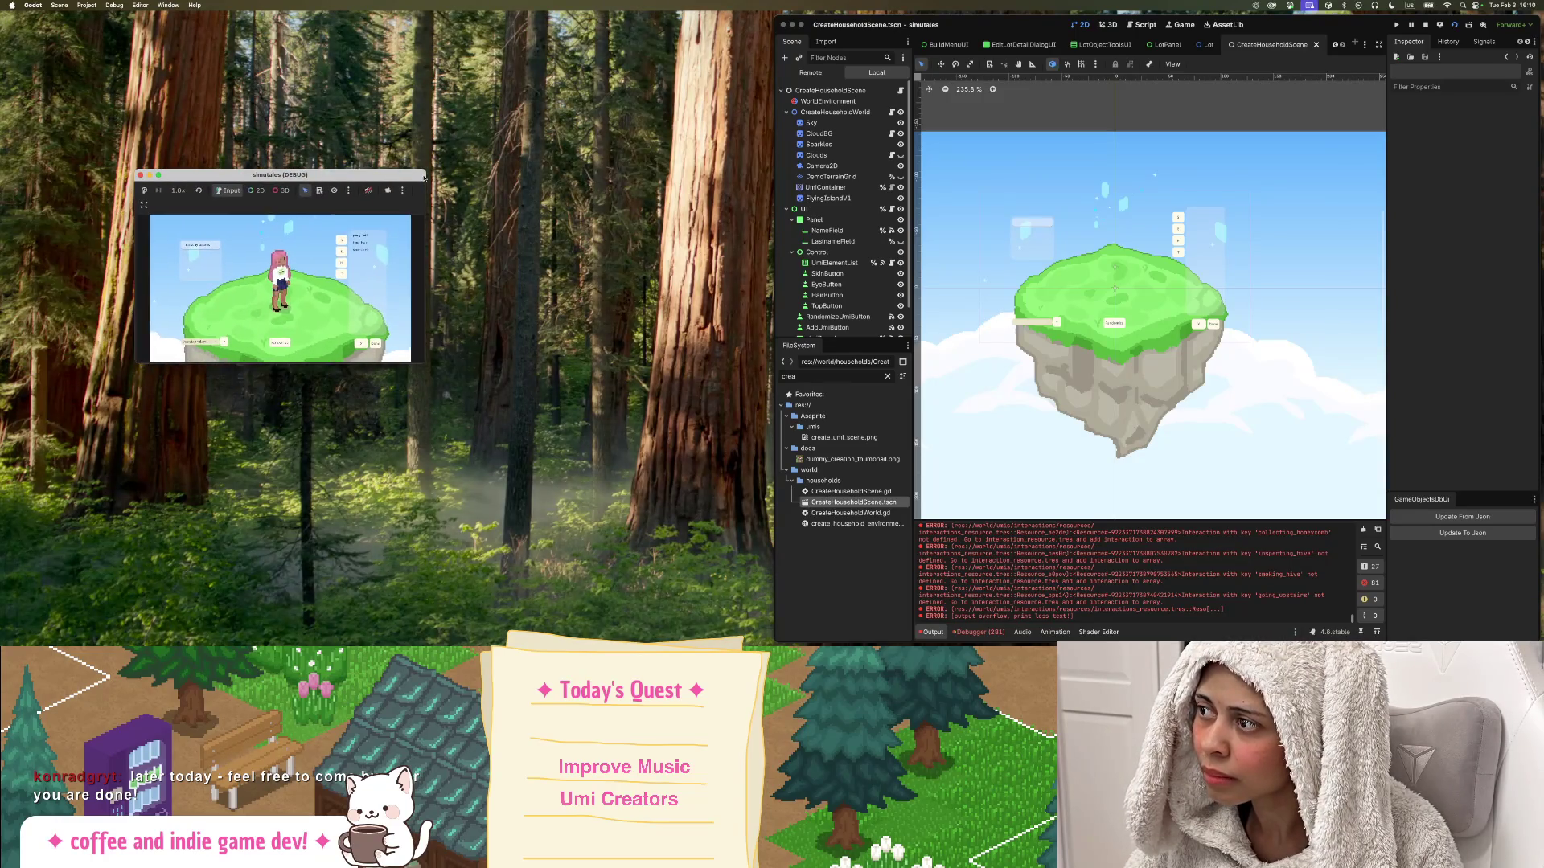
pyautogui.click(1406, 27)
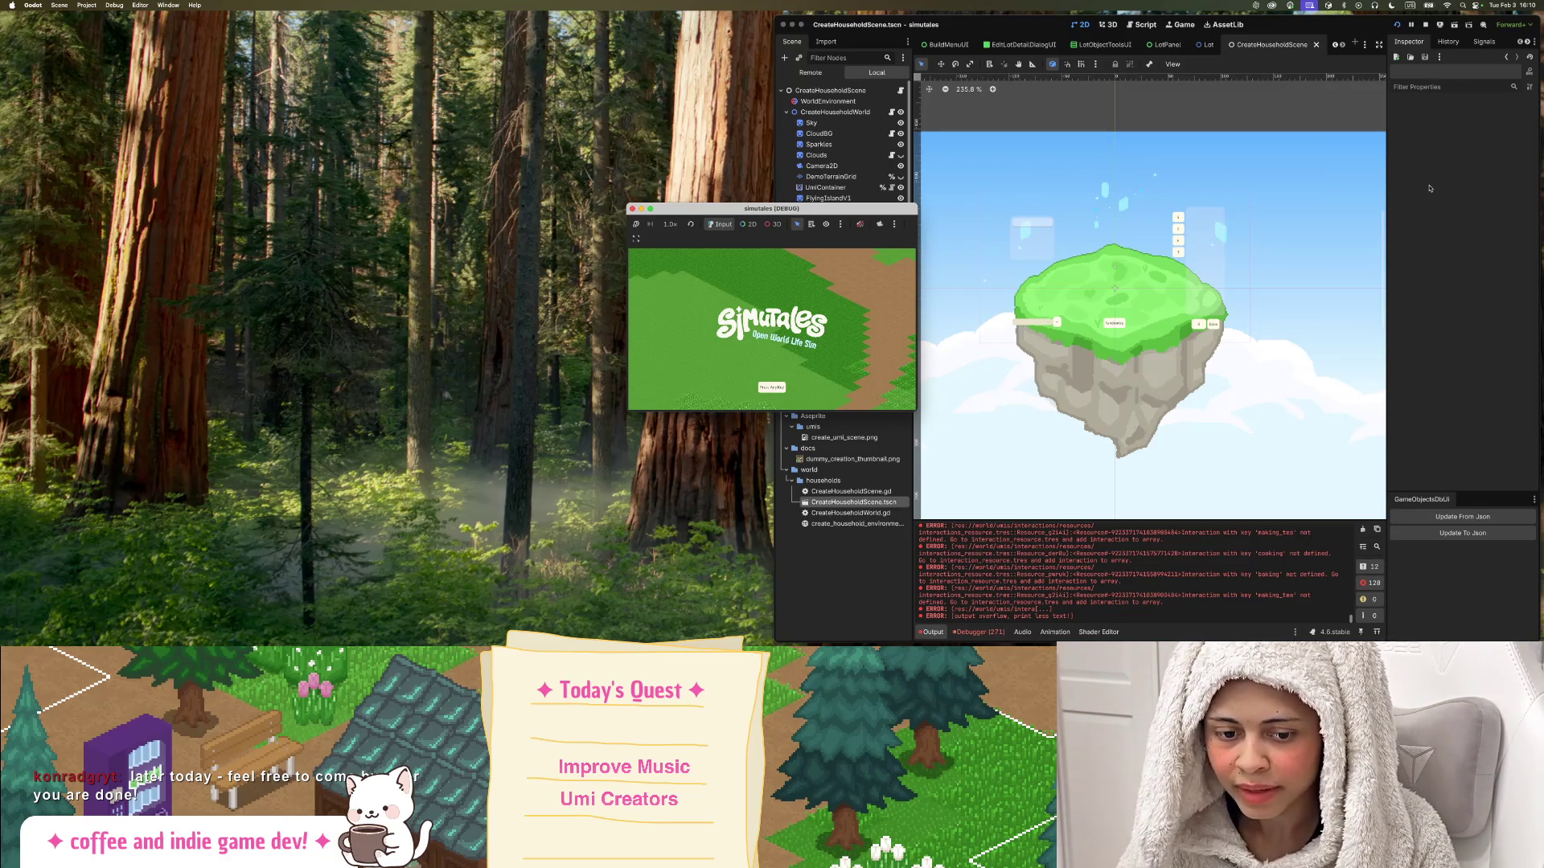
pyautogui.moveTo(864, 207); pyautogui.dragTo(2, 235)
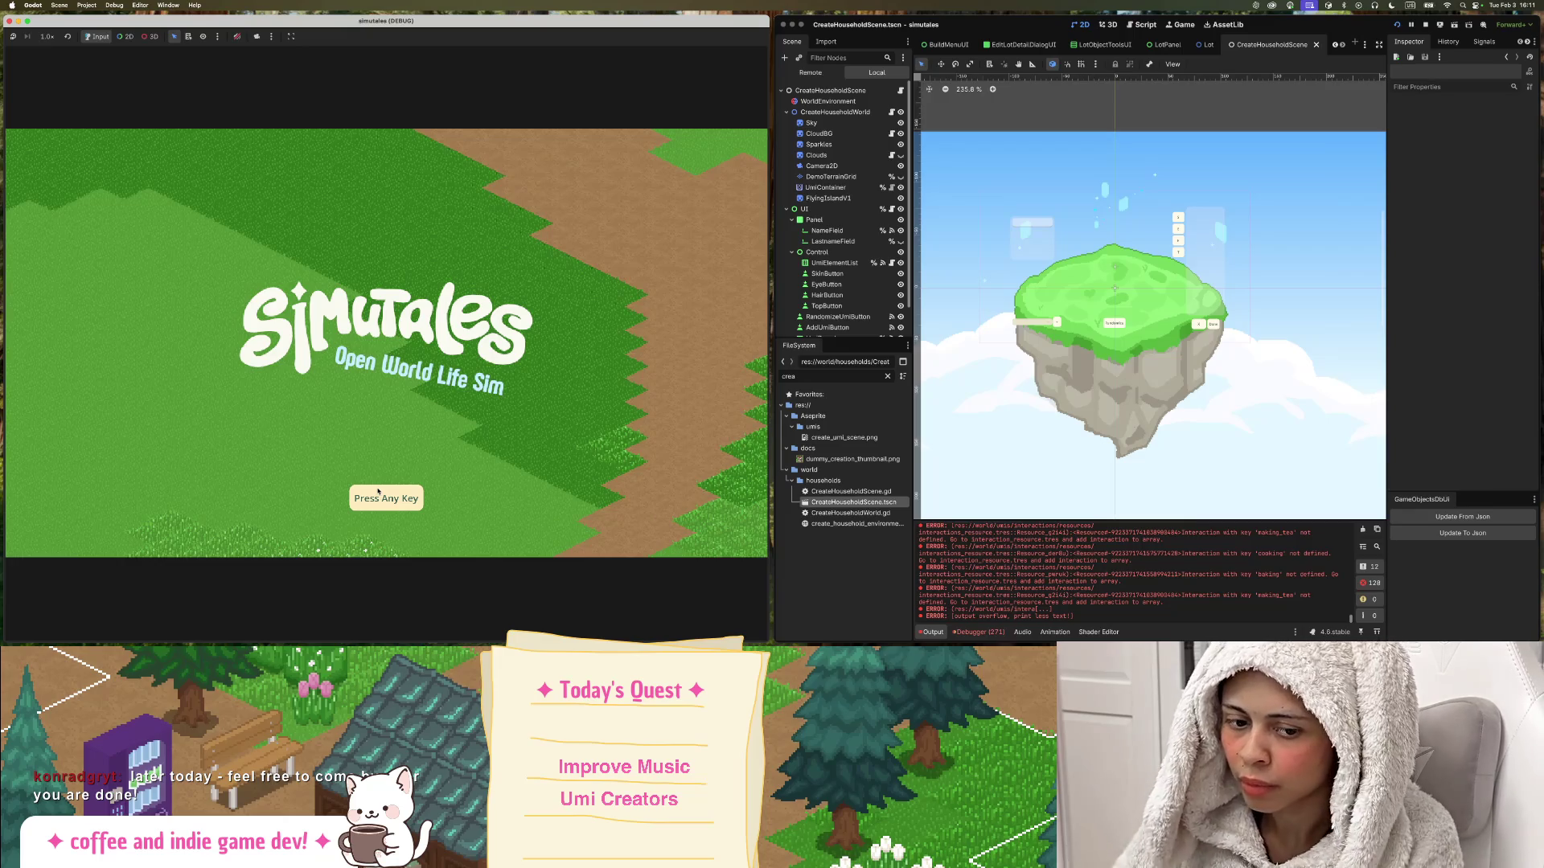
pyautogui.click(387, 499)
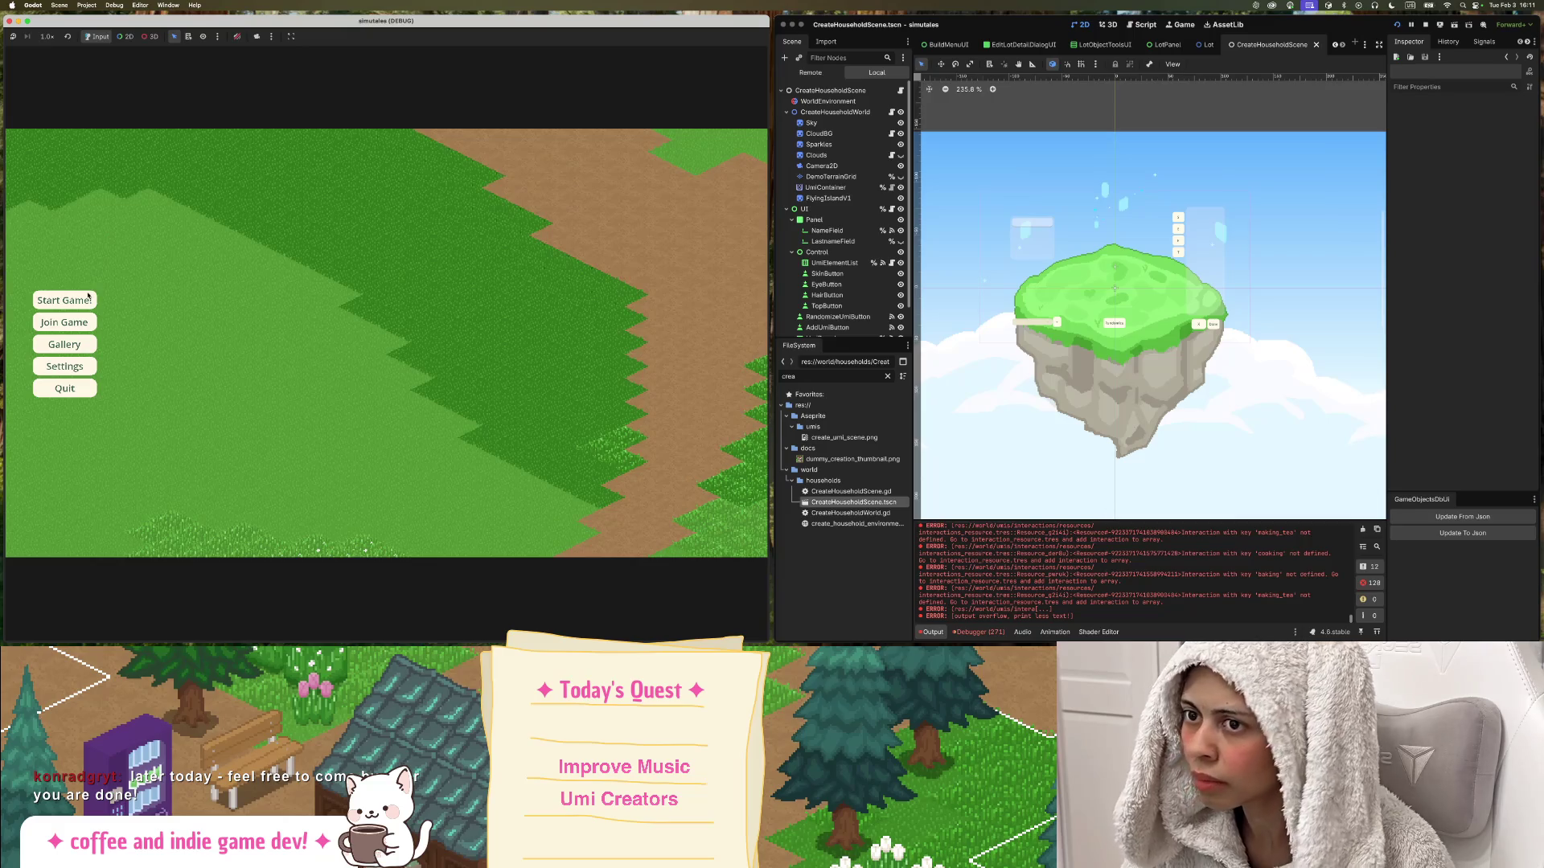
pyautogui.click(89, 295)
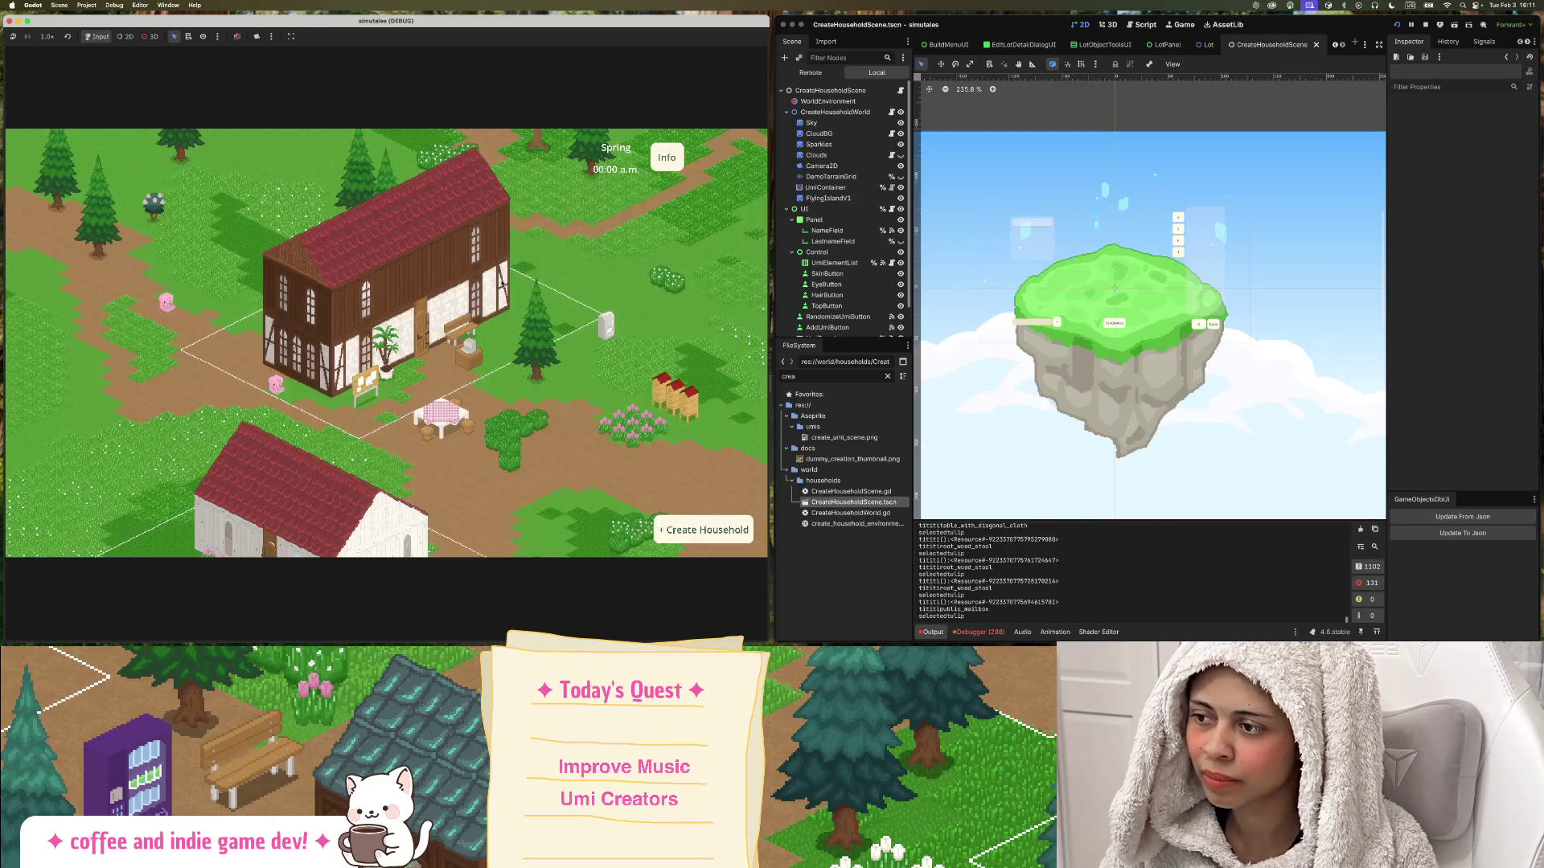
# Filter the FileSystem for 'mainu' and open MainUI.tscn in the editor.
pyautogui.scroll(-5, 502, 283)
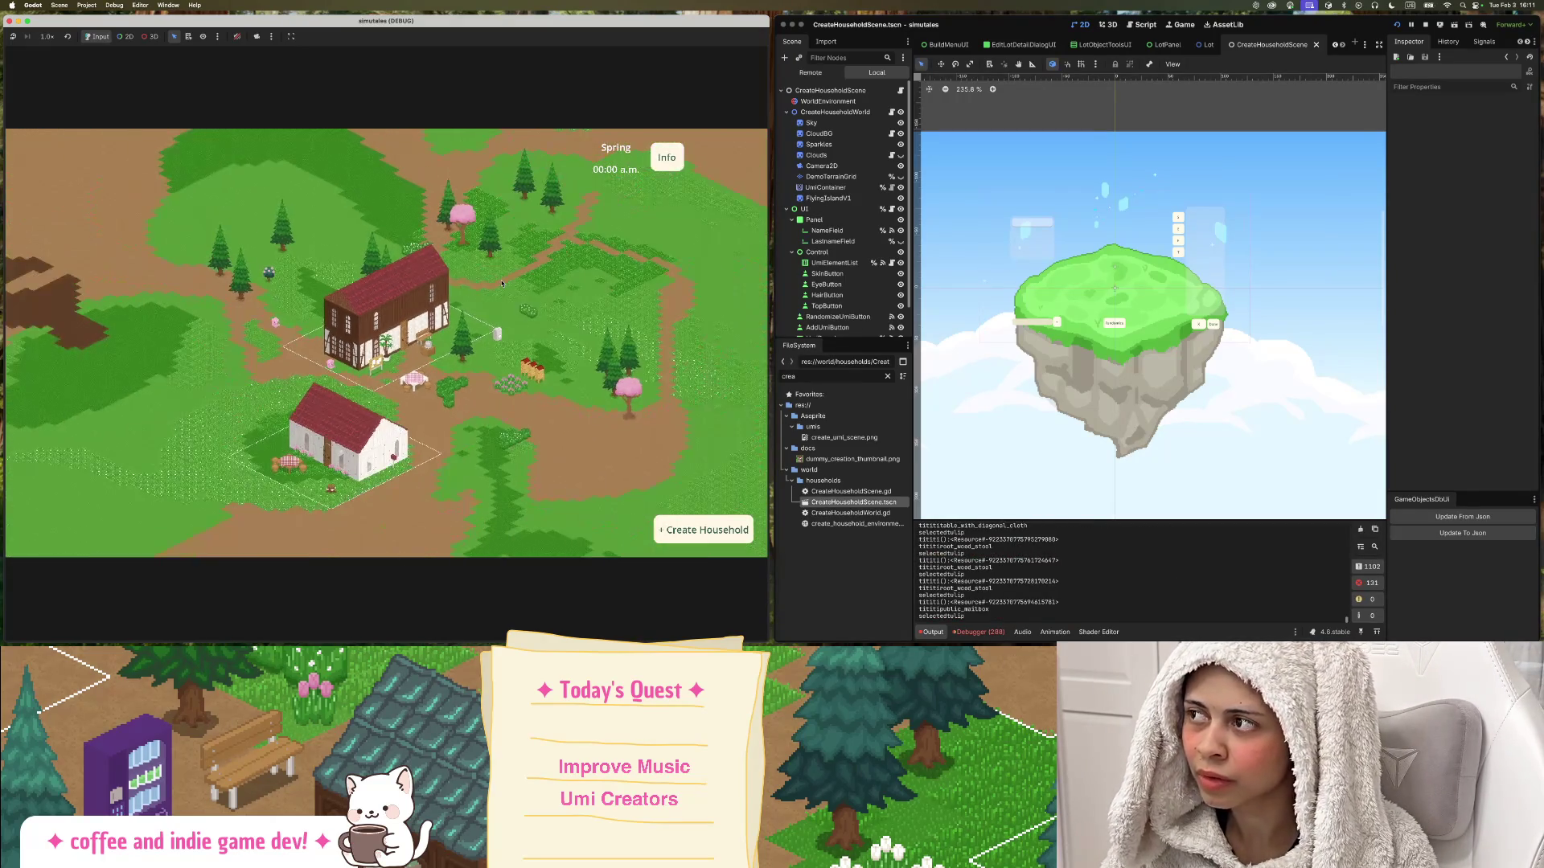
pyautogui.scroll(5, 499, 308)
pyautogui.scroll(2, 498, 299)
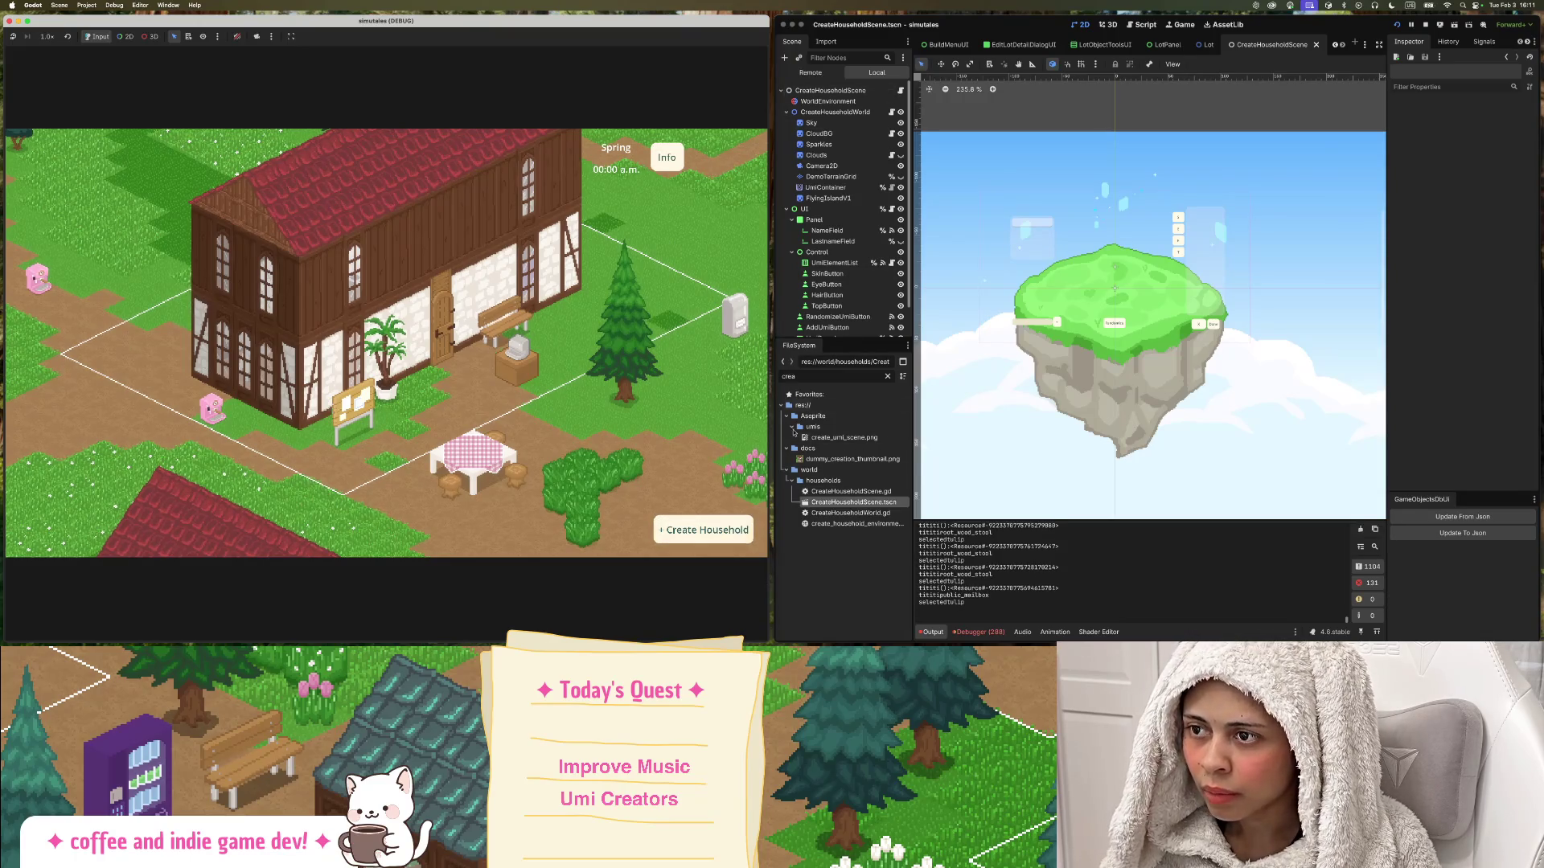
pyautogui.scroll(-2, 892, 217)
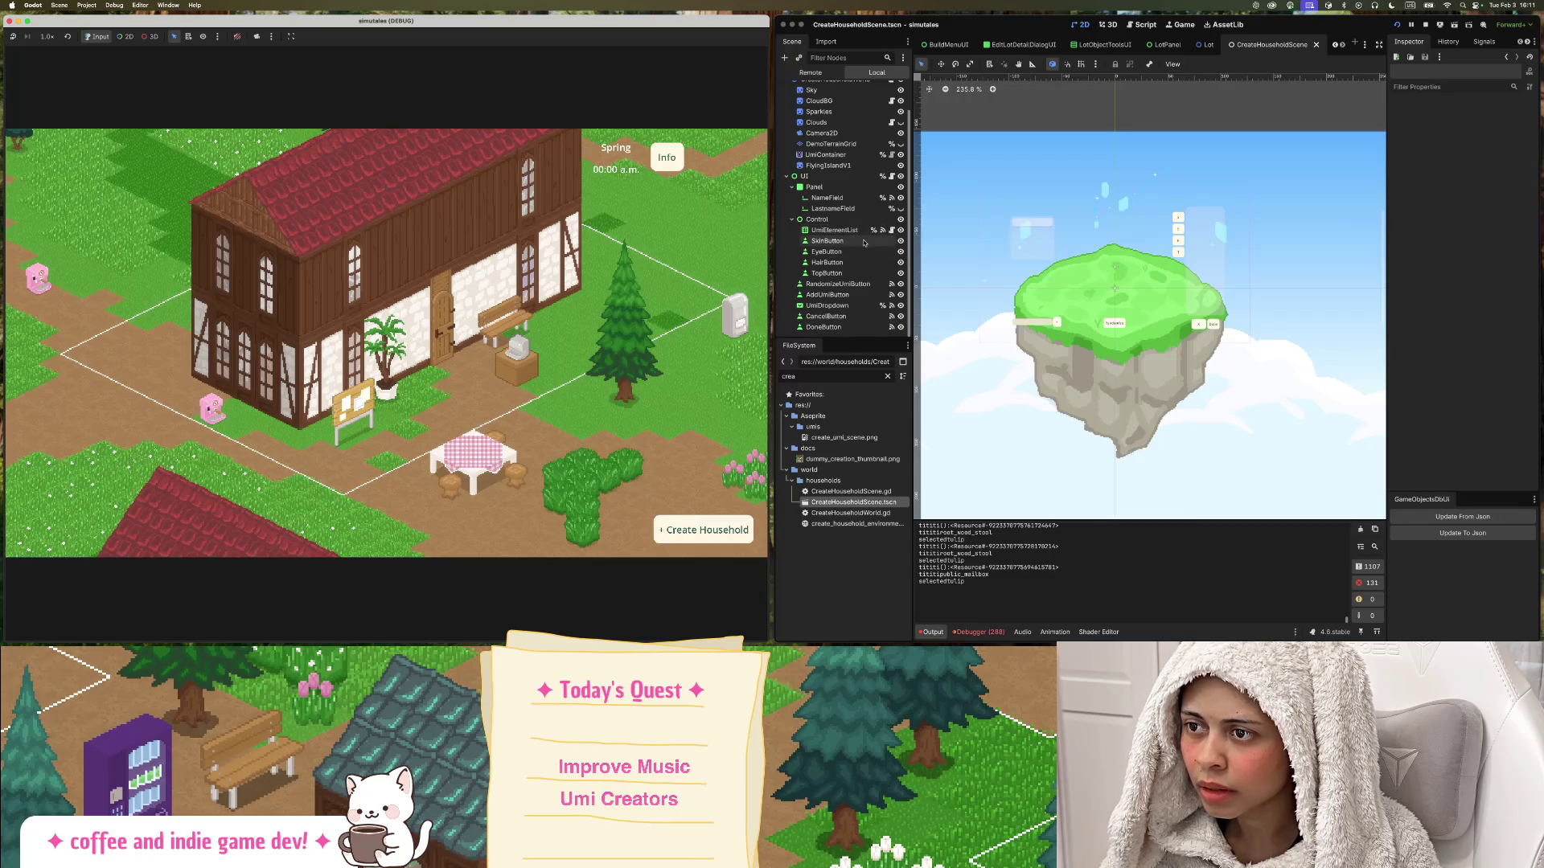
pyautogui.doubleClick(797, 377)
pyautogui.write('mainu')
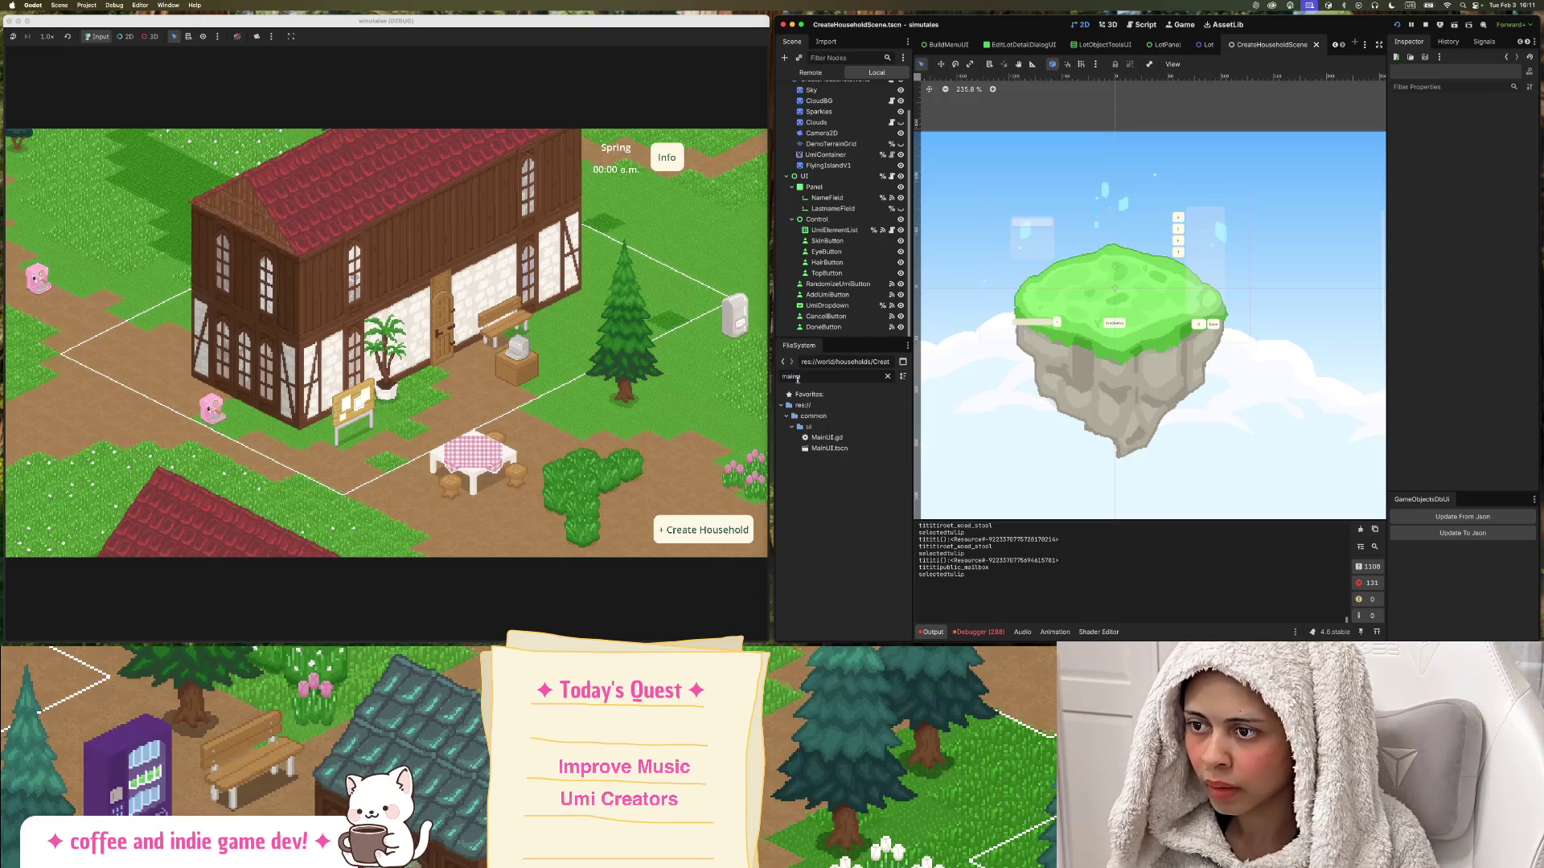
pyautogui.doubleClick(843, 448)
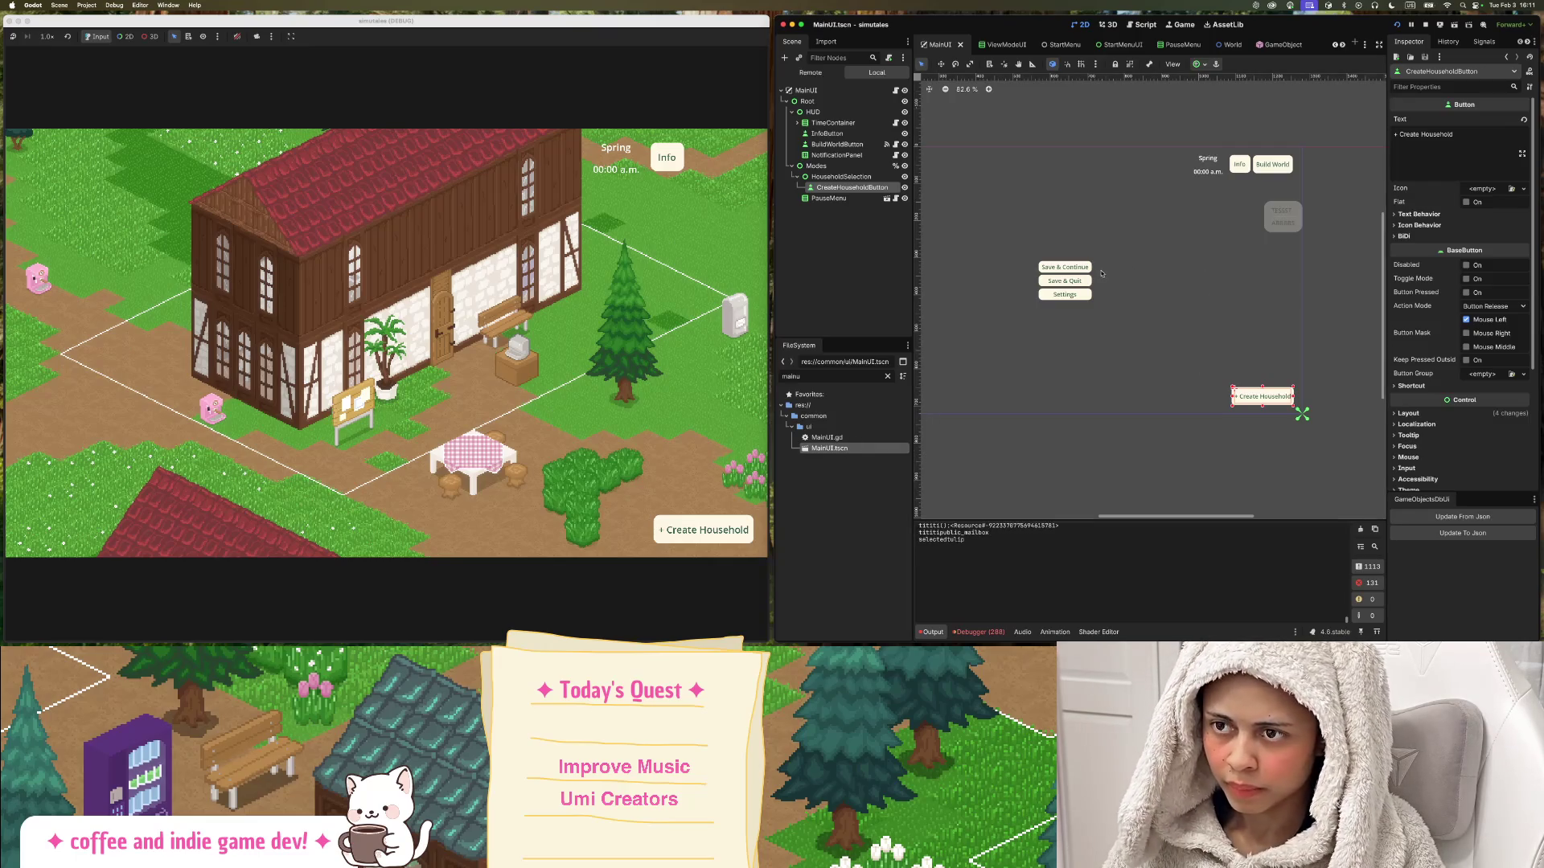
pyautogui.scroll(-1, 1186, 321)
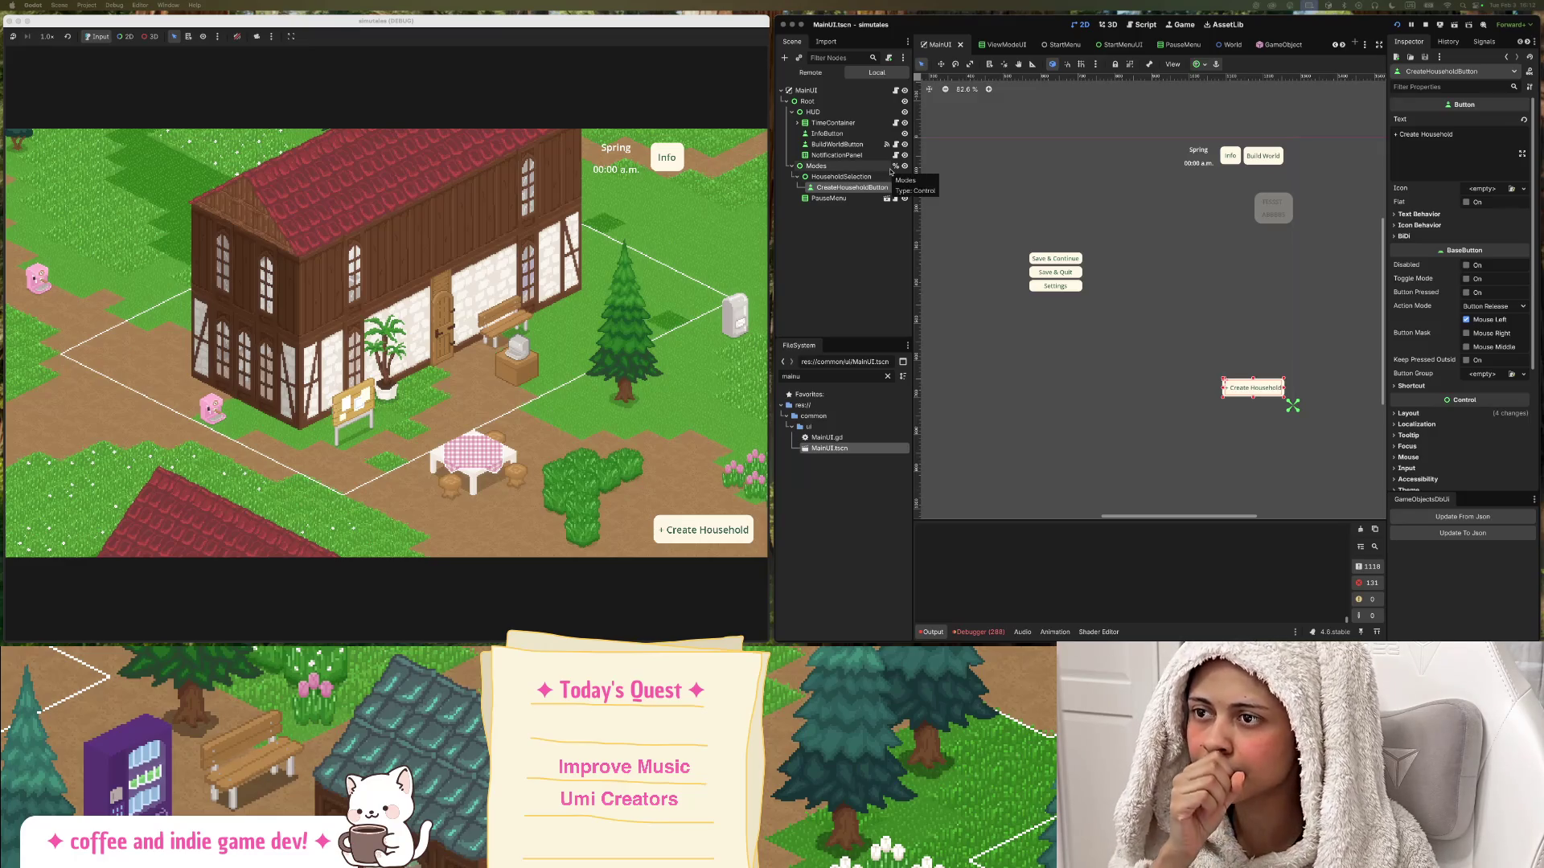
# Inspect the HouseholdSelection, CreateHouseholdButton and InfoButton nodes, then open BuildWorldButton's EditWorldButton.gd script.
pyautogui.rightClick(866, 186)
pyautogui.press('Escape')
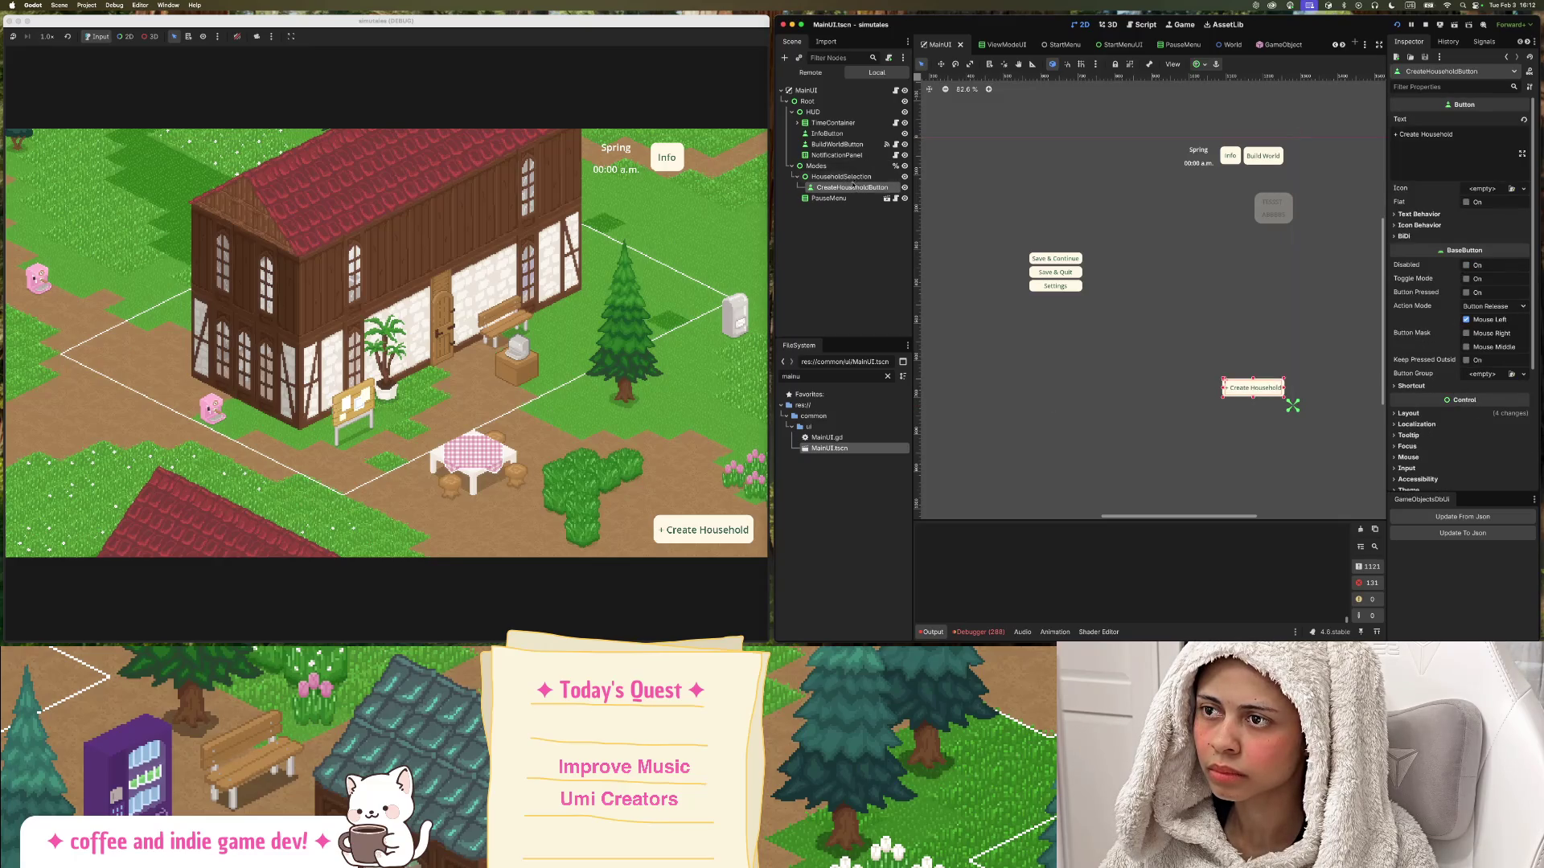
pyautogui.click(854, 178)
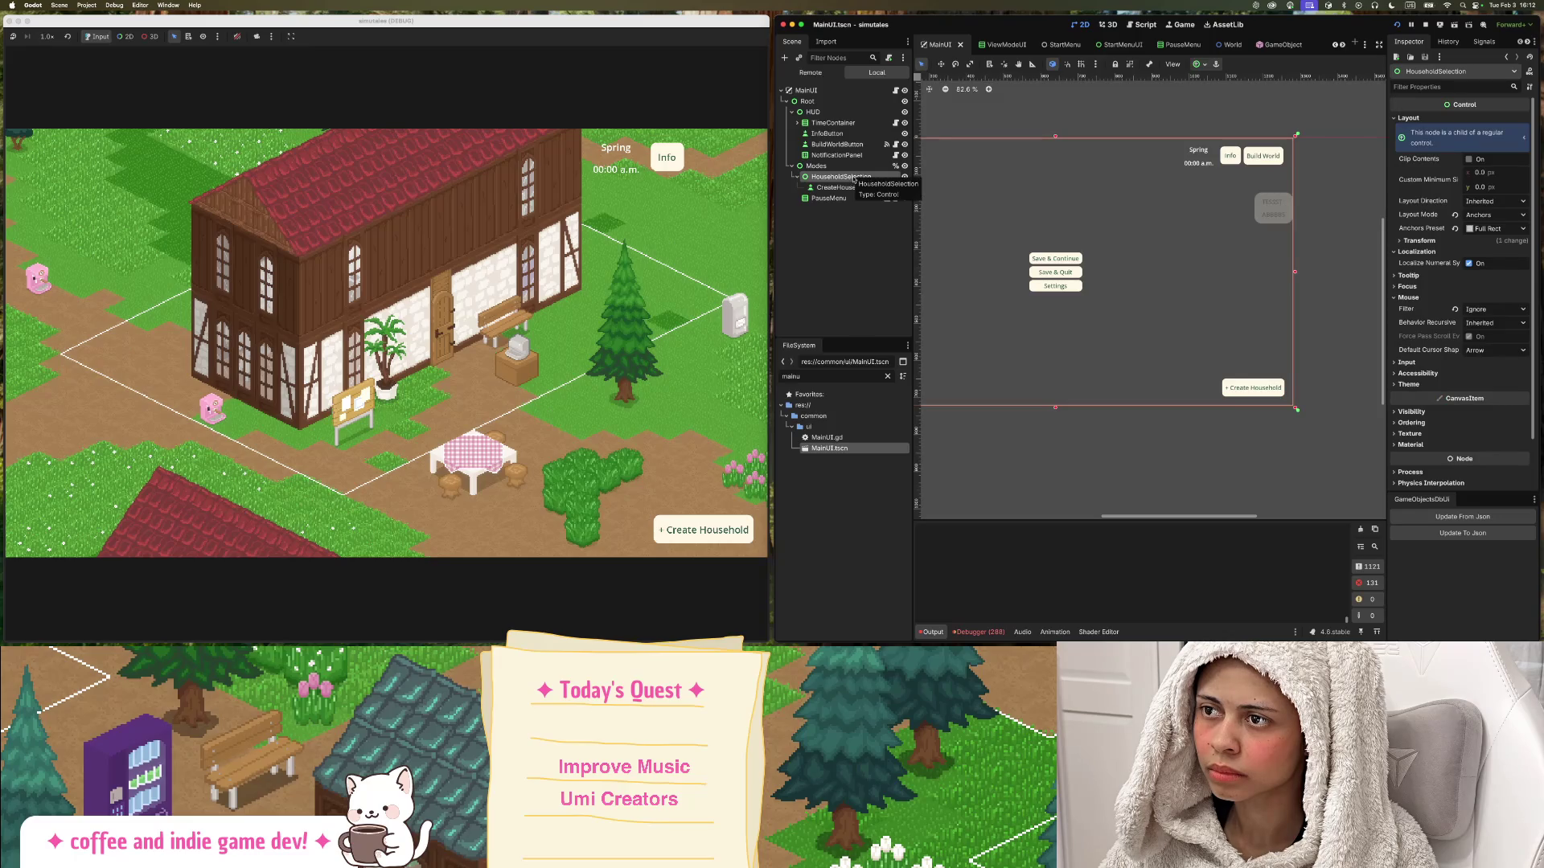
pyautogui.click(854, 188)
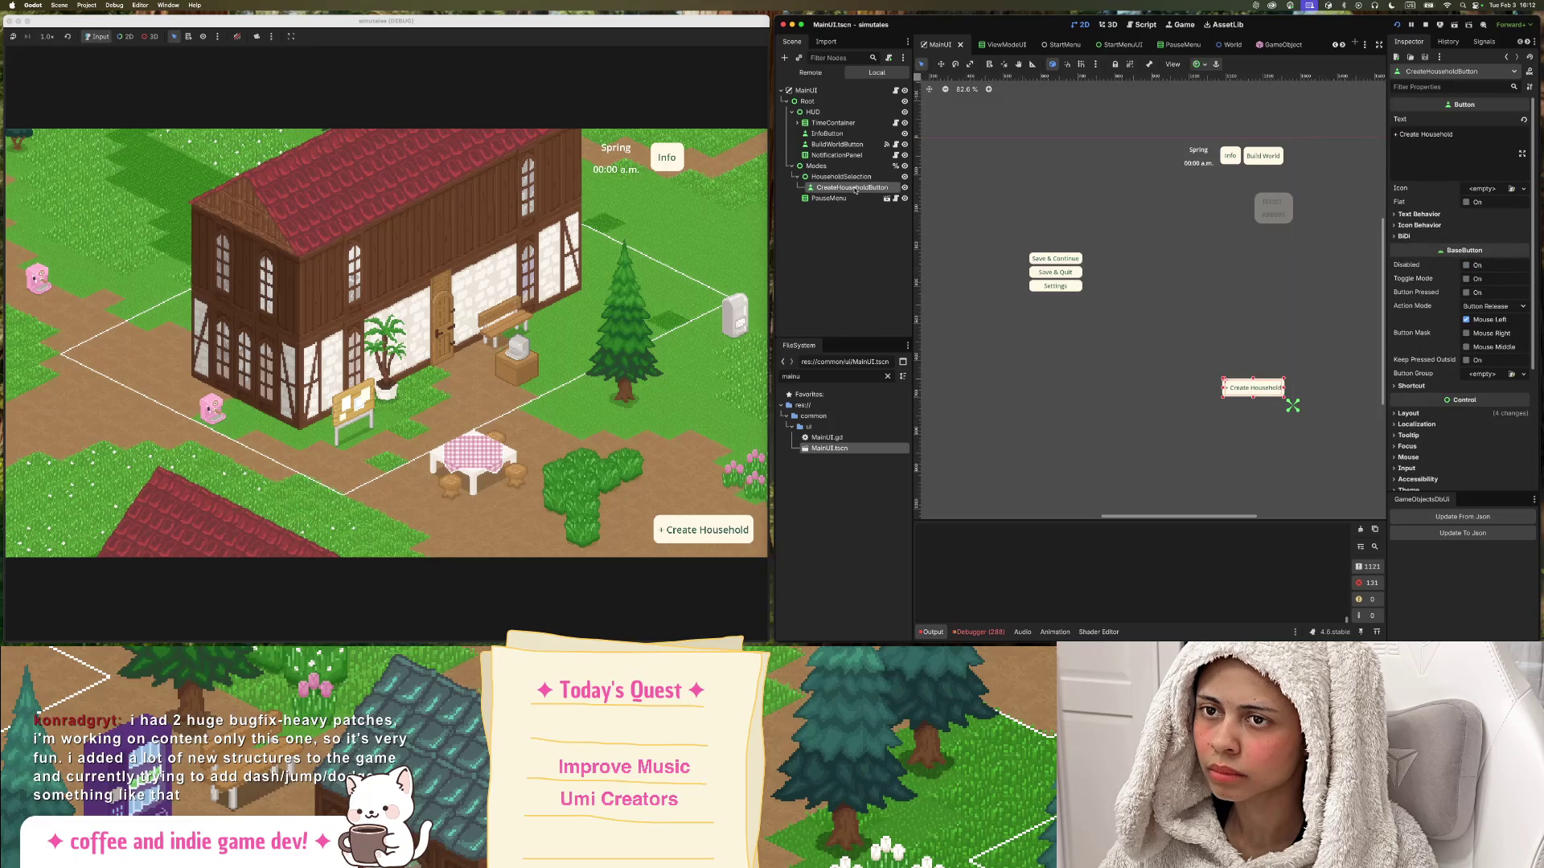
pyautogui.click(841, 176)
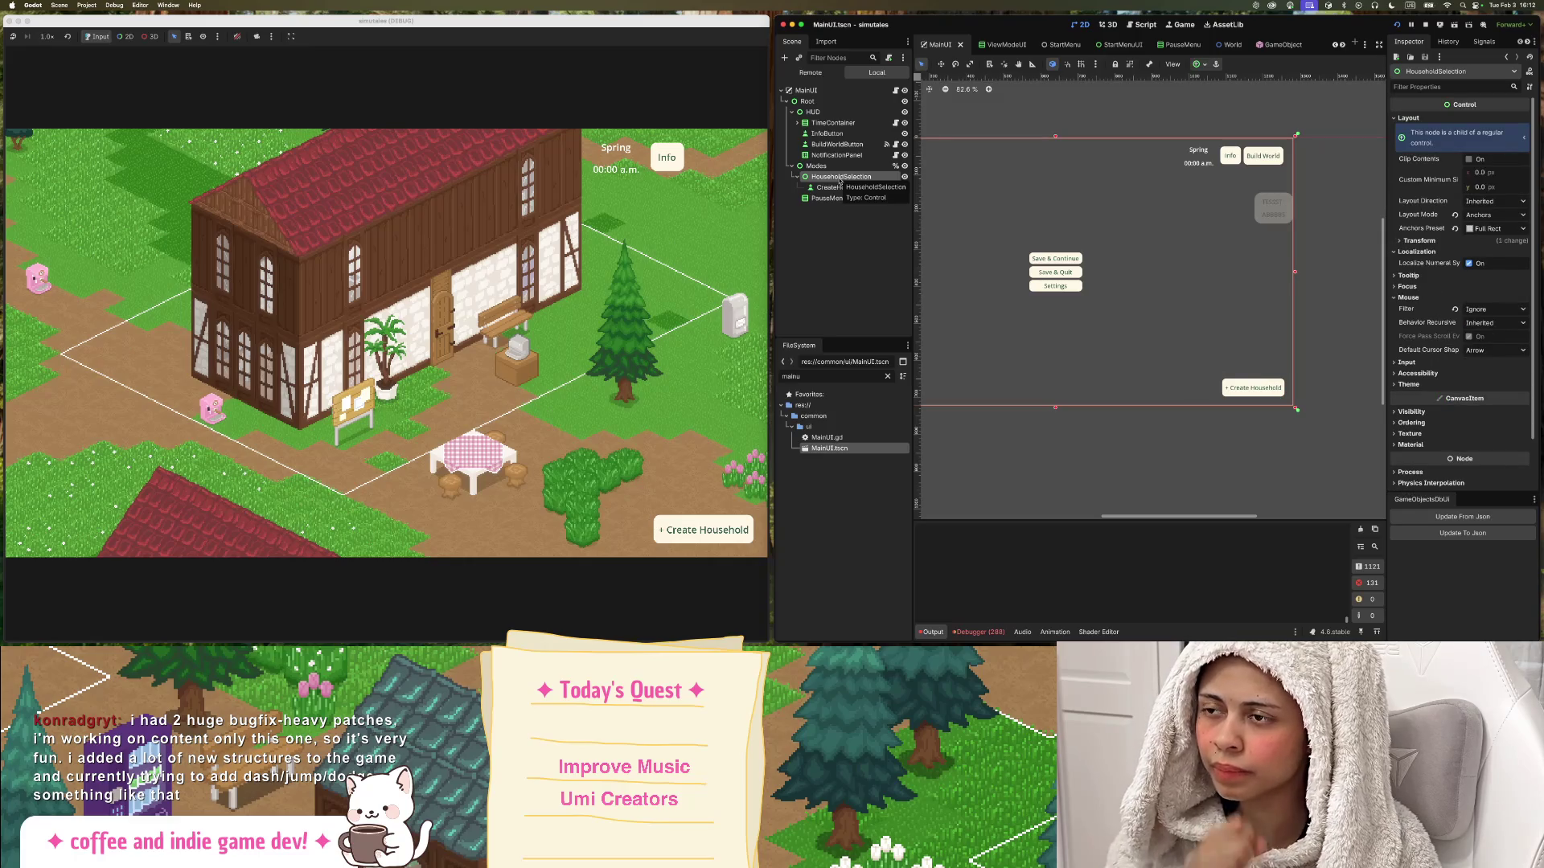
pyautogui.hscroll(2, 1150, 297)
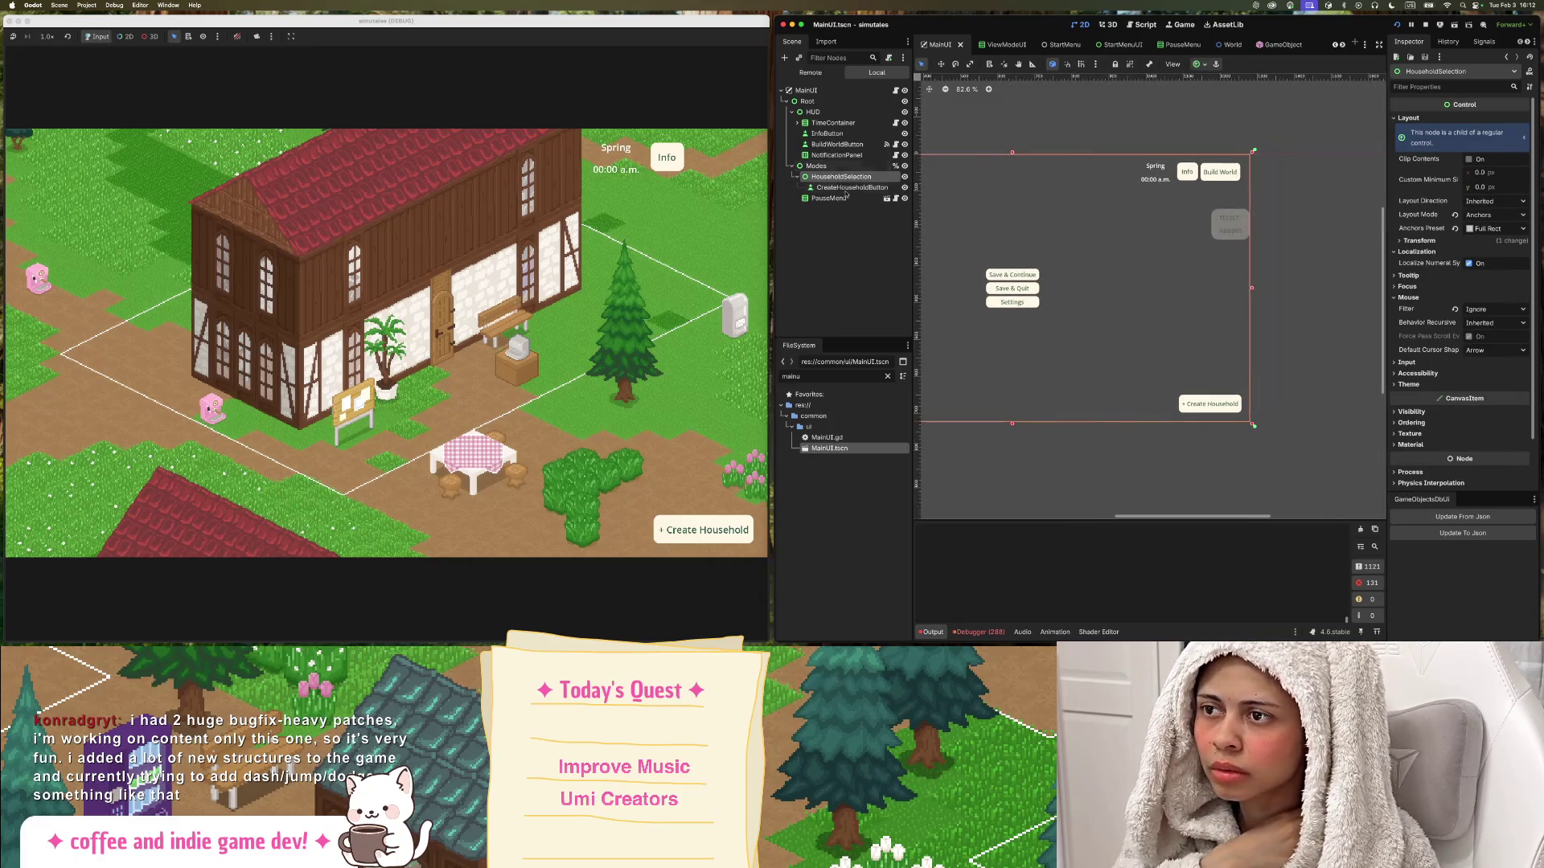
pyautogui.click(832, 134)
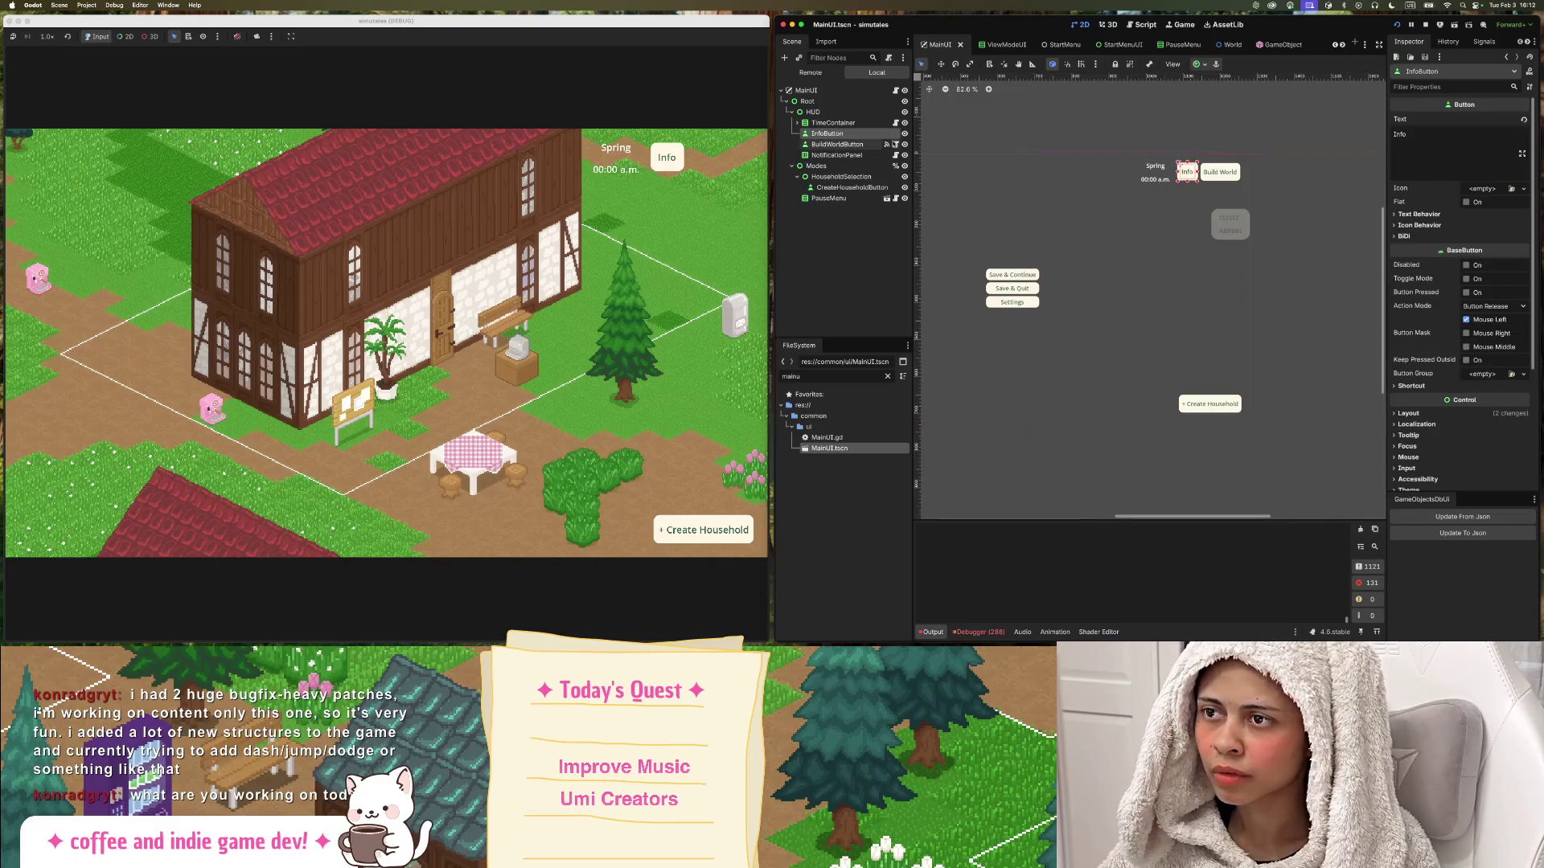
pyautogui.click(895, 144)
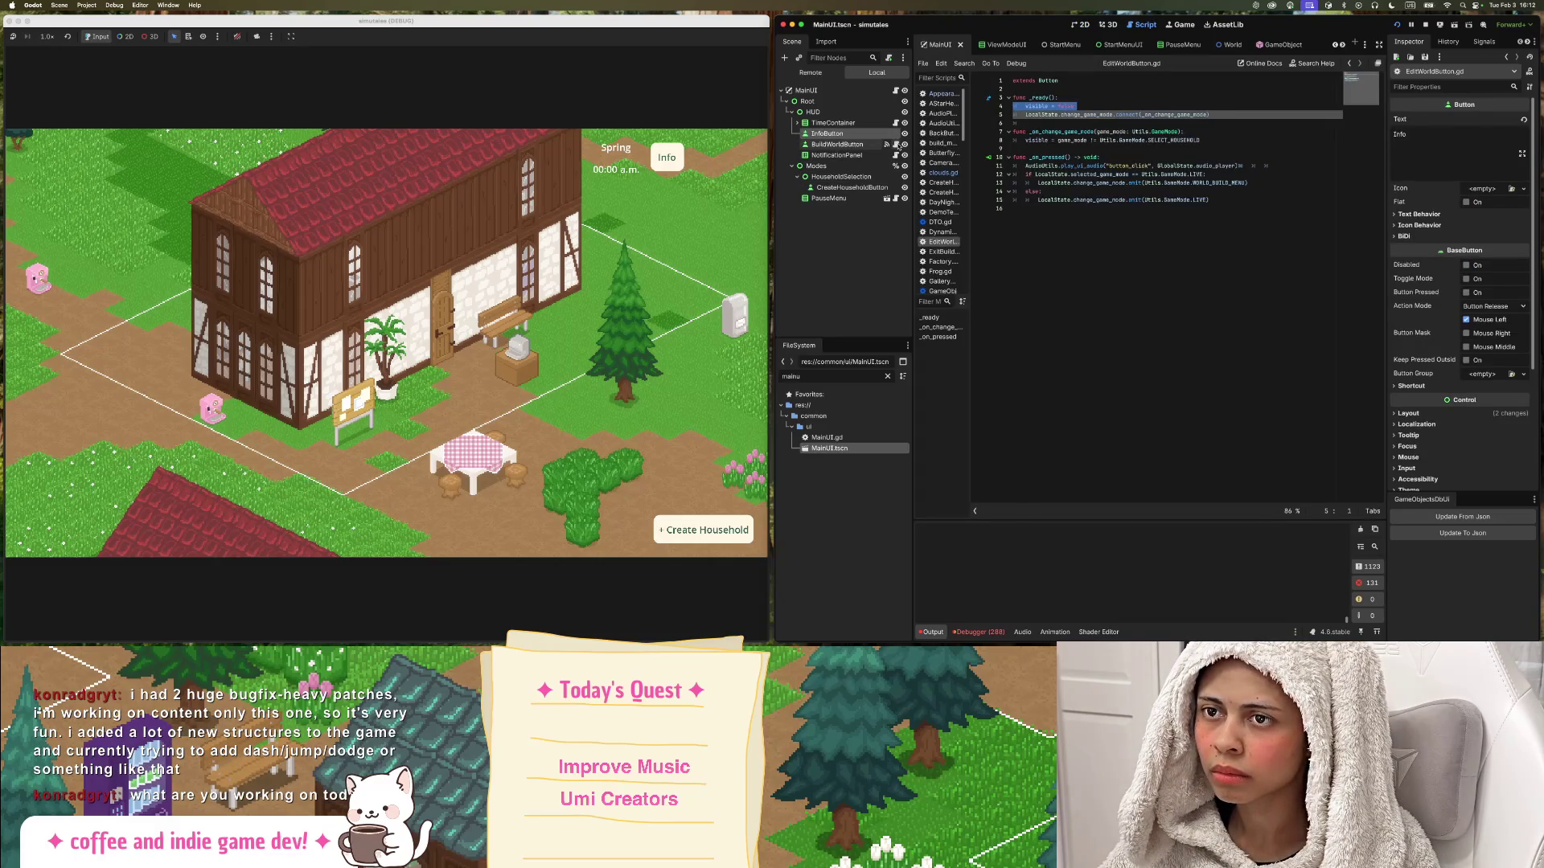
# Select and copy lines 3–8 of EditWorldButton.gd, the _ready and game-mode handler code.
pyautogui.click(877, 133)
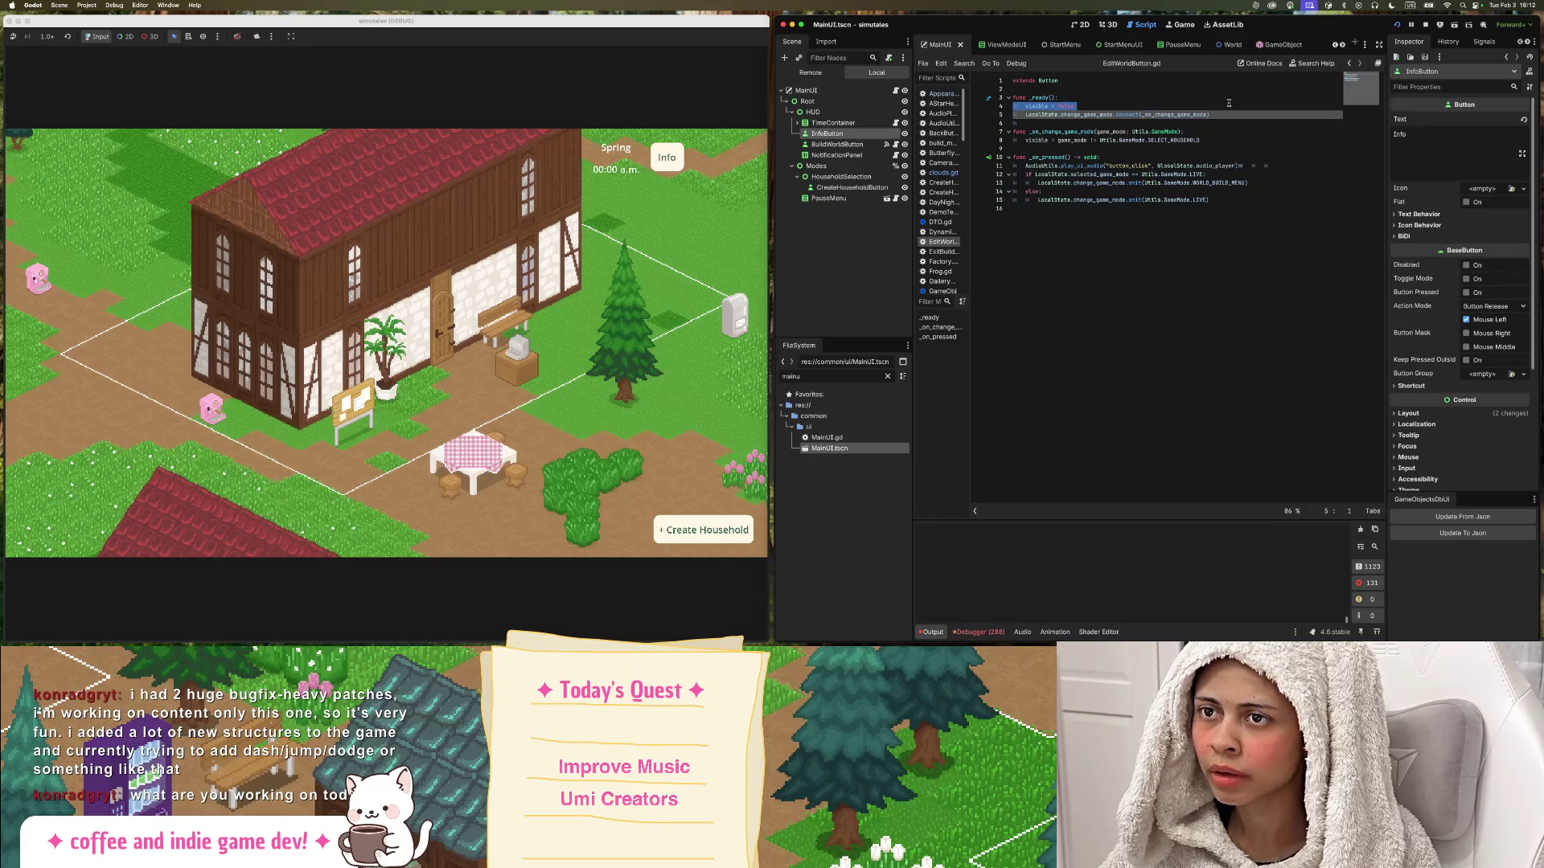
pyautogui.click(1234, 139)
pyautogui.moveTo(1234, 139)
pyautogui.mouseDown()
pyautogui.moveTo(978, 133)
pyautogui.moveTo(963, 90)
pyautogui.moveTo(973, 98)
pyautogui.mouseUp()
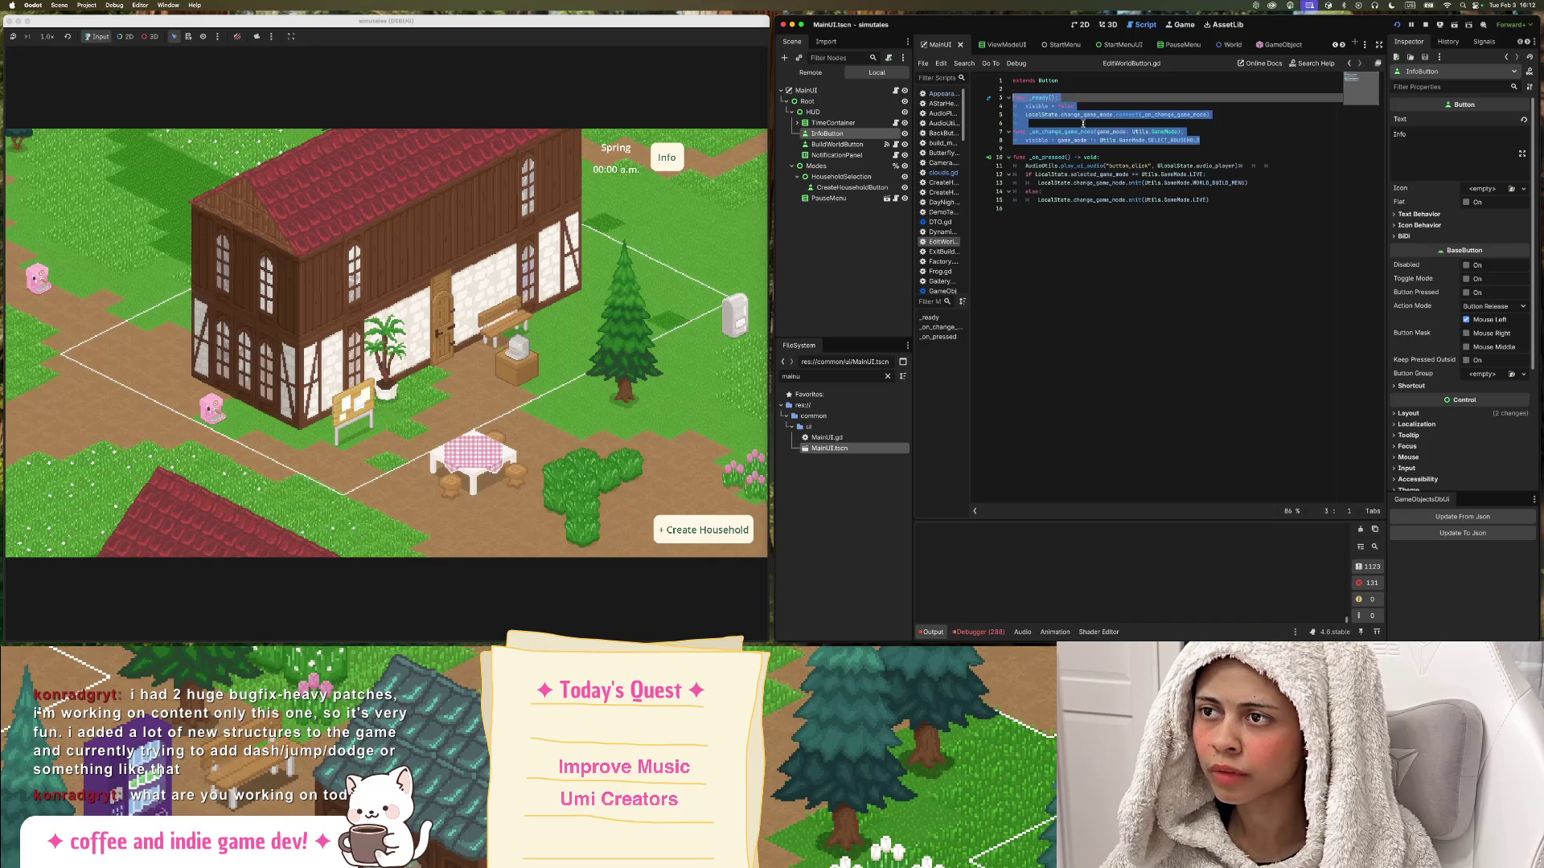
pyautogui.rightClick(1092, 123)
pyautogui.click(1087, 215)
pyautogui.click(1087, 215)
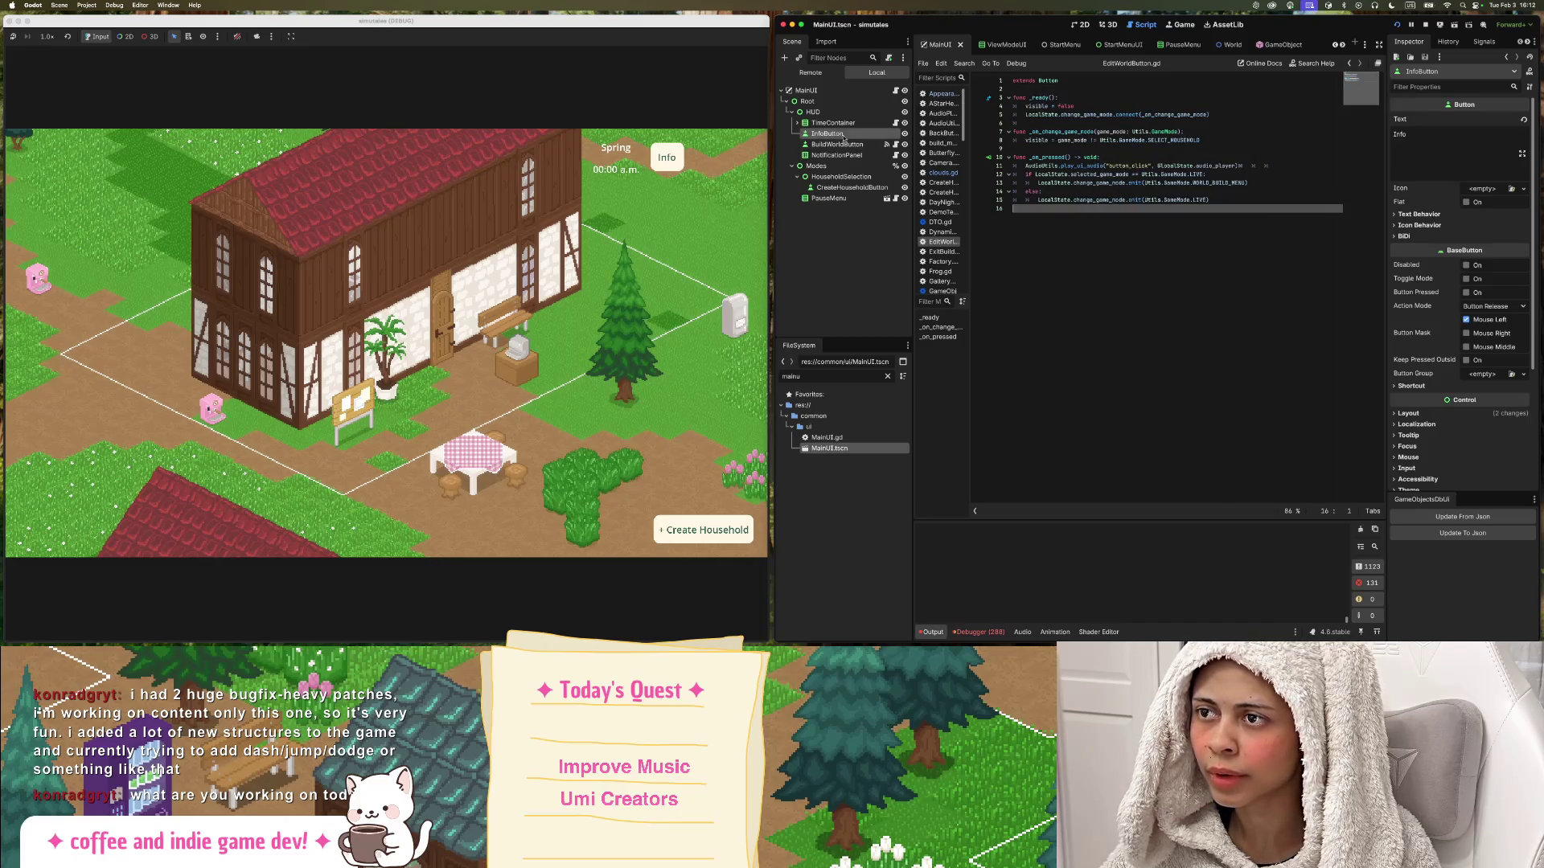
# Attach a new InfoButton.gd script to InfoButton and paste in the copied handler code.
pyautogui.rightClick(856, 133)
pyautogui.click(891, 200)
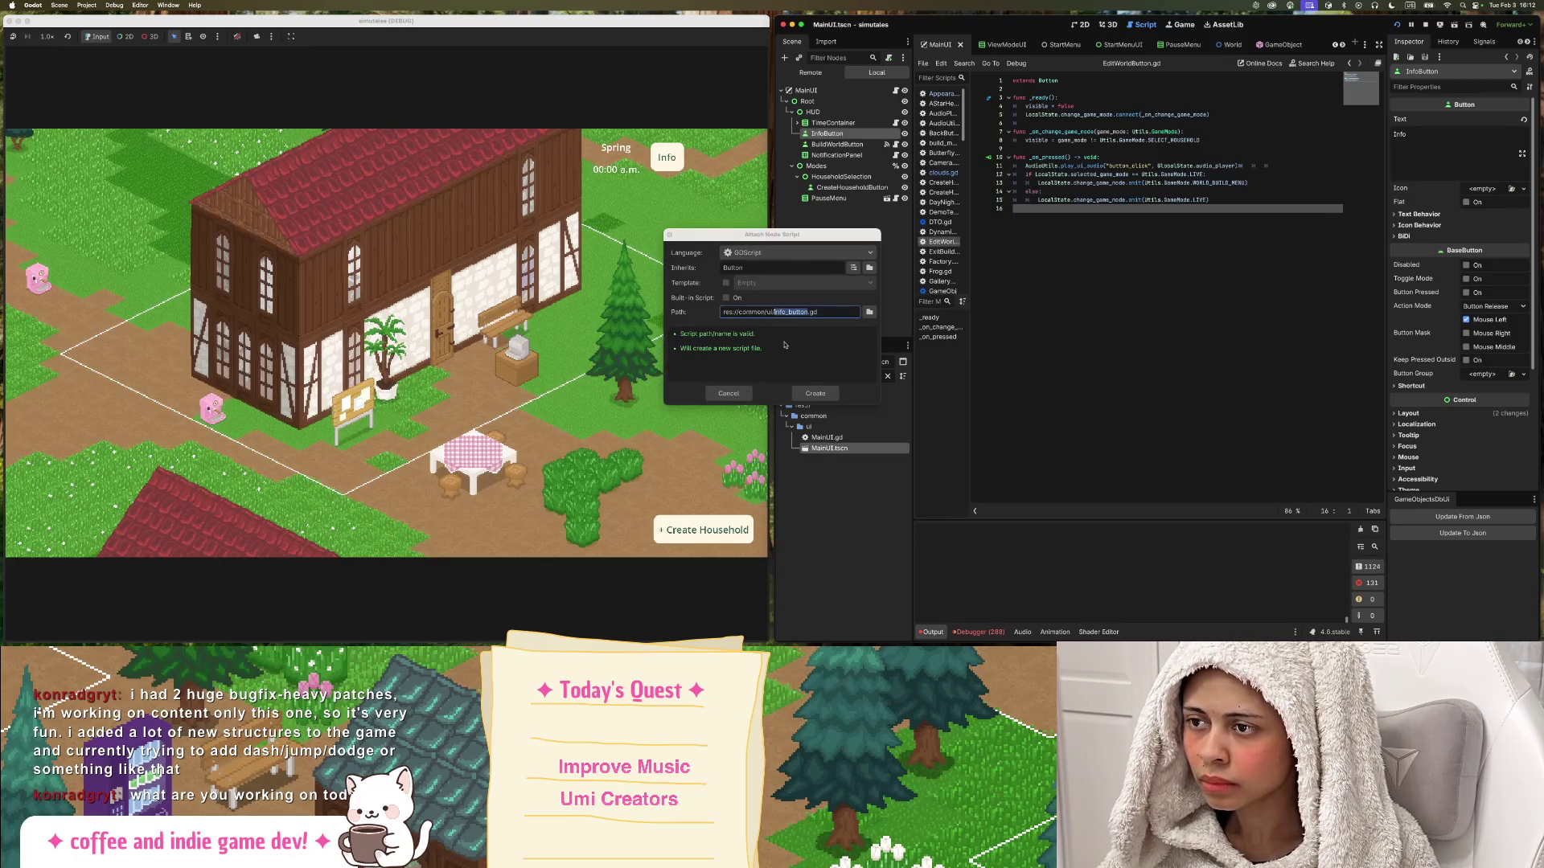
pyautogui.write('Info')
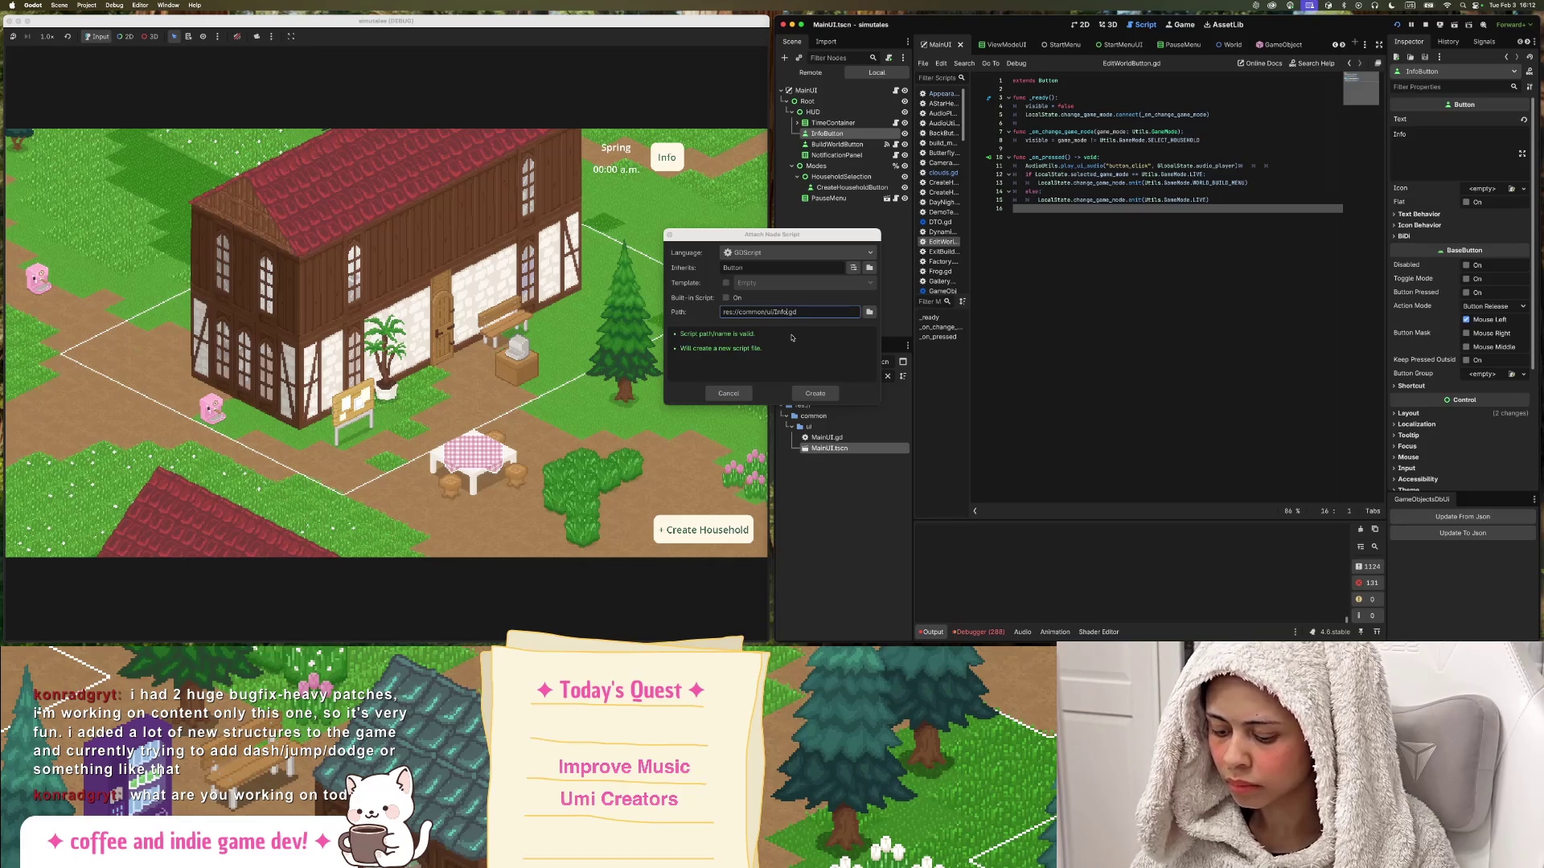
pyautogui.write('Button')
pyautogui.press('Return')
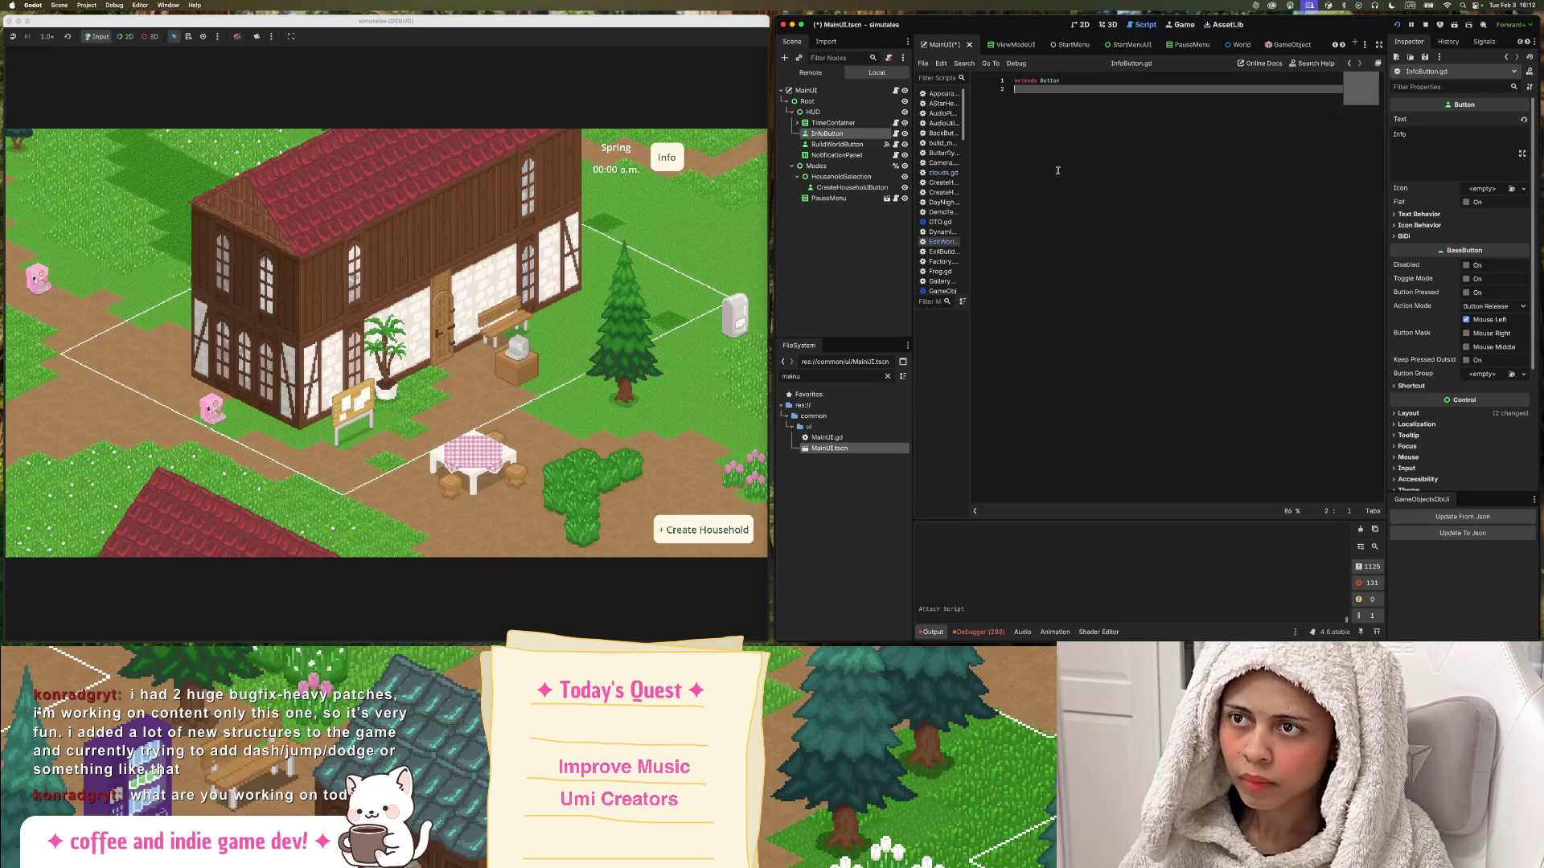
pyautogui.press('super+v')
pyautogui.click(1058, 115)
pyautogui.tripleClick(1058, 114)
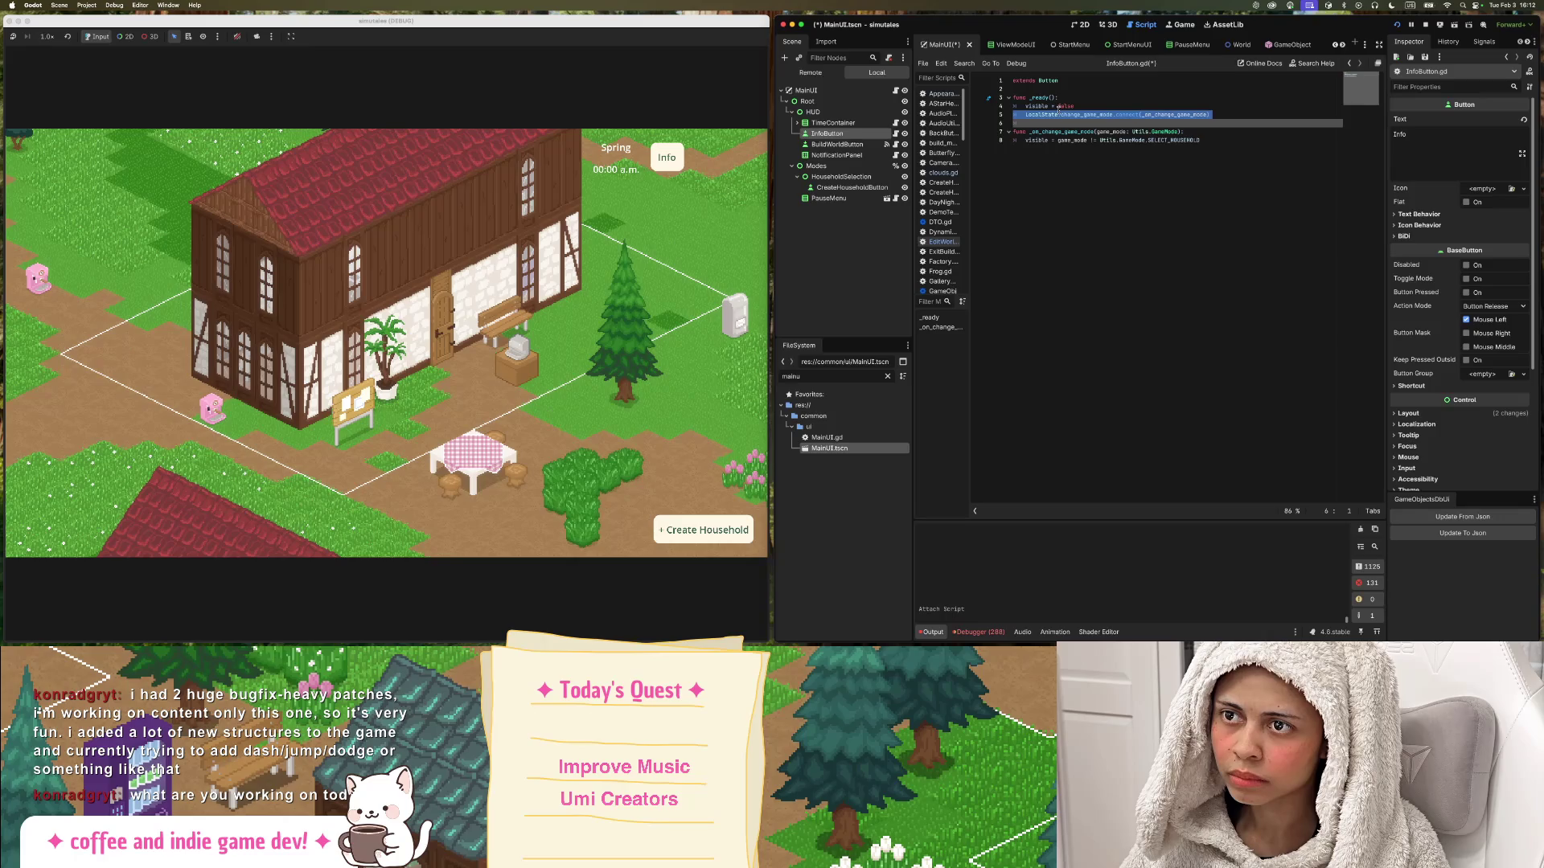
pyautogui.click(1058, 140)
# Reopen BuildWorldButton's EditWorldButton.gd script and select the CreateHouseholdButton node.
pyautogui.click(884, 144)
pyautogui.click(895, 145)
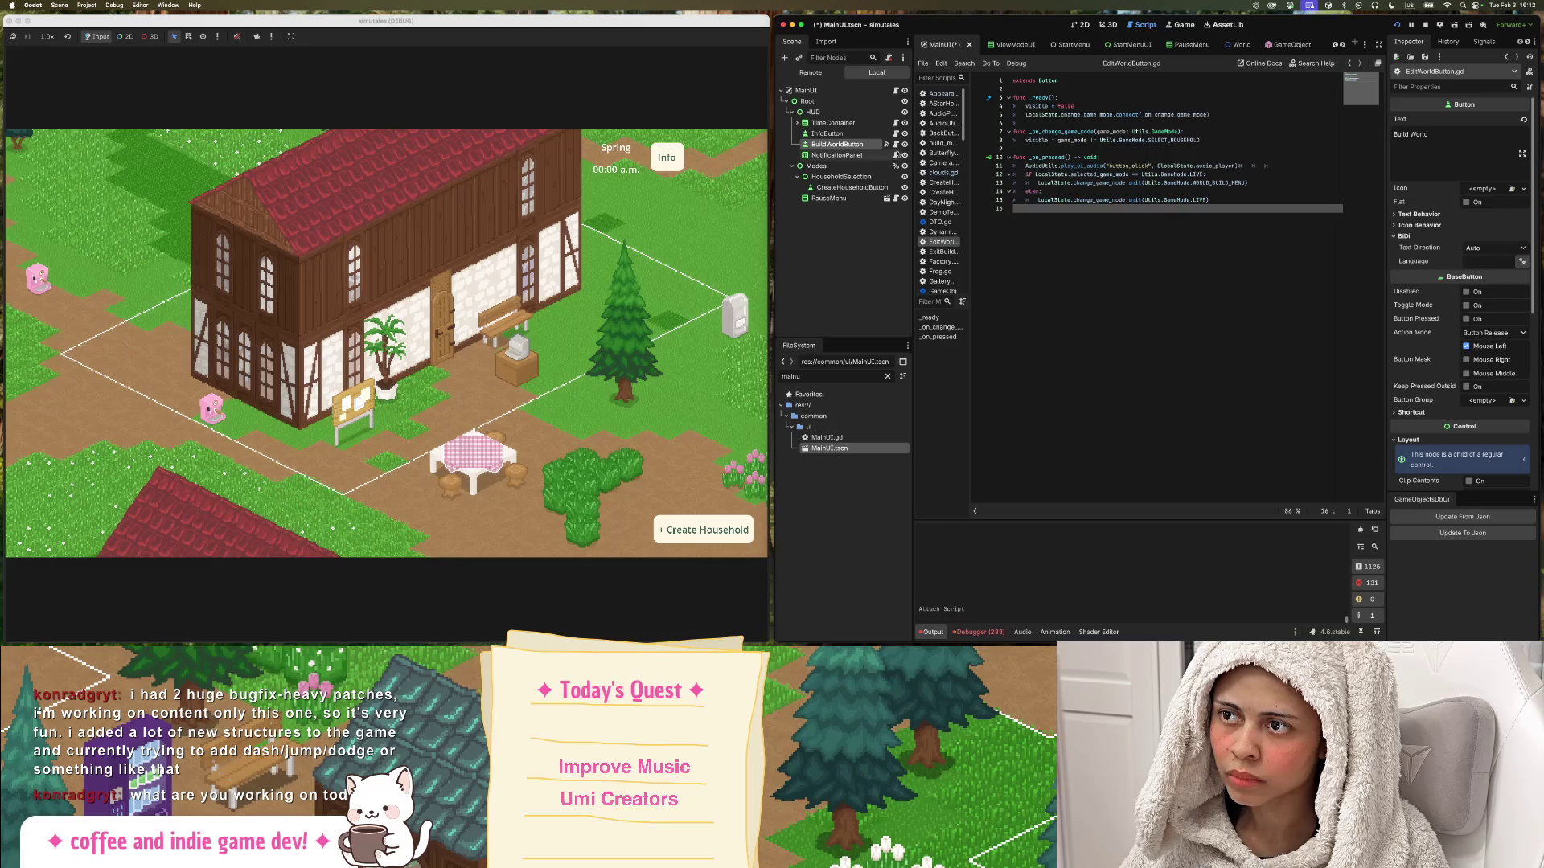
pyautogui.click(864, 187)
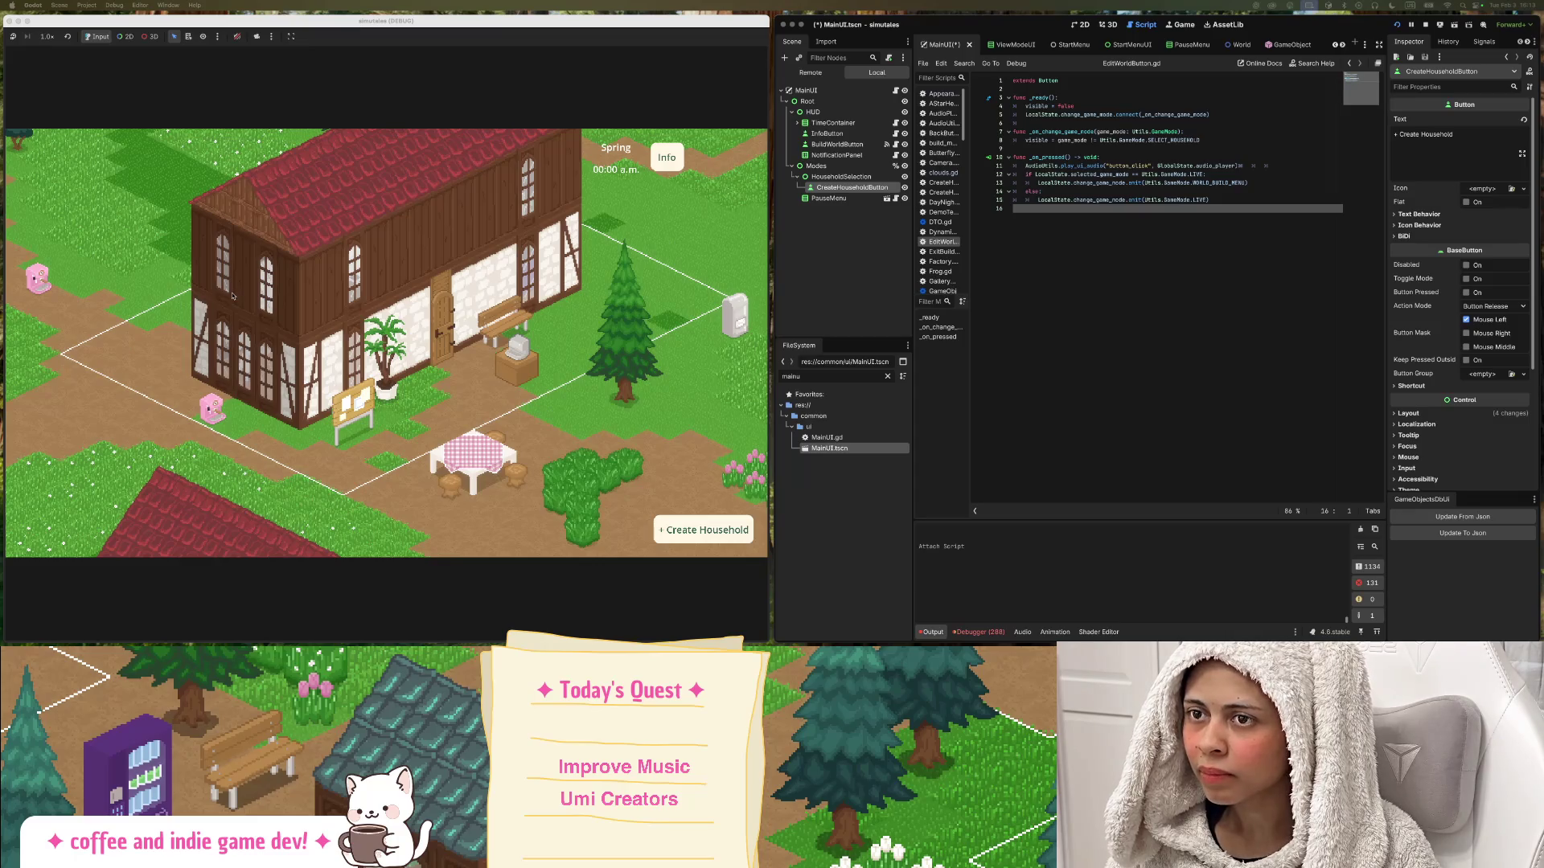
# Inspect the CreateHouseholdButton node with its '+ Create Household' text in the Inspector.
pyautogui.moveTo(4, 289)
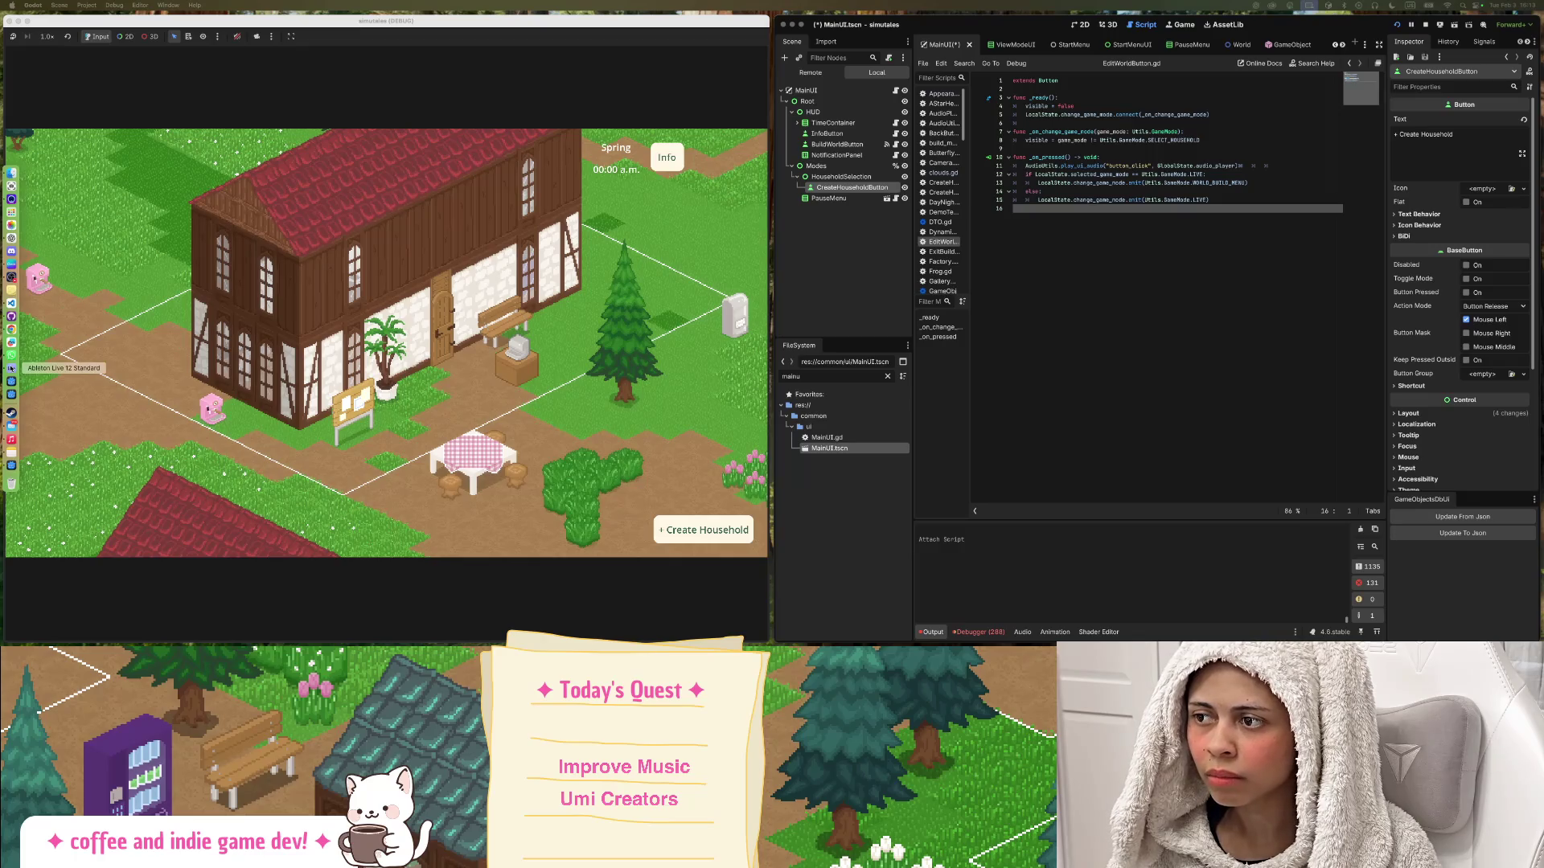
# Bring Ableton's simutales_music project to the front, maximize it, and switch to Session View.
pyautogui.click(12, 367)
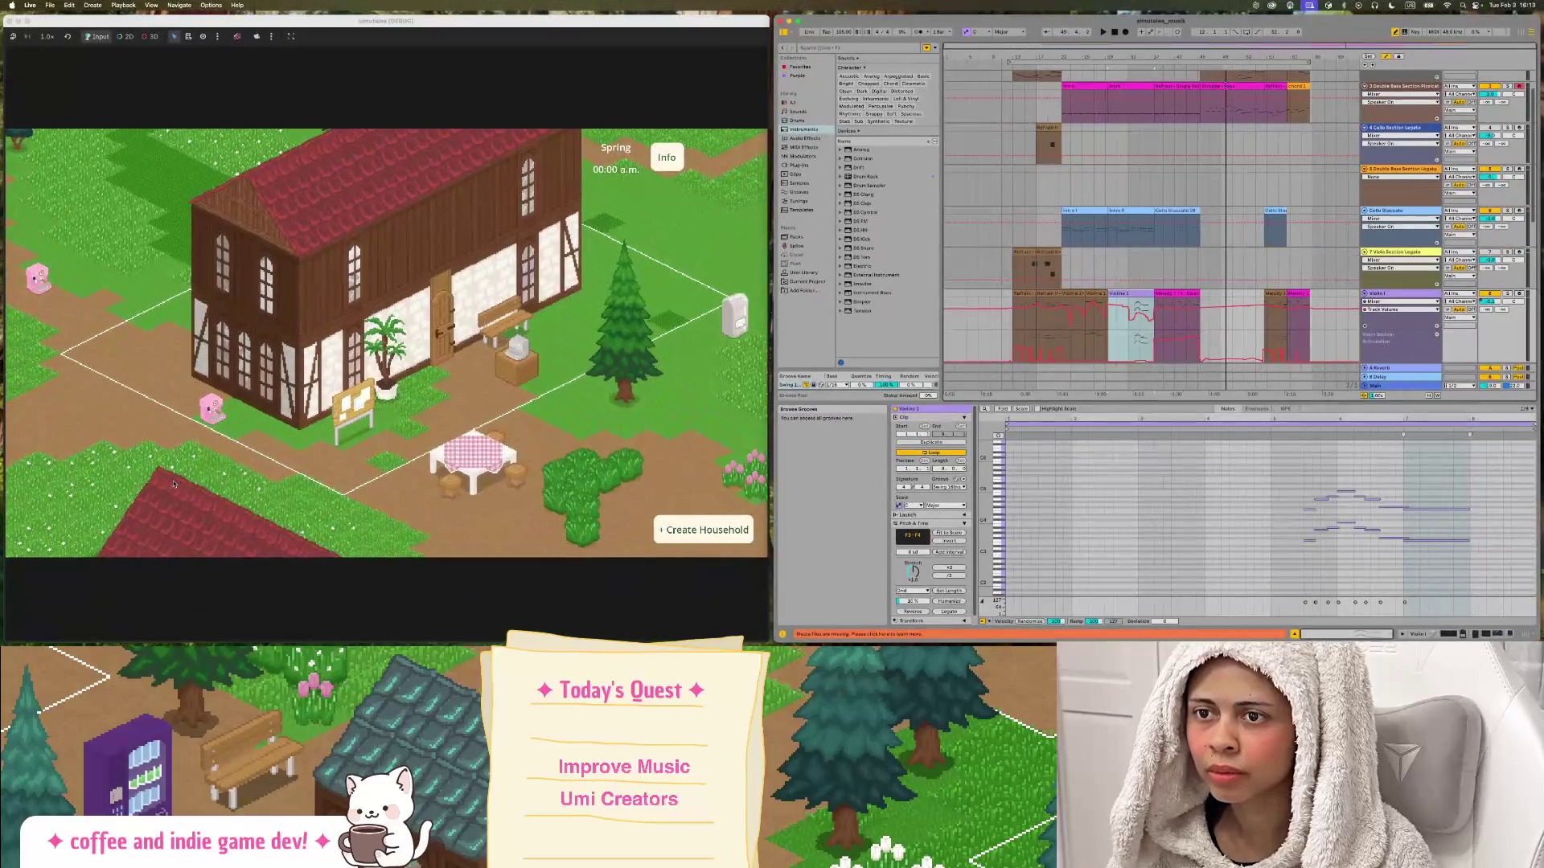
pyautogui.doubleClick(1320, 20)
pyautogui.moveTo(784, 163); pyautogui.dragTo(818, 127)
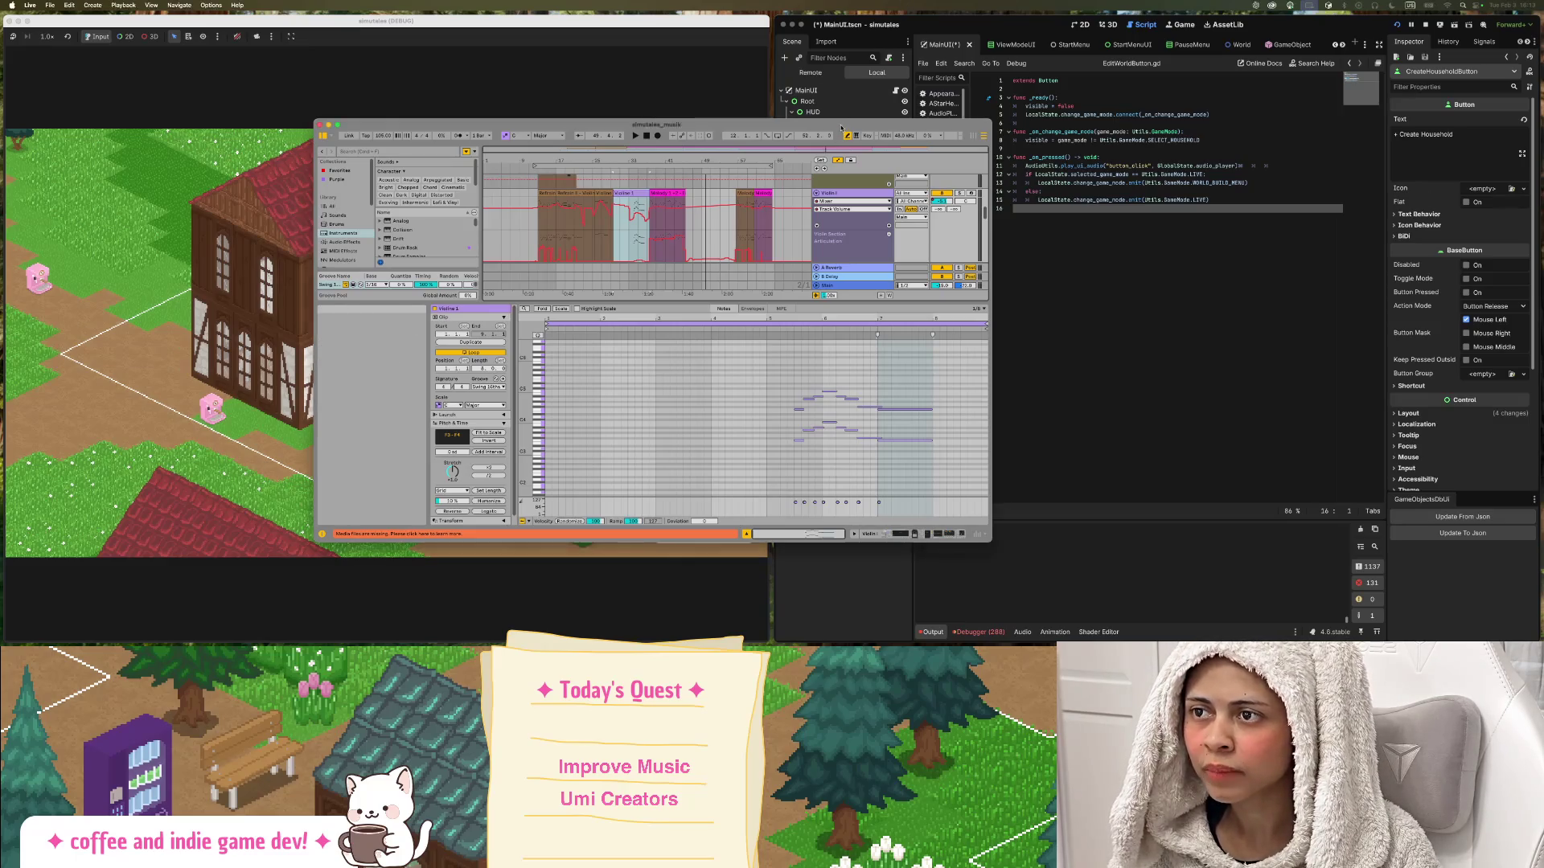
pyautogui.doubleClick(718, 124)
pyautogui.scroll(3, 718, 153)
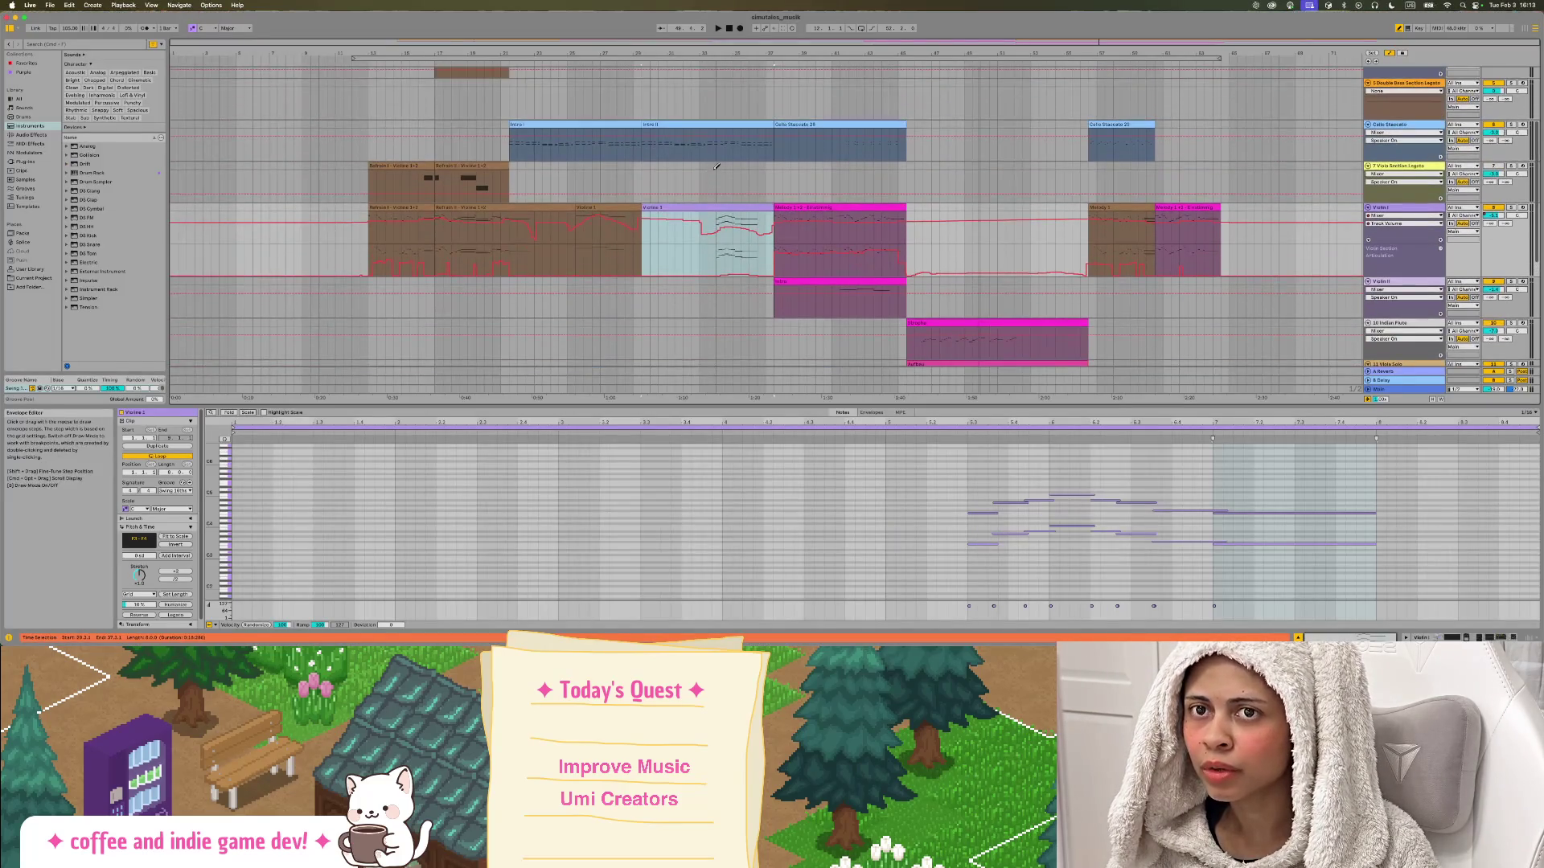
pyautogui.click(1525, 30)
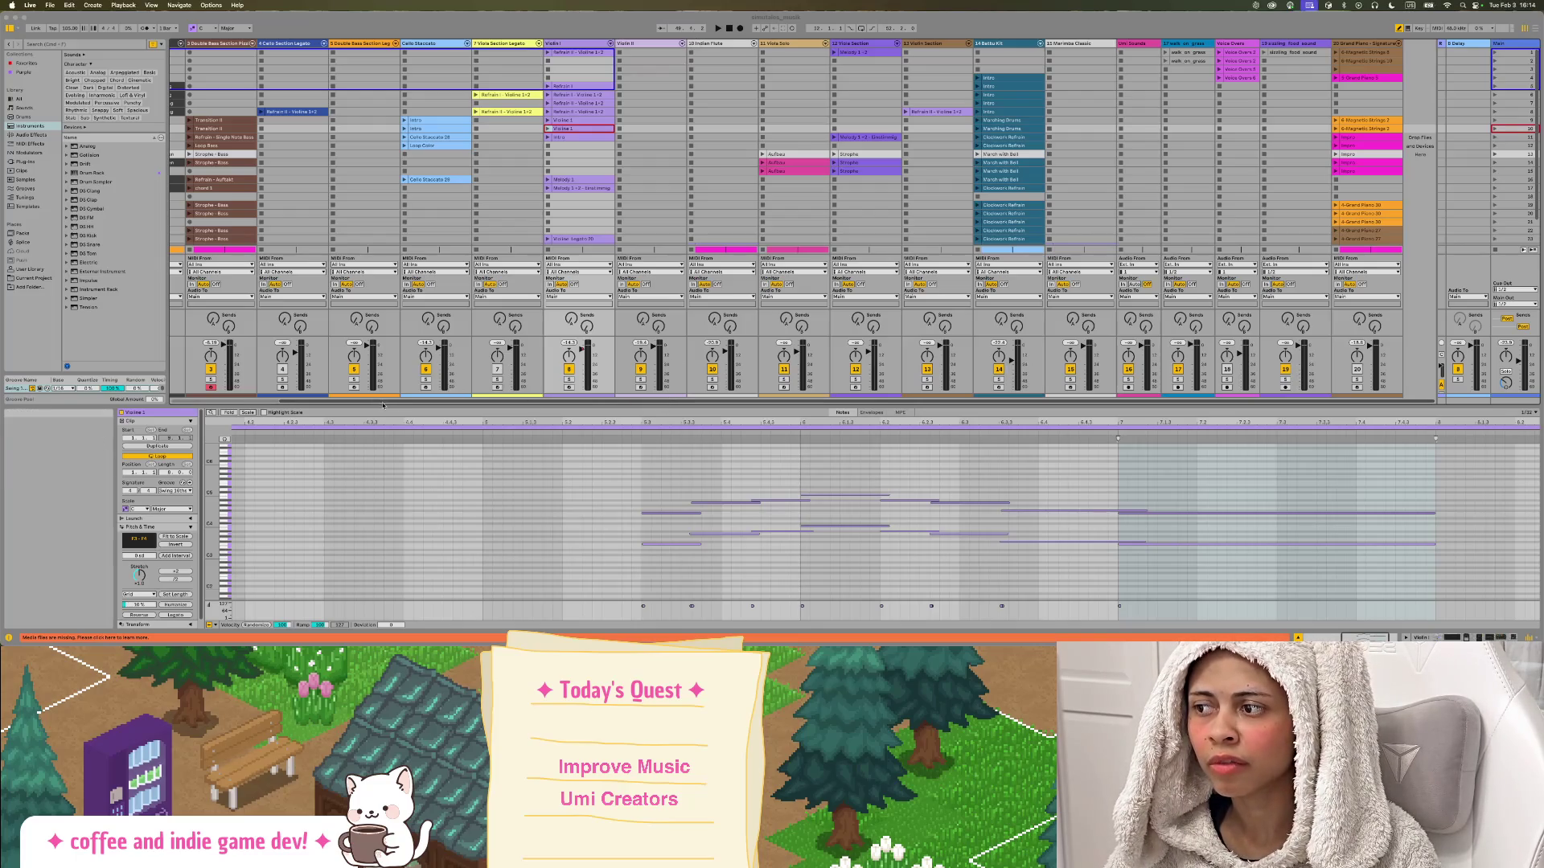
# Scroll across the session tracks and switch simutales_music back to Arrangement View.
pyautogui.hscroll(-2, 358, 404)
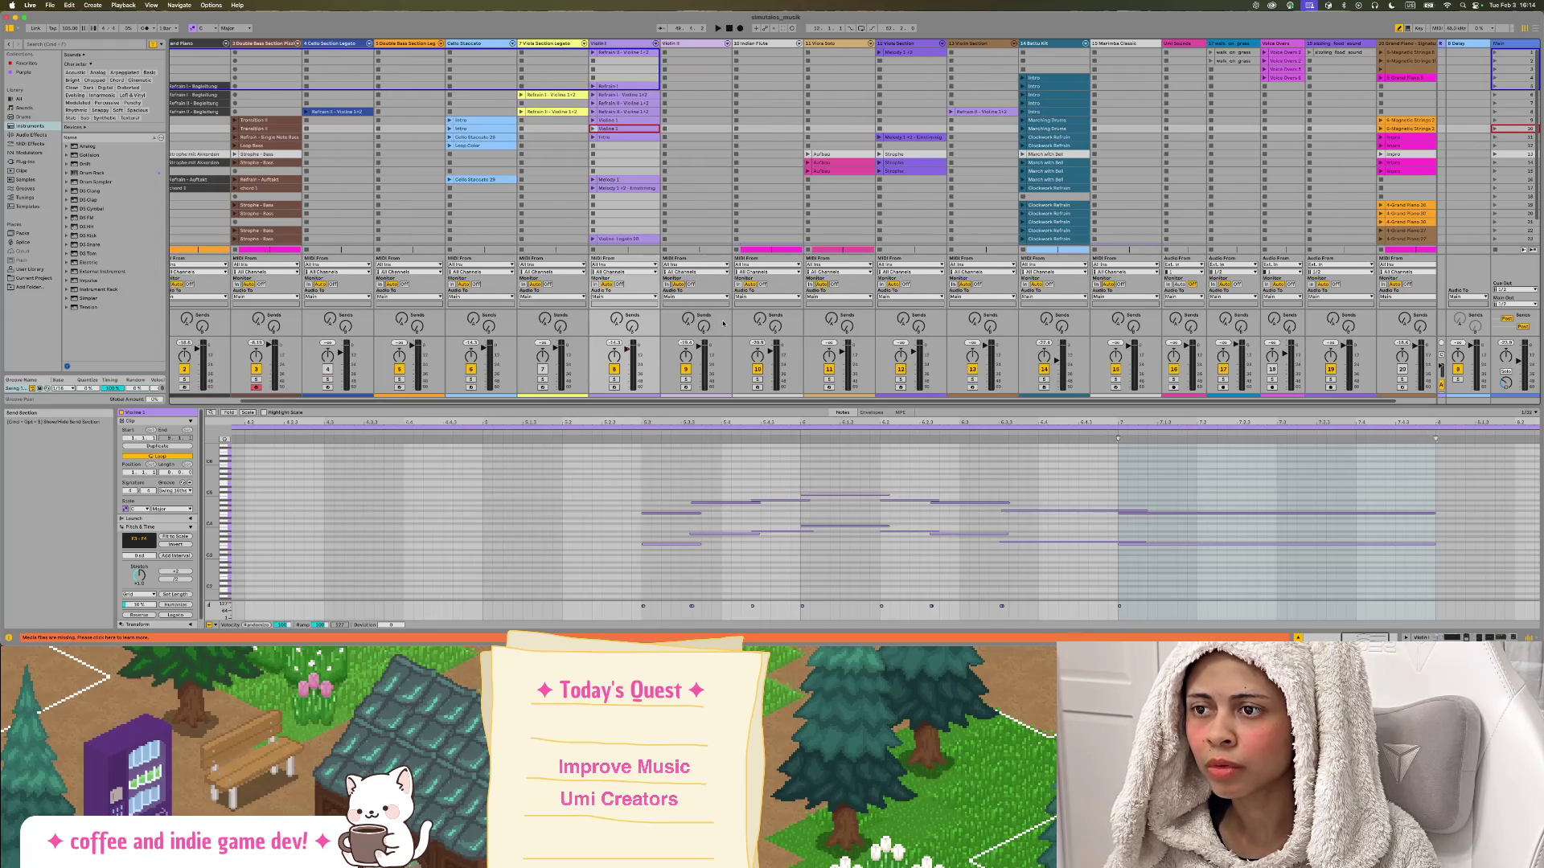
pyautogui.hscroll(-3, 419, 354)
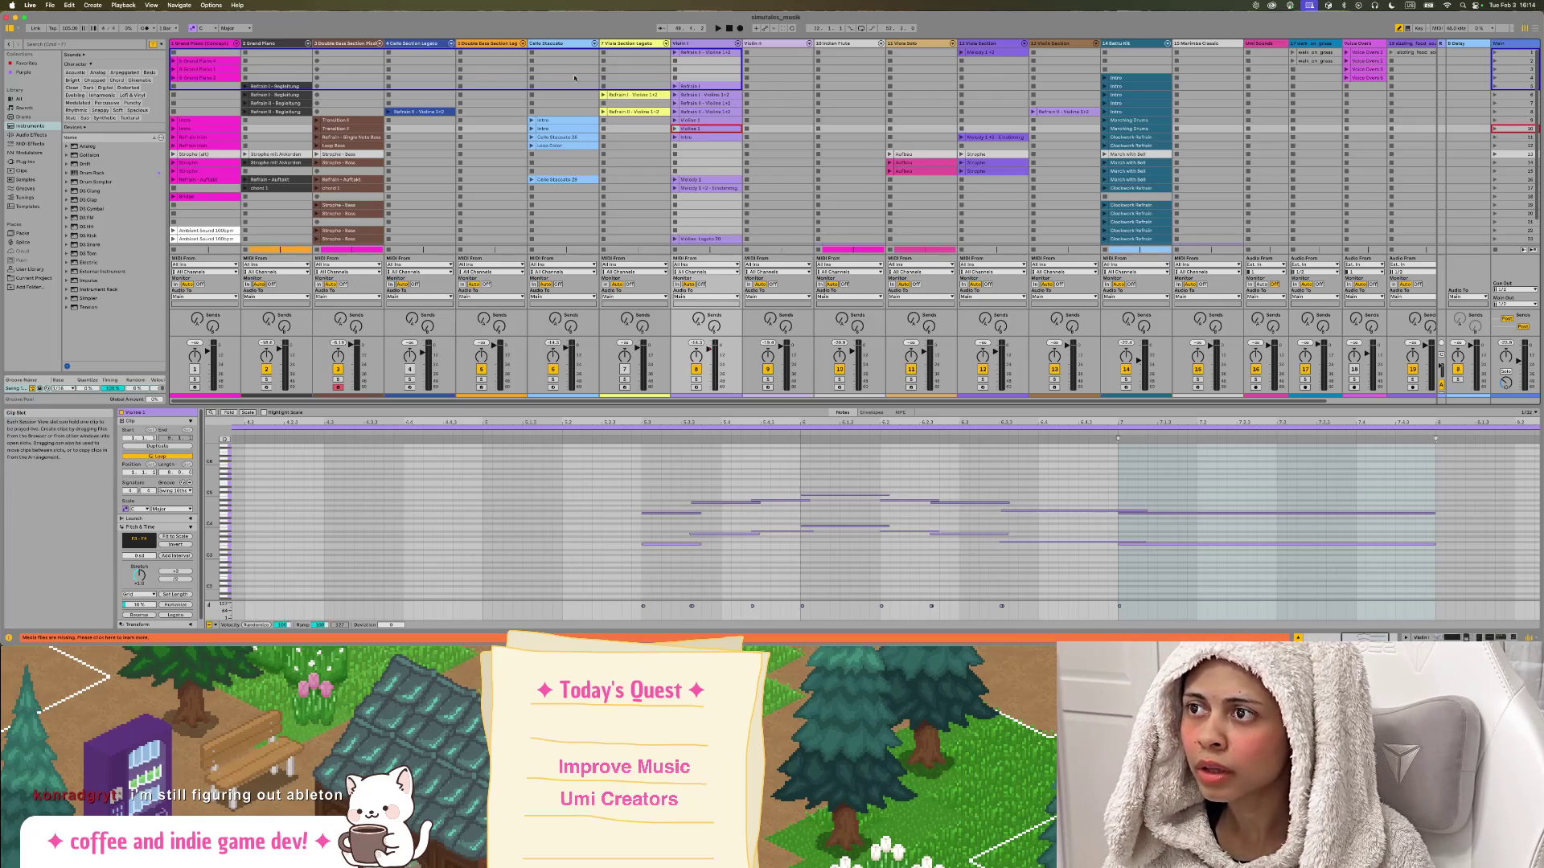
pyautogui.click(1533, 30)
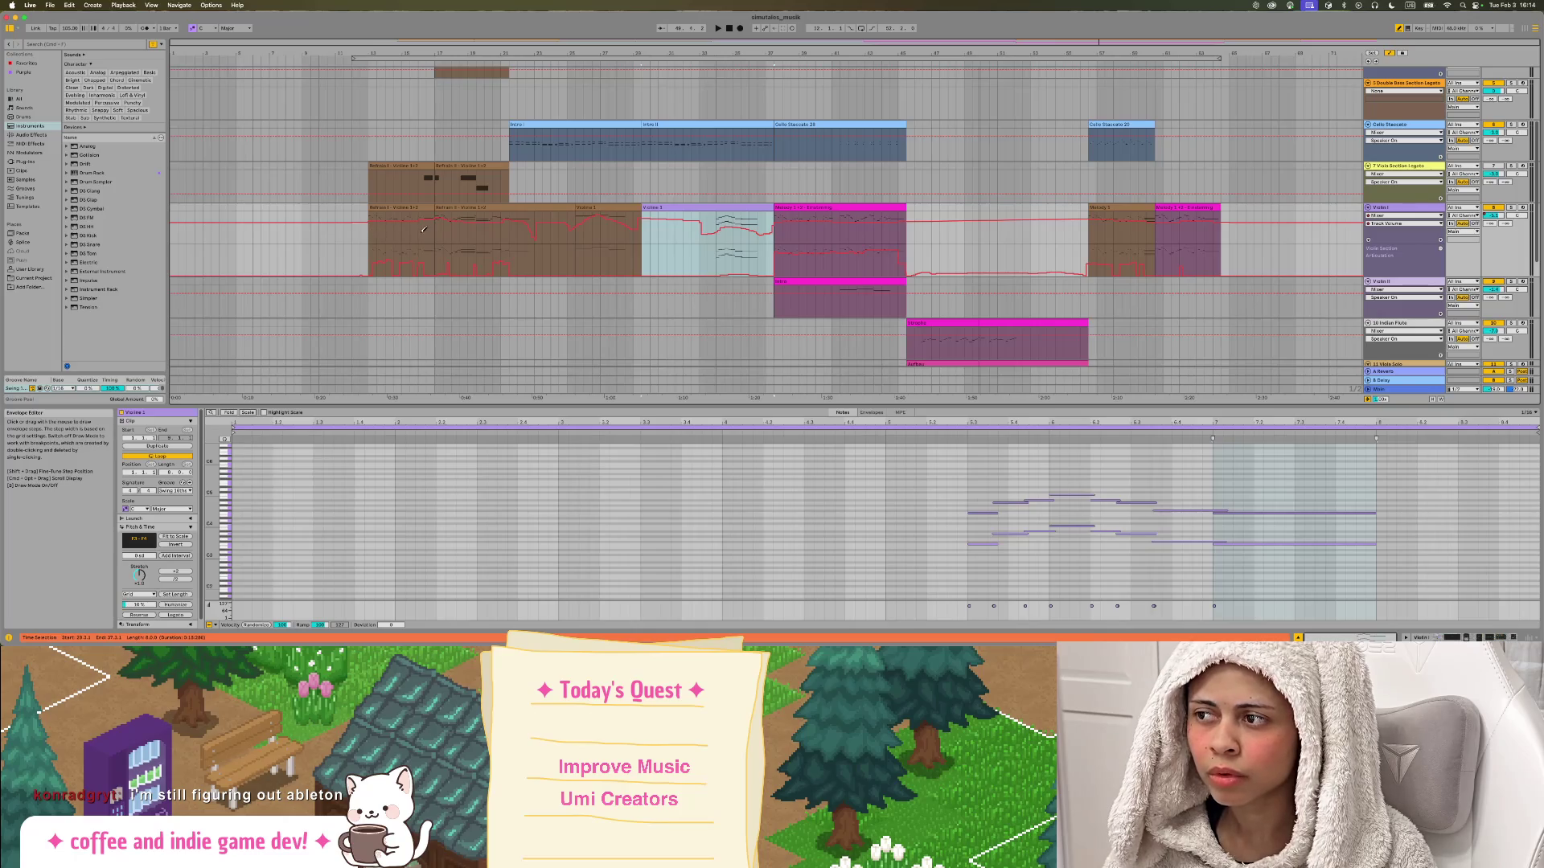
# Zoom the arrangement onto the opening Violin clips and clear the clip selection.
pyautogui.scroll(5, 435, 239)
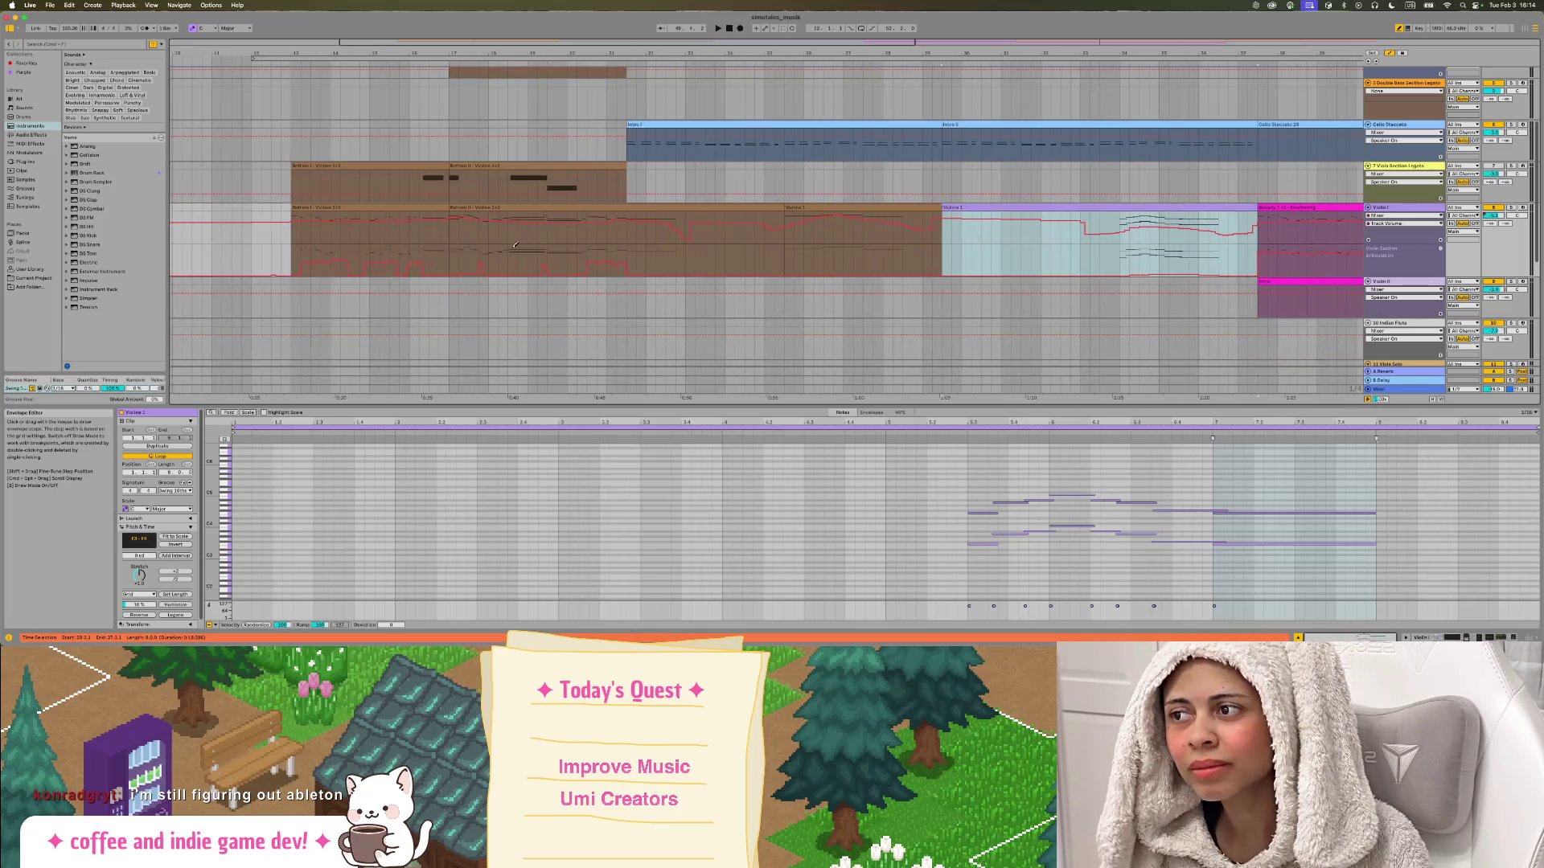
pyautogui.hscroll(1, 435, 241)
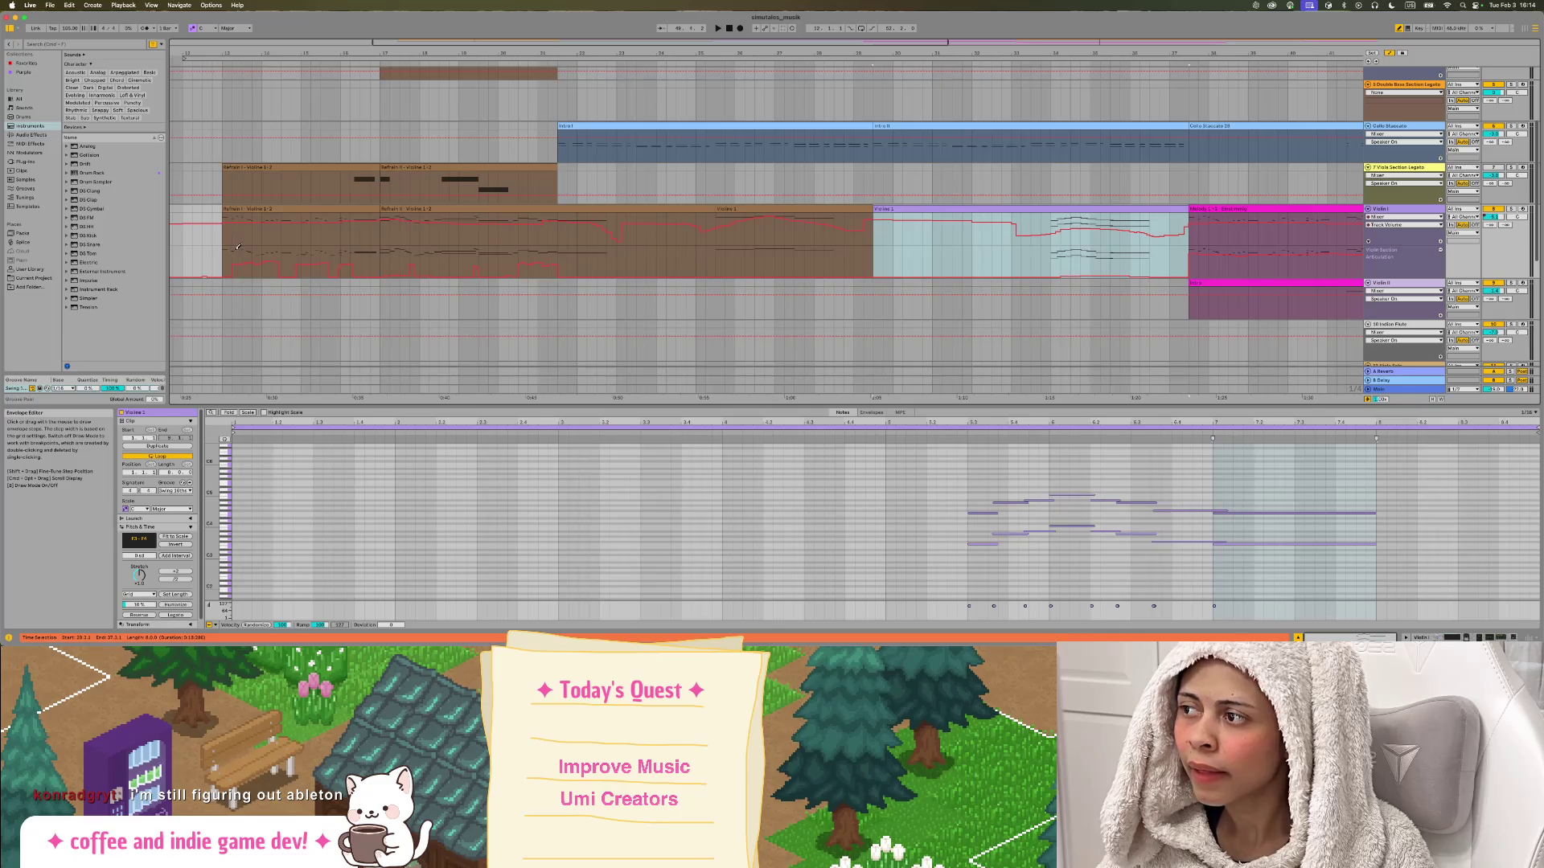
pyautogui.hscroll(-5, 383, 255)
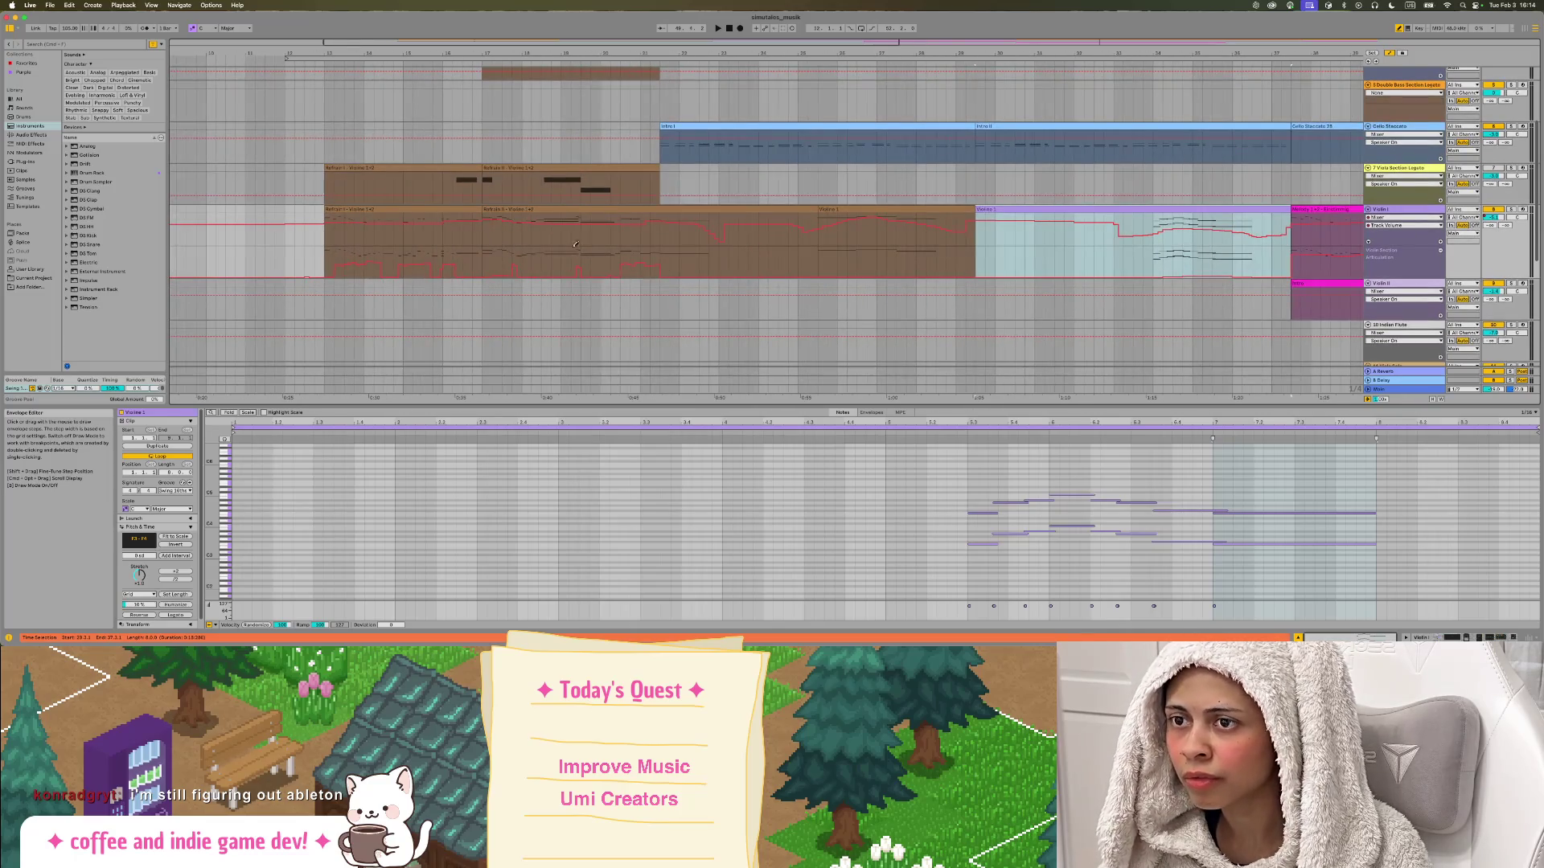
pyautogui.hscroll(8, 482, 244)
pyautogui.hscroll(-5, 440, 248)
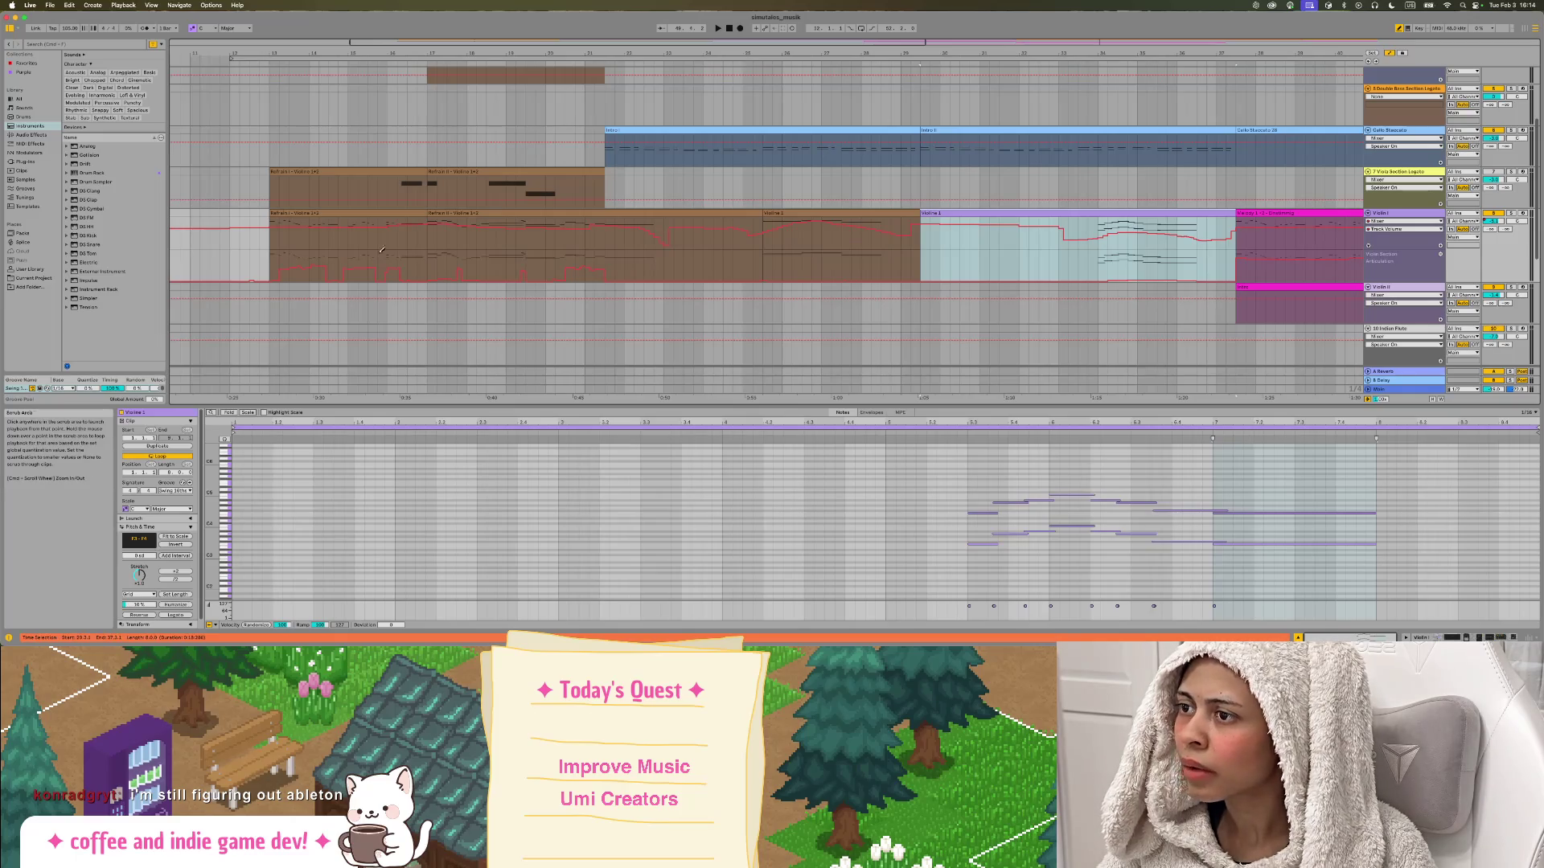
pyautogui.scroll(5, 388, 250)
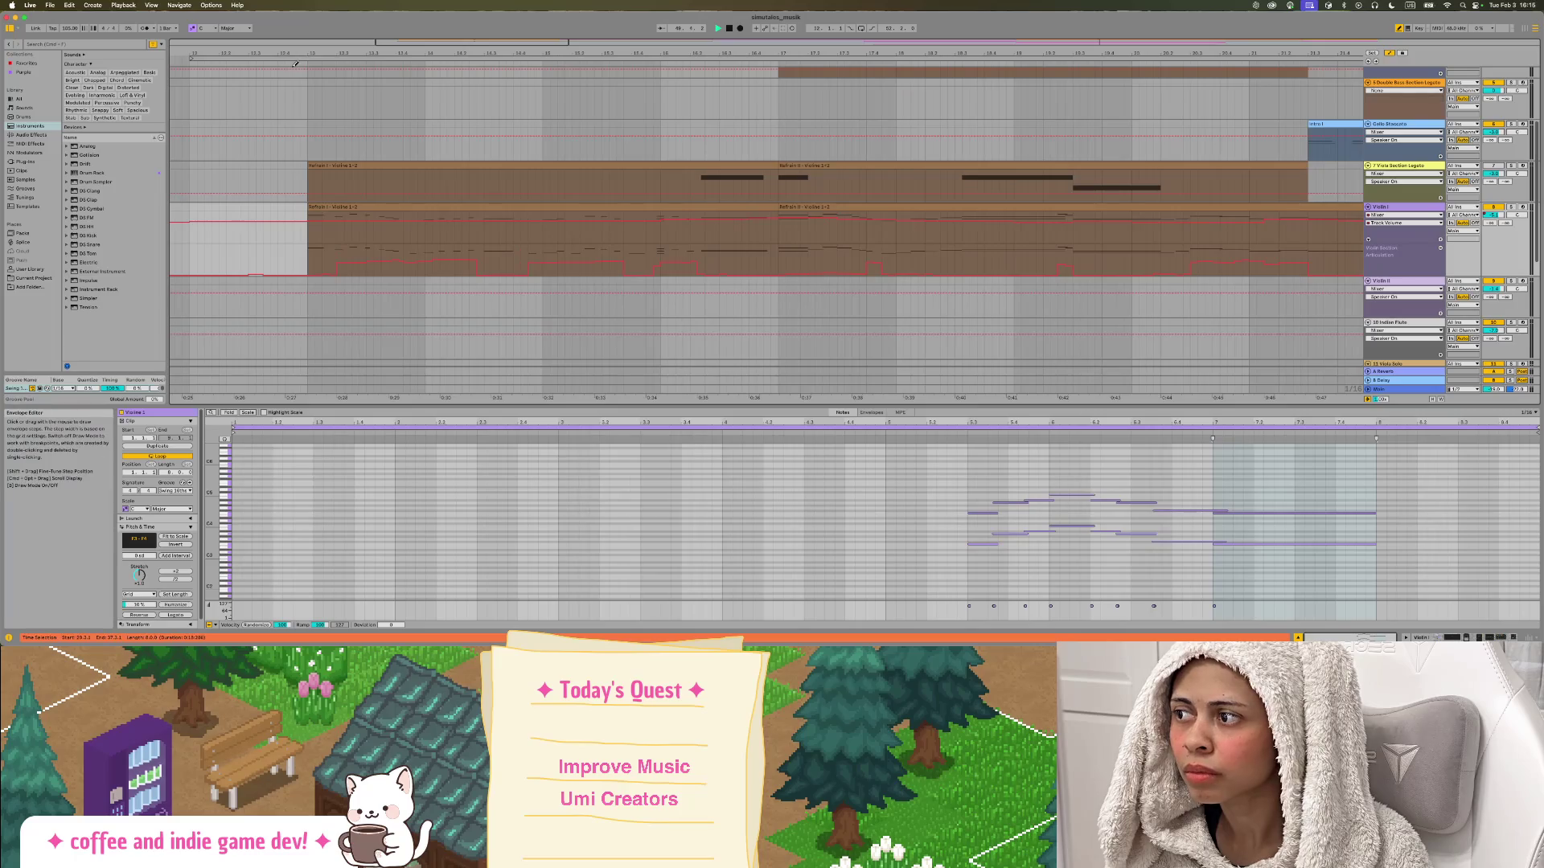
pyautogui.press('Escape')
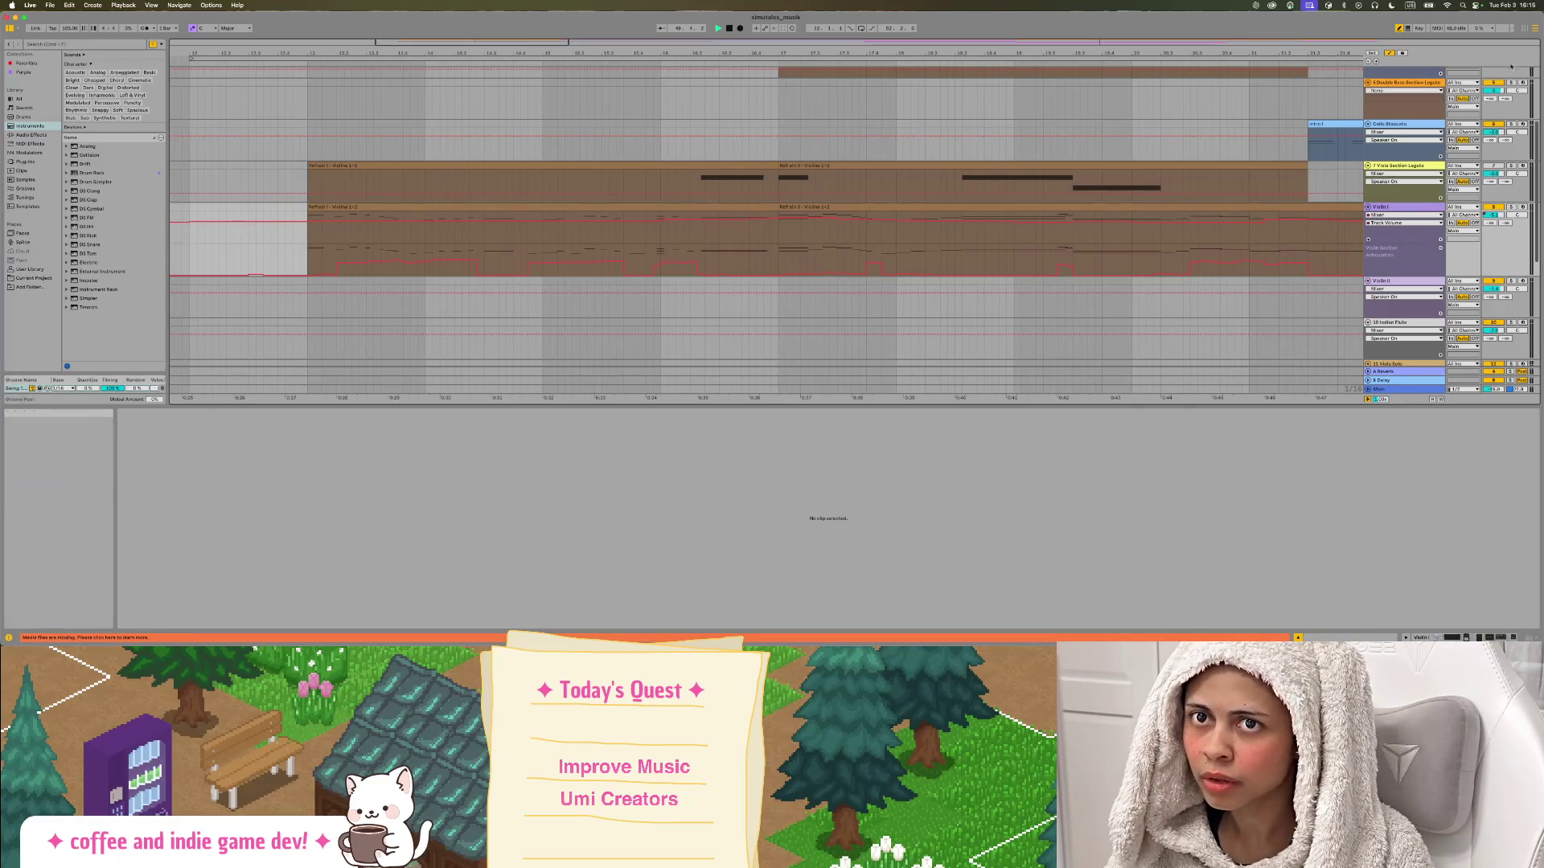
pyautogui.click(50, 6)
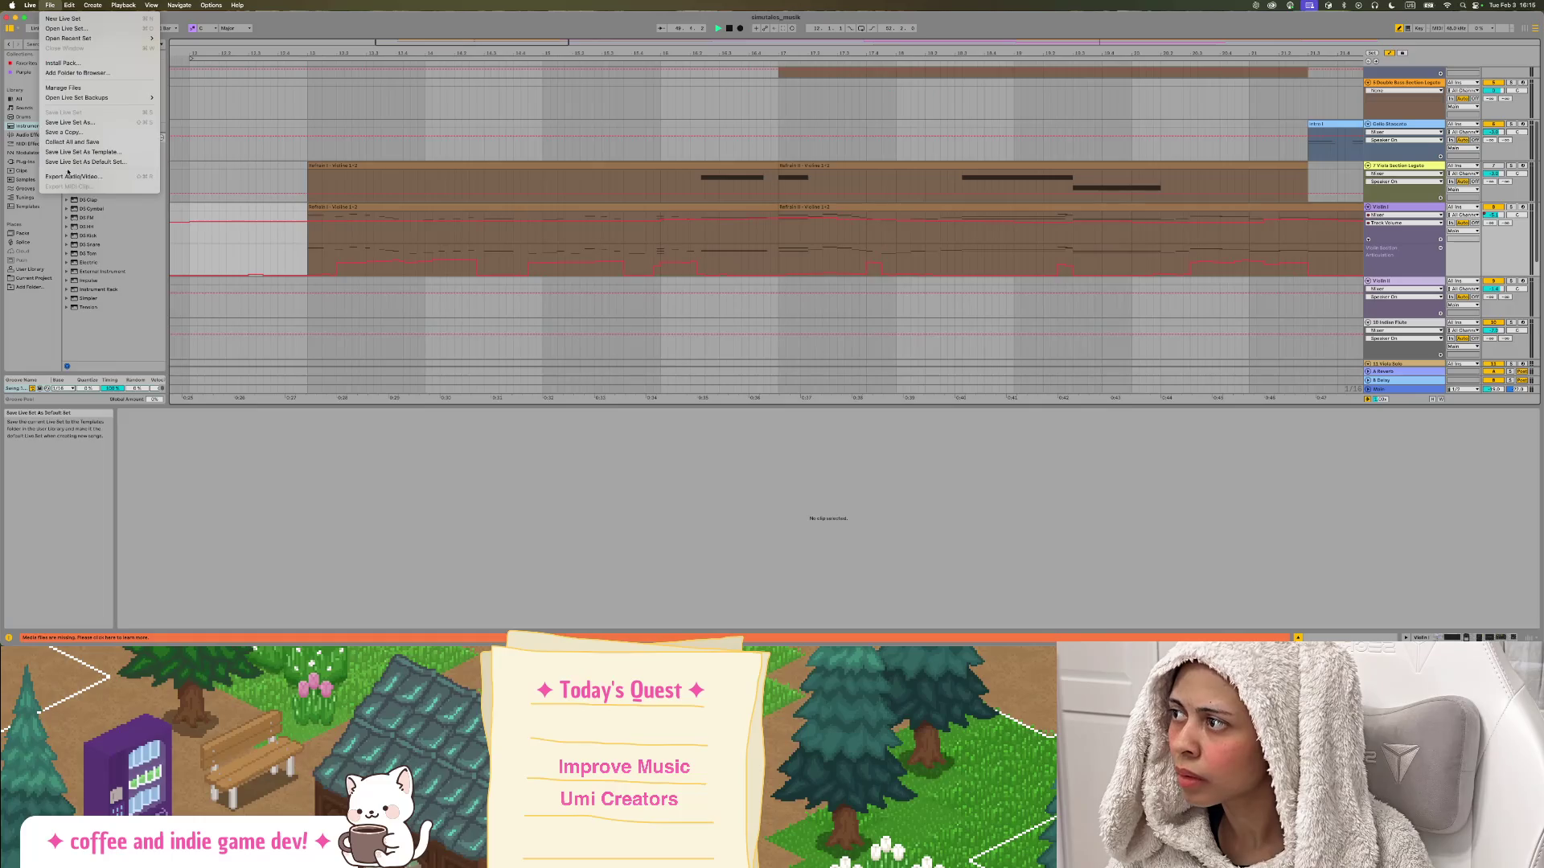
pyautogui.moveTo(64, 4)
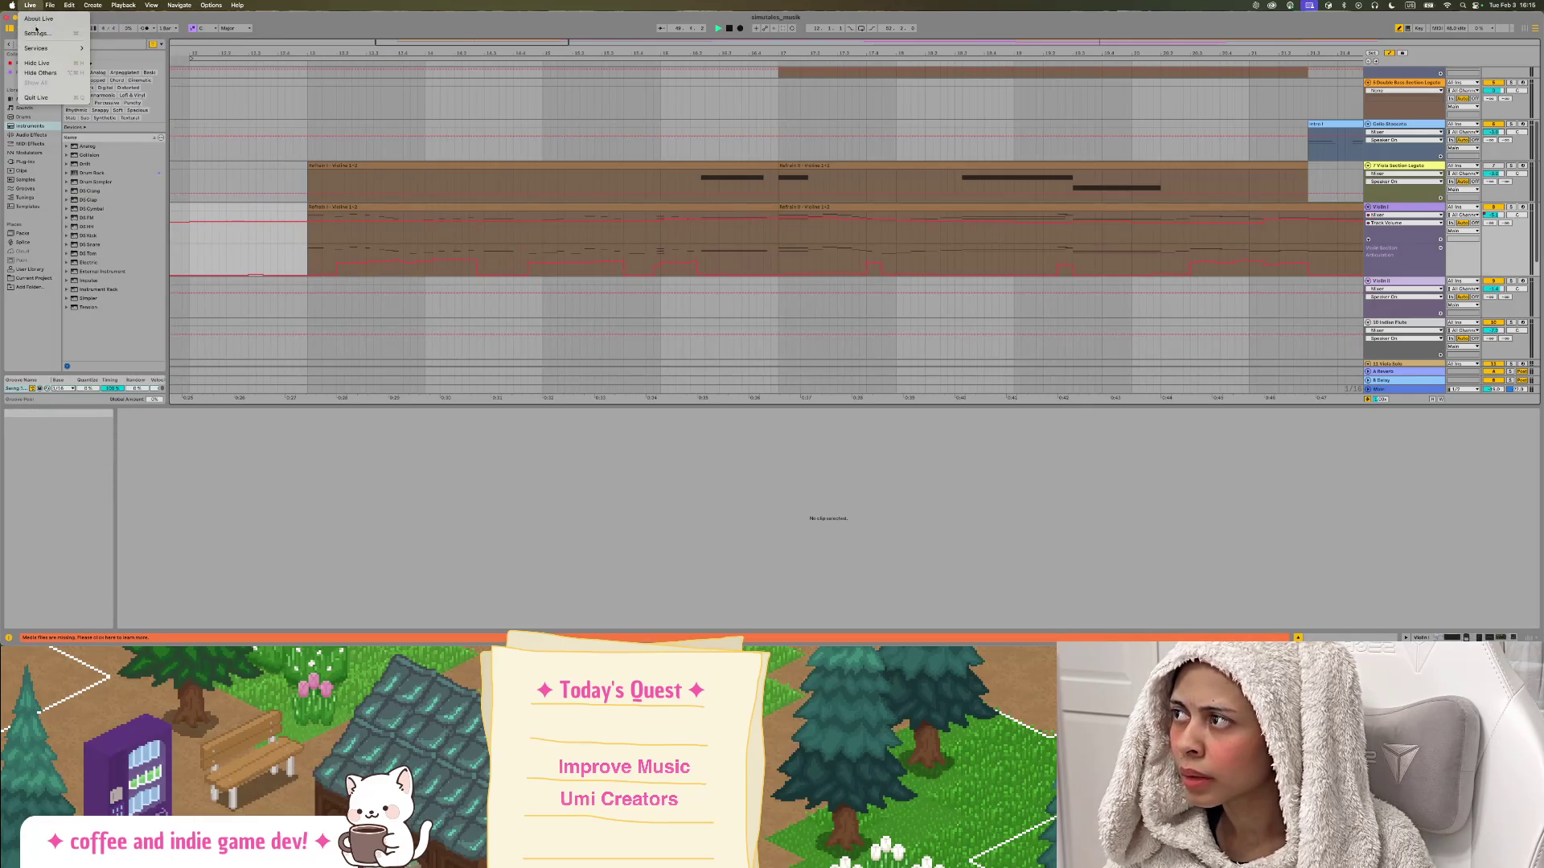
pyautogui.click(36, 33)
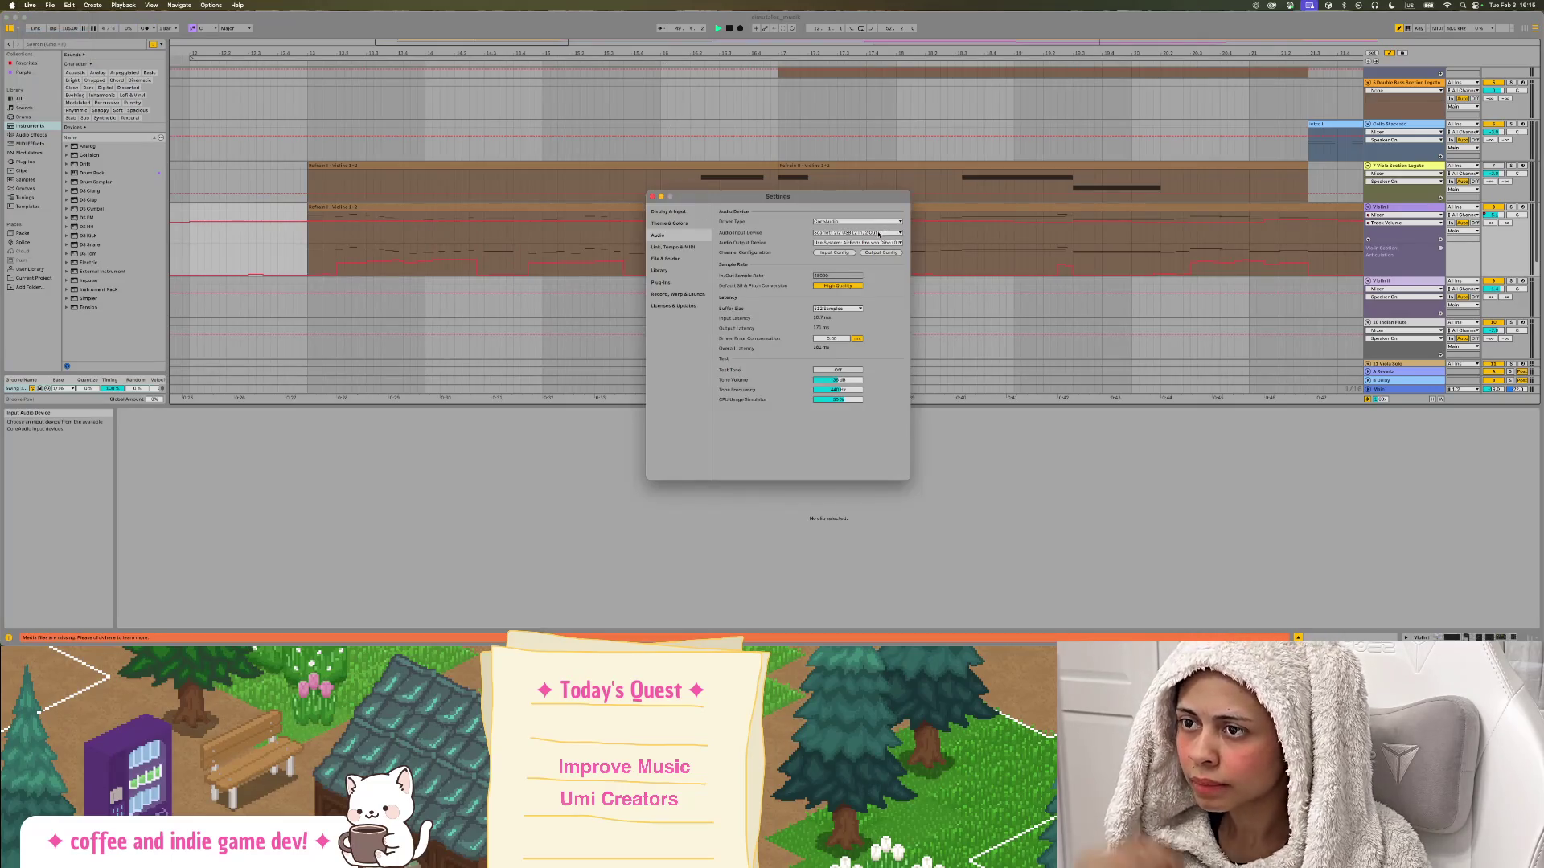
pyautogui.click(873, 243)
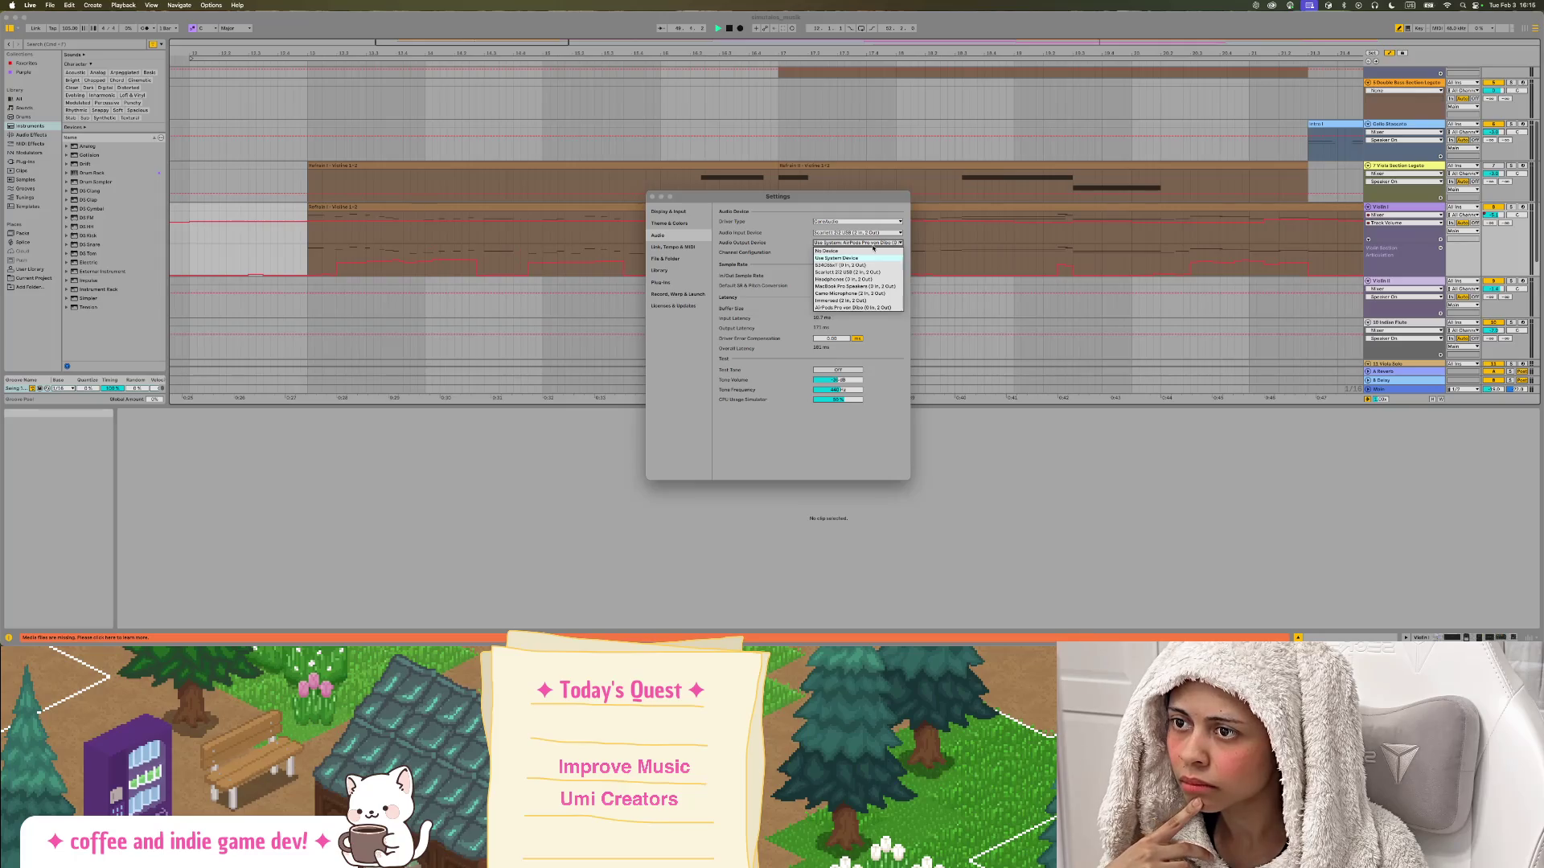
pyautogui.click(865, 258)
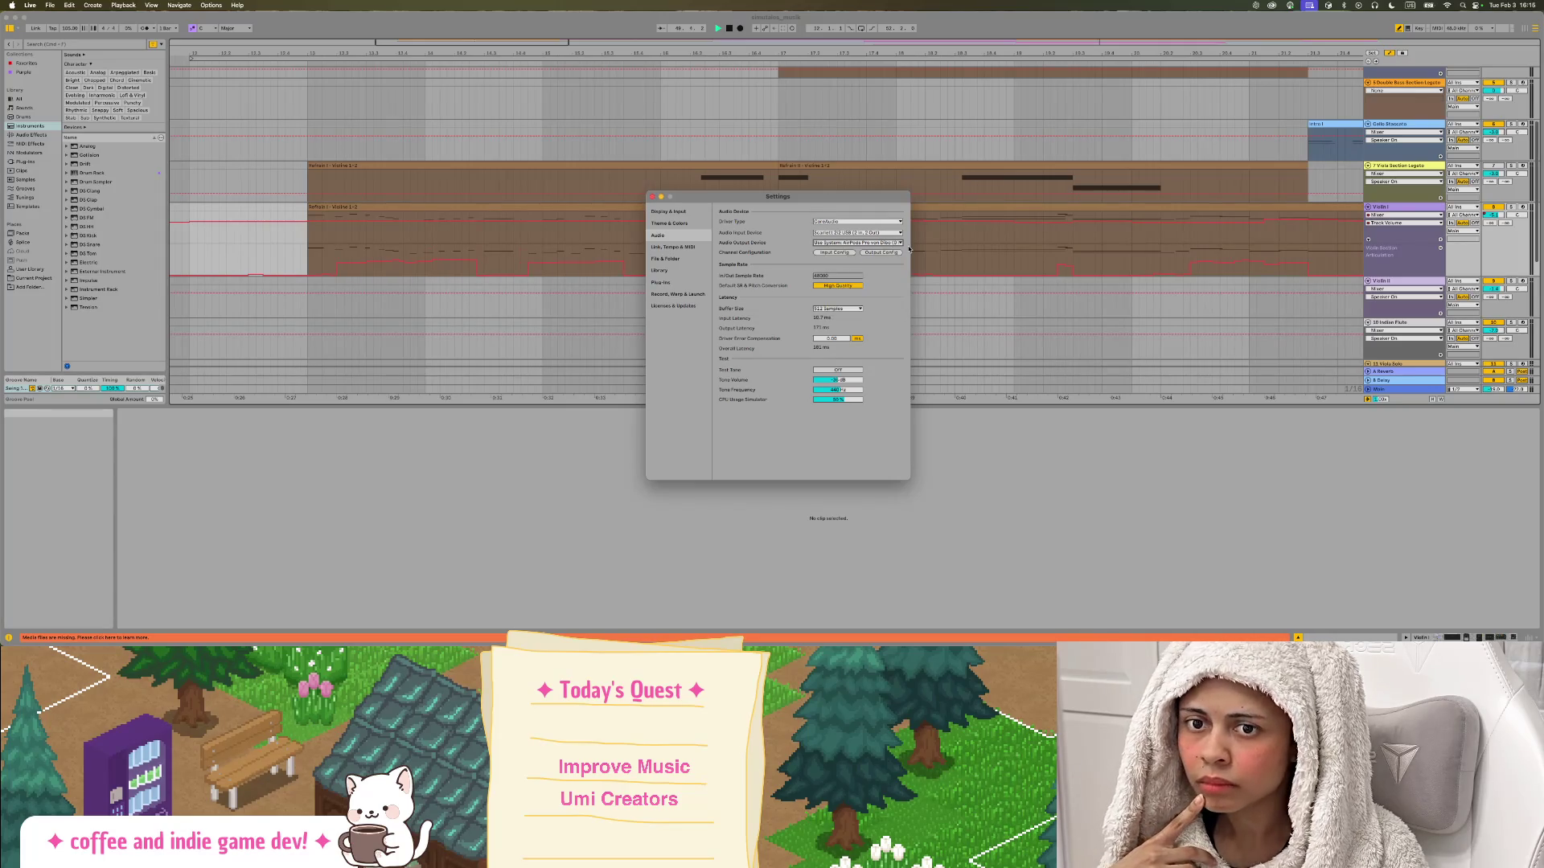
pyautogui.click(652, 196)
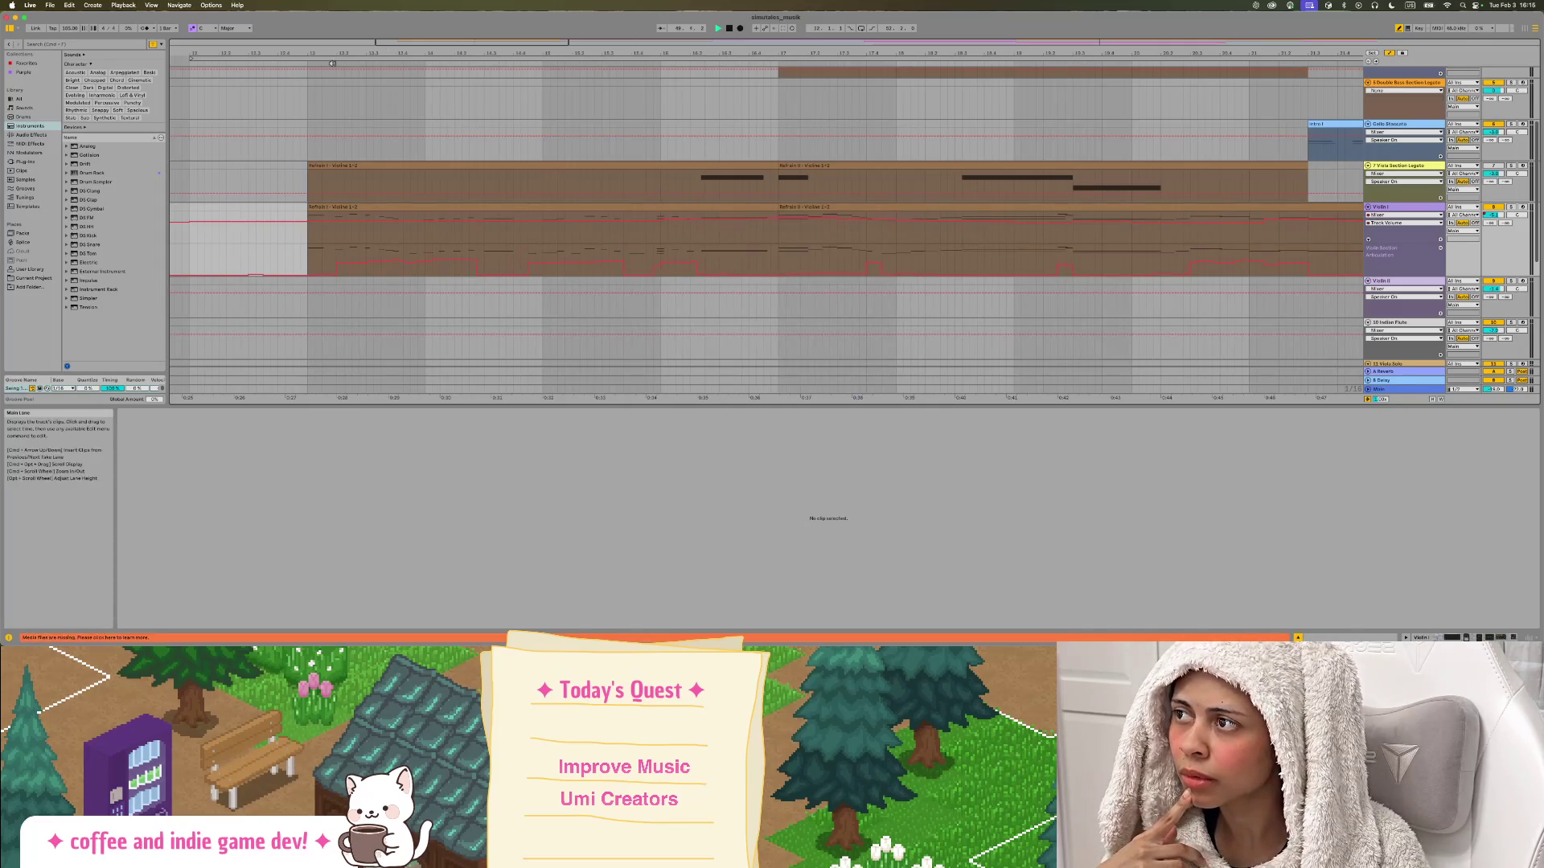
pyautogui.scroll(2, 670, 143)
pyautogui.scroll(-5, 623, 162)
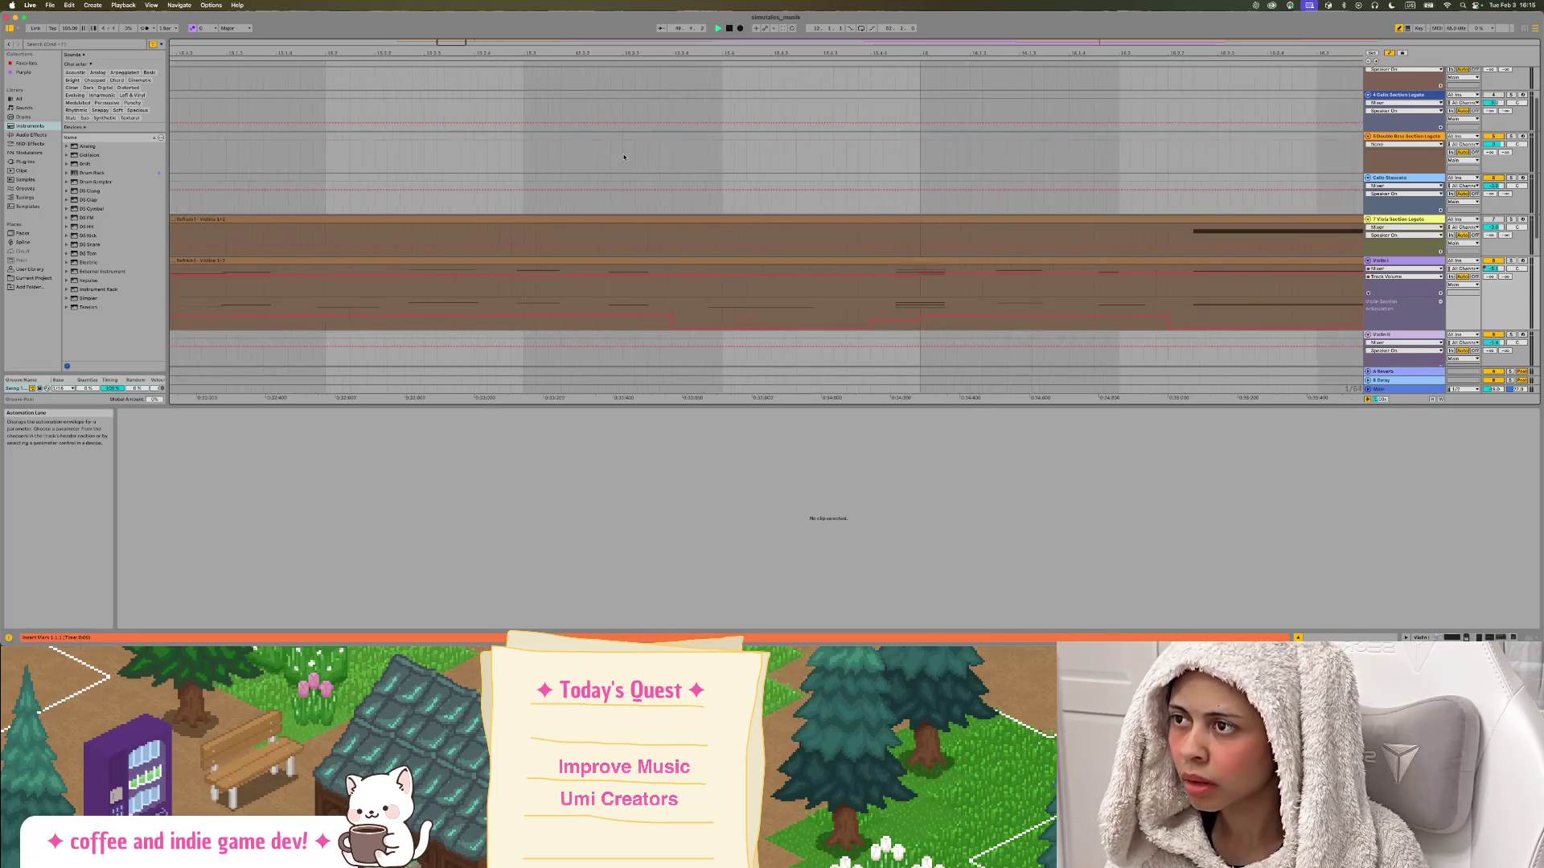
# Reopen Ableton's audio settings window, then close it again.
pyautogui.scroll(2, 623, 162)
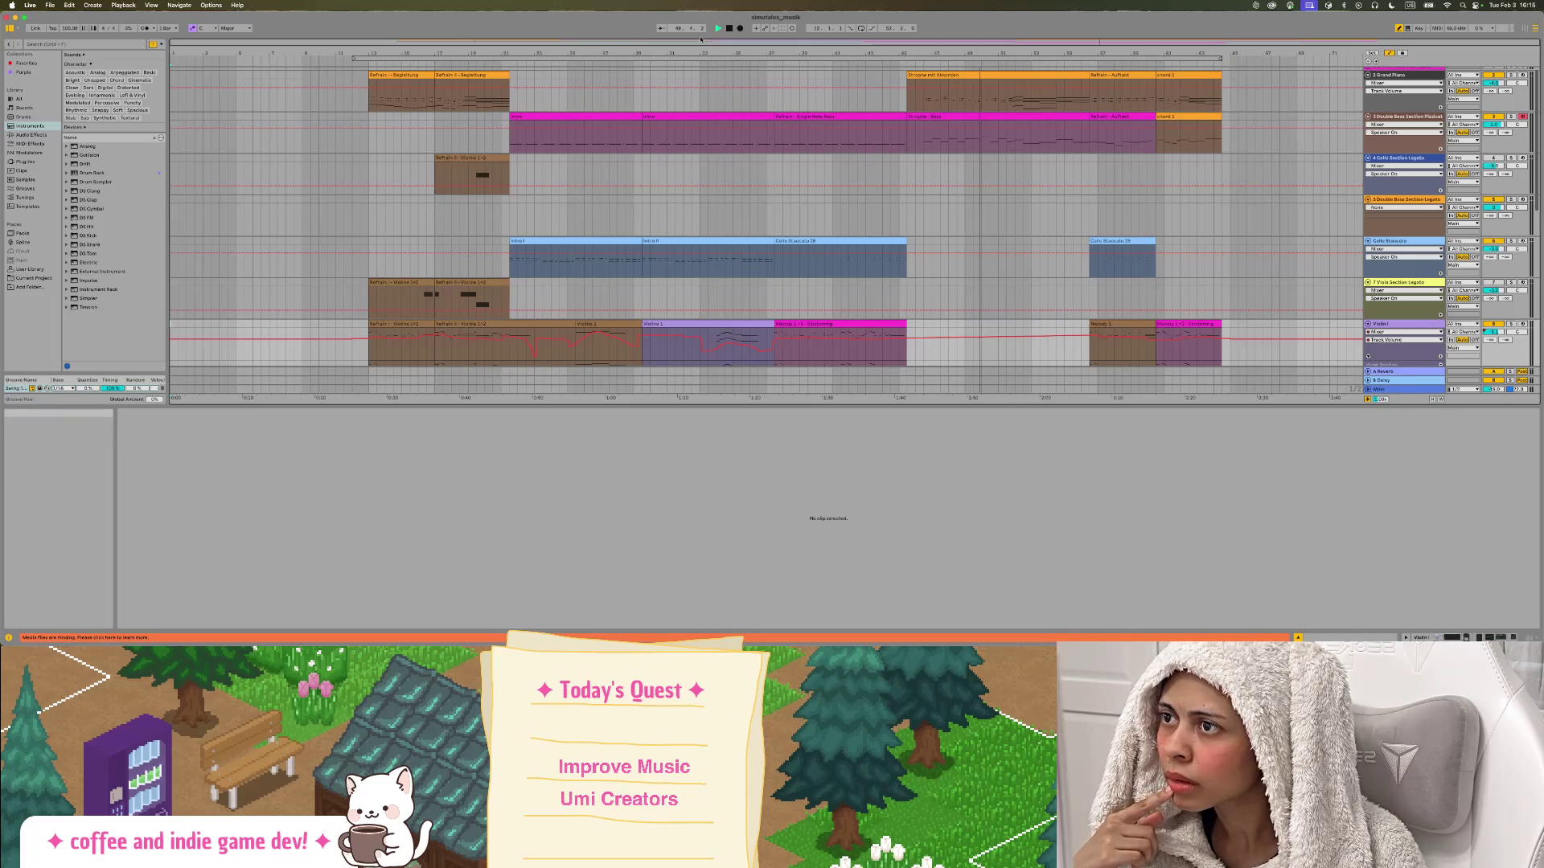
pyautogui.scroll(-8, 979, 120)
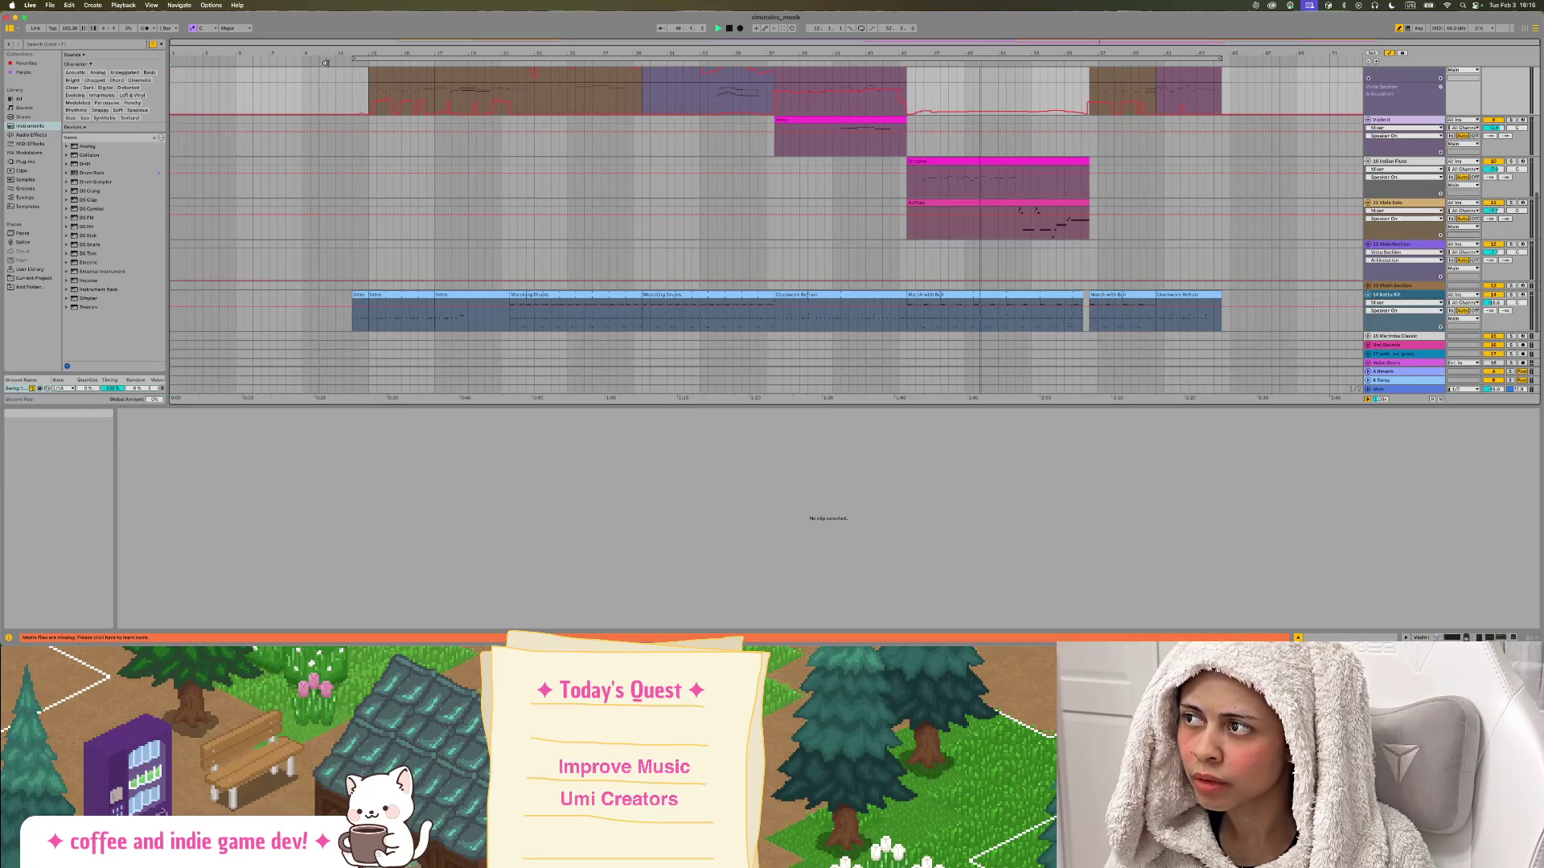
pyautogui.scroll(3, 804, 97)
pyautogui.click(1452, 29)
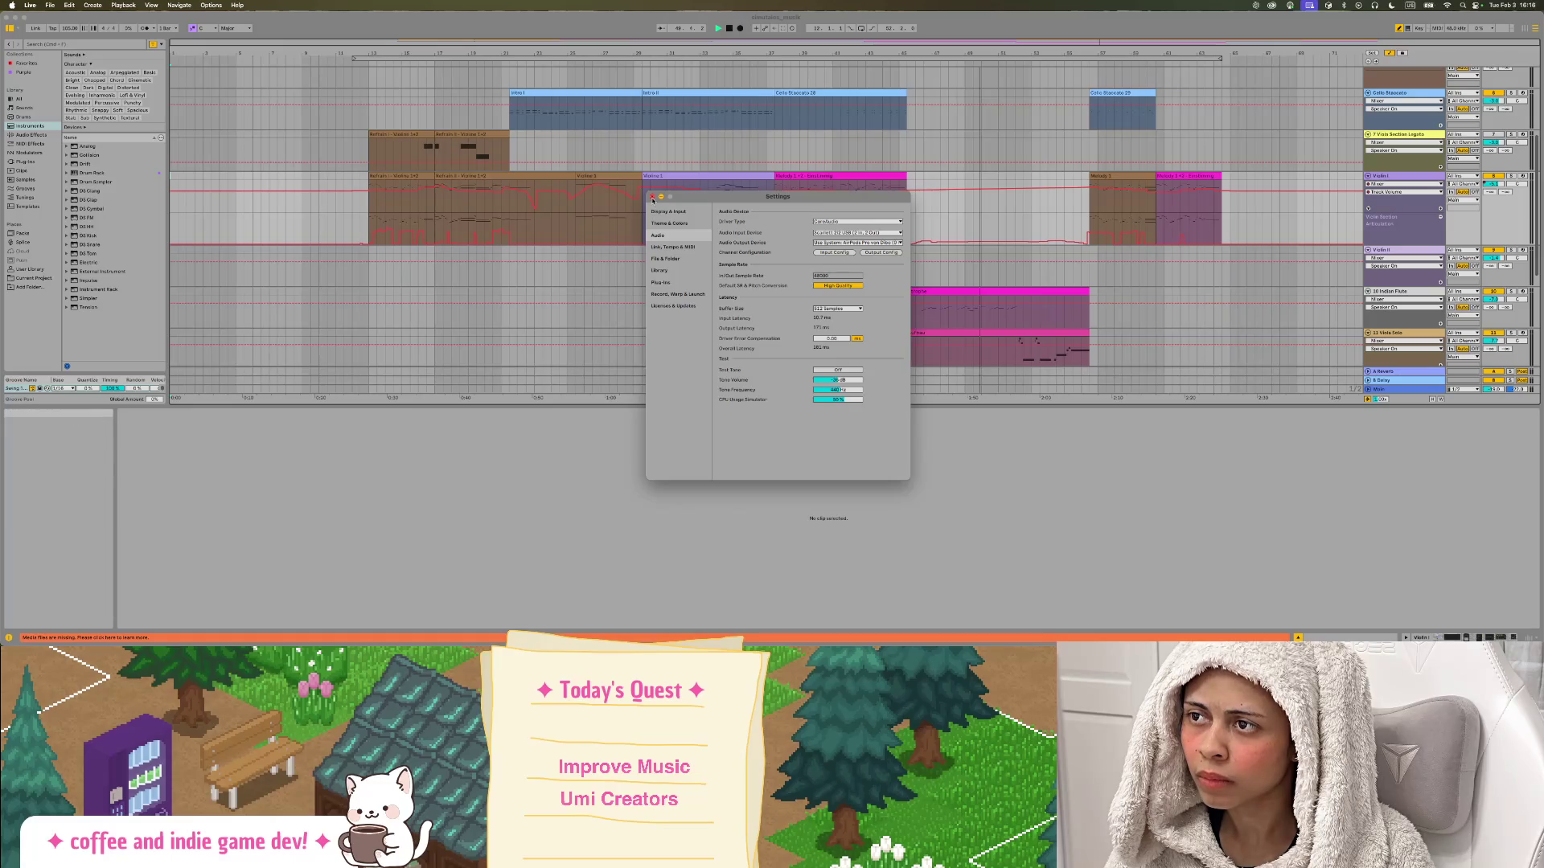
pyautogui.press('Escape')
# Show the macOS Mission Control overview of all open windows.
pyautogui.scroll(-3, 844, 197)
pyautogui.scroll(3, 804, 161)
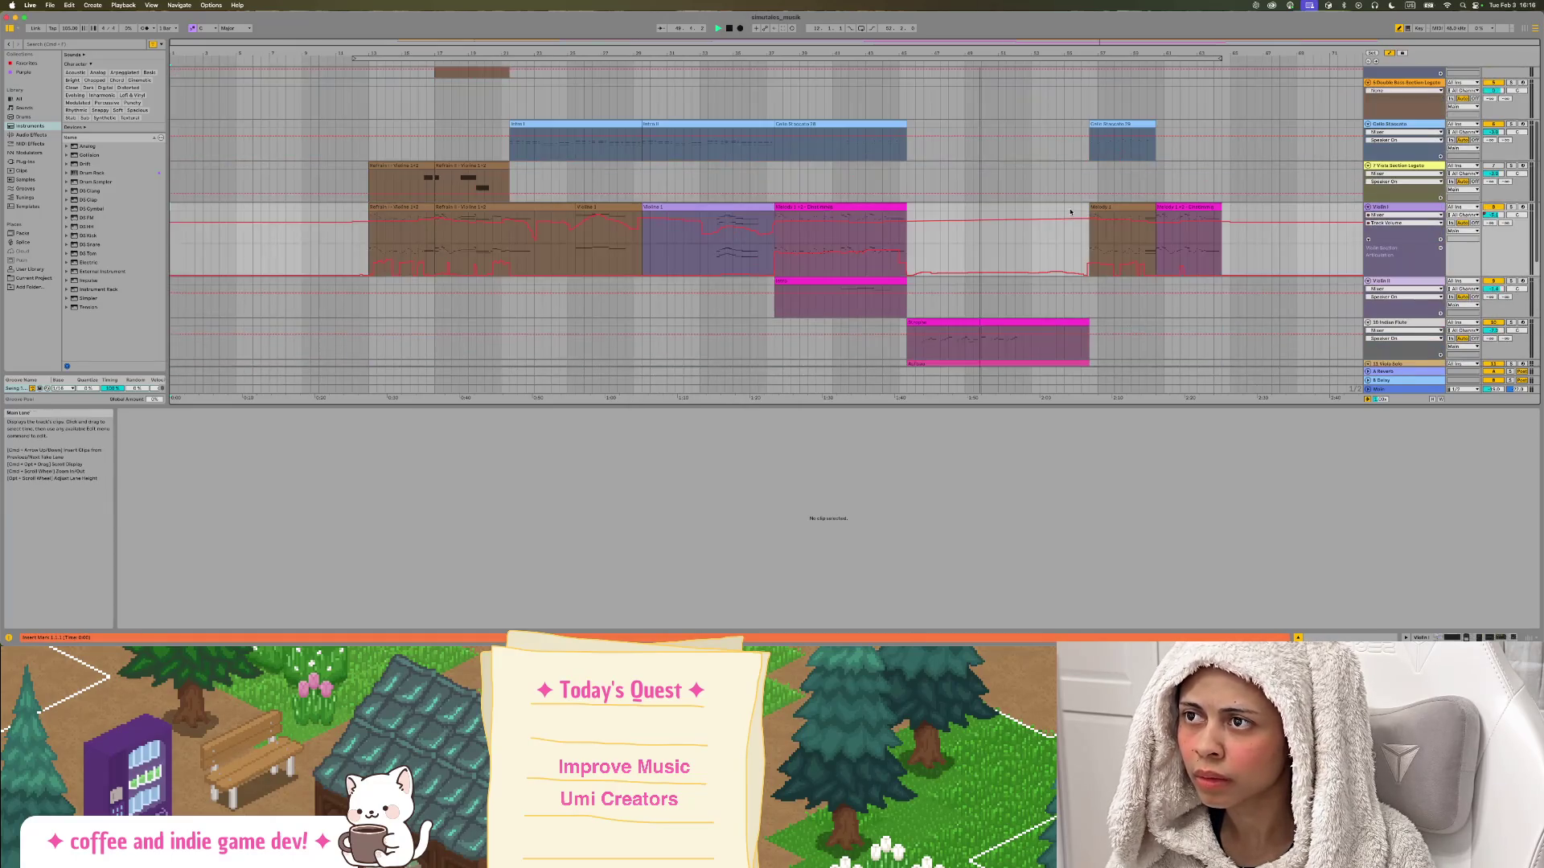
pyautogui.scroll(-3, 763, 144)
pyautogui.scroll(3, 642, 64)
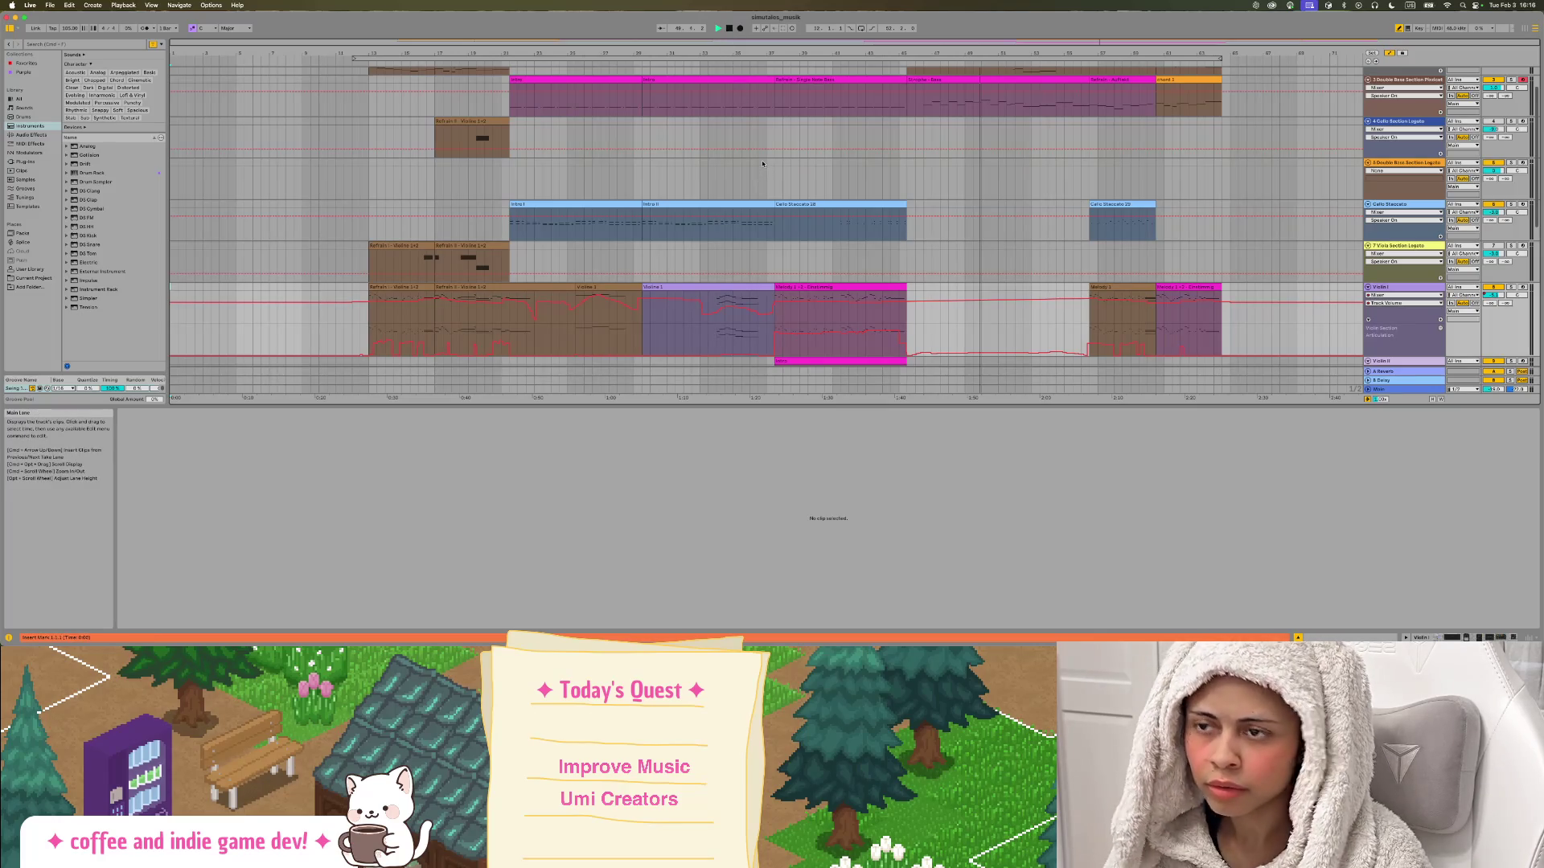
pyautogui.hotkey('ctrl', 'Up')
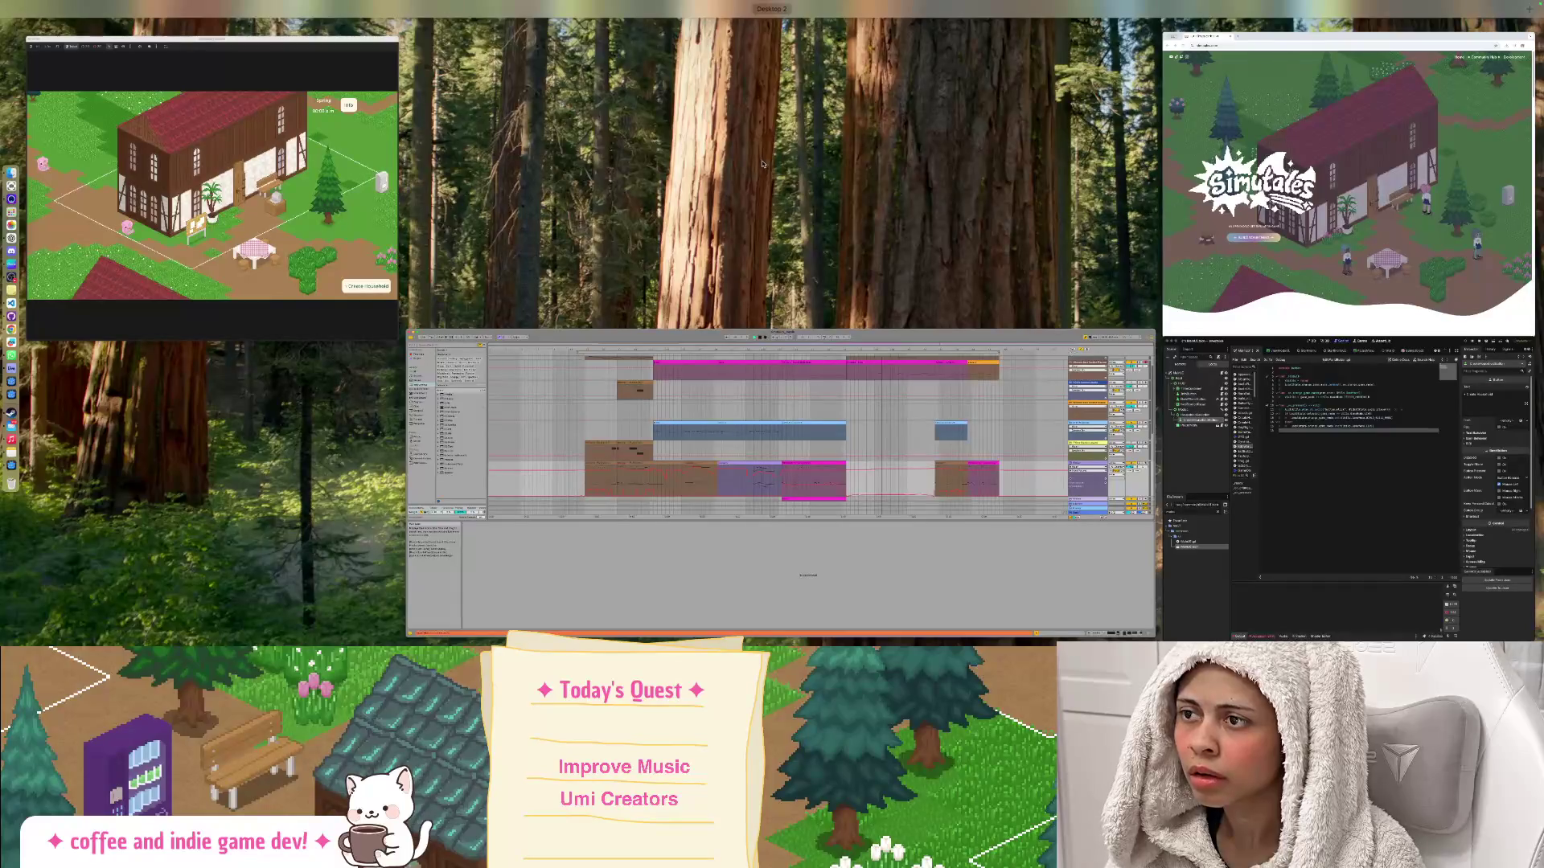
# Bring the running Godot game forward, then leave Mission Control for the Godot editor beside it.
pyautogui.click(324, 167)
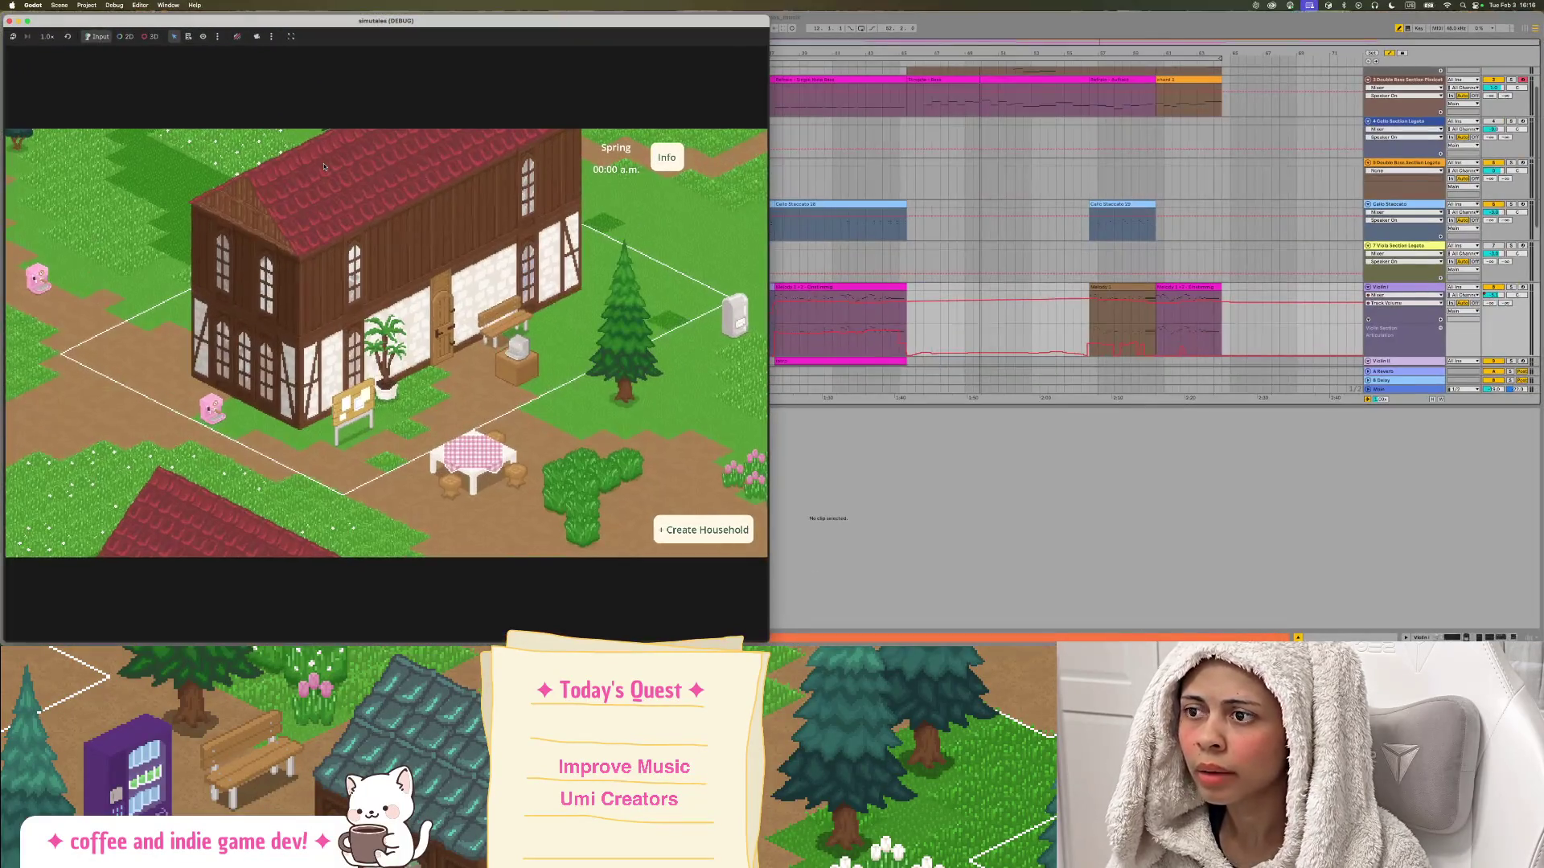
pyautogui.hotkey('ctrl', 'Up')
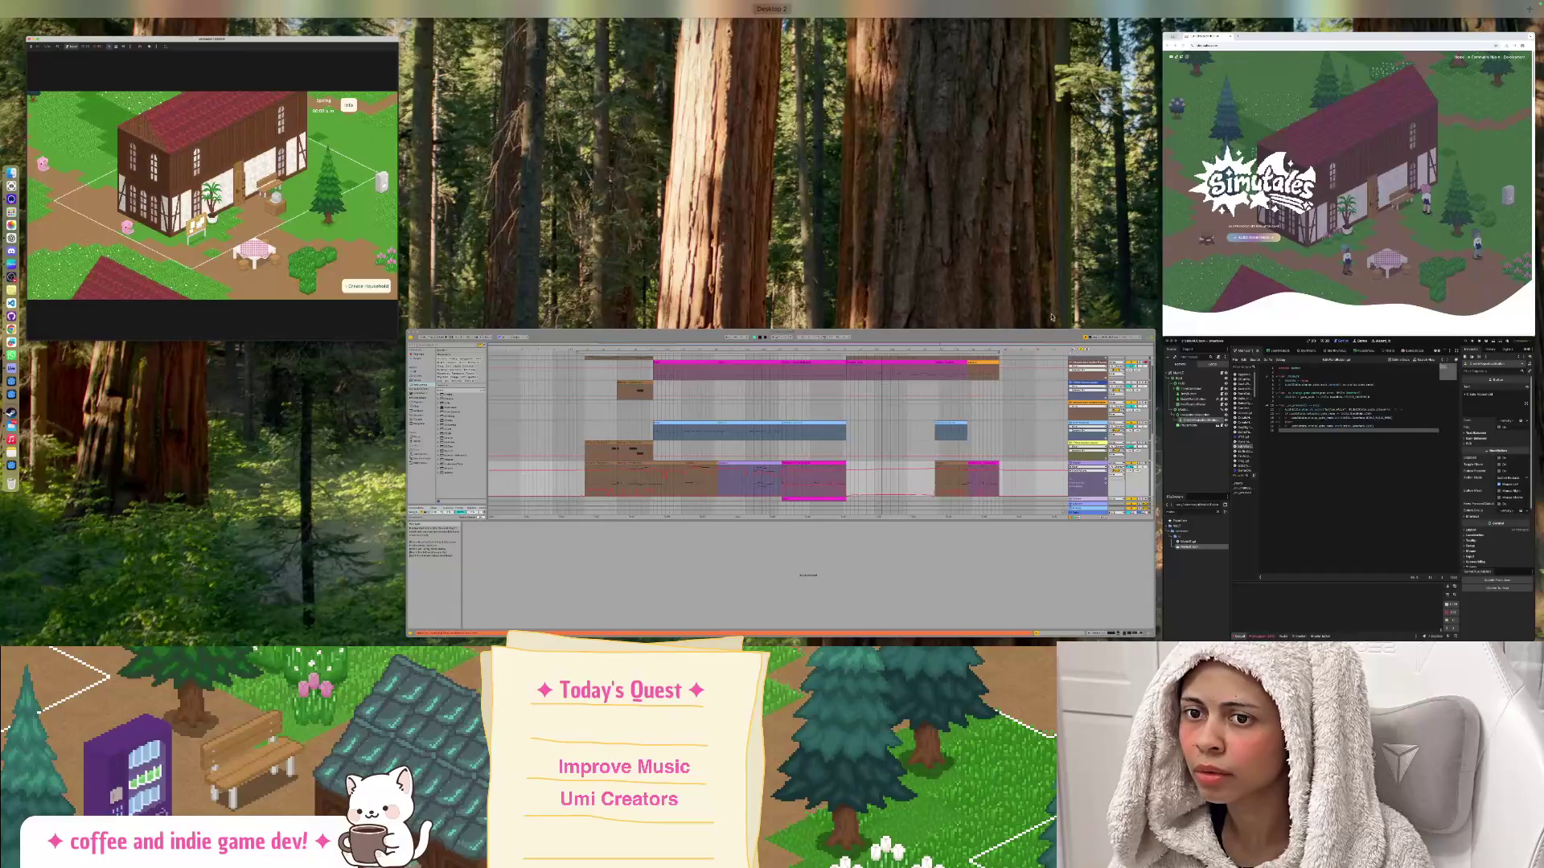
pyautogui.click(1053, 315)
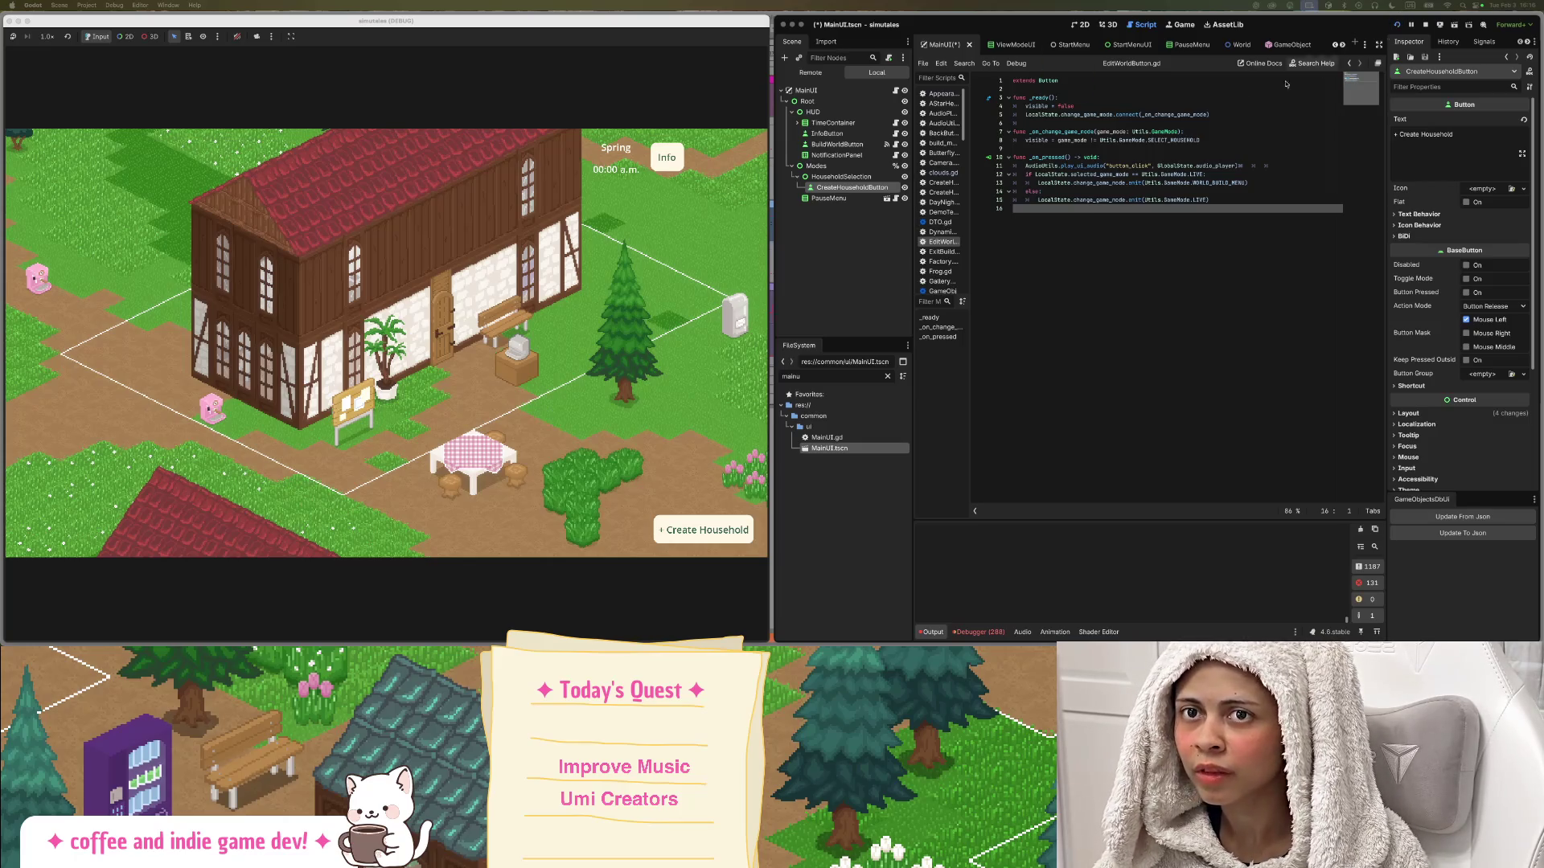
pyautogui.scroll(1, 649, 340)
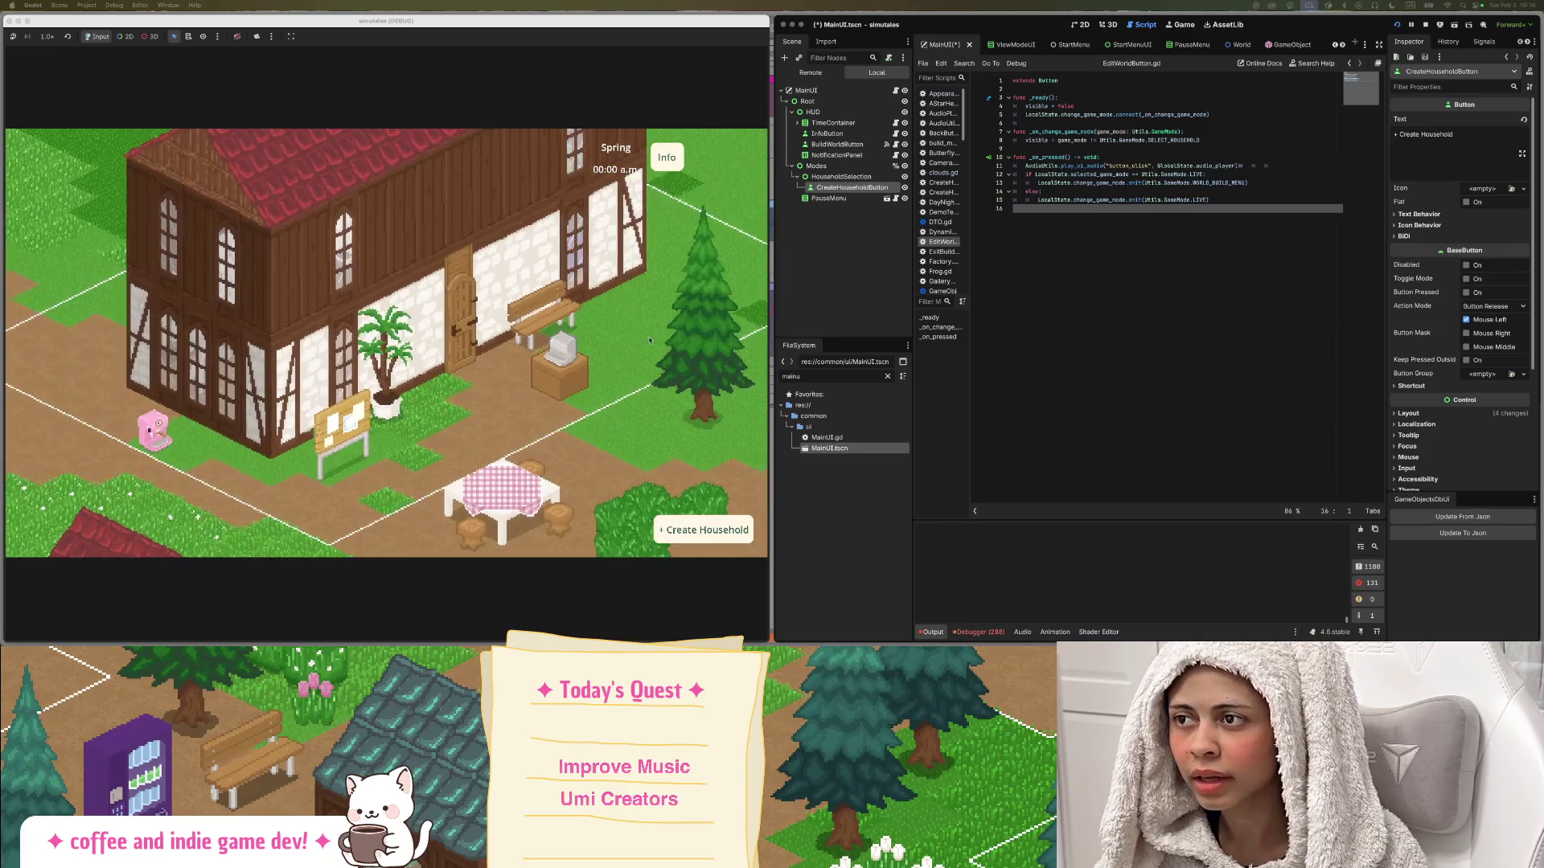
# Set the embedded game display to stretch and fill its area.
pyautogui.scroll(-3, 650, 340)
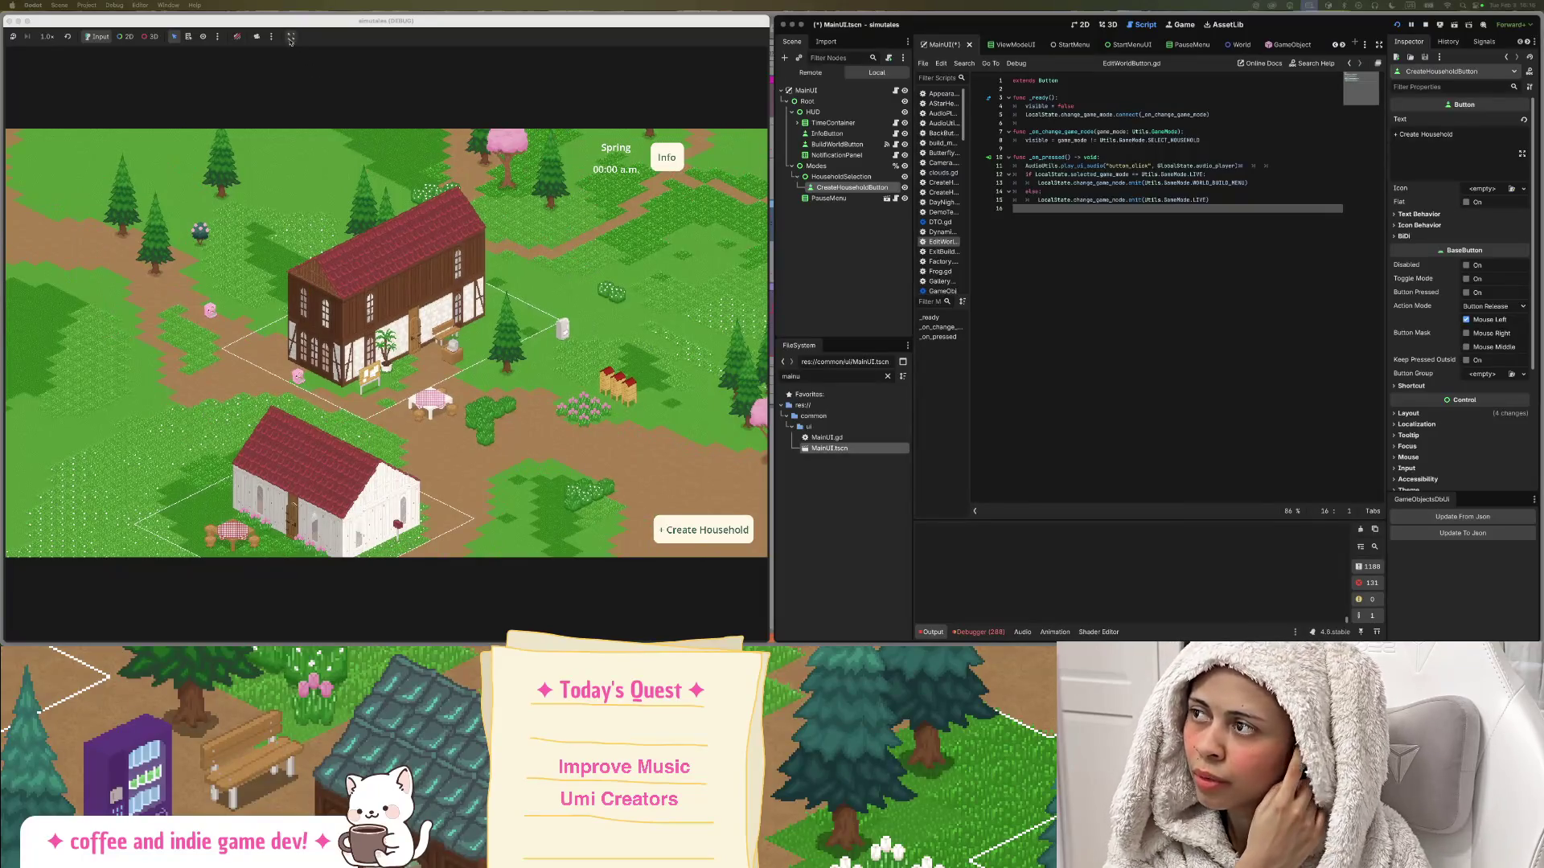
pyautogui.click(291, 37)
pyautogui.click(321, 104)
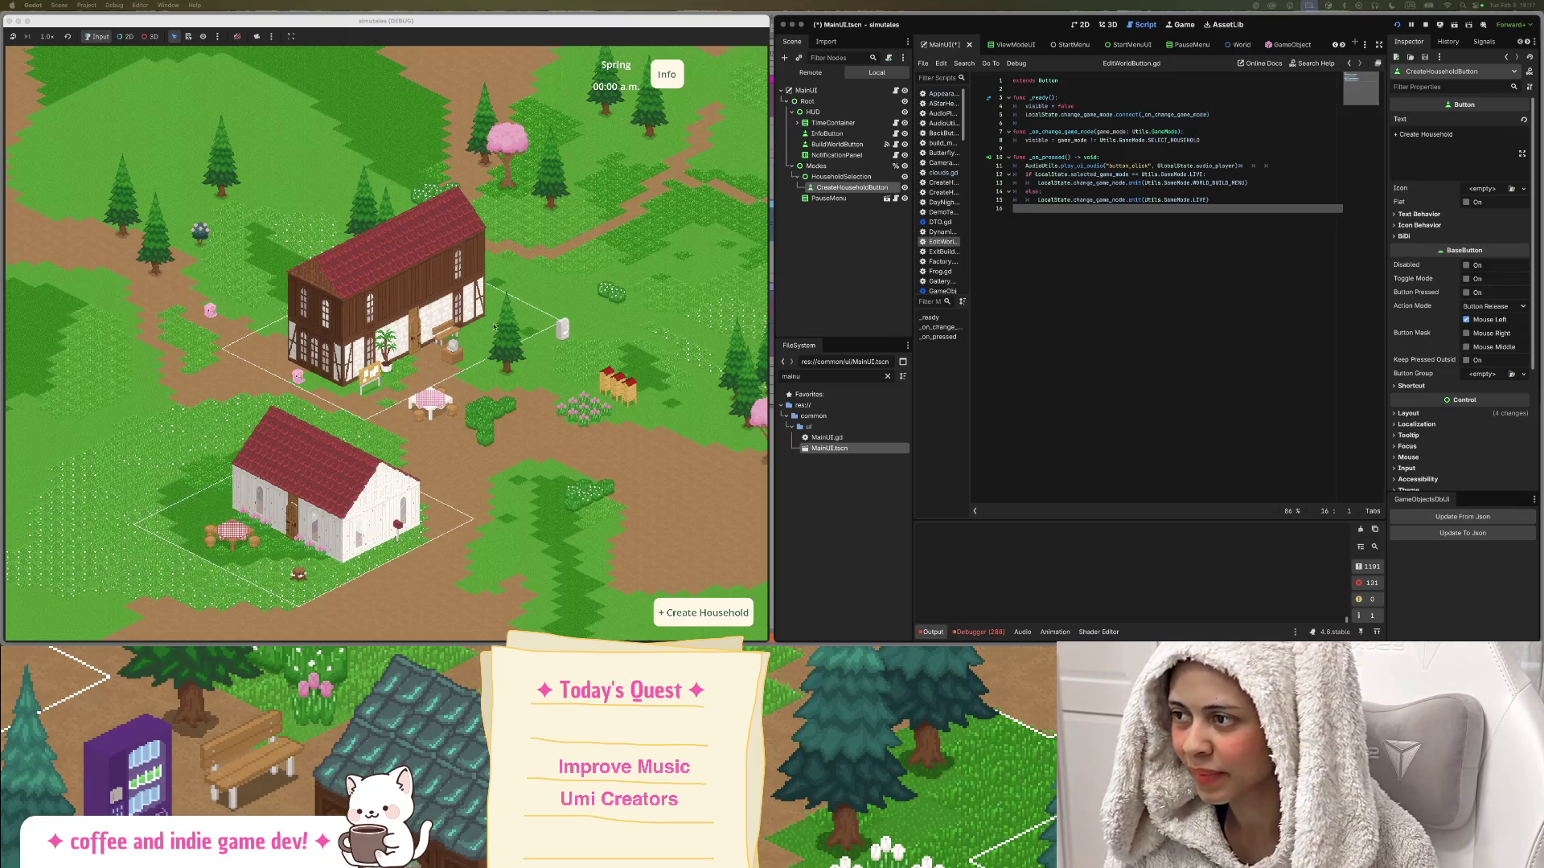
# Add two blank lines at the end of EditWorldButton.gd, with the cursor on line 17.
pyautogui.scroll(3, 487, 330)
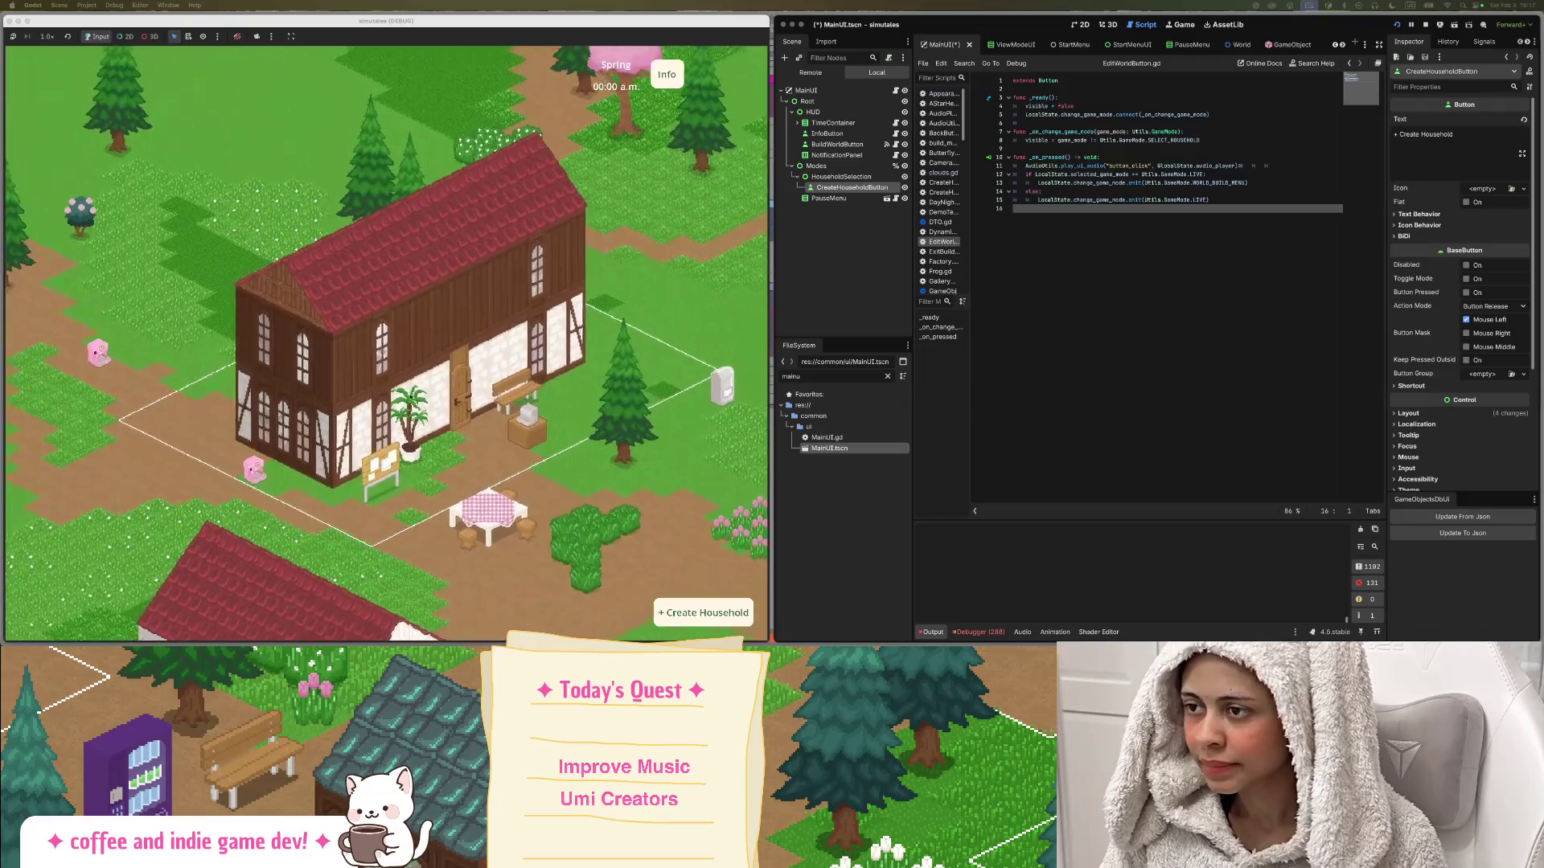
pyautogui.press('Return')
pyautogui.press('Return')
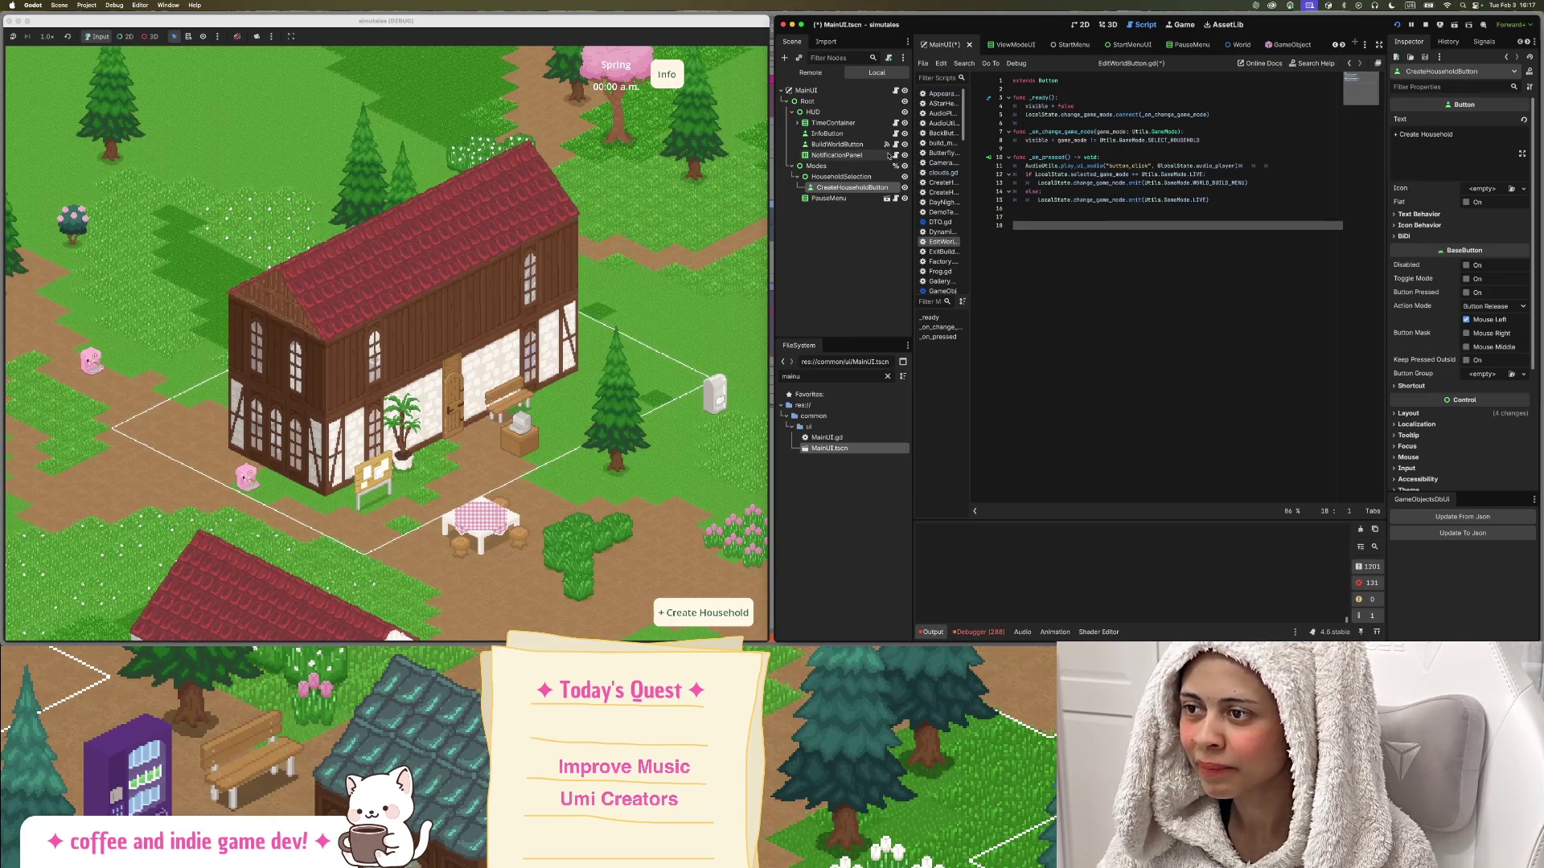
pyautogui.scroll(3, 521, 268)
pyautogui.scroll(-4, 522, 268)
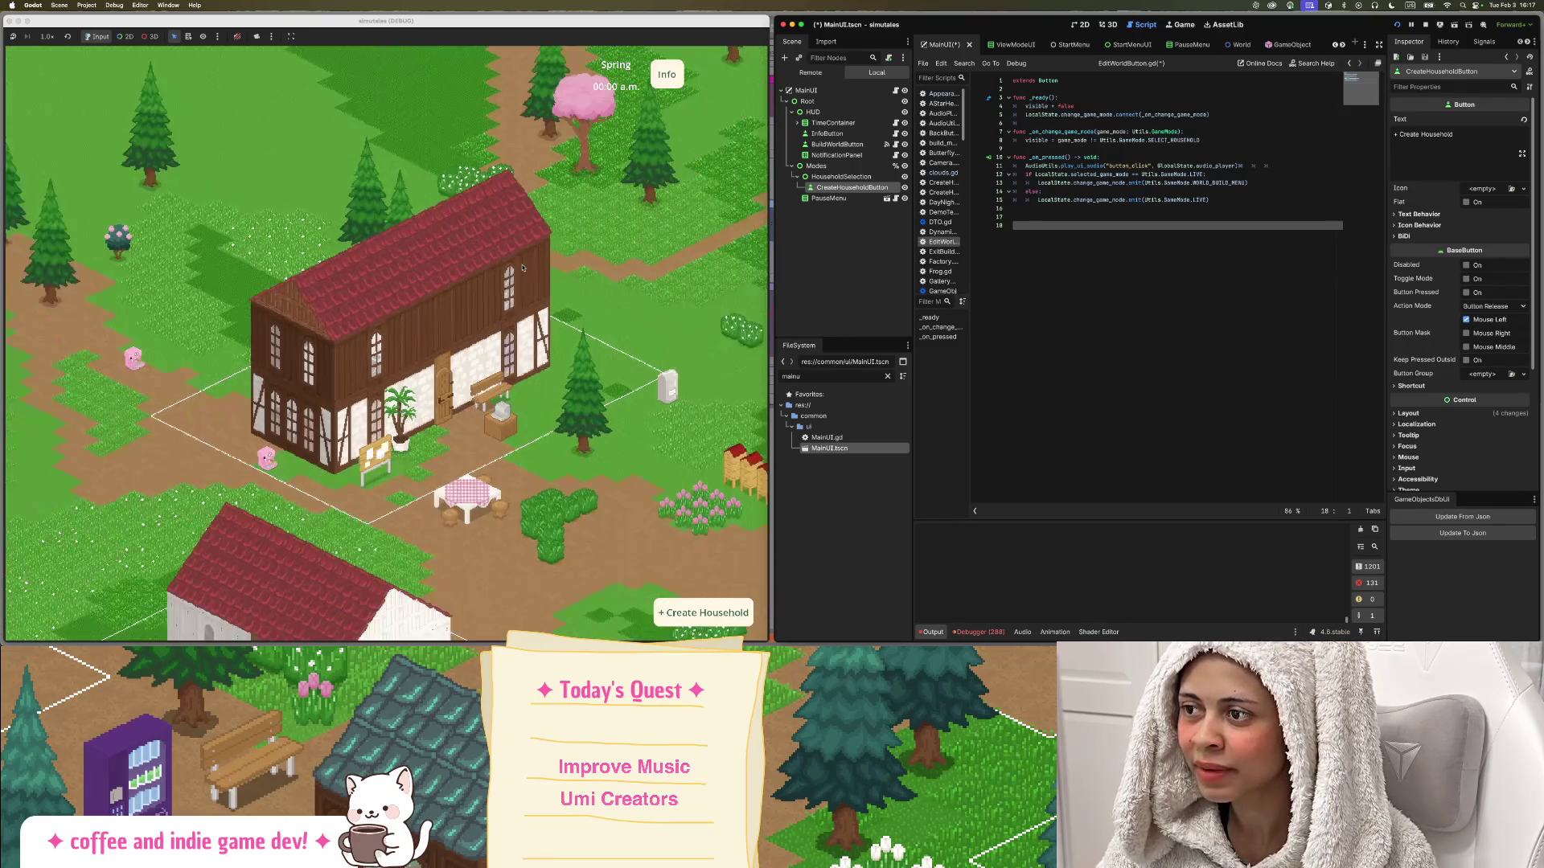
pyautogui.scroll(2, 522, 268)
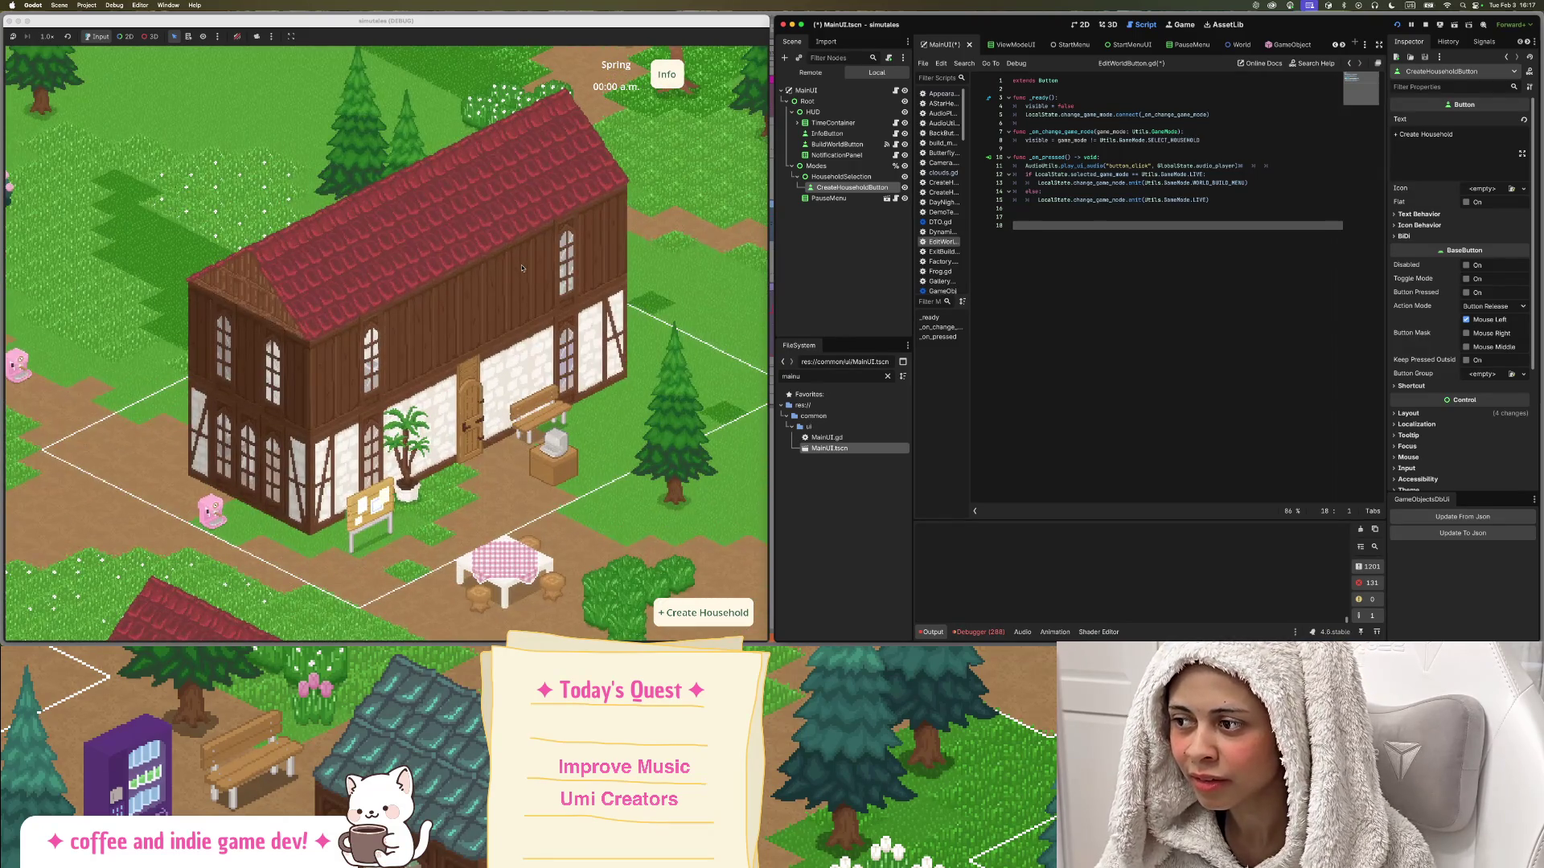
pyautogui.scroll(2, 522, 267)
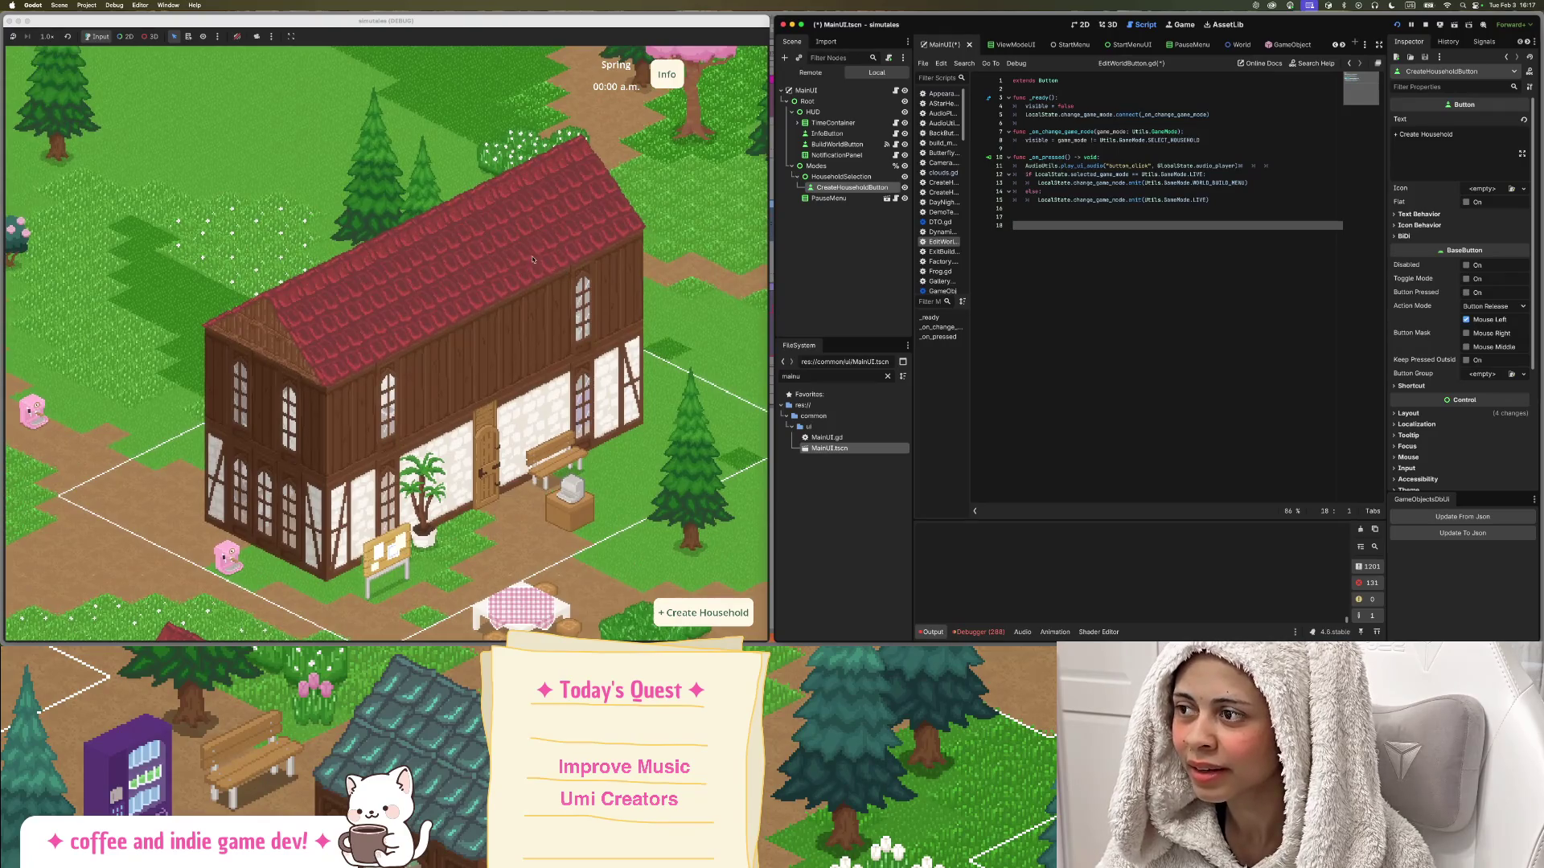
pyautogui.moveTo(532, 258); pyautogui.dragTo(535, 296)
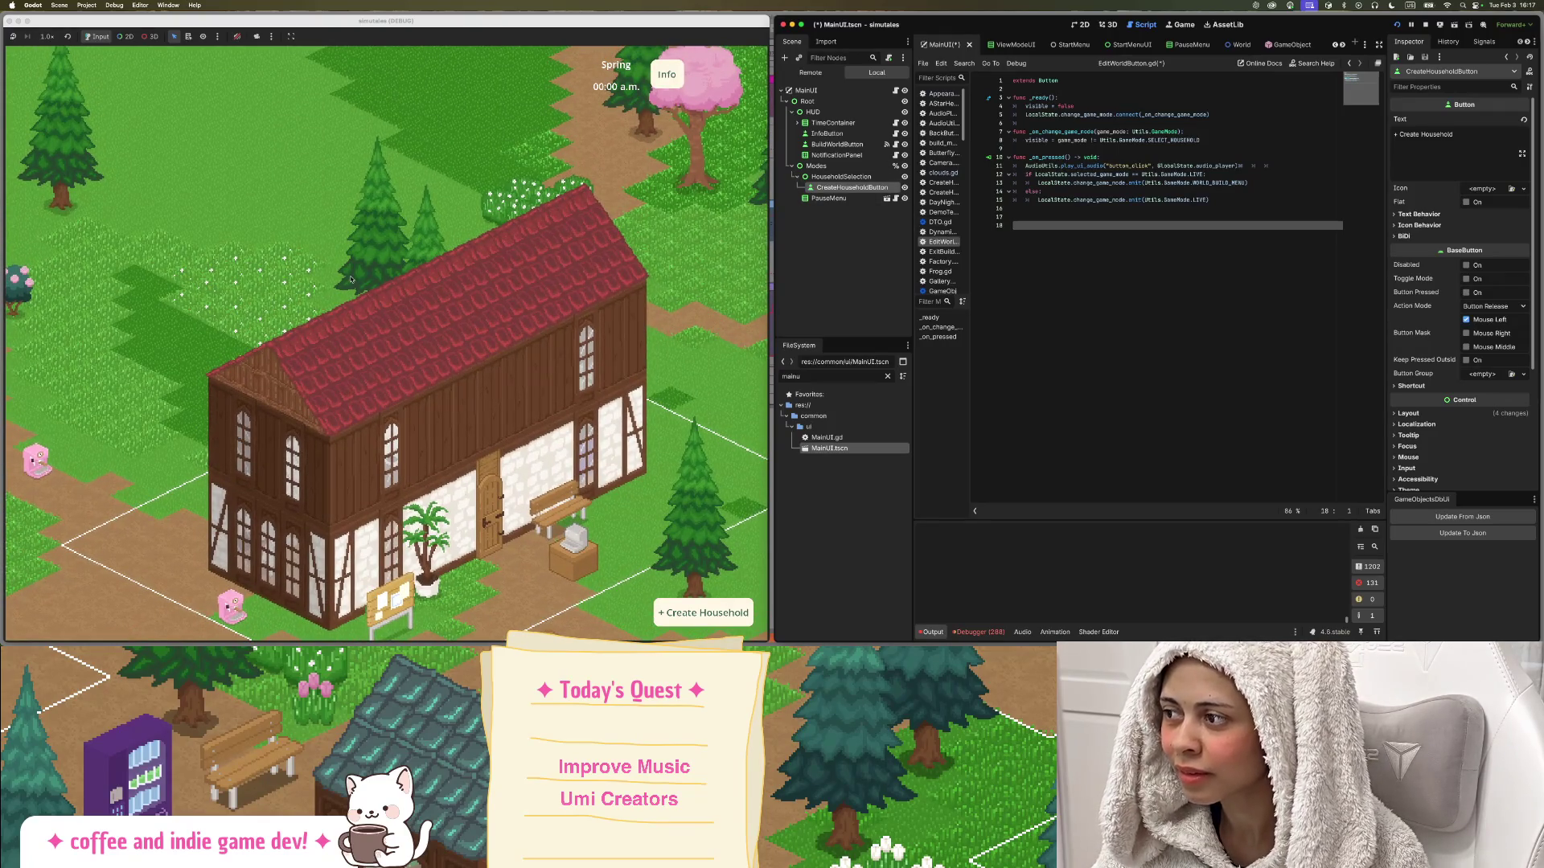
pyautogui.moveTo(305, 271); pyautogui.dragTo(352, 246)
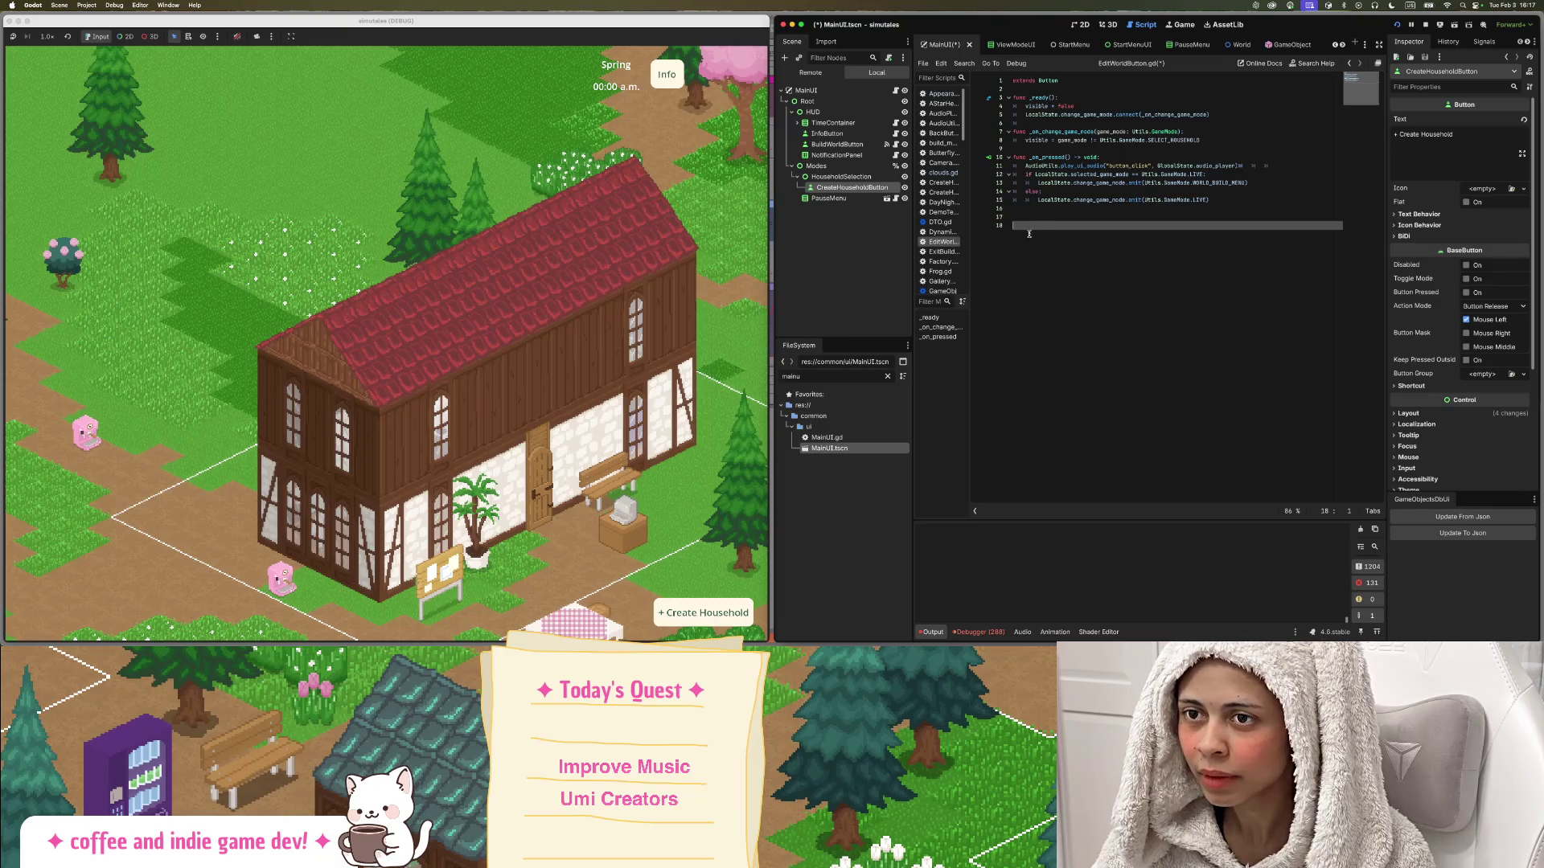
pyautogui.click(1023, 218)
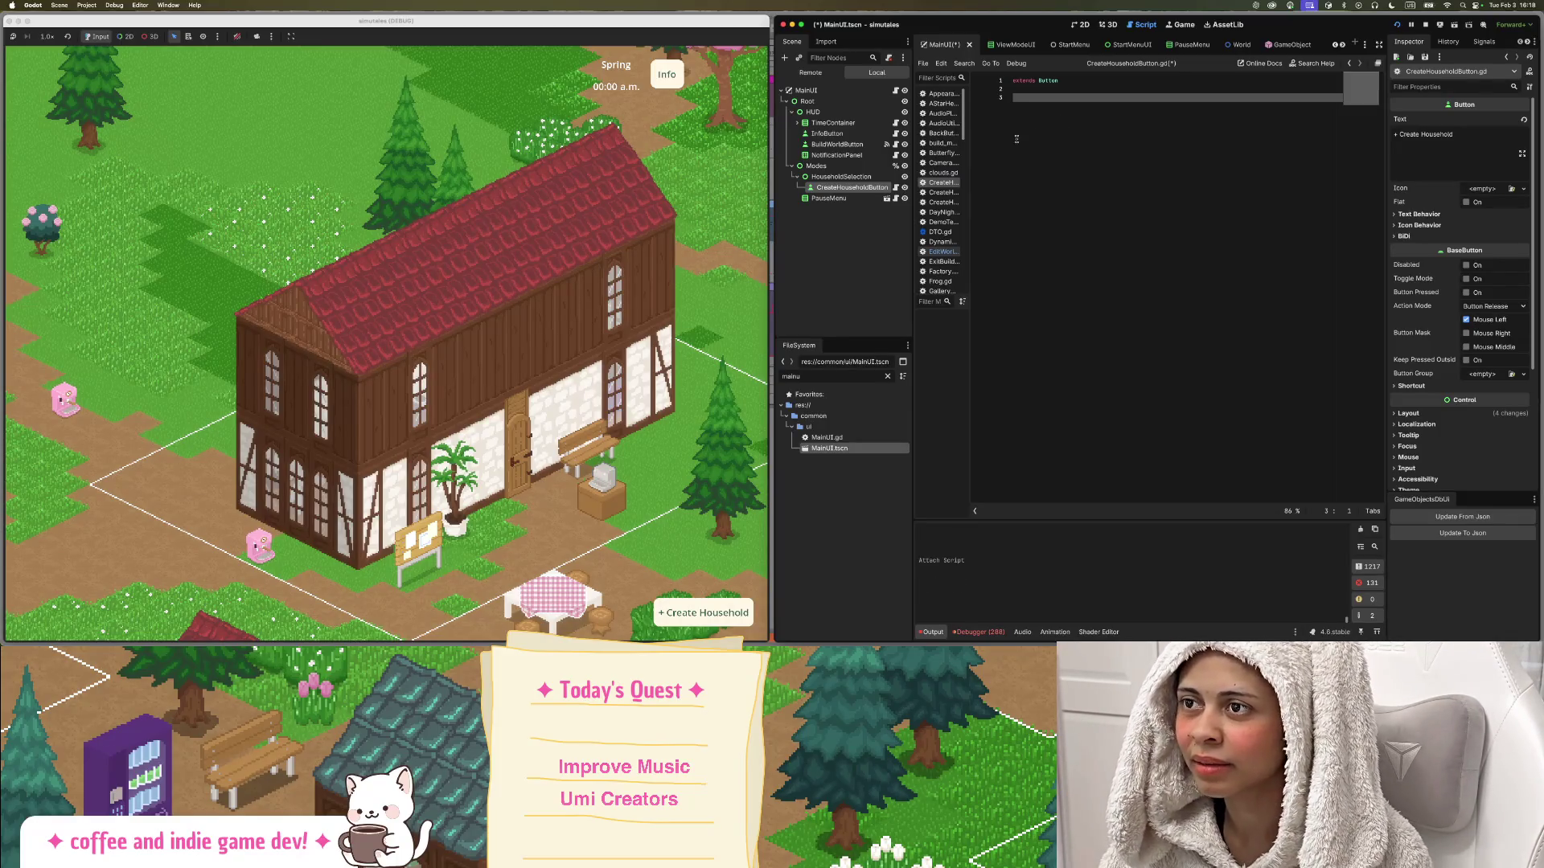
# Remove the trailing empty line and save CreateHouseholdButton.gd.
pyautogui.press('BackSpace')
pyautogui.hotkey('ctrl', 's')
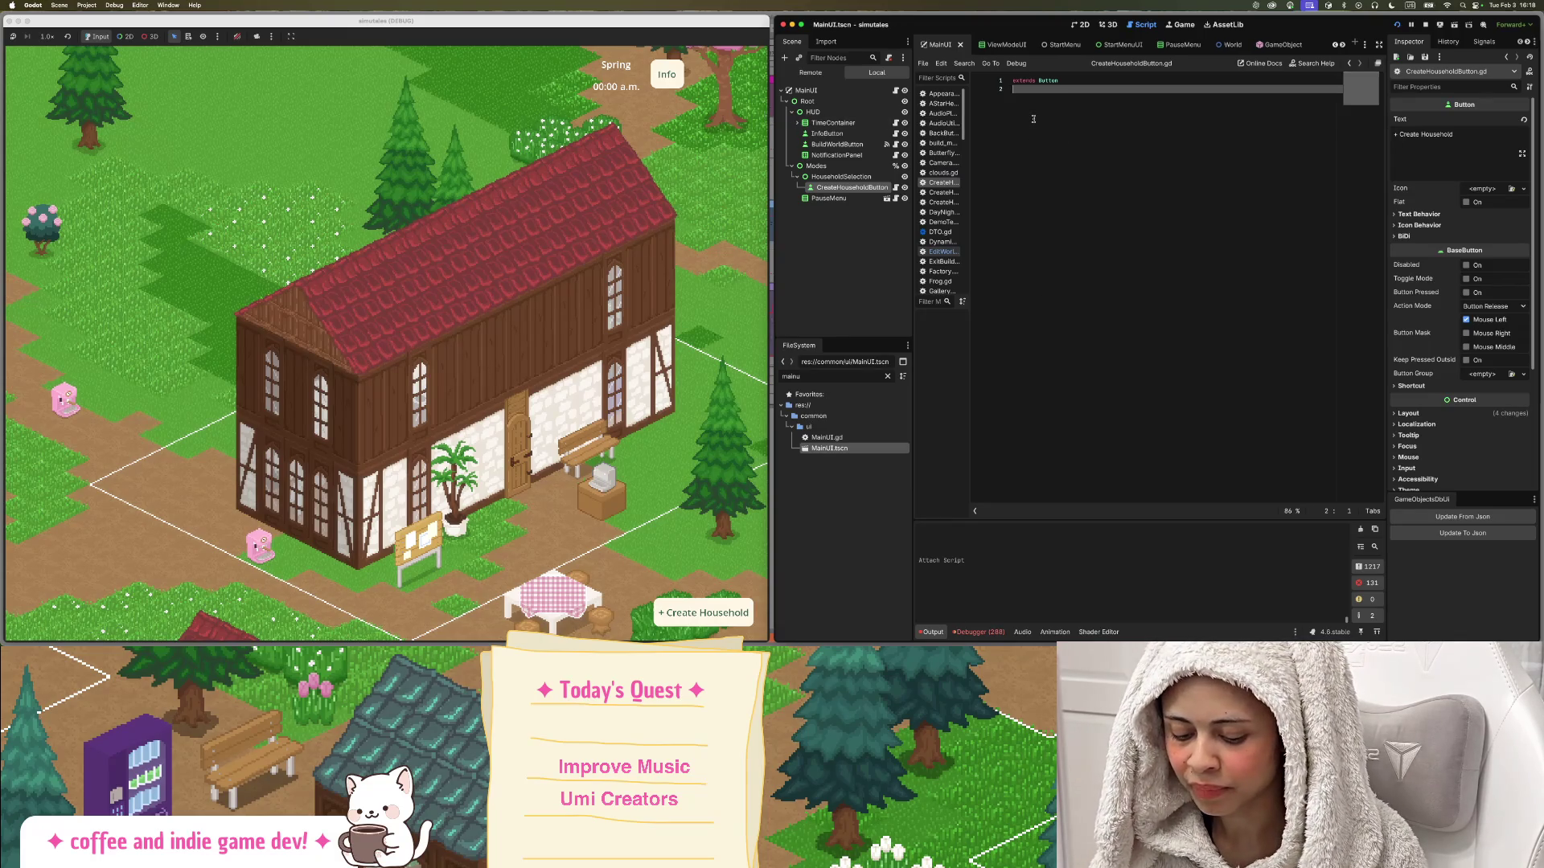
pyautogui.press('Return')
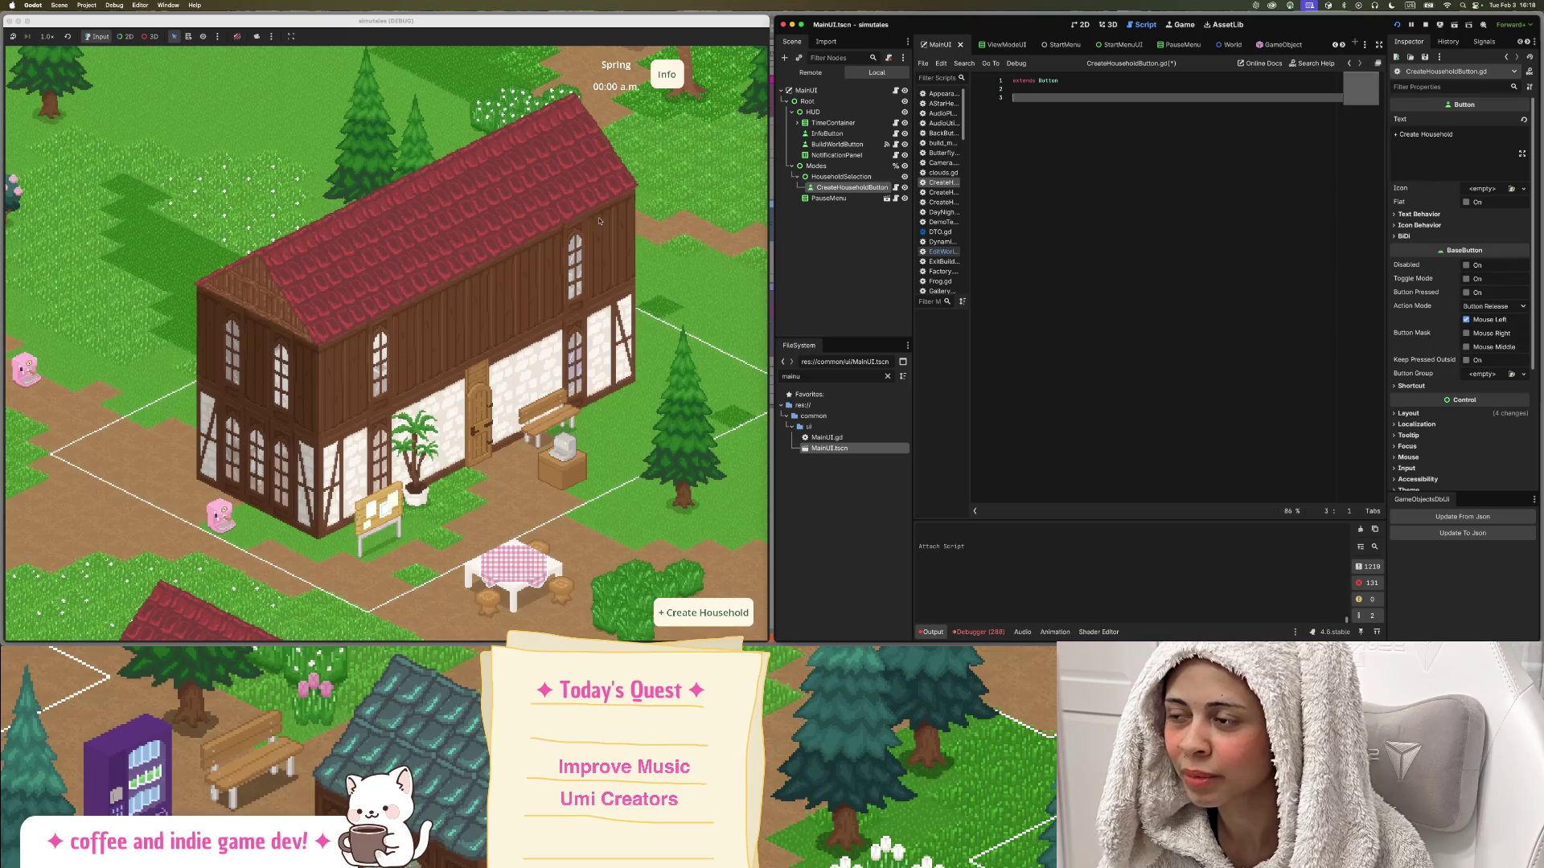
# Show the Create Household button's signals in the Node dock.
pyautogui.moveTo(637, 212); pyautogui.dragTo(478, 195)
pyautogui.scroll(-3, 471, 239)
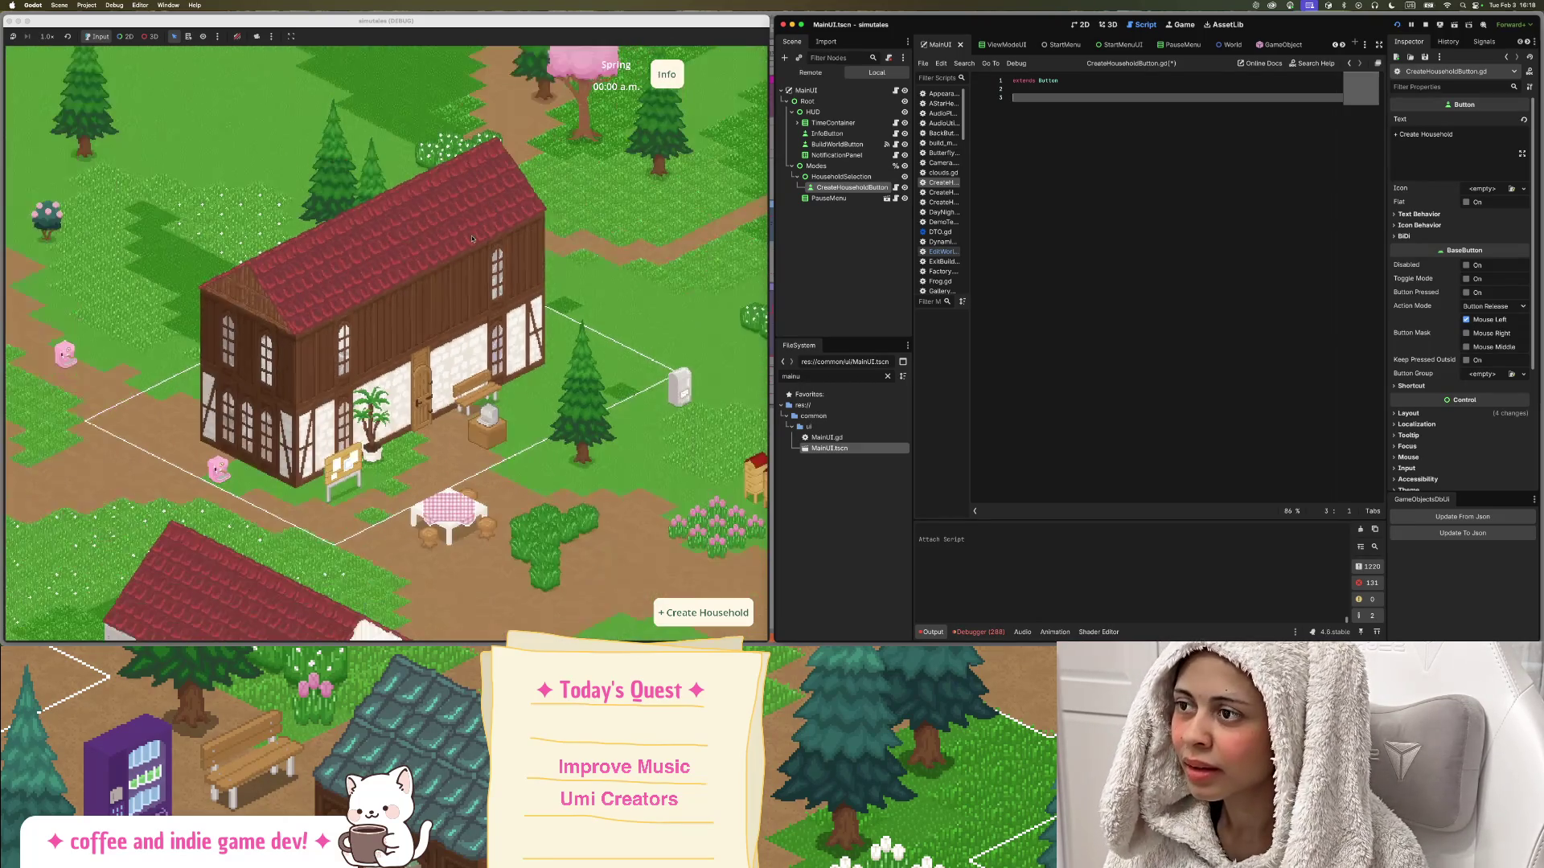
pyautogui.moveTo(532, 196); pyautogui.dragTo(596, 185)
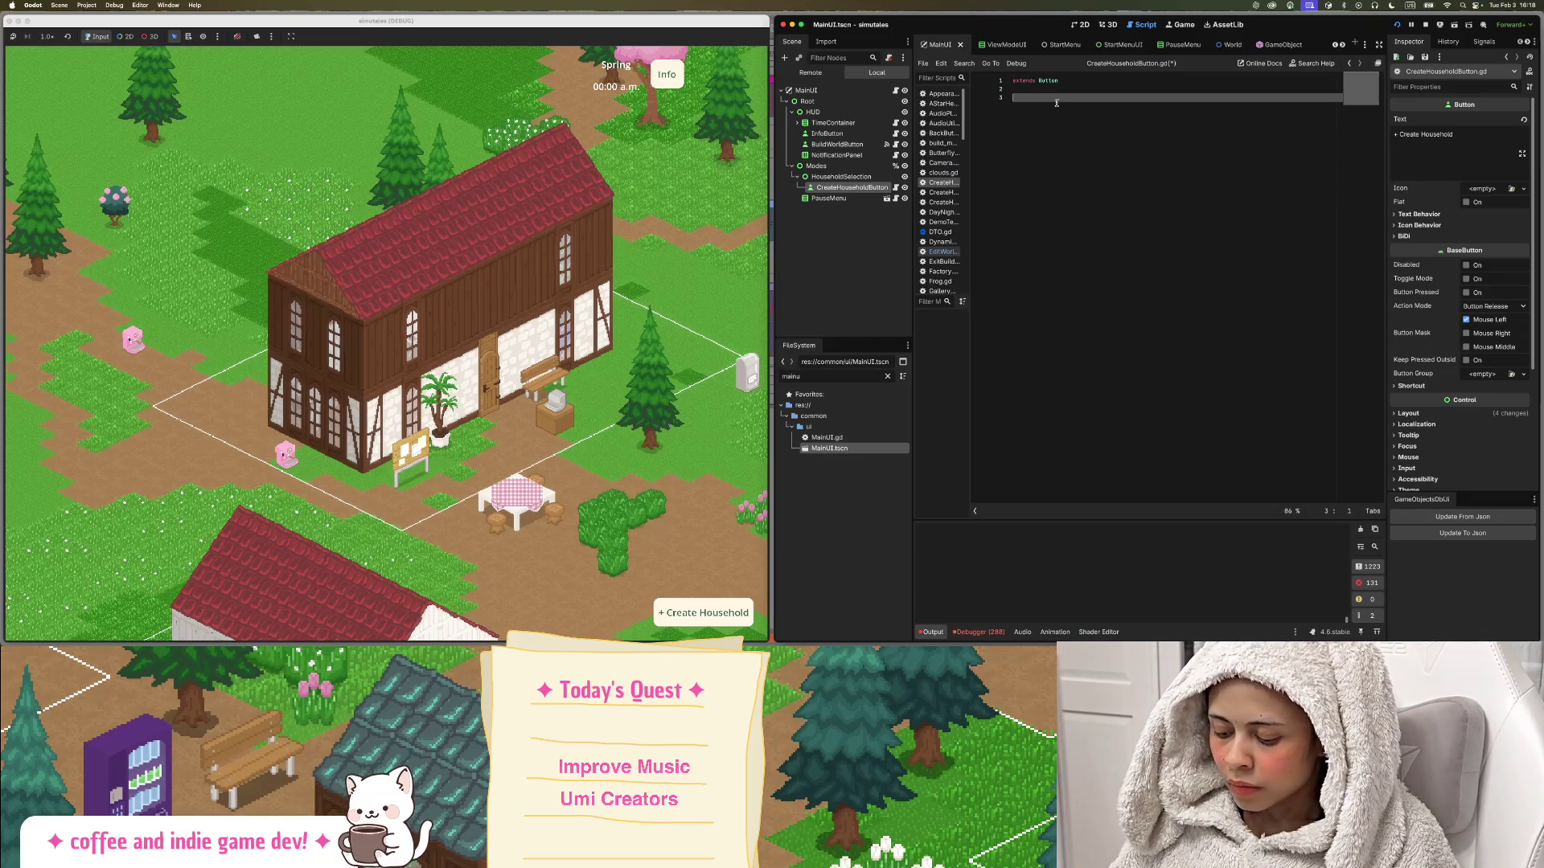
pyautogui.write('fu')
pyautogui.press('BackSpace')
pyautogui.press('BackSpace')
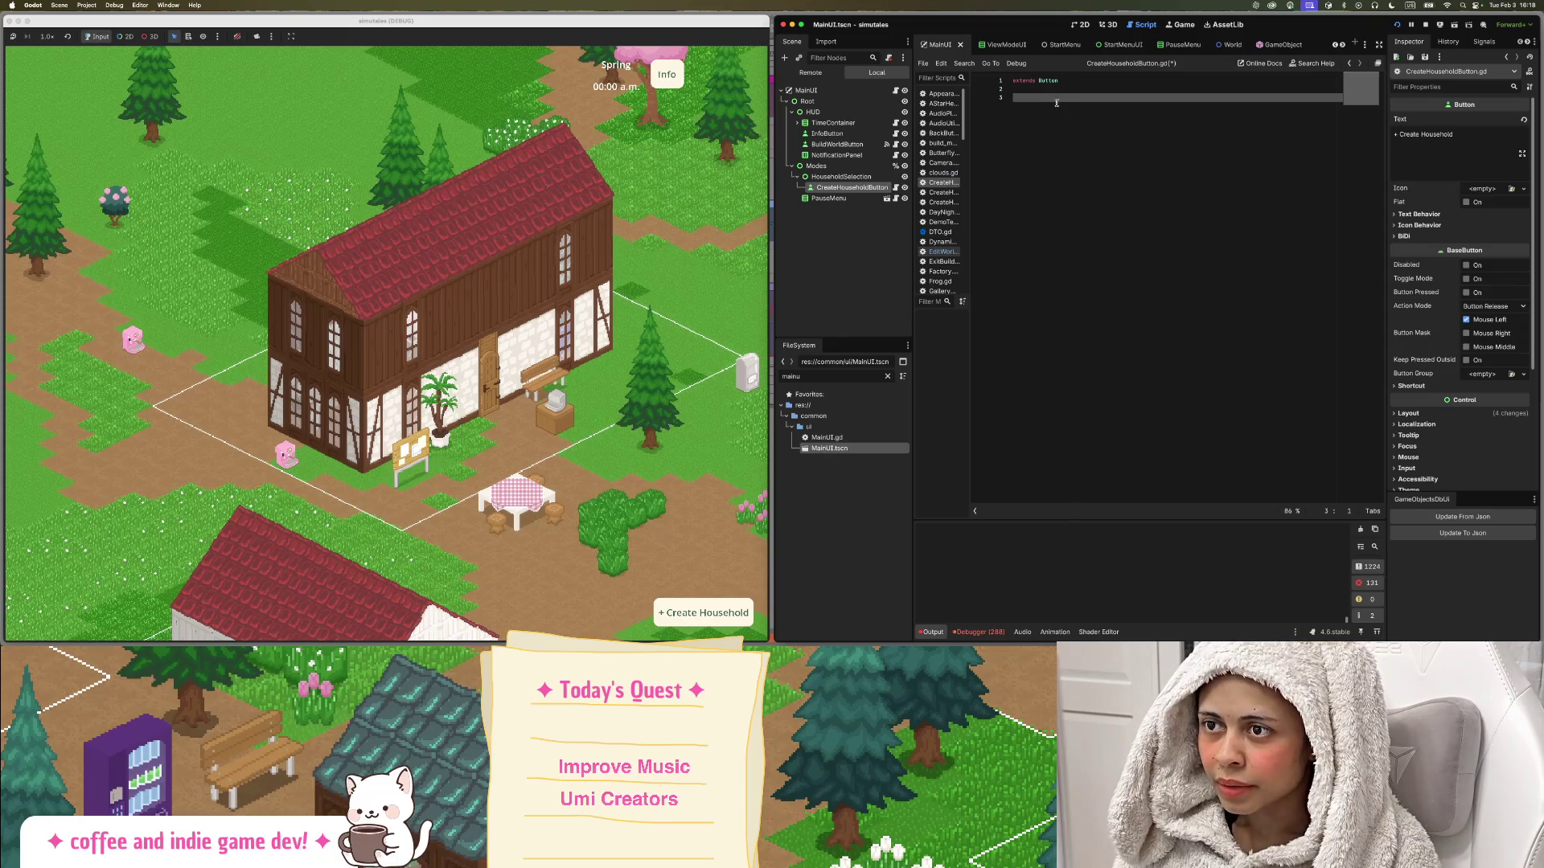
pyautogui.click(1448, 41)
pyautogui.click(1483, 41)
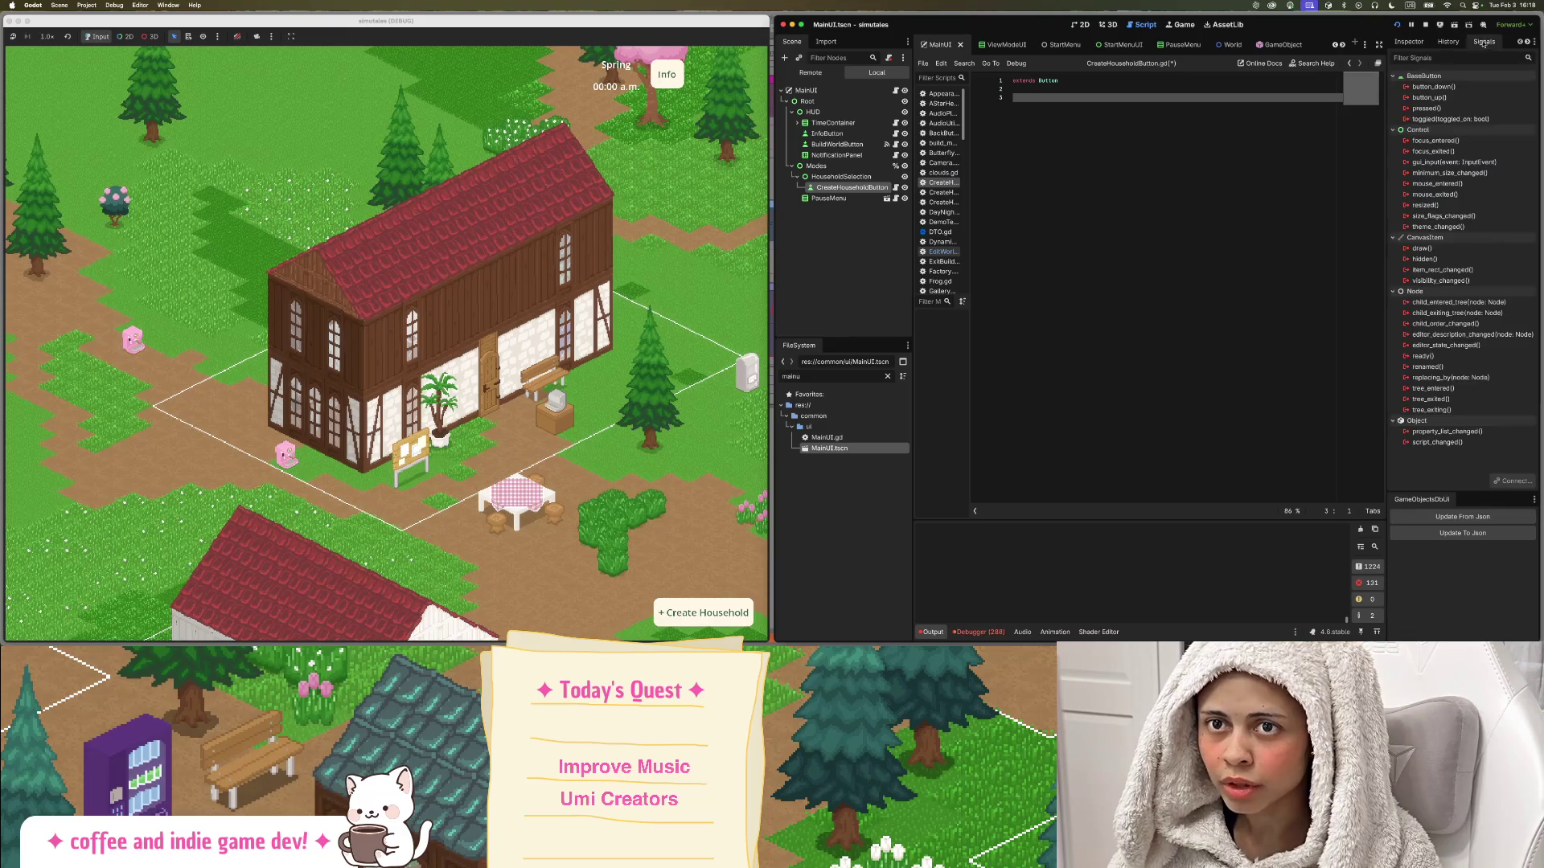
# Connect the pressed signal to CreateHouseholdButton's new _on_pressed method.
pyautogui.doubleClick(1439, 108)
pyautogui.scroll(-5, 736, 318)
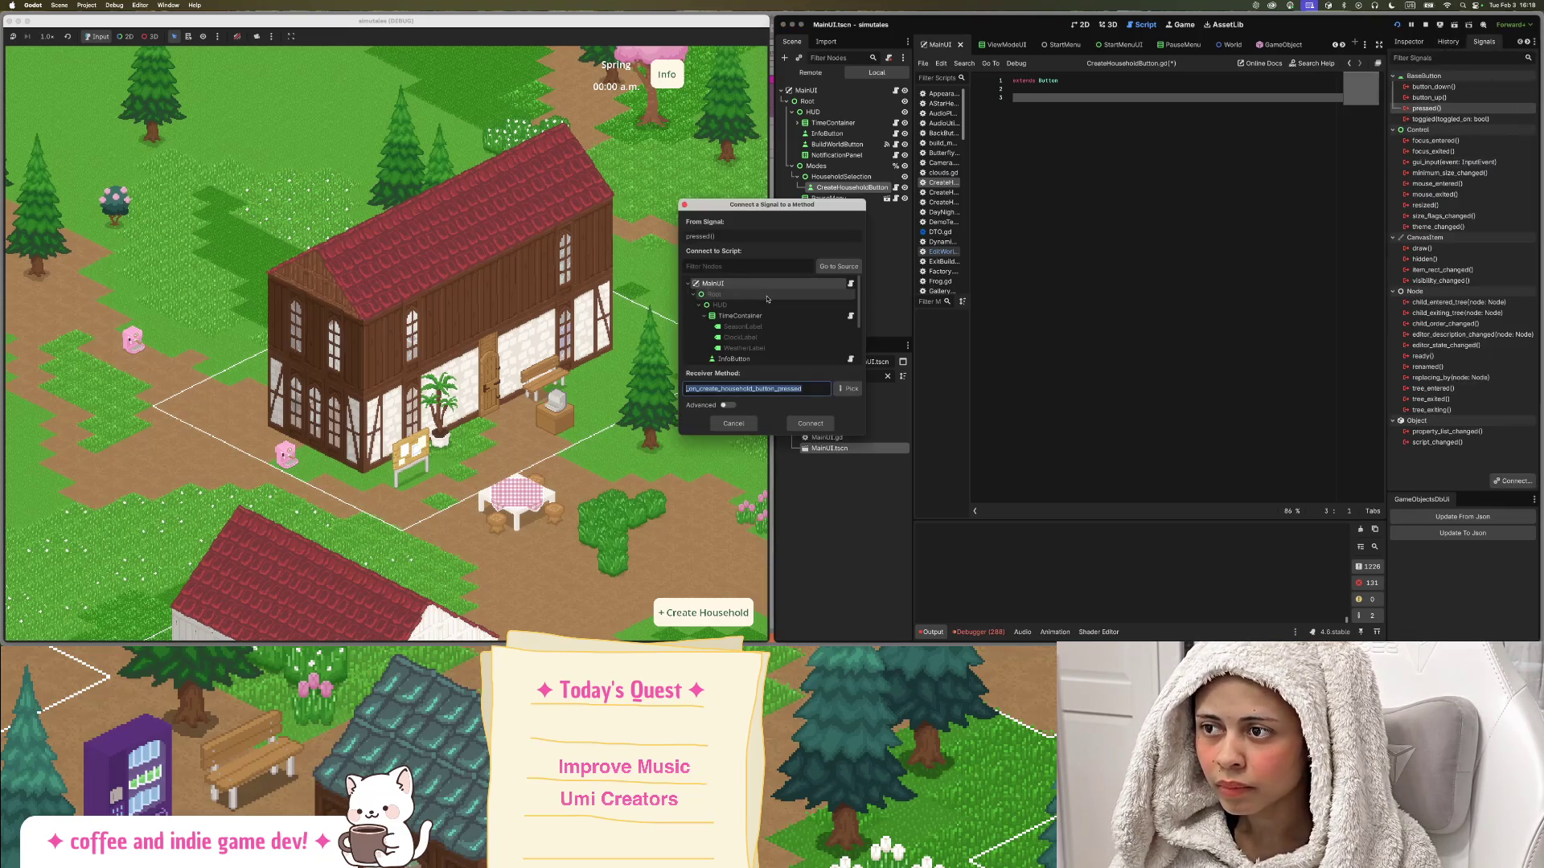
pyautogui.click(765, 345)
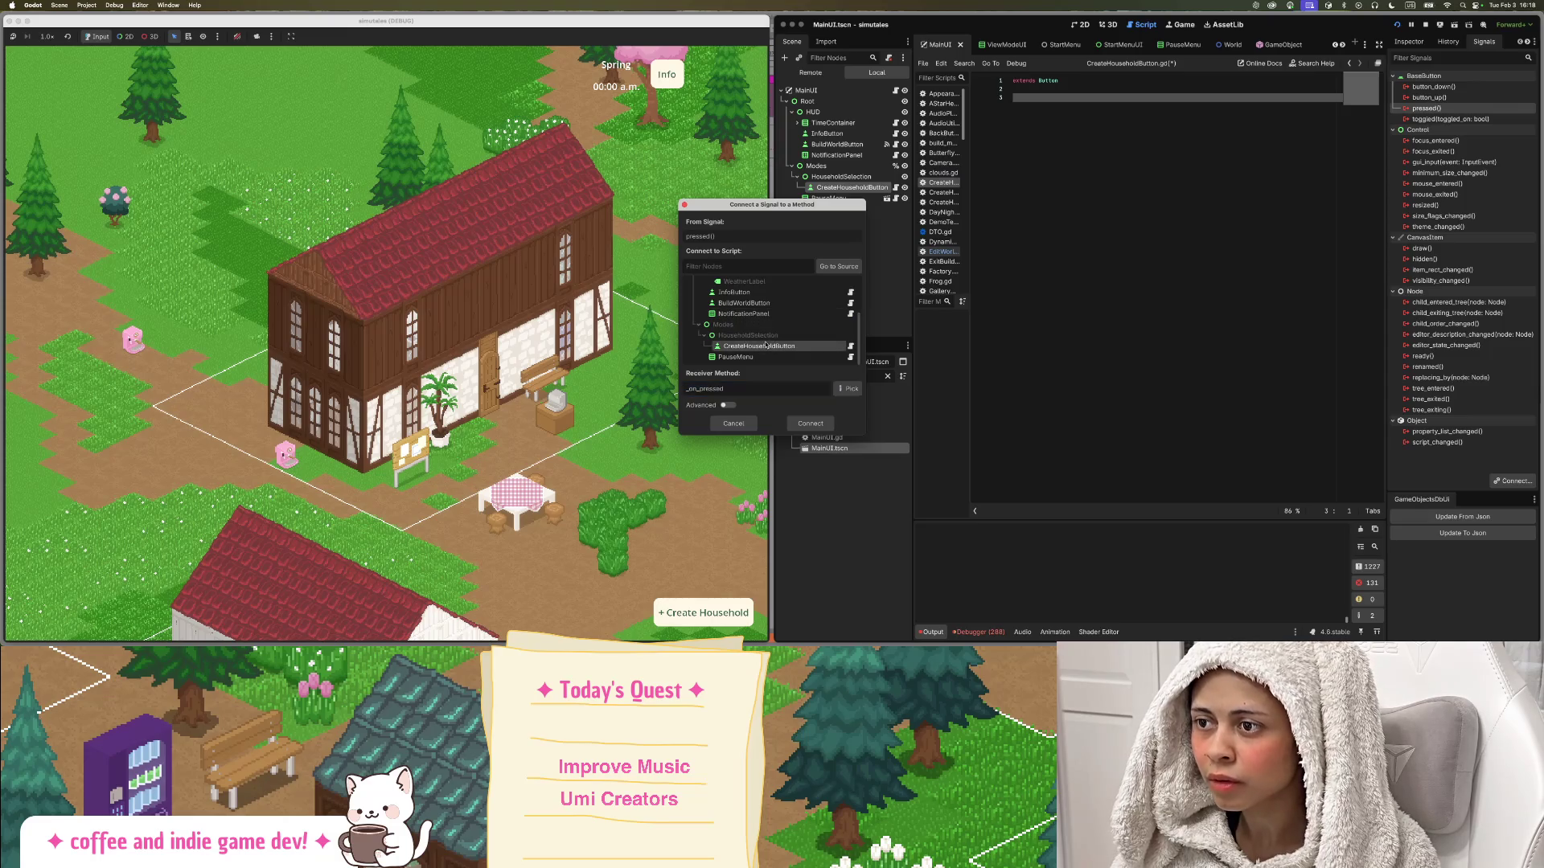
pyautogui.click(811, 423)
# Remove the extra blank lines around the generated _on_pressed function.
pyautogui.click(1050, 98)
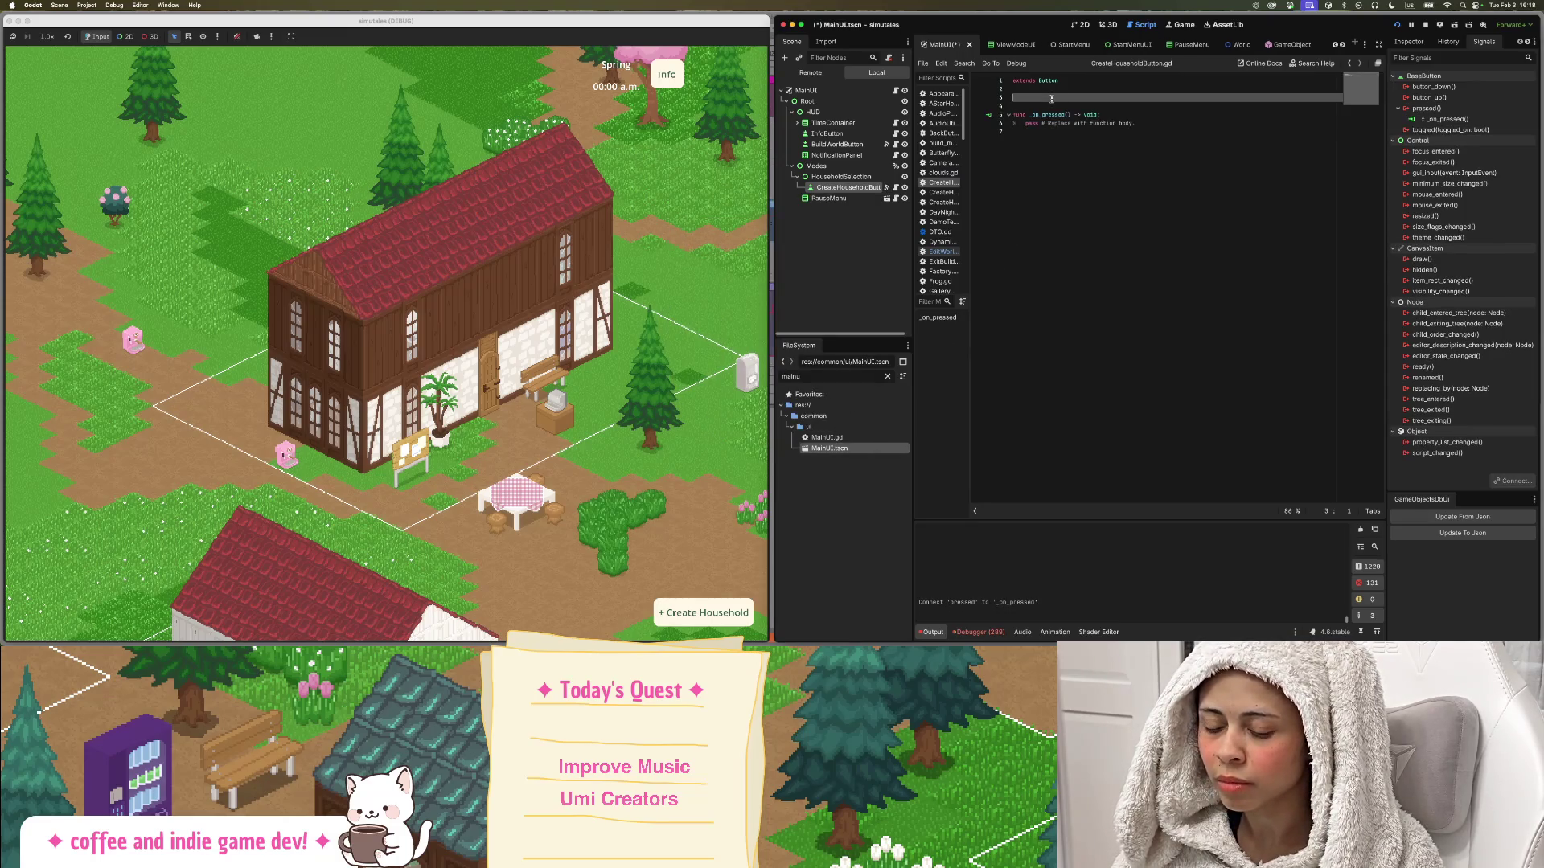
pyautogui.press('BackSpace')
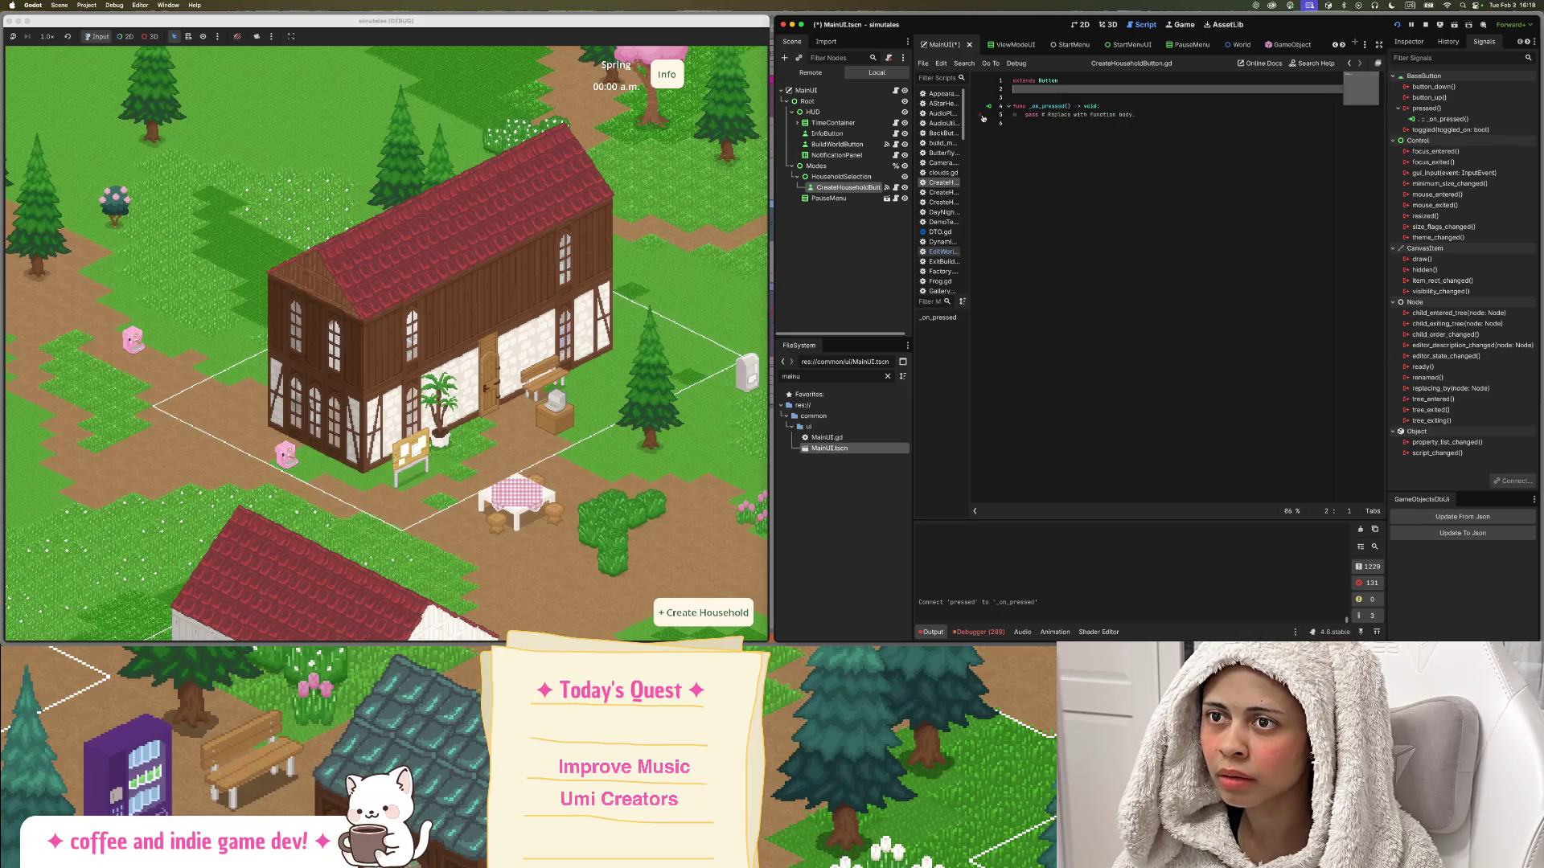
pyautogui.click(1068, 114)
pyautogui.tripleClick(1068, 113)
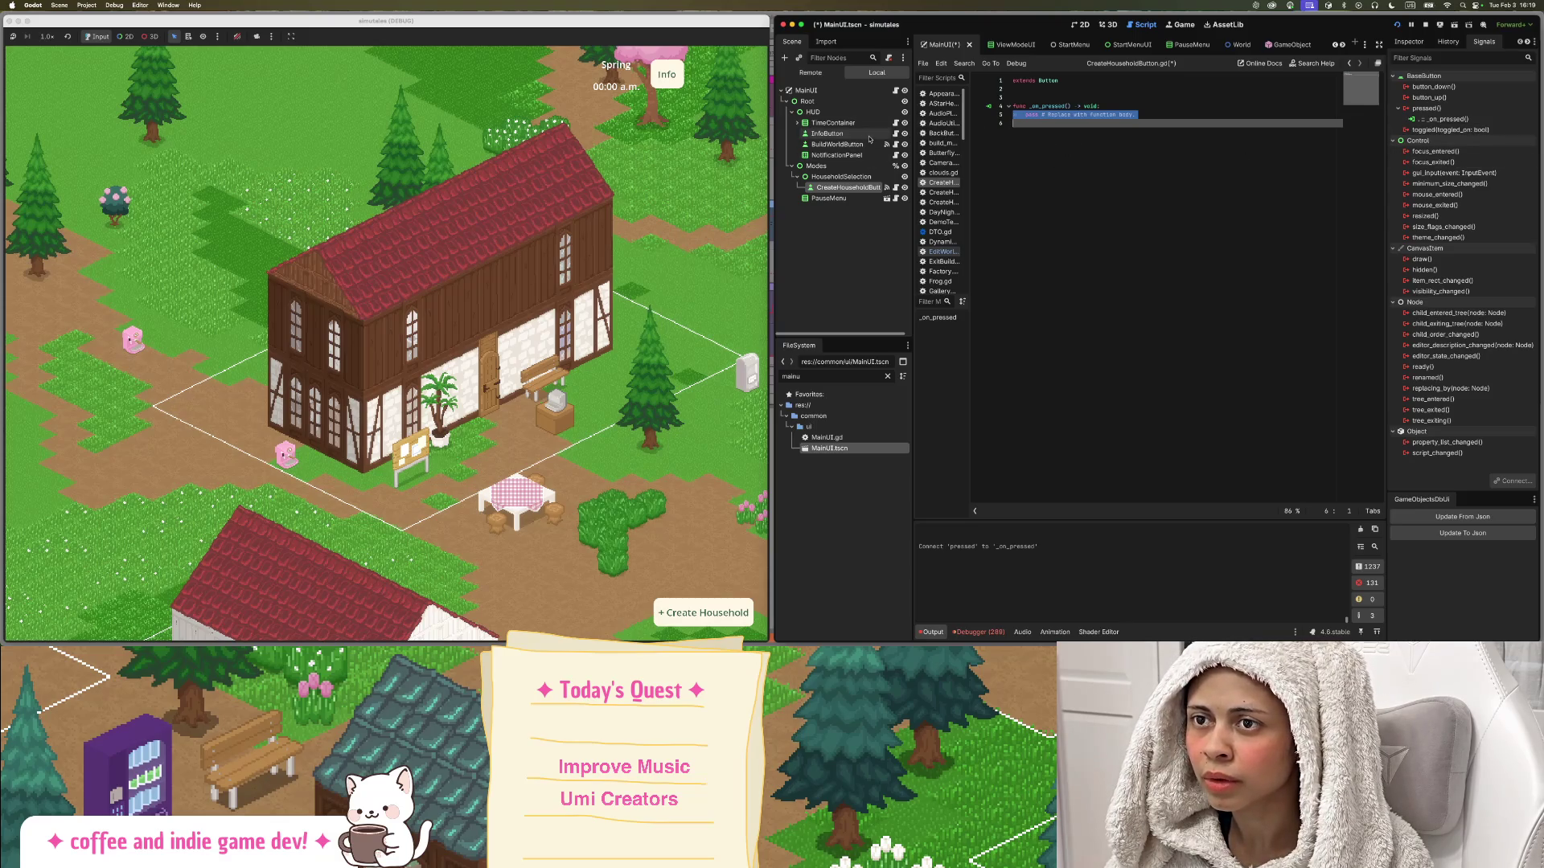
pyautogui.click(1051, 91)
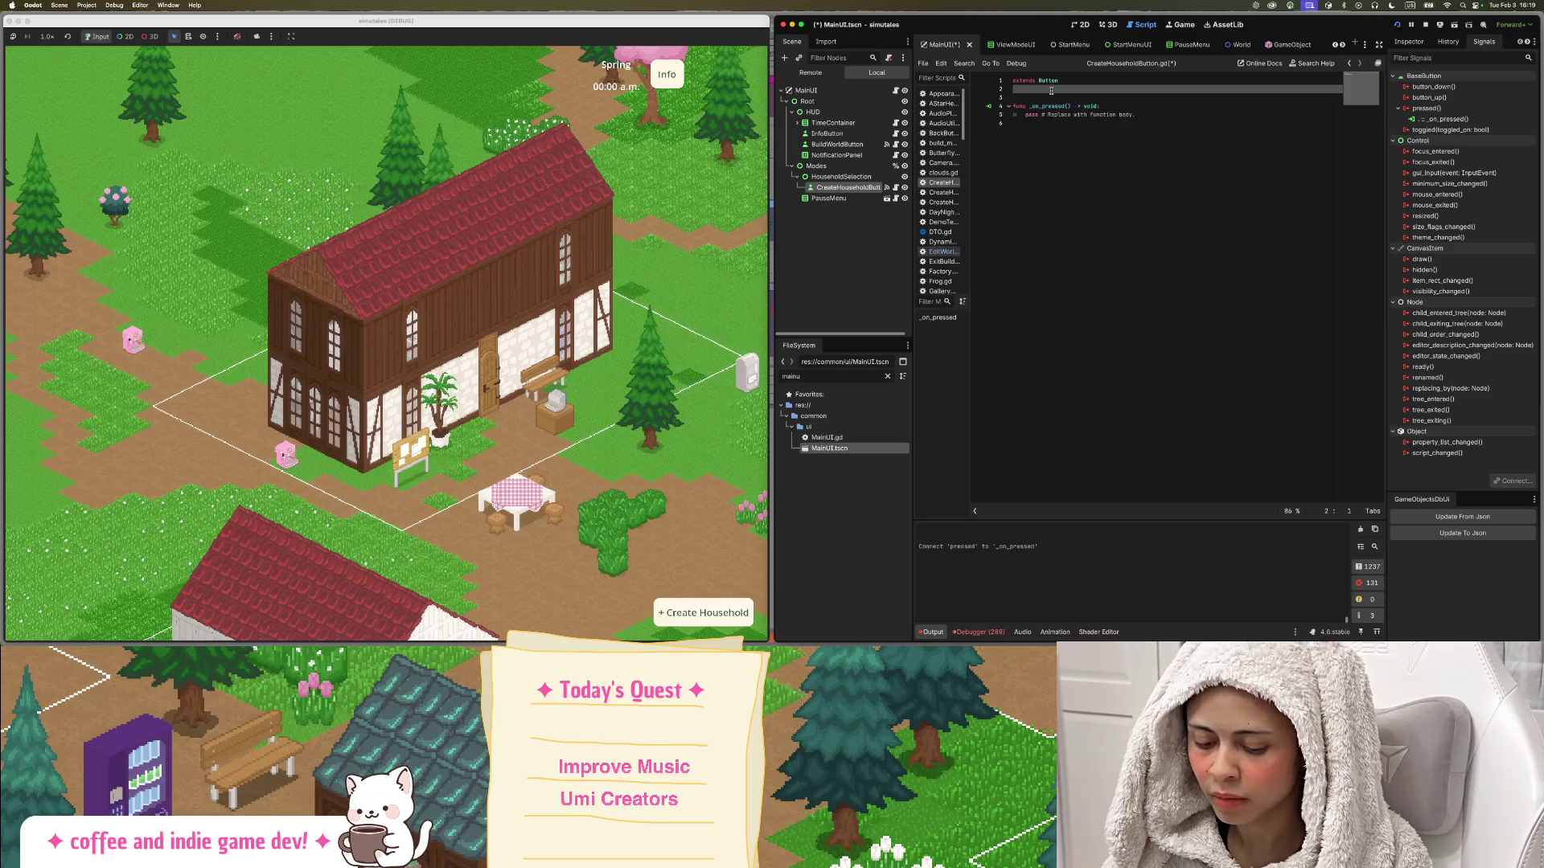
pyautogui.press('BackSpace')
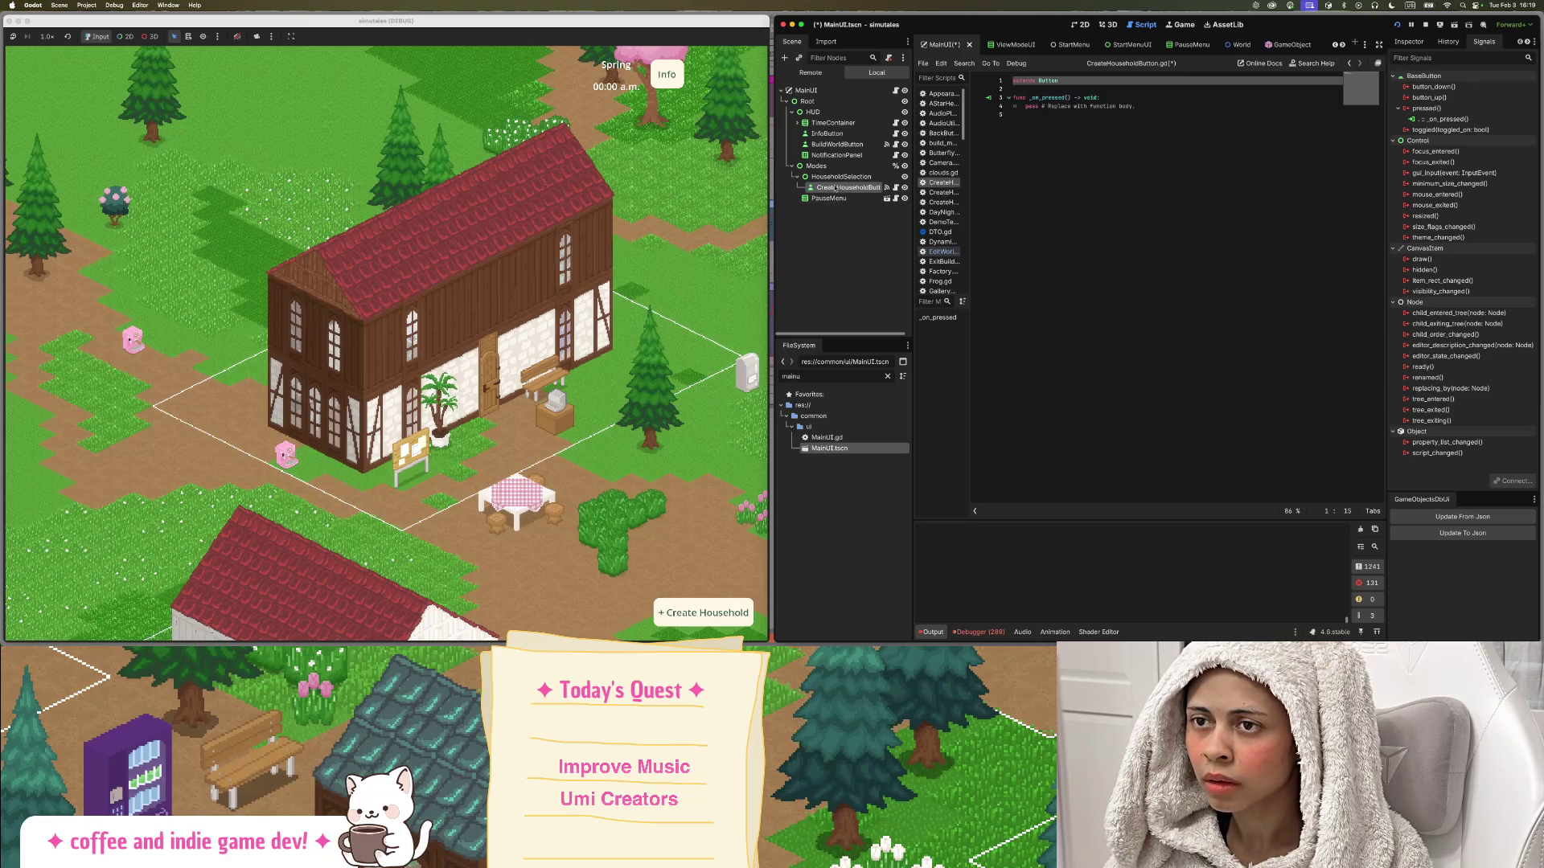
# Replace pass with var character_creator = load() pointing to create_household_environment.tres.
pyautogui.click(1104, 115)
pyautogui.press('Return')
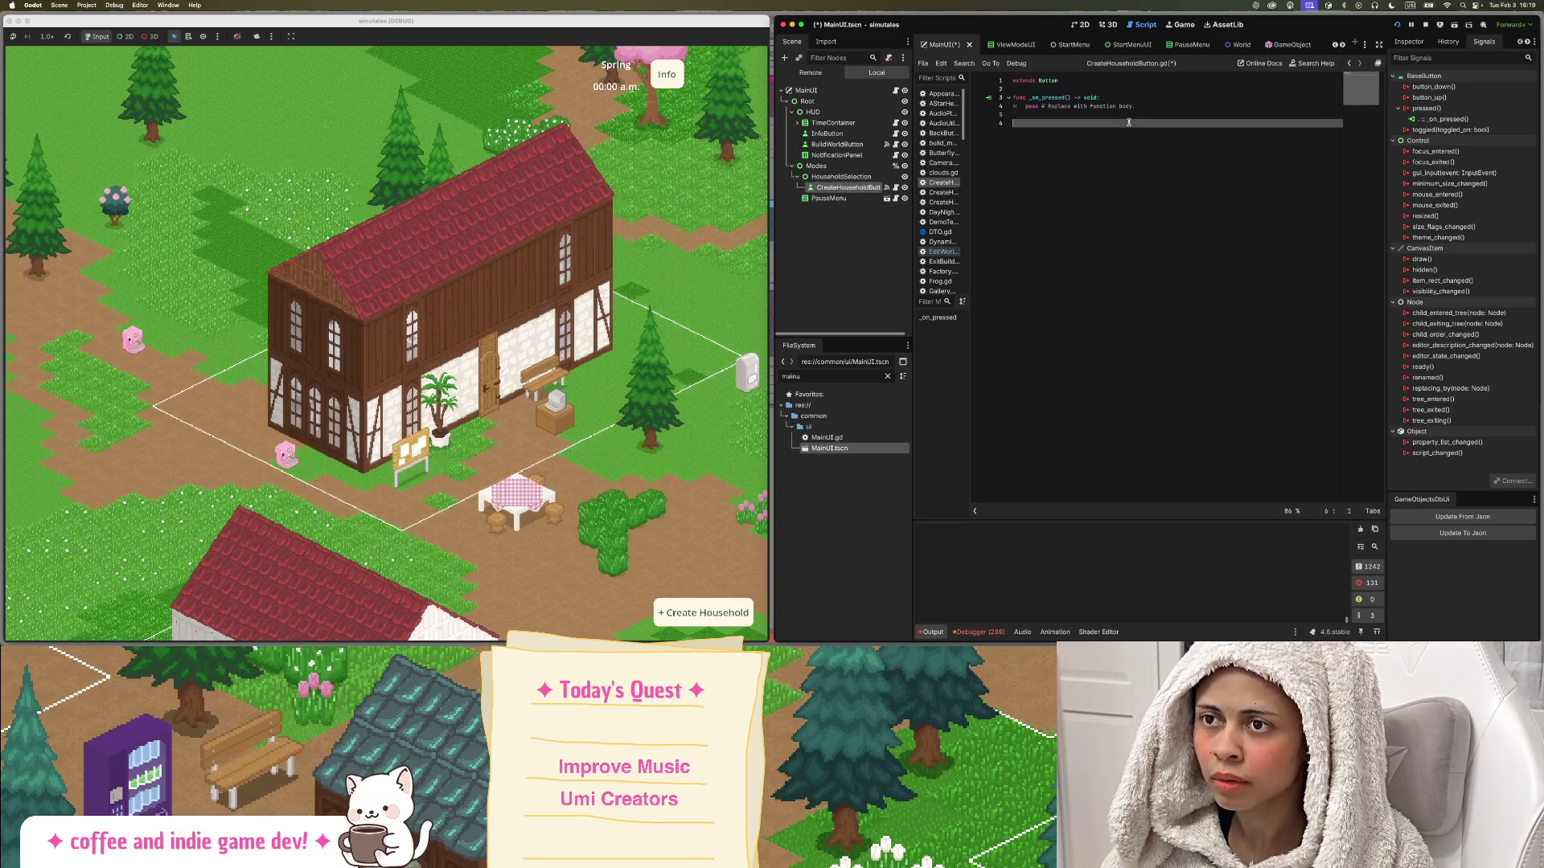
pyautogui.press('BackSpace')
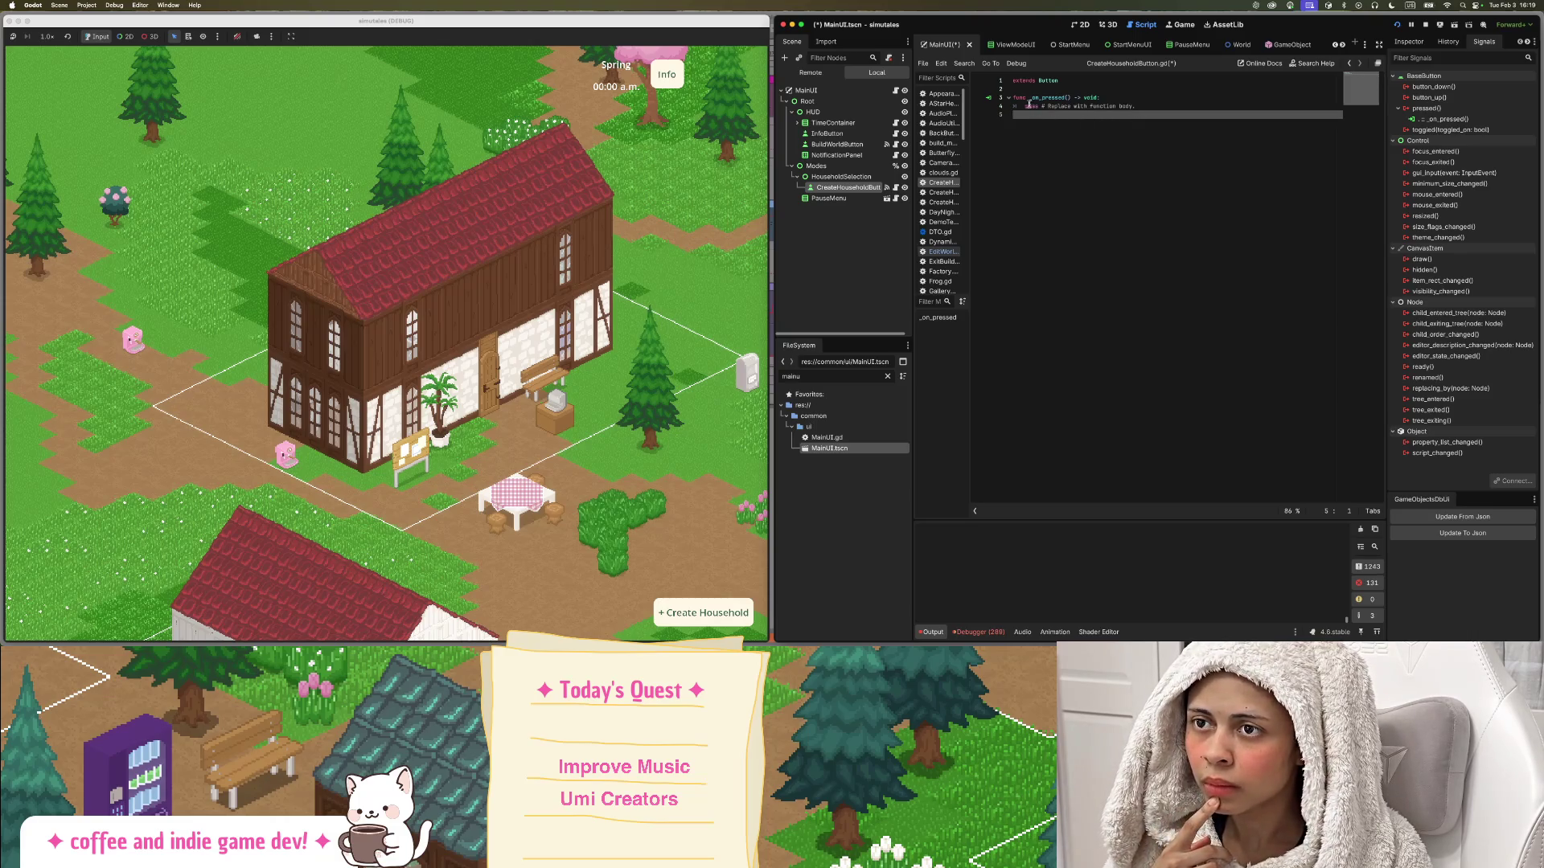
pyautogui.doubleClick(1029, 106)
pyautogui.moveTo(1021, 105); pyautogui.dragTo(1165, 105)
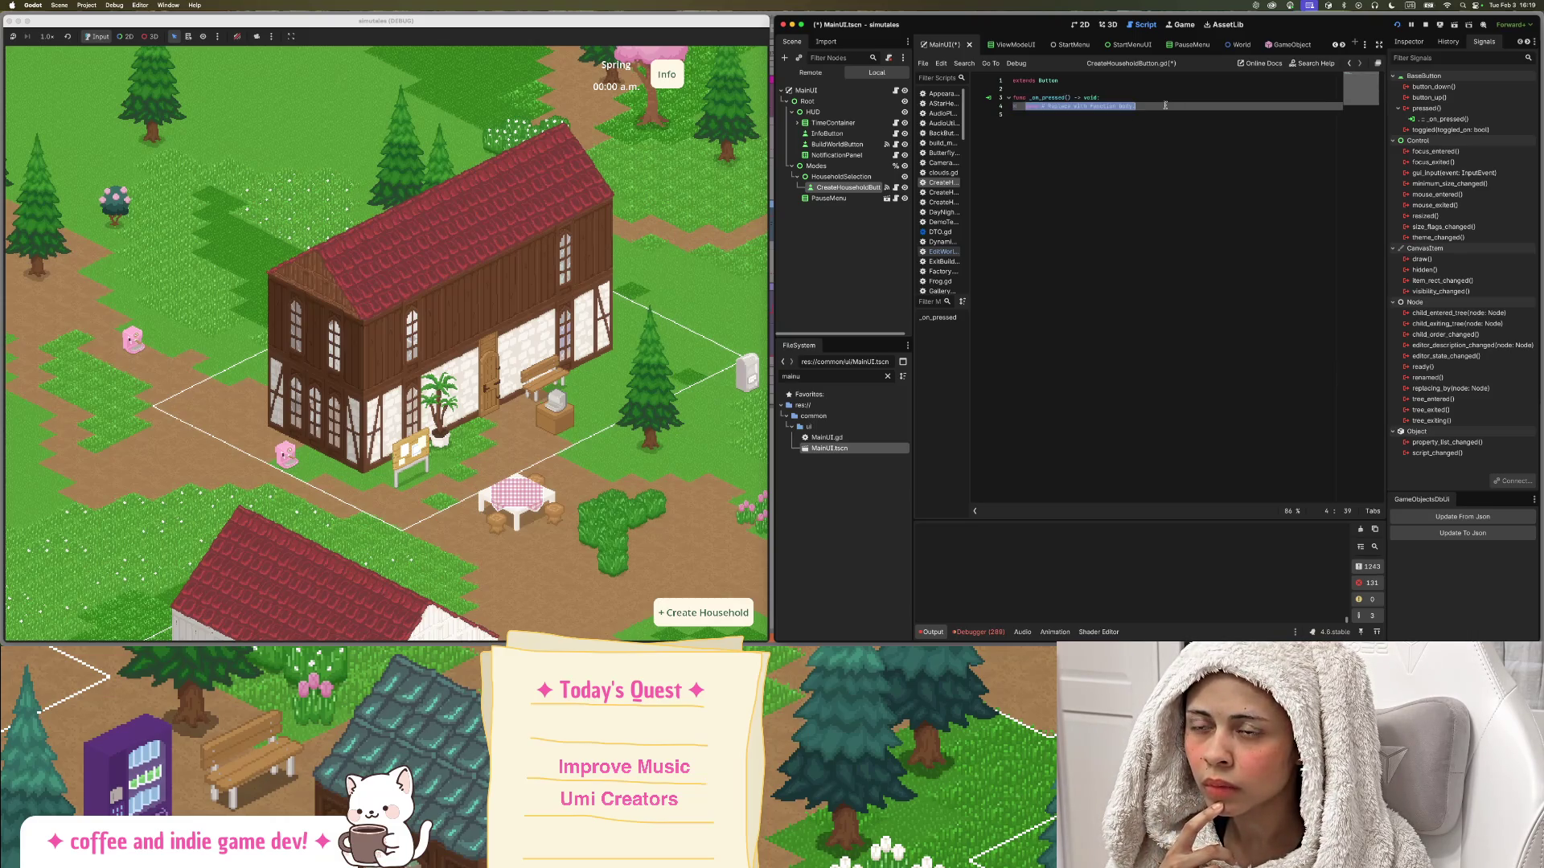
pyautogui.write('ui')
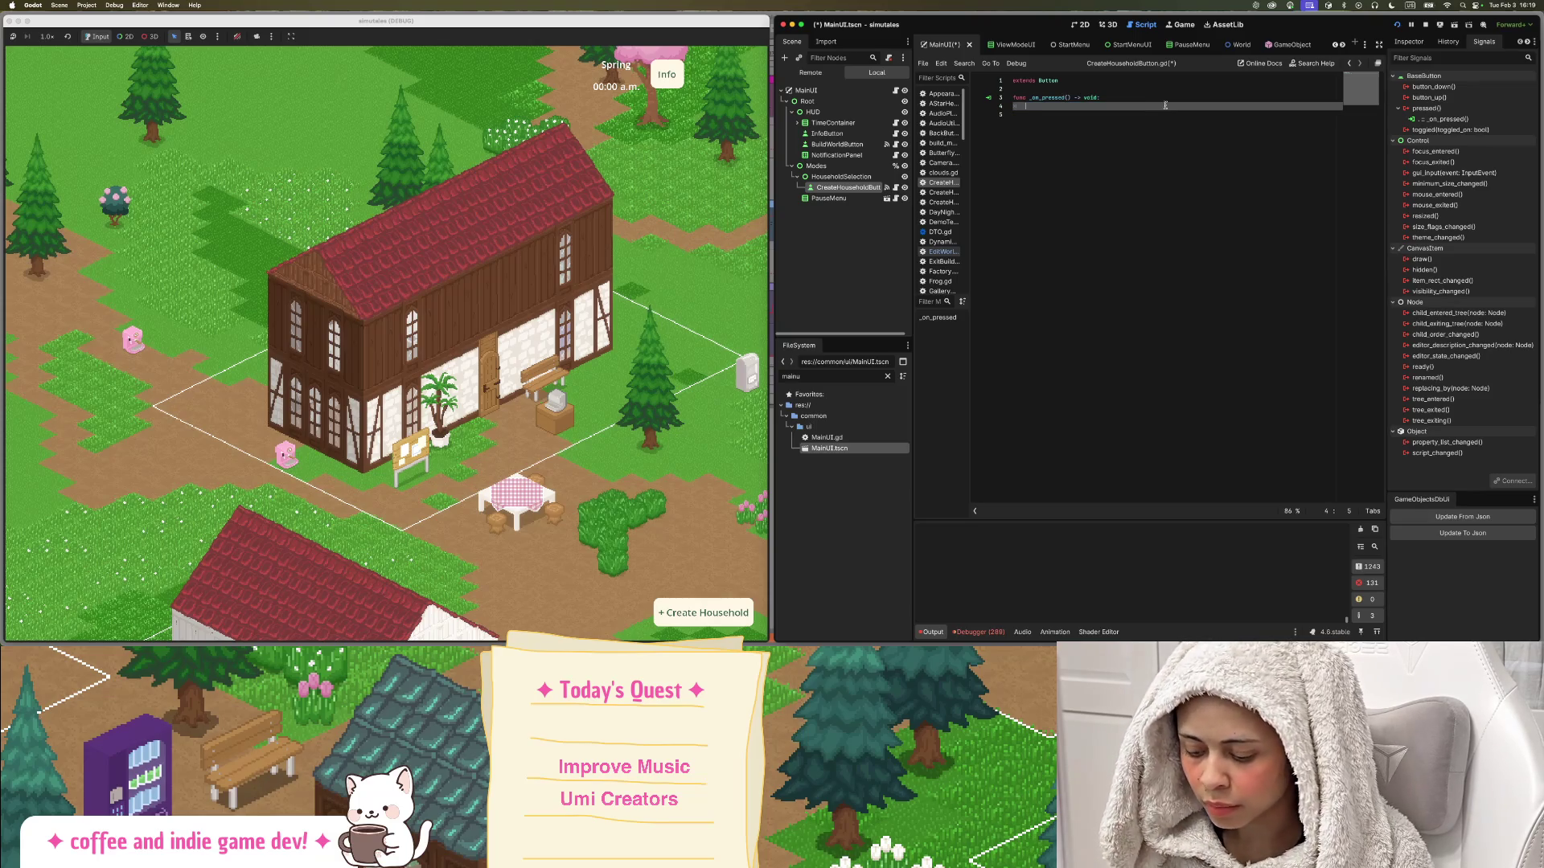
pyautogui.press('BackSpace')
pyautogui.press('BackSpace')
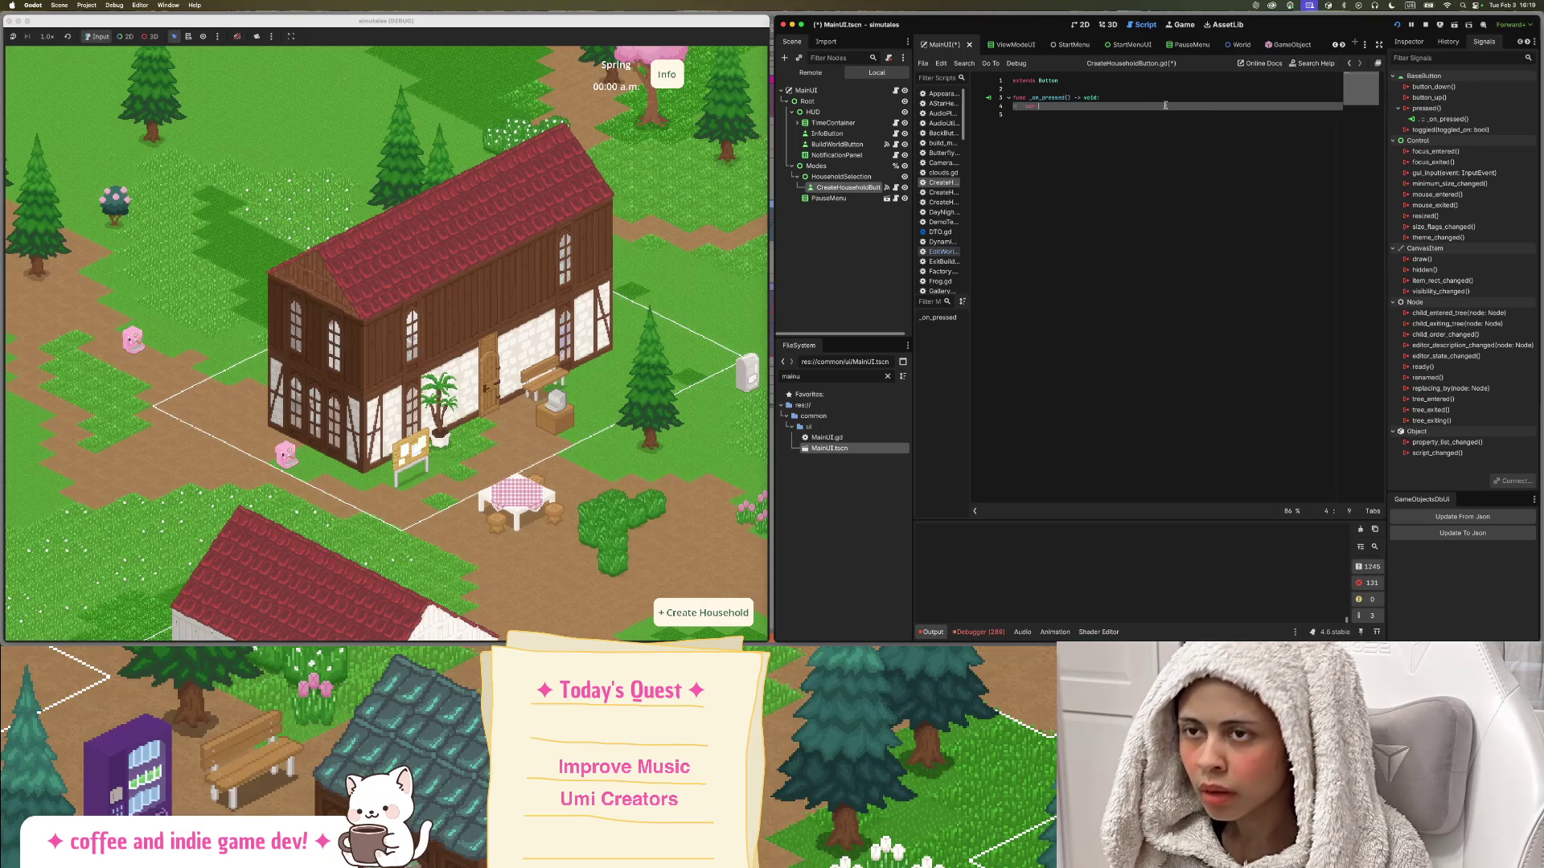
pyautogui.write('character_cre')
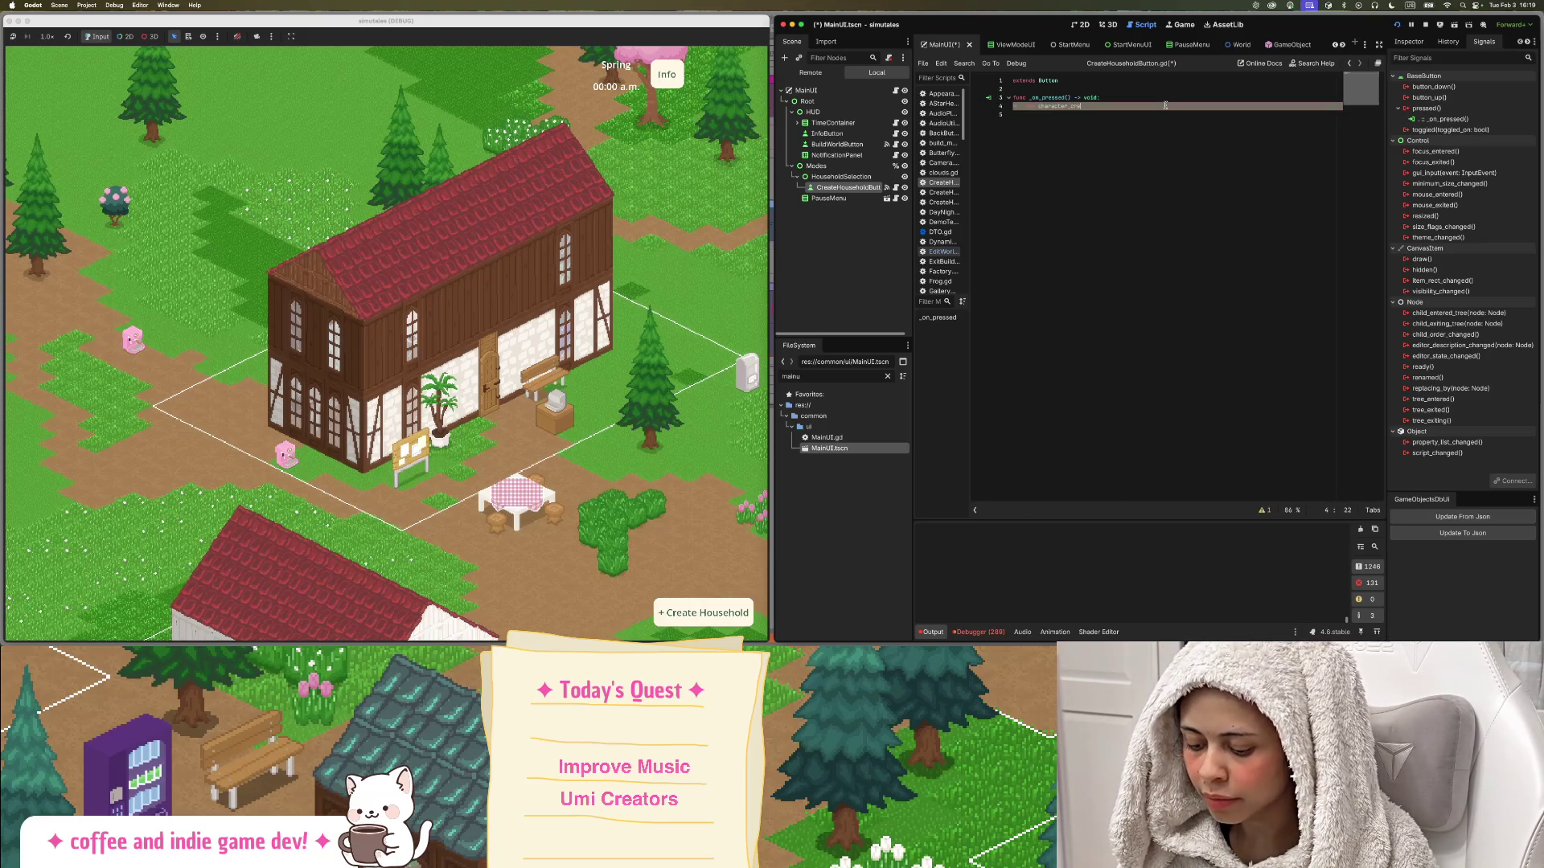
pyautogui.write('atu')
pyautogui.write('=')
pyautogui.write('d()')
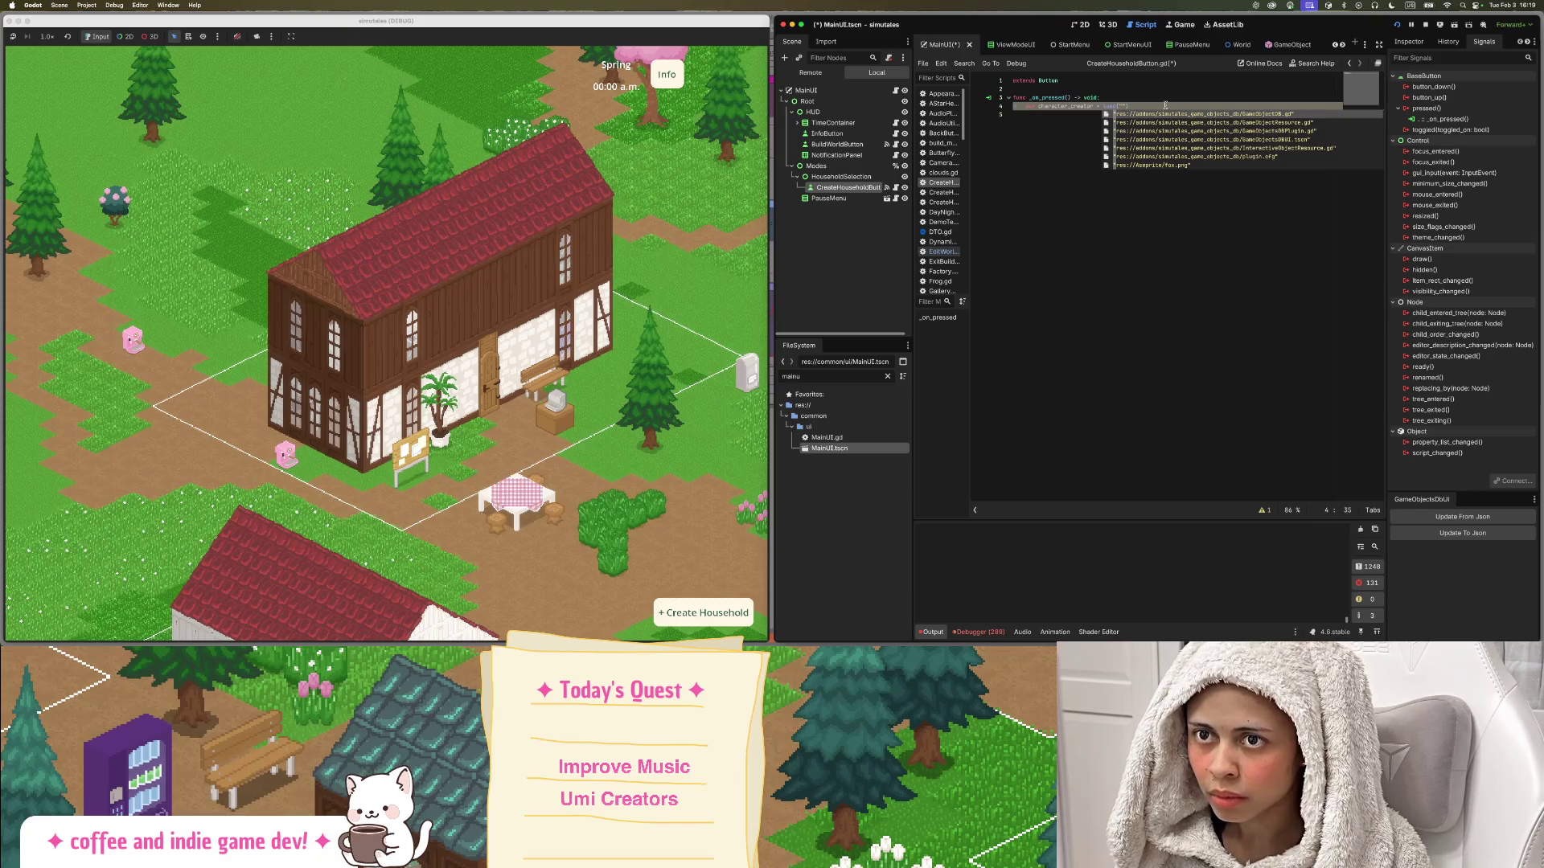
pyautogui.write('/re')
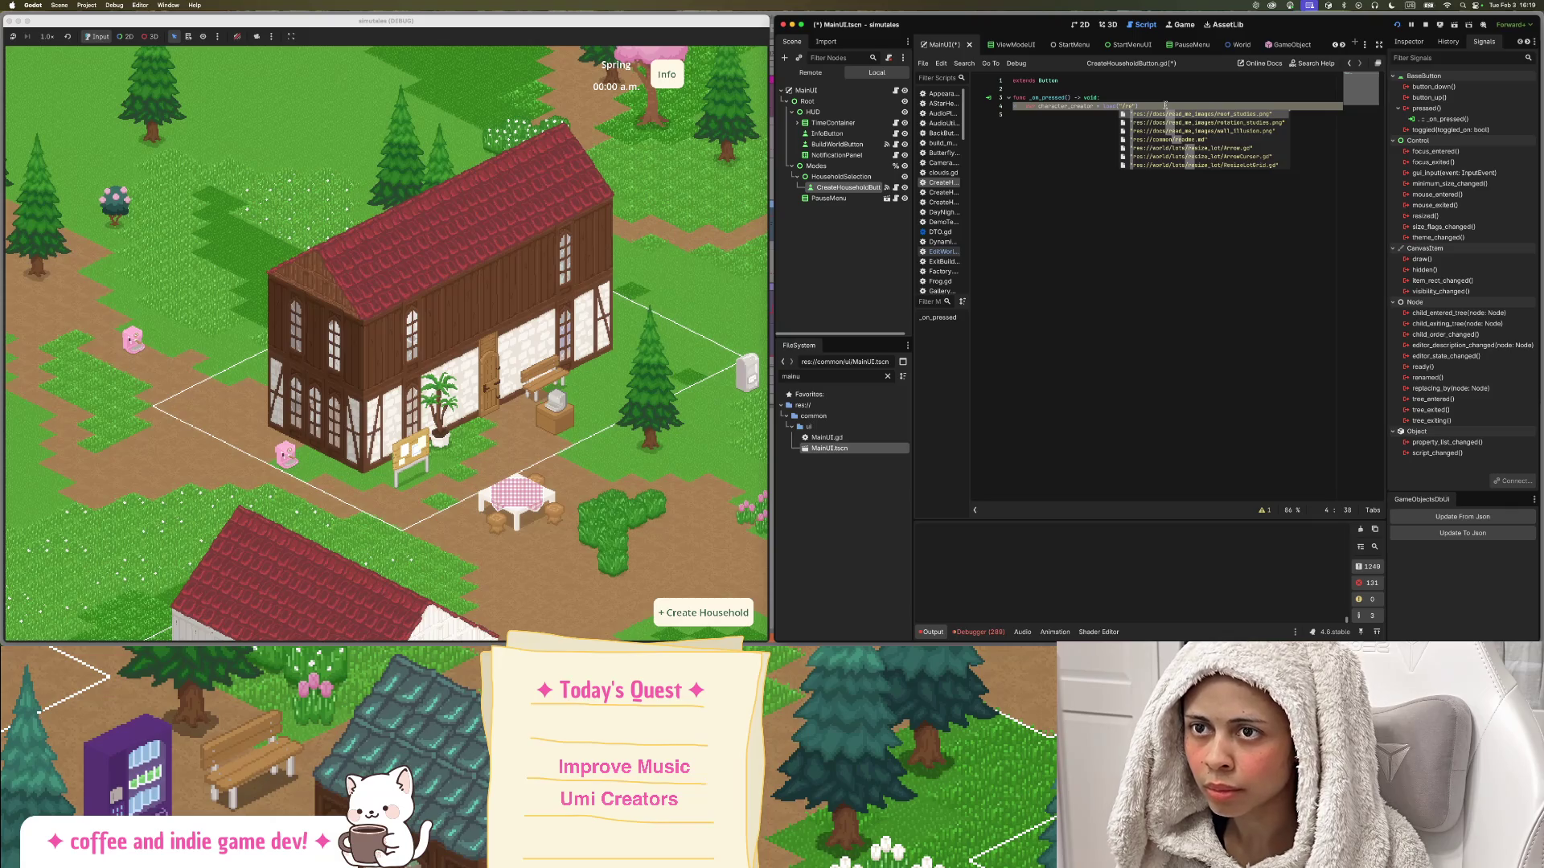
pyautogui.write('s')
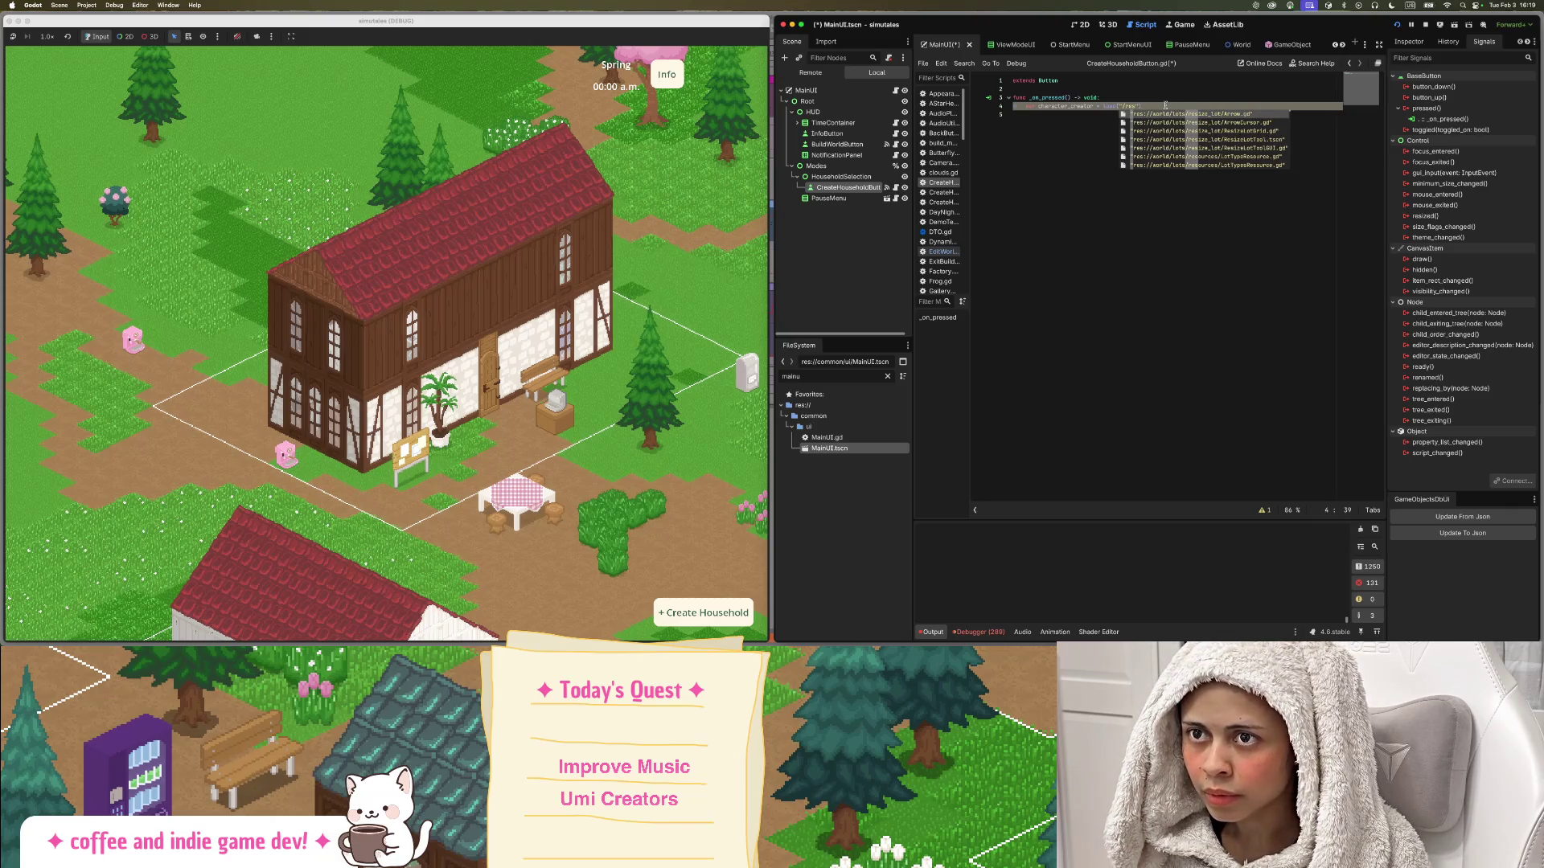
pyautogui.press('BackSpace')
pyautogui.press('BackSpace')
pyautogui.press('BackSpace')
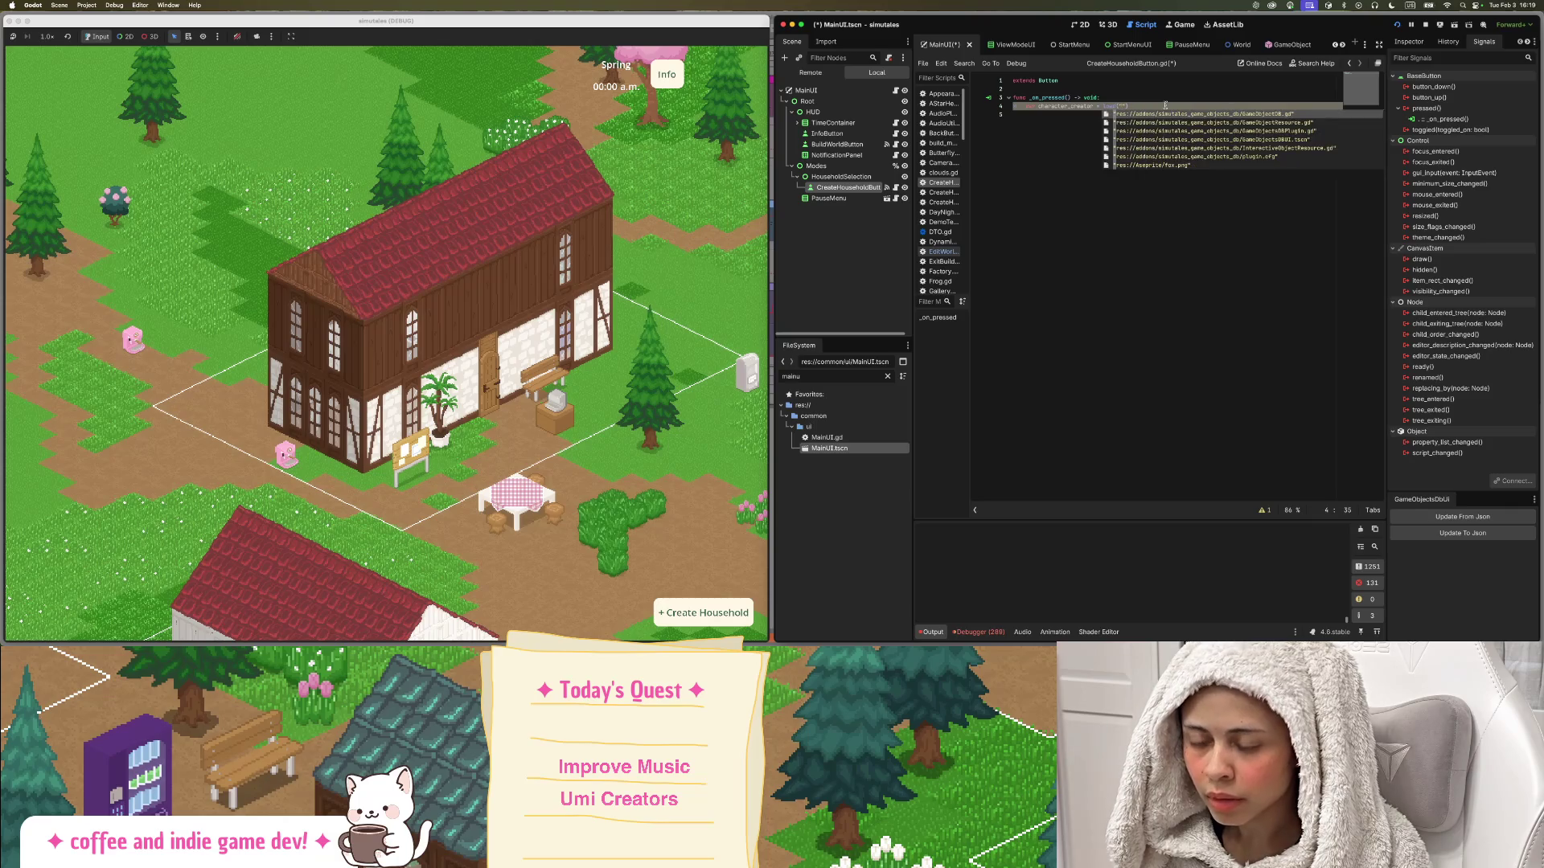
pyautogui.write('crea')
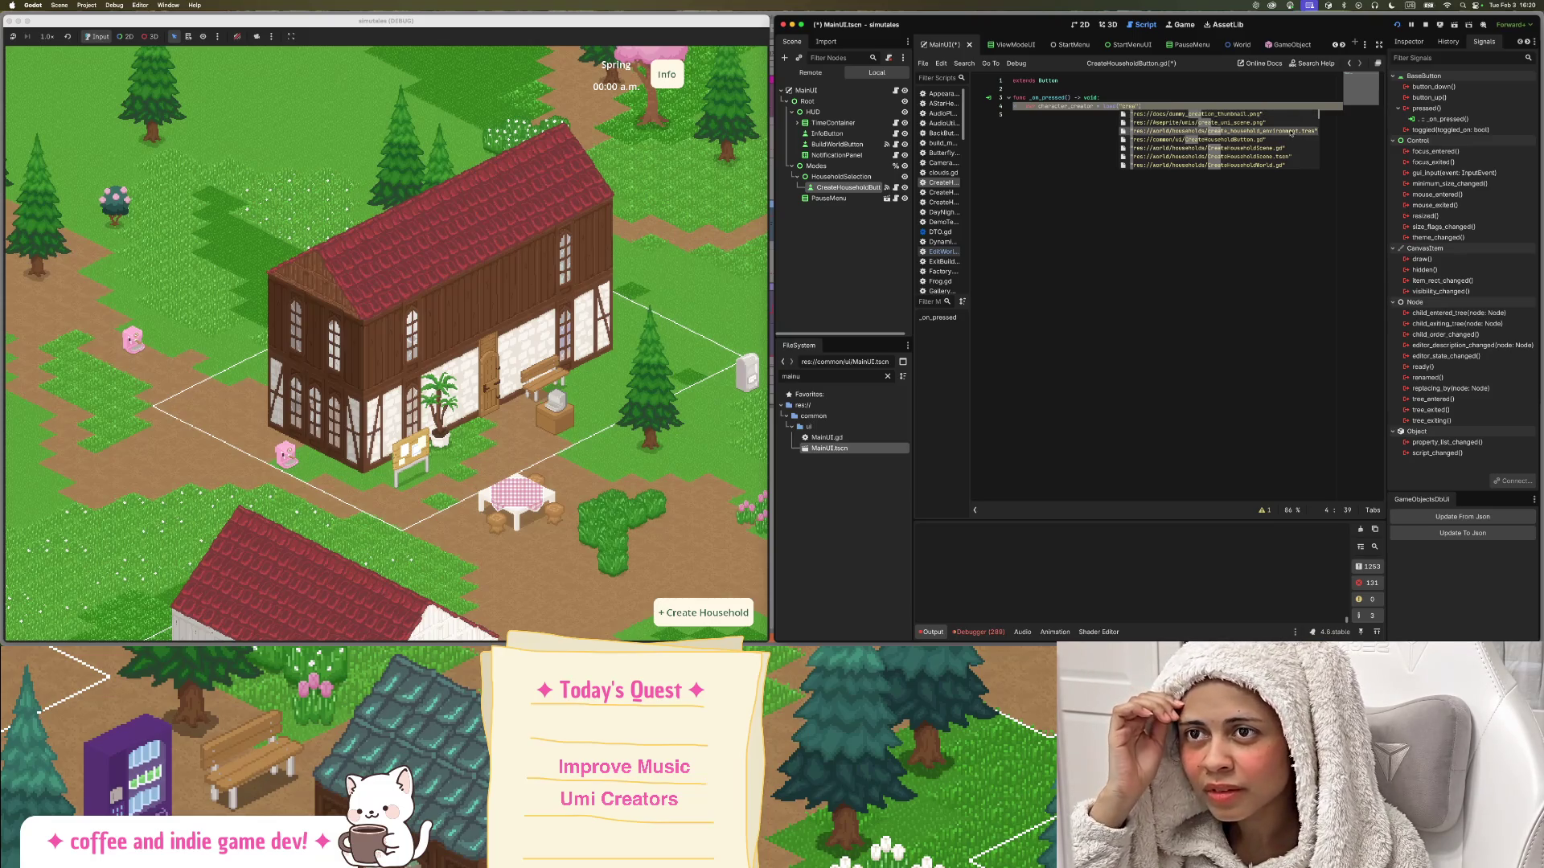
pyautogui.click(1286, 130)
pyautogui.click(1269, 118)
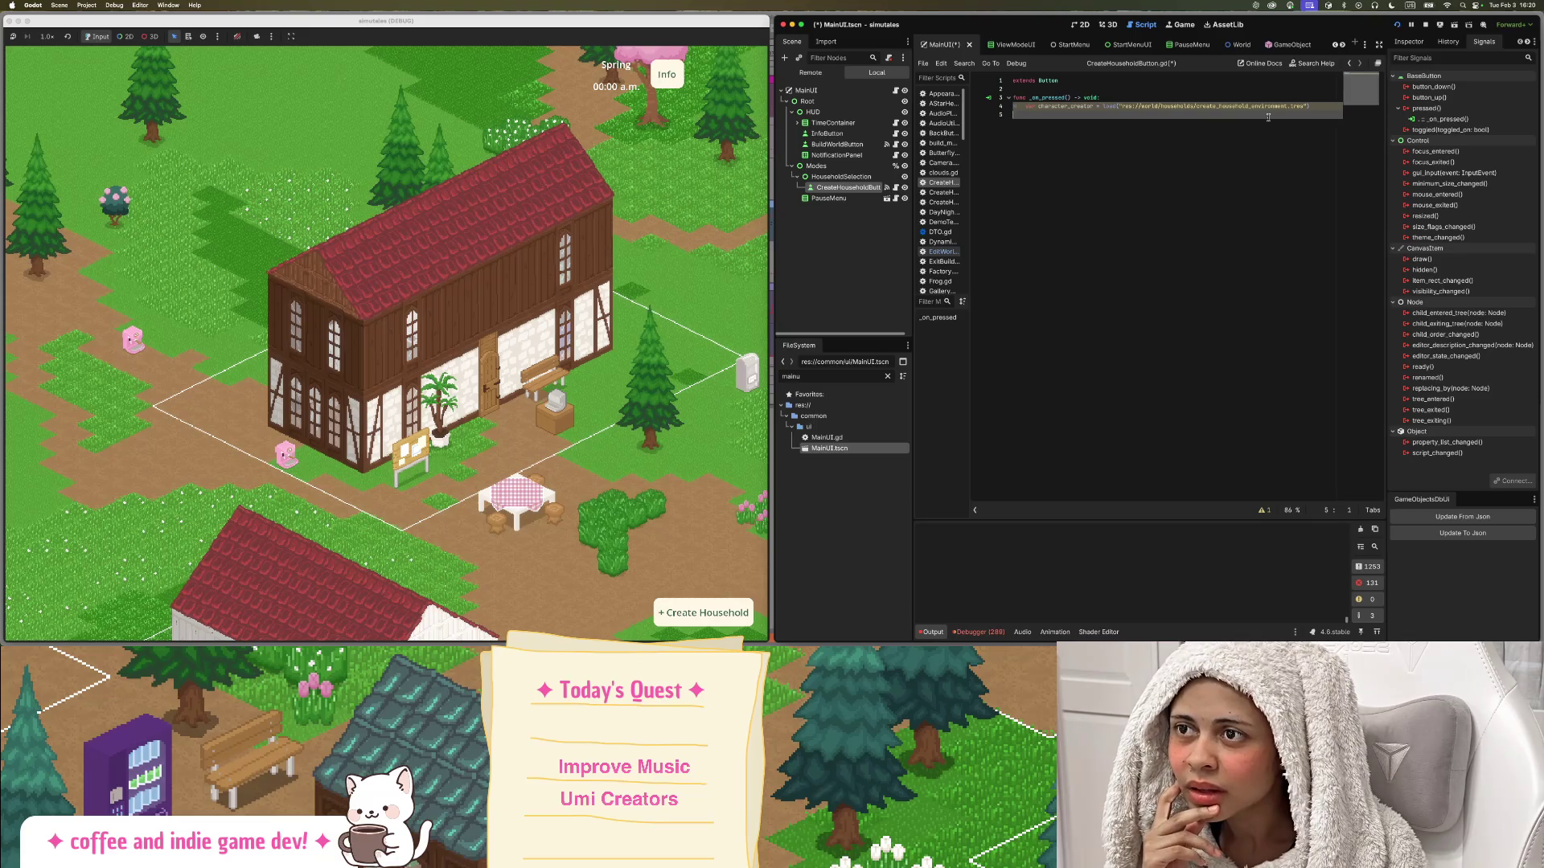
# Filter the file browser for 'household'.
pyautogui.click(808, 394)
pyautogui.doubleClick(829, 378)
pyautogui.write('household')
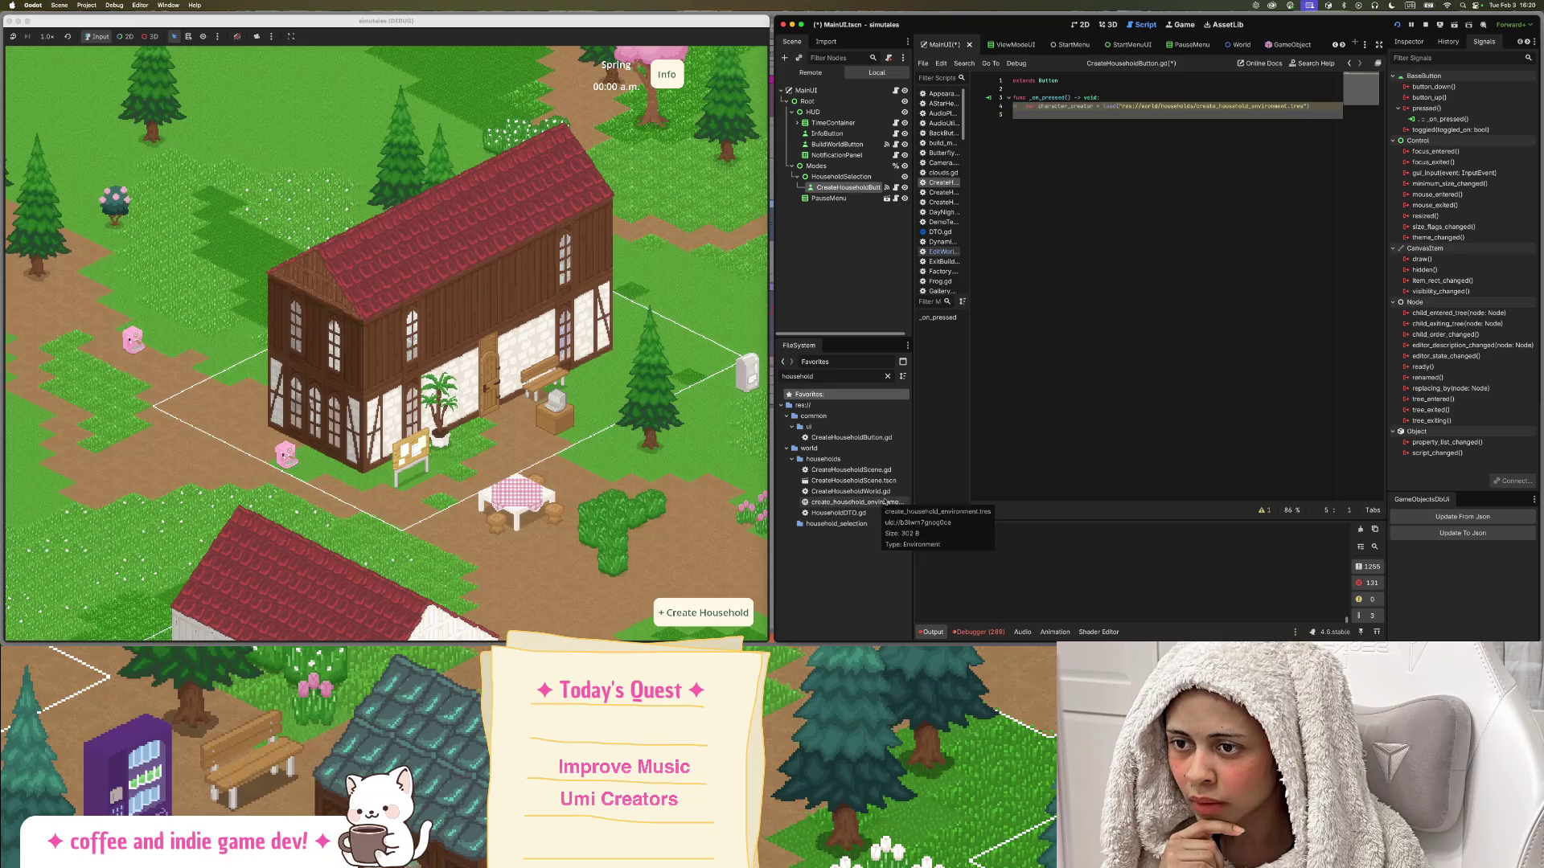
# Change the handler's load path to CreateHouseholdScene.tscn.
pyautogui.doubleClick(1303, 108)
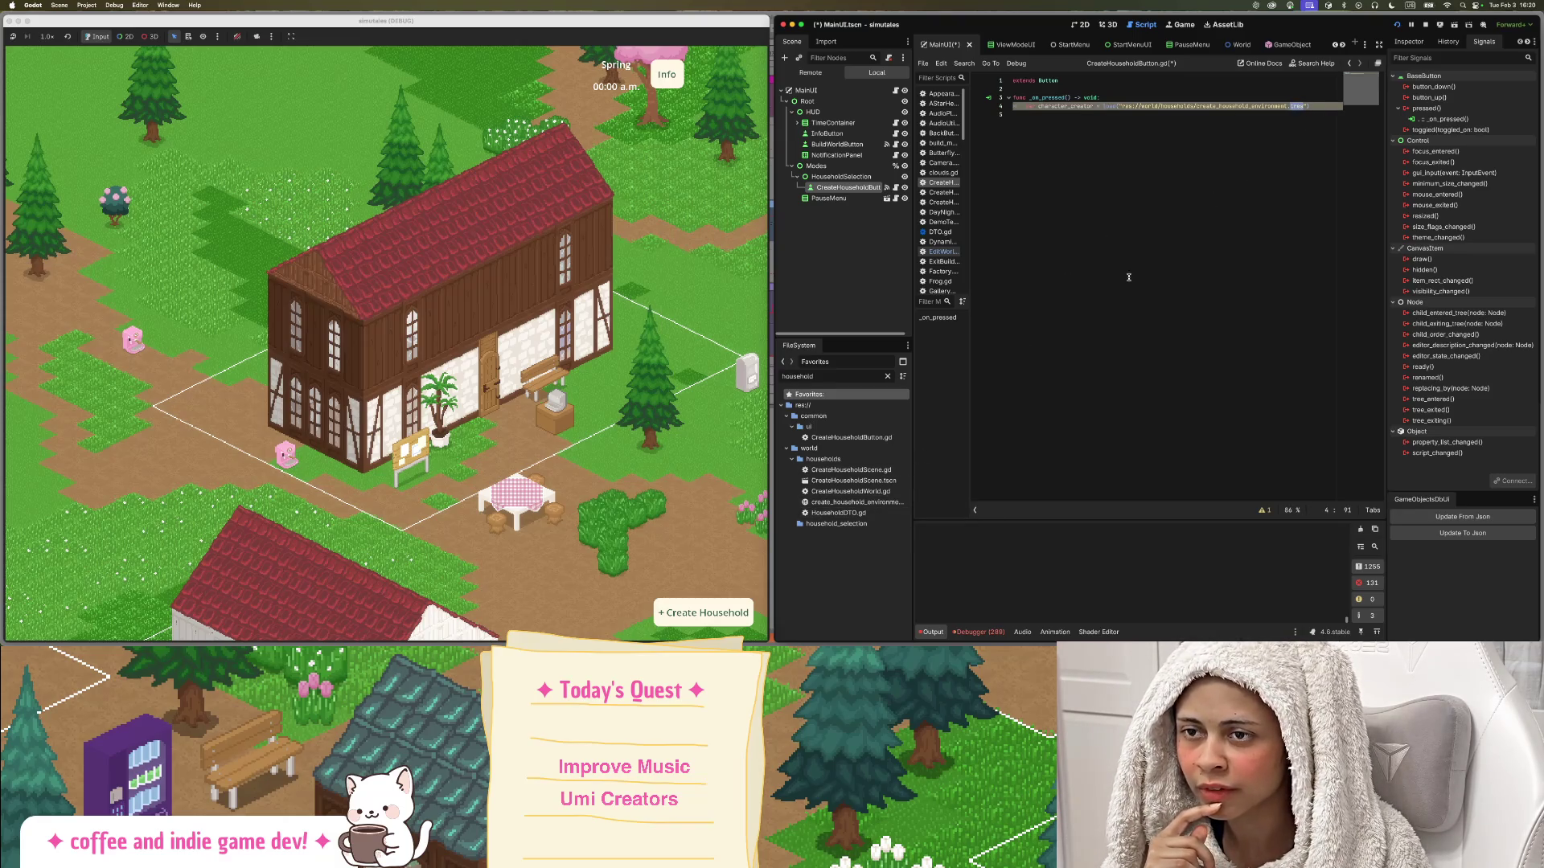
pyautogui.click(1302, 106)
pyautogui.moveTo(1302, 106); pyautogui.dragTo(1197, 108)
pyautogui.press('BackSpace')
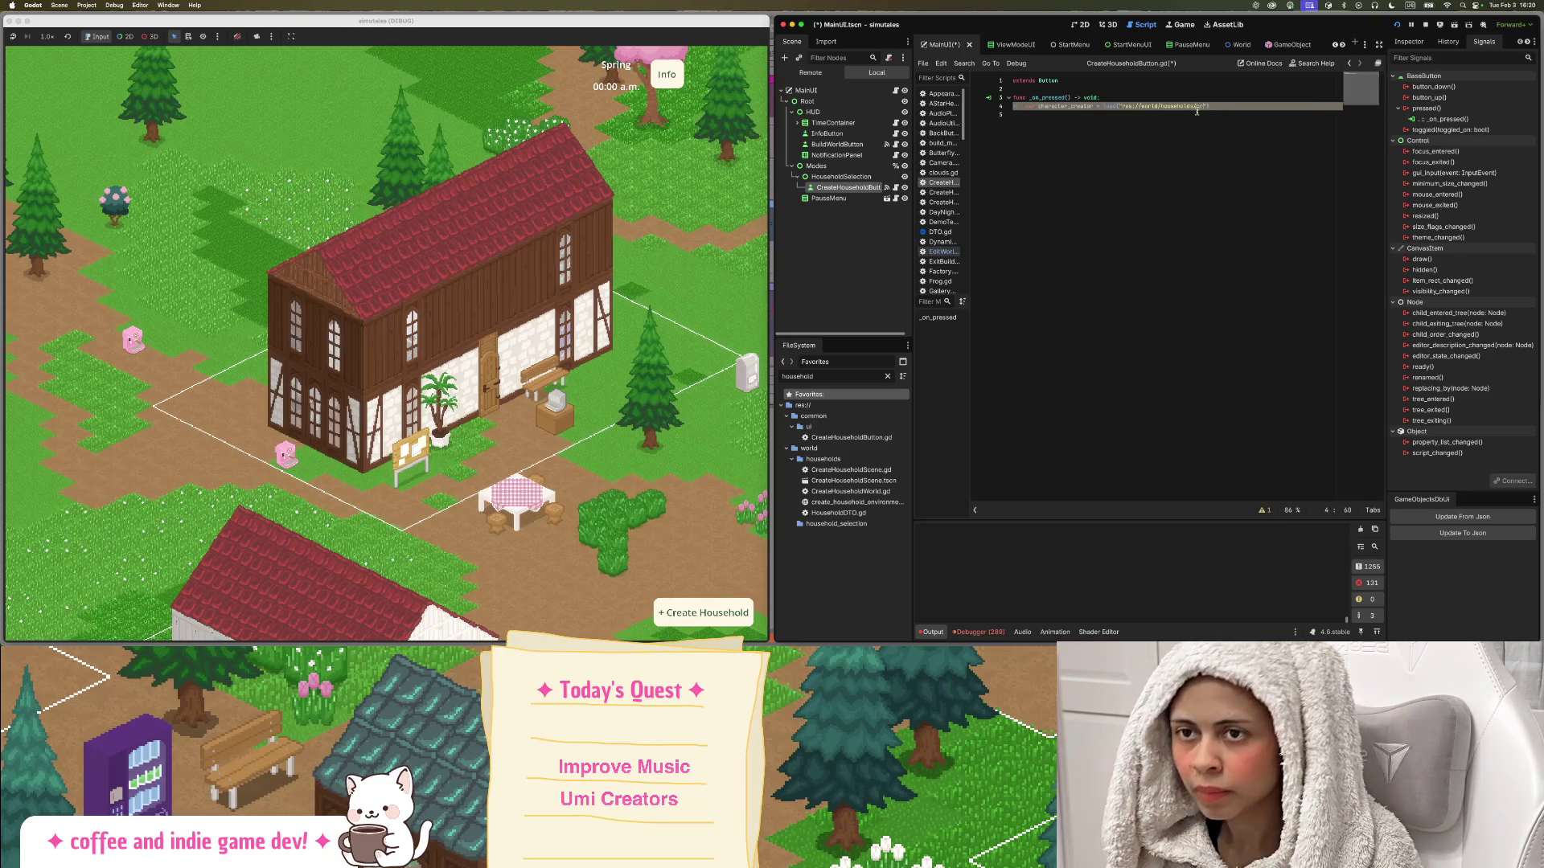
pyautogui.write('e')
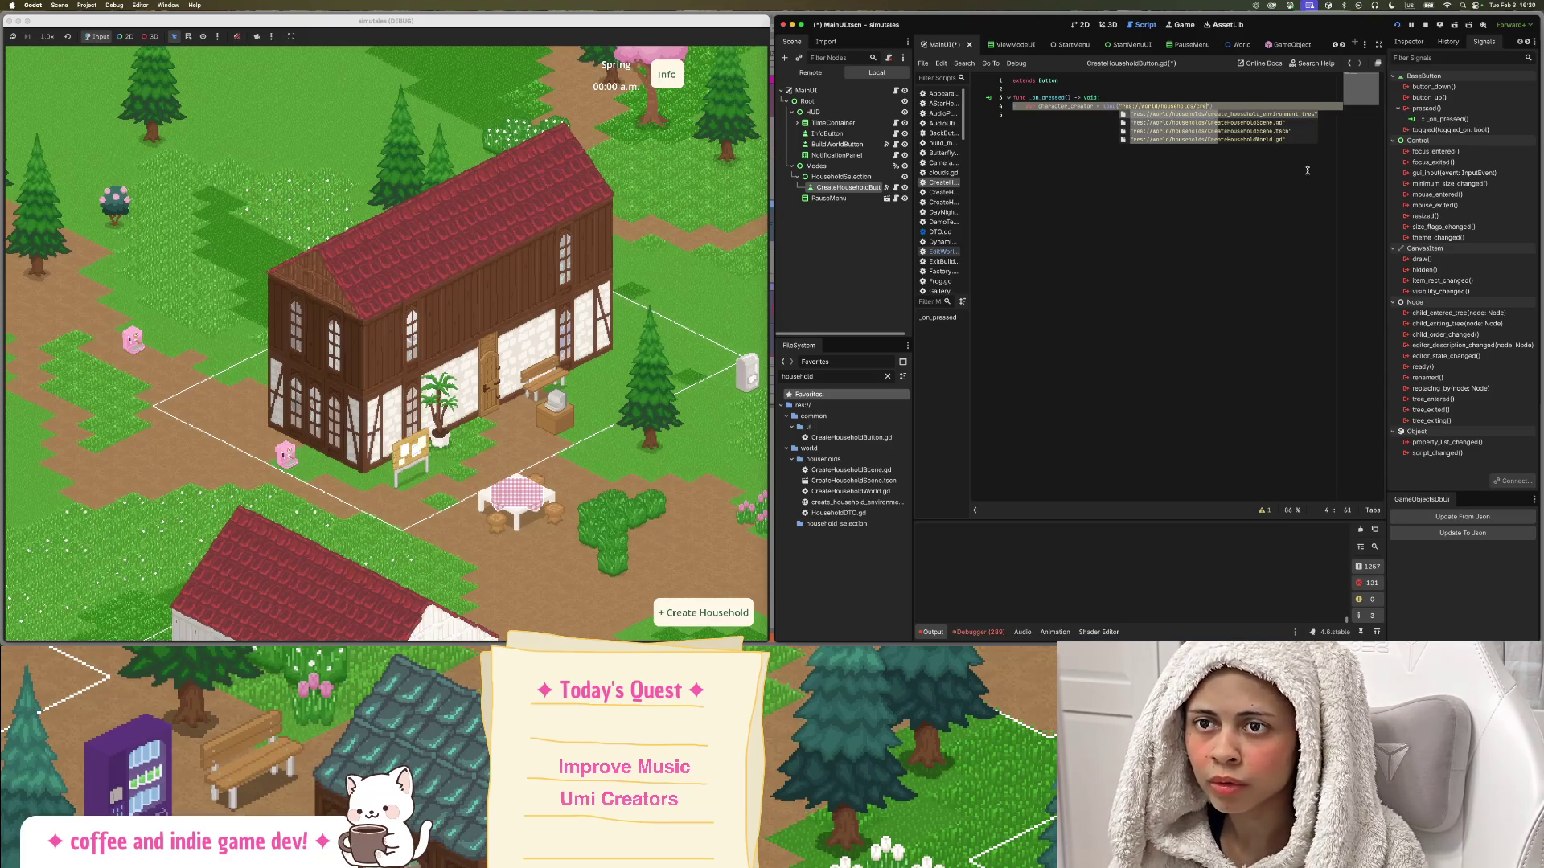
pyautogui.click(1269, 133)
pyautogui.press('Up')
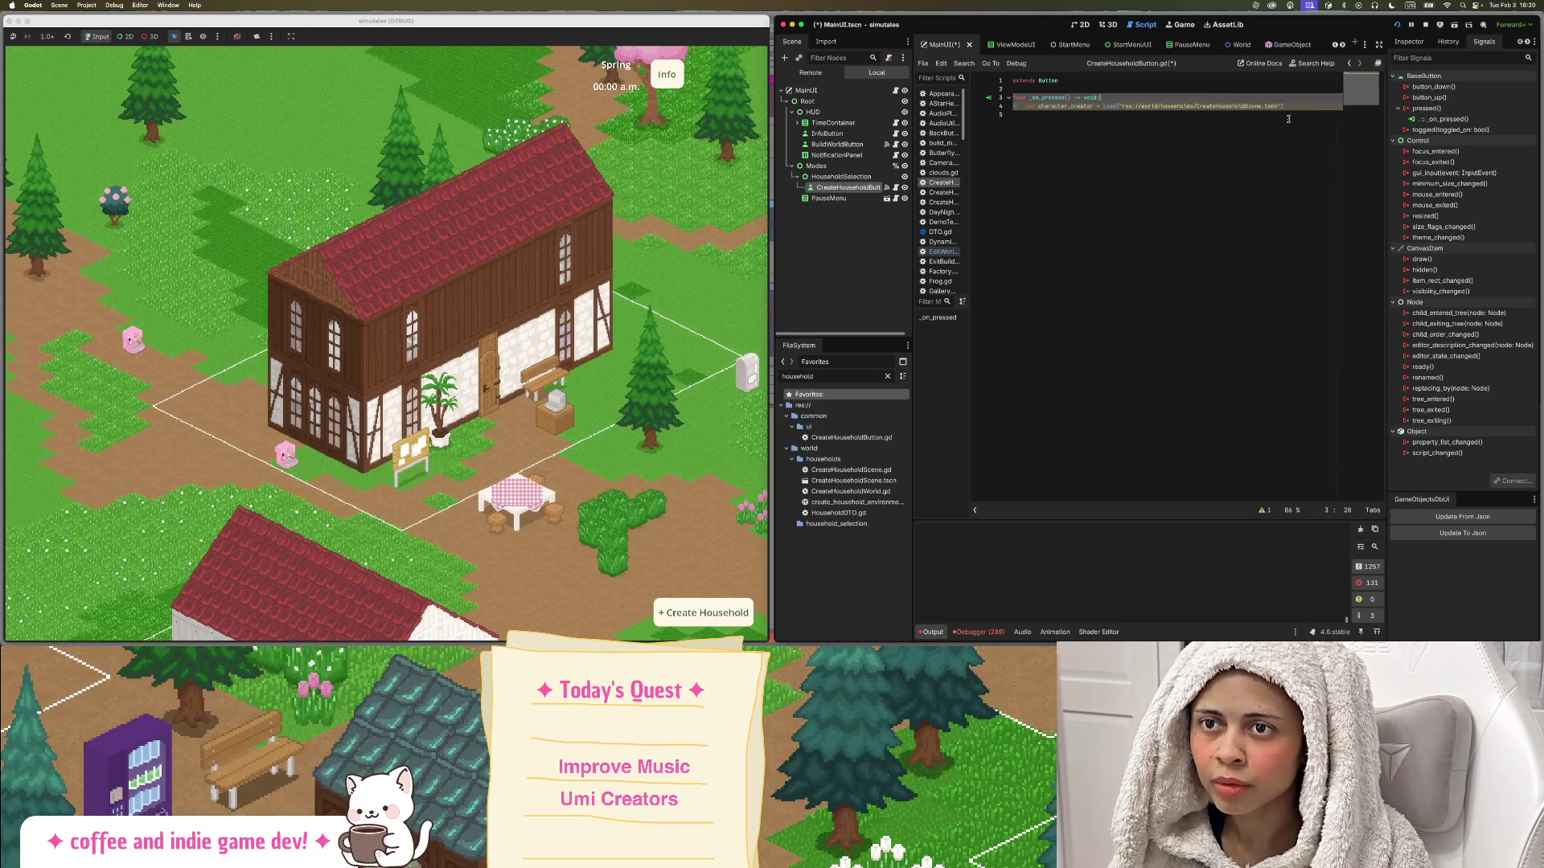
pyautogui.tripleClick(1315, 105)
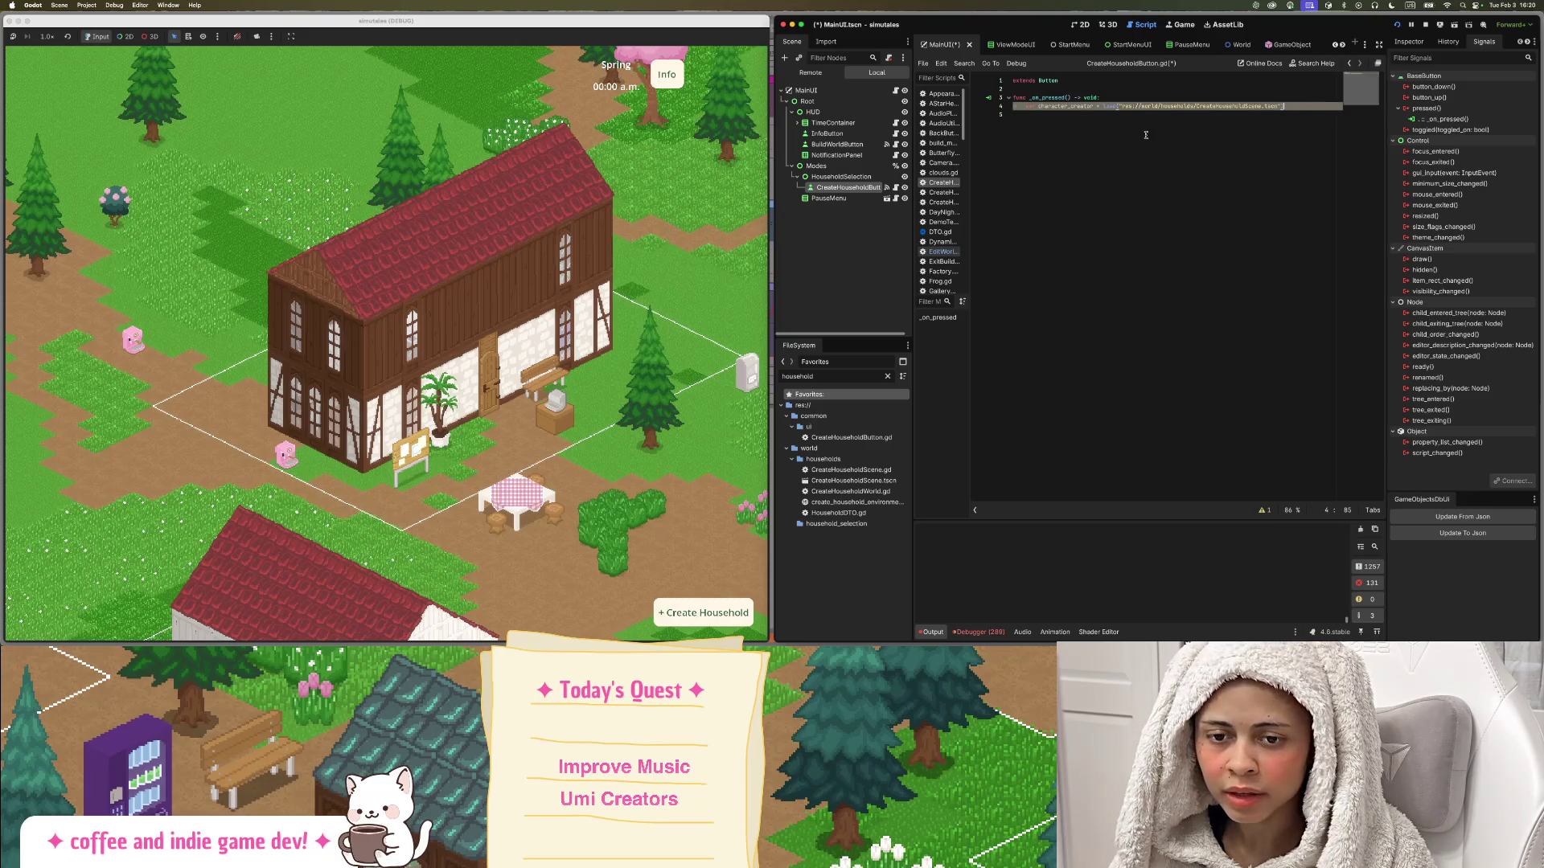
pyautogui.press('Right')
pyautogui.press('Return')
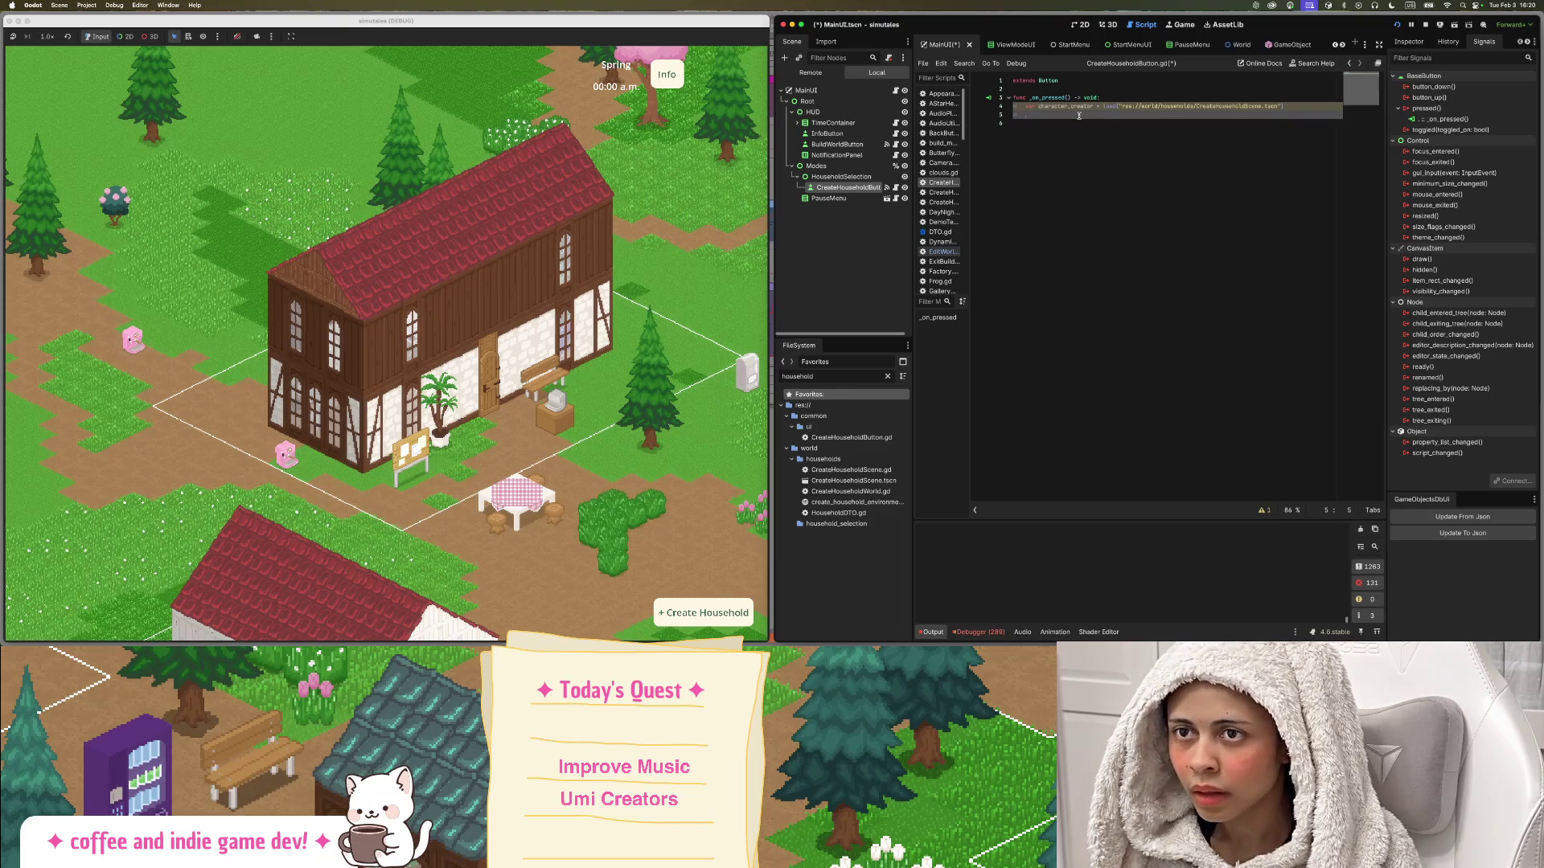
# Append .instantiate() to the load call.
pyautogui.click(1292, 102)
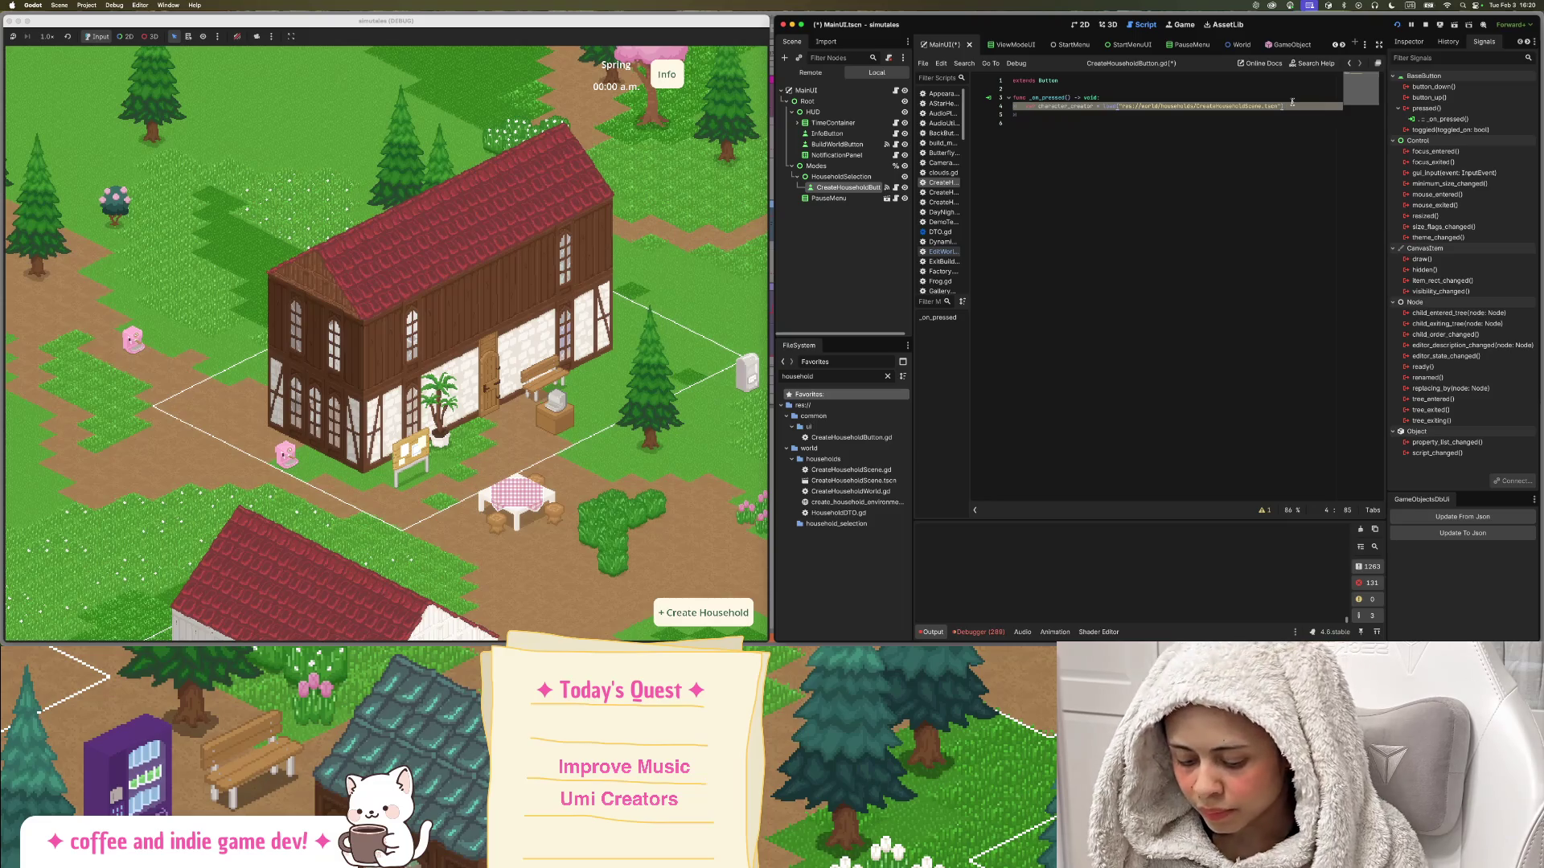
pyautogui.write('.ins')
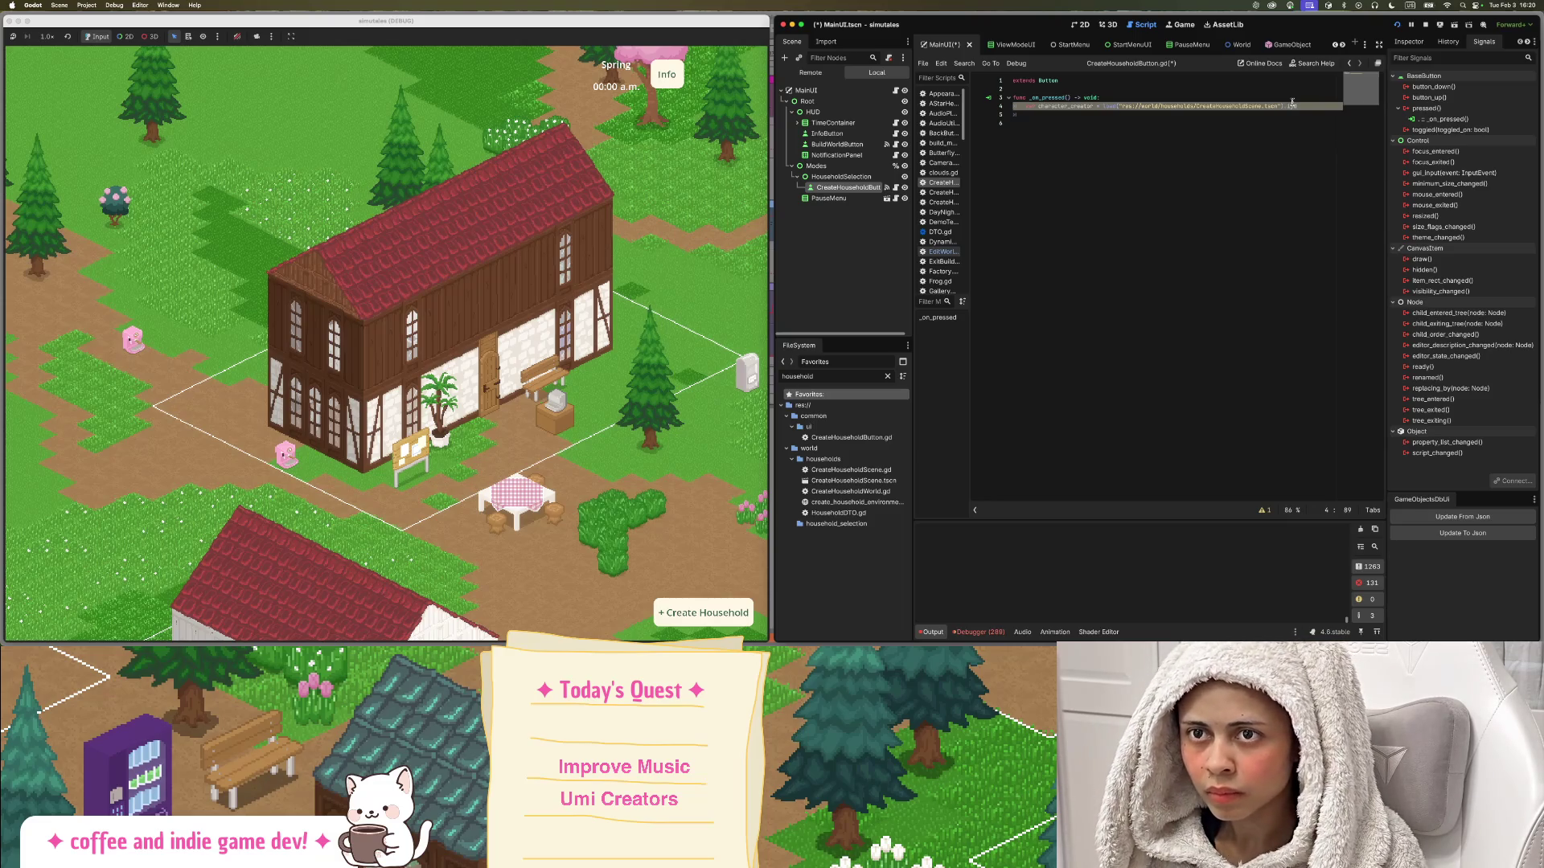
pyautogui.write('t')
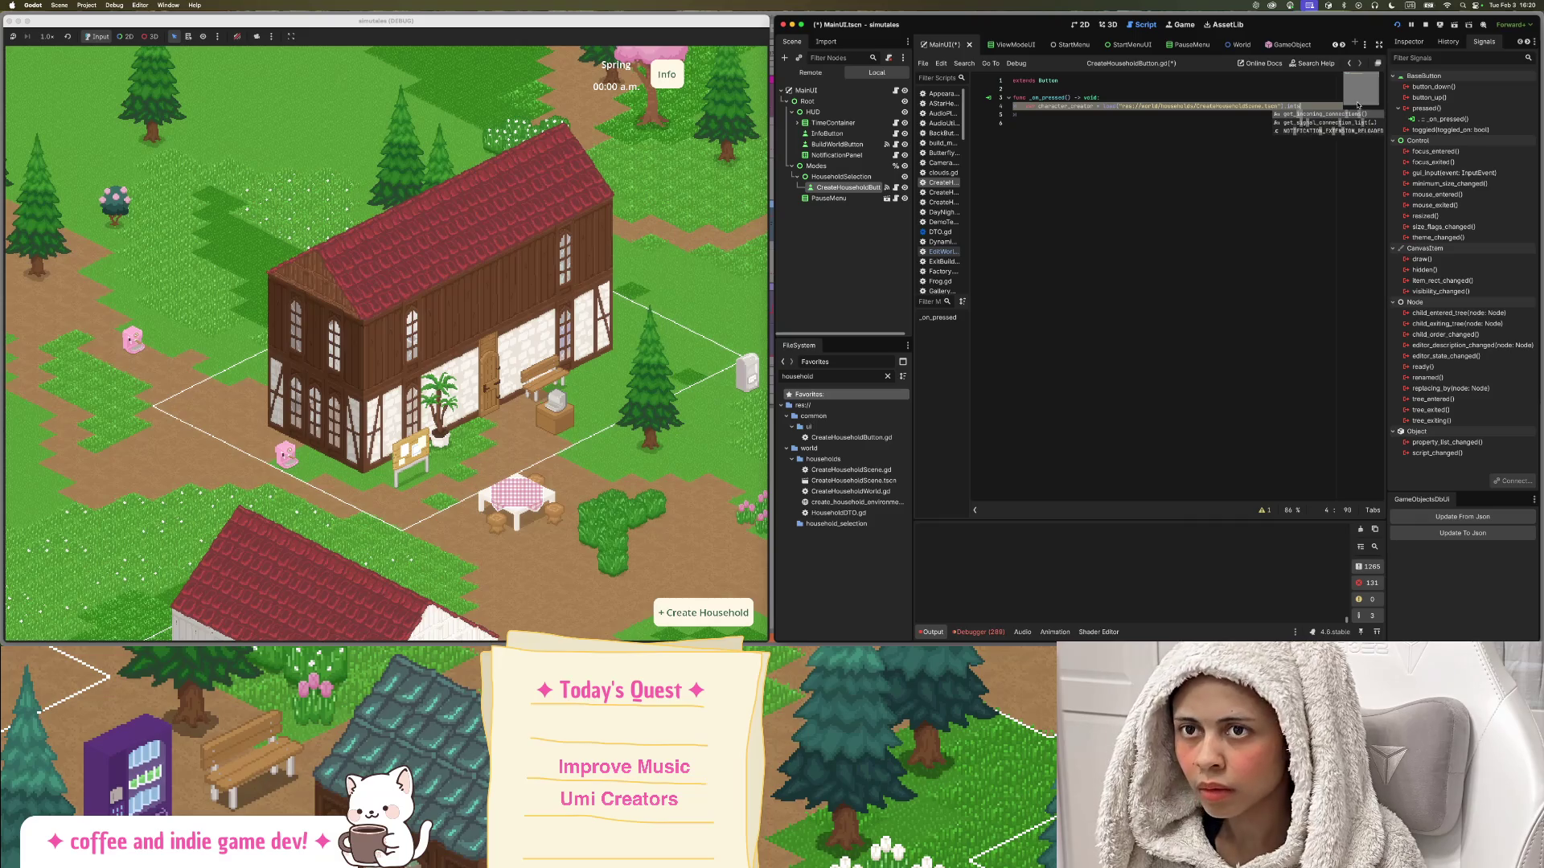
pyautogui.press('BackSpace')
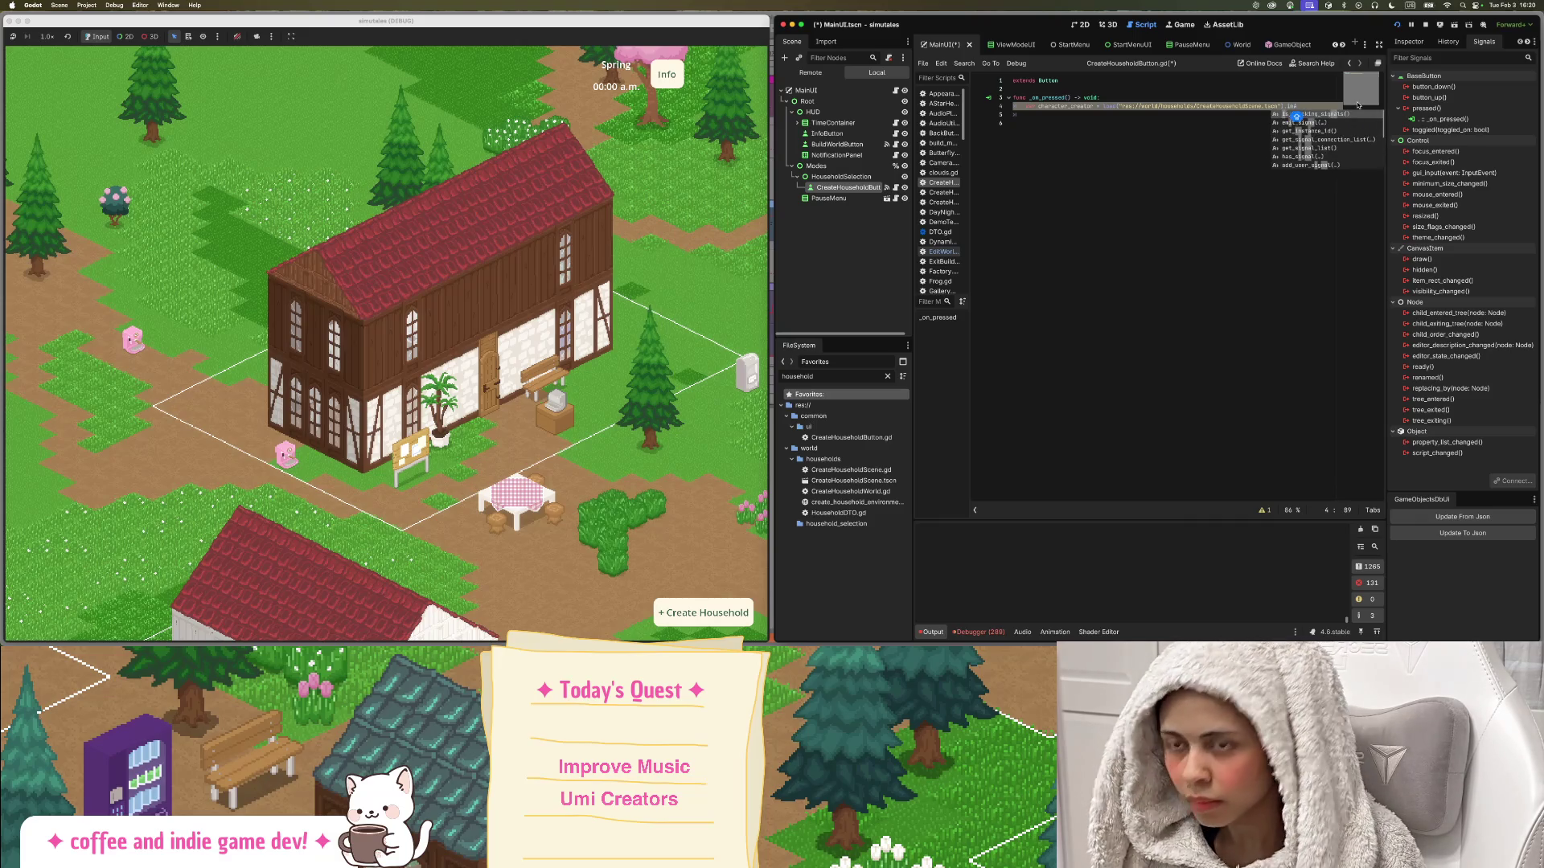
pyautogui.write('tantiate(')
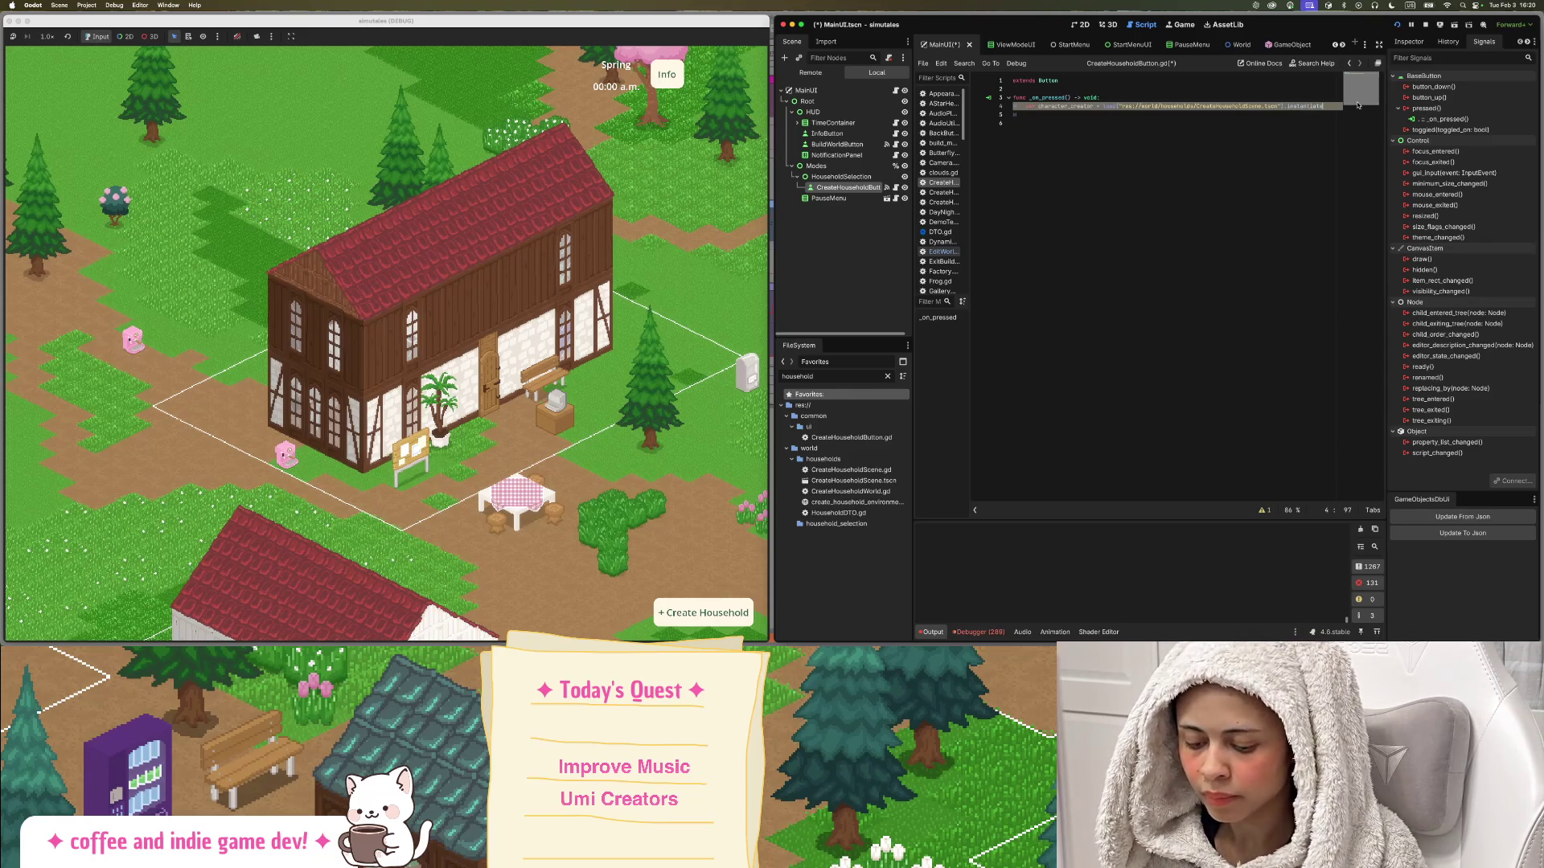
pyautogui.press('Return')
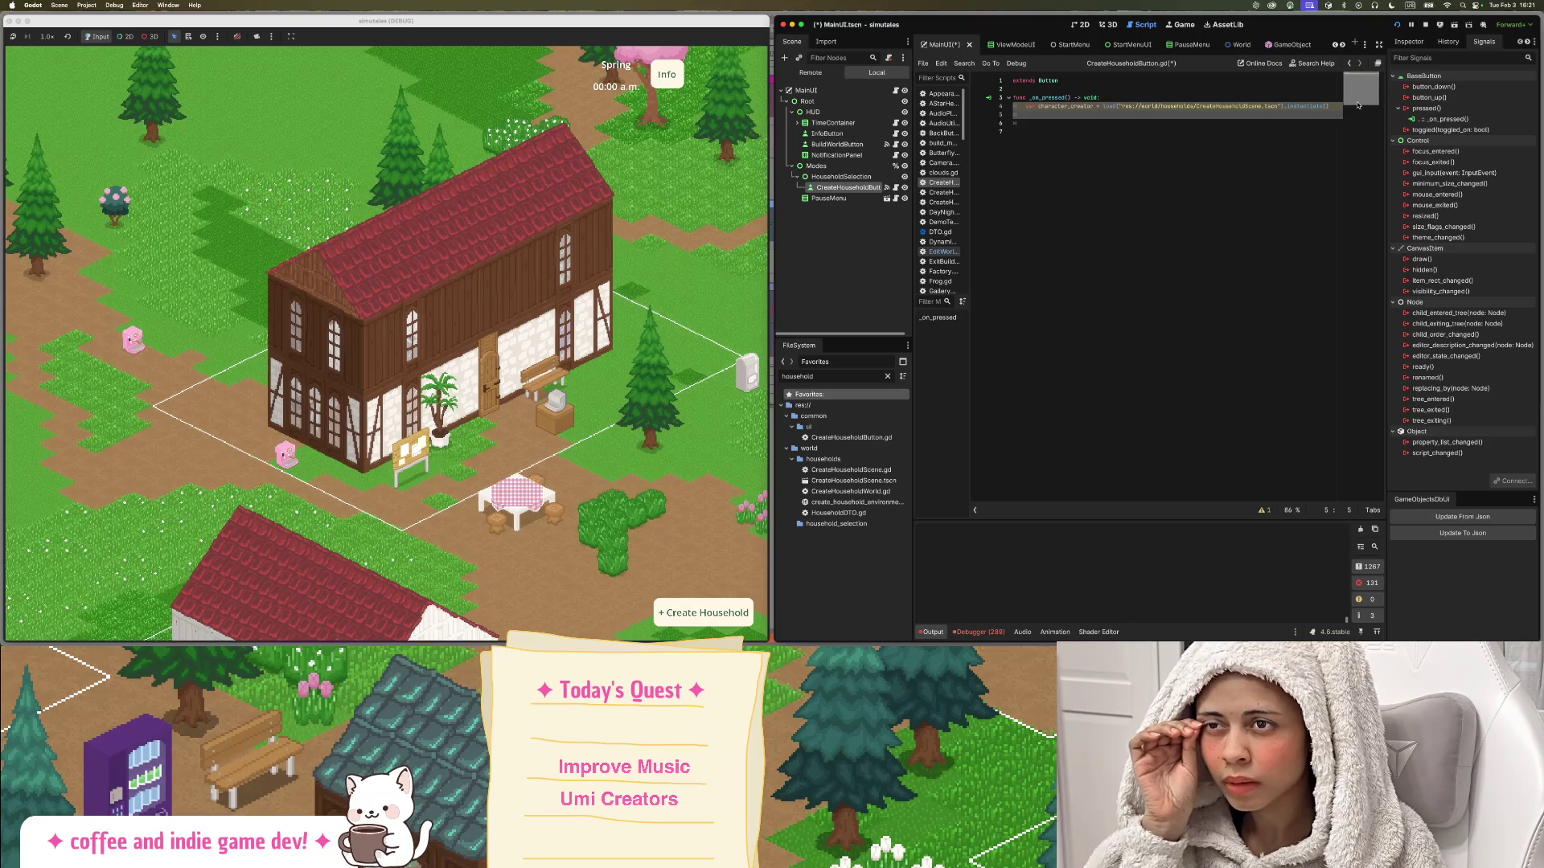
# Rename the variable to character_creator_scene.
pyautogui.click(1094, 106)
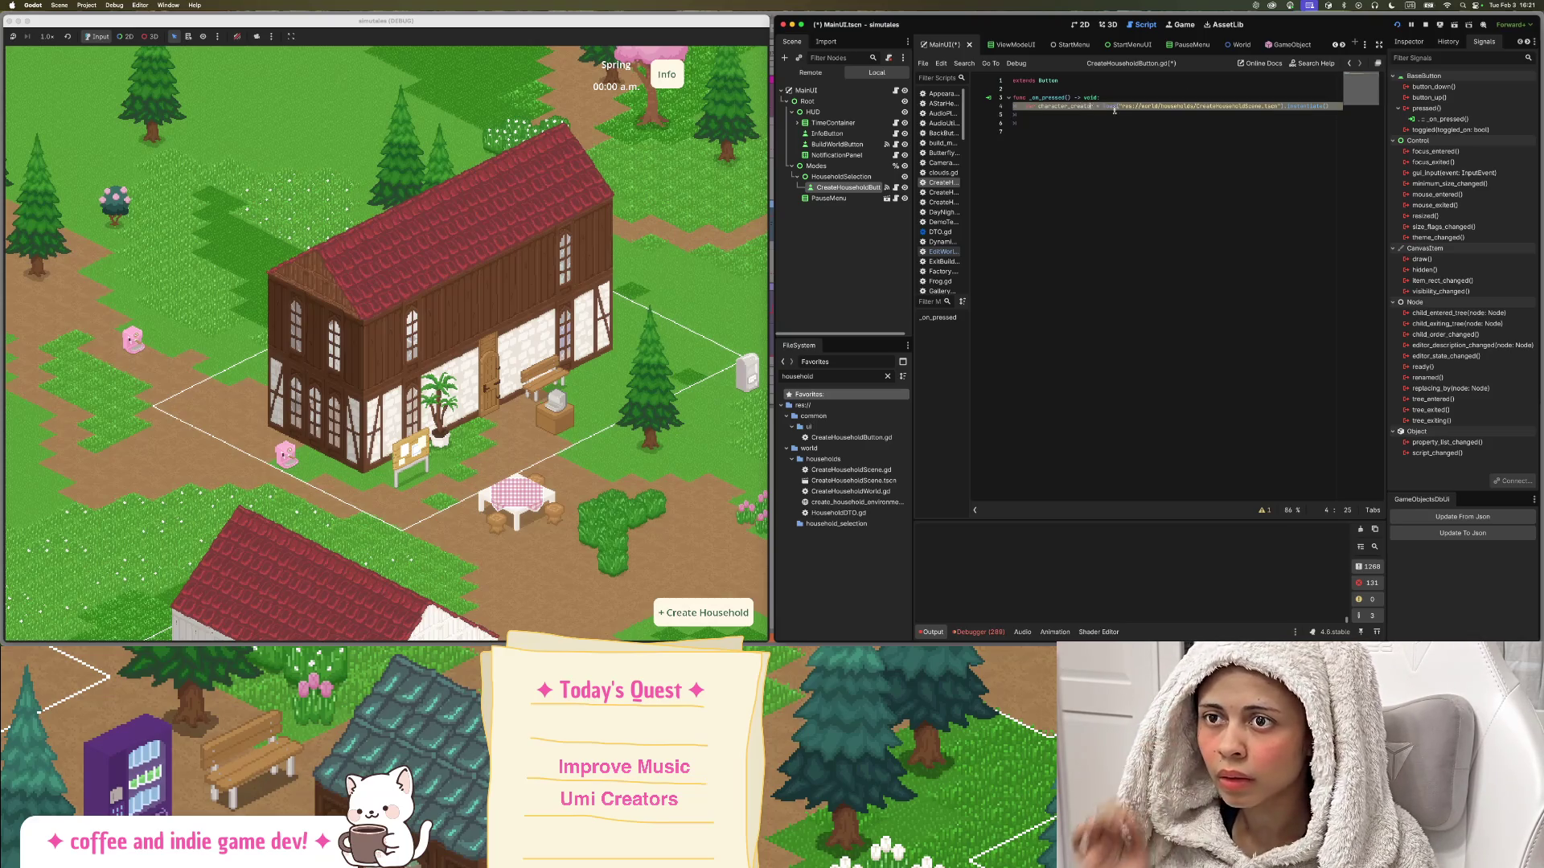
pyautogui.write('_scn')
pyautogui.press('BackSpace')
pyautogui.write('ene')
pyautogui.click(1250, 115)
pyautogui.moveTo(1078, 499); pyautogui.dragTo(1145, 496)
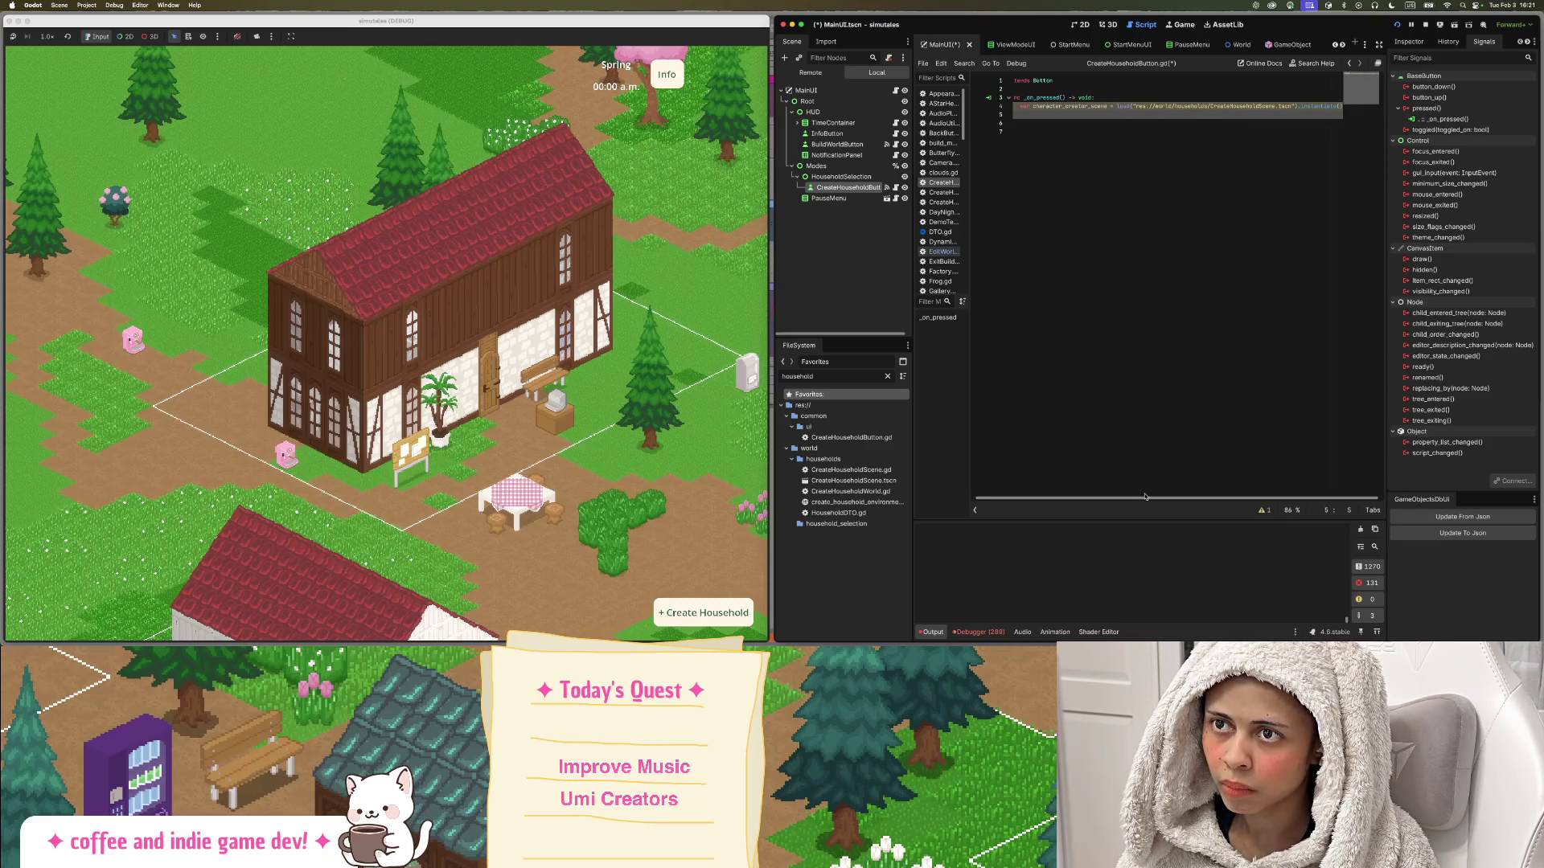
# Insert an empty line right after the _on_pressed function header.
pyautogui.tripleClick(1108, 106)
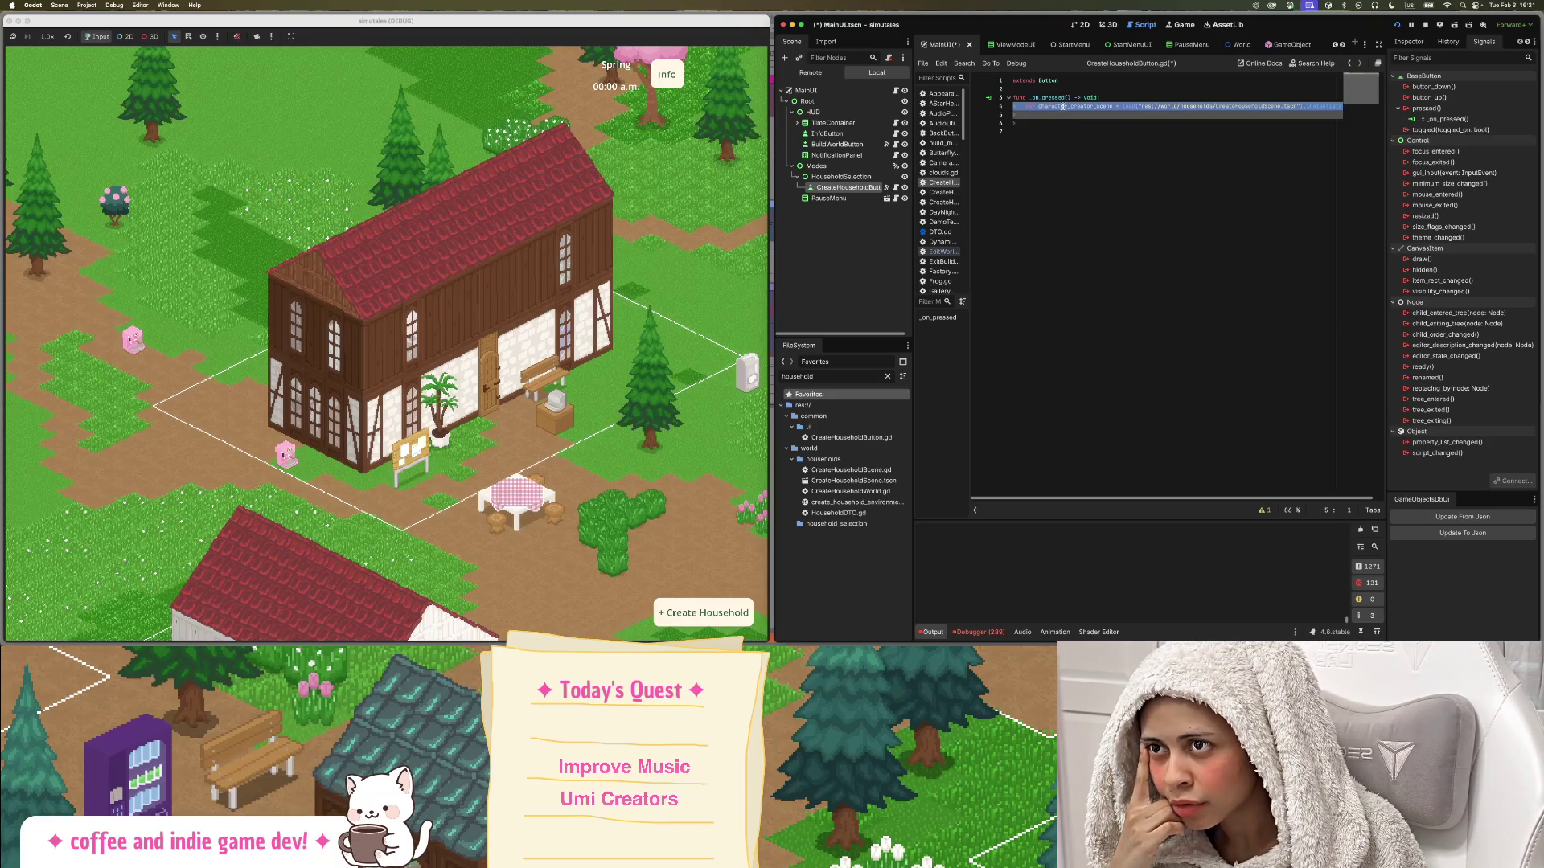
pyautogui.click(834, 376)
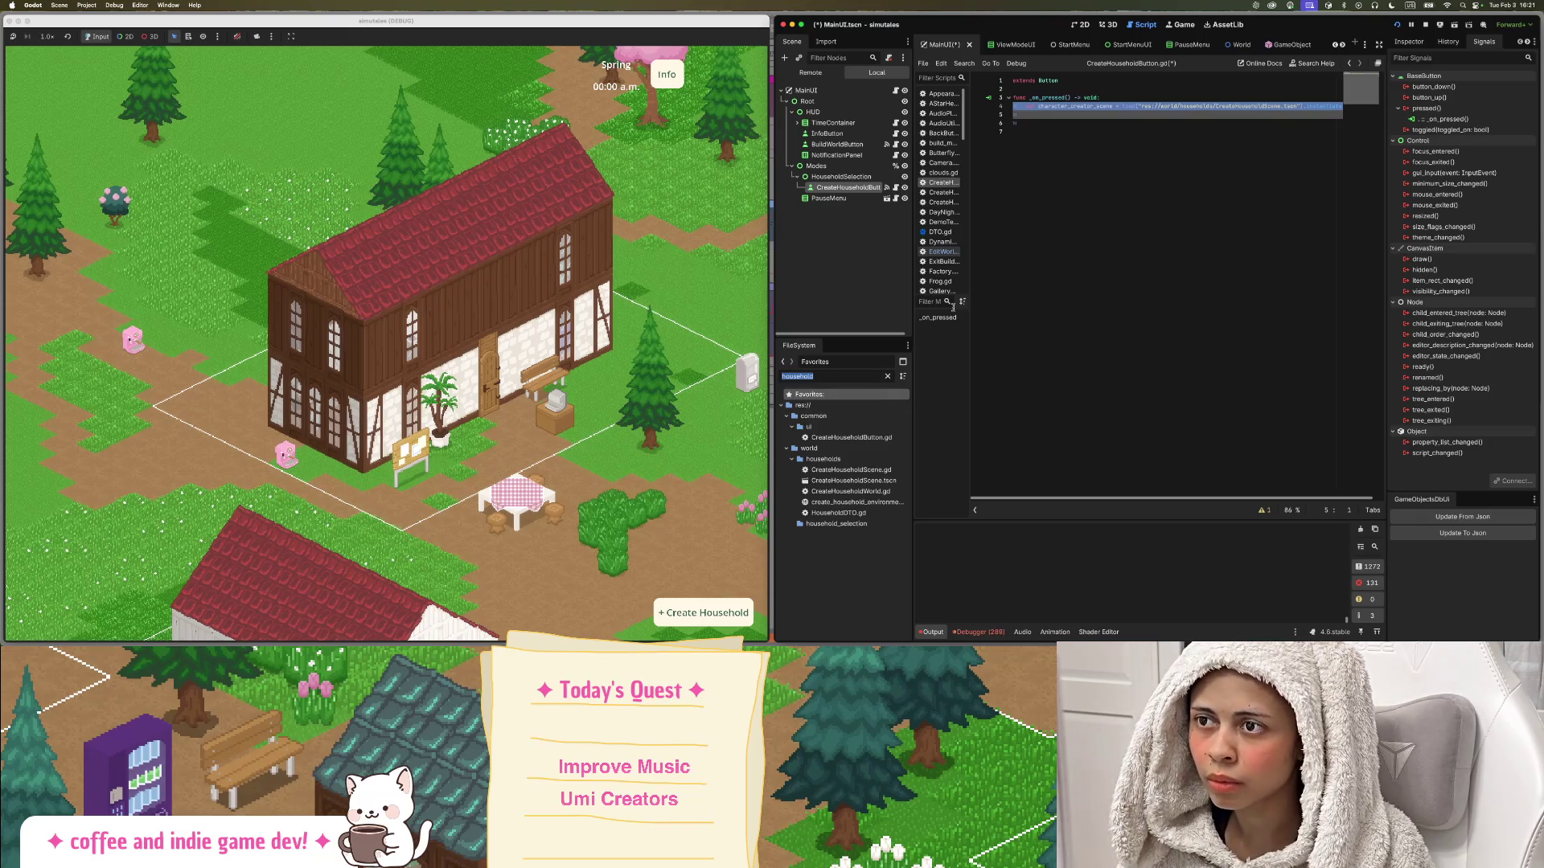
pyautogui.keyDown('shift'); pyautogui.click(1119, 95); pyautogui.keyUp('shift')
pyautogui.press('Return')
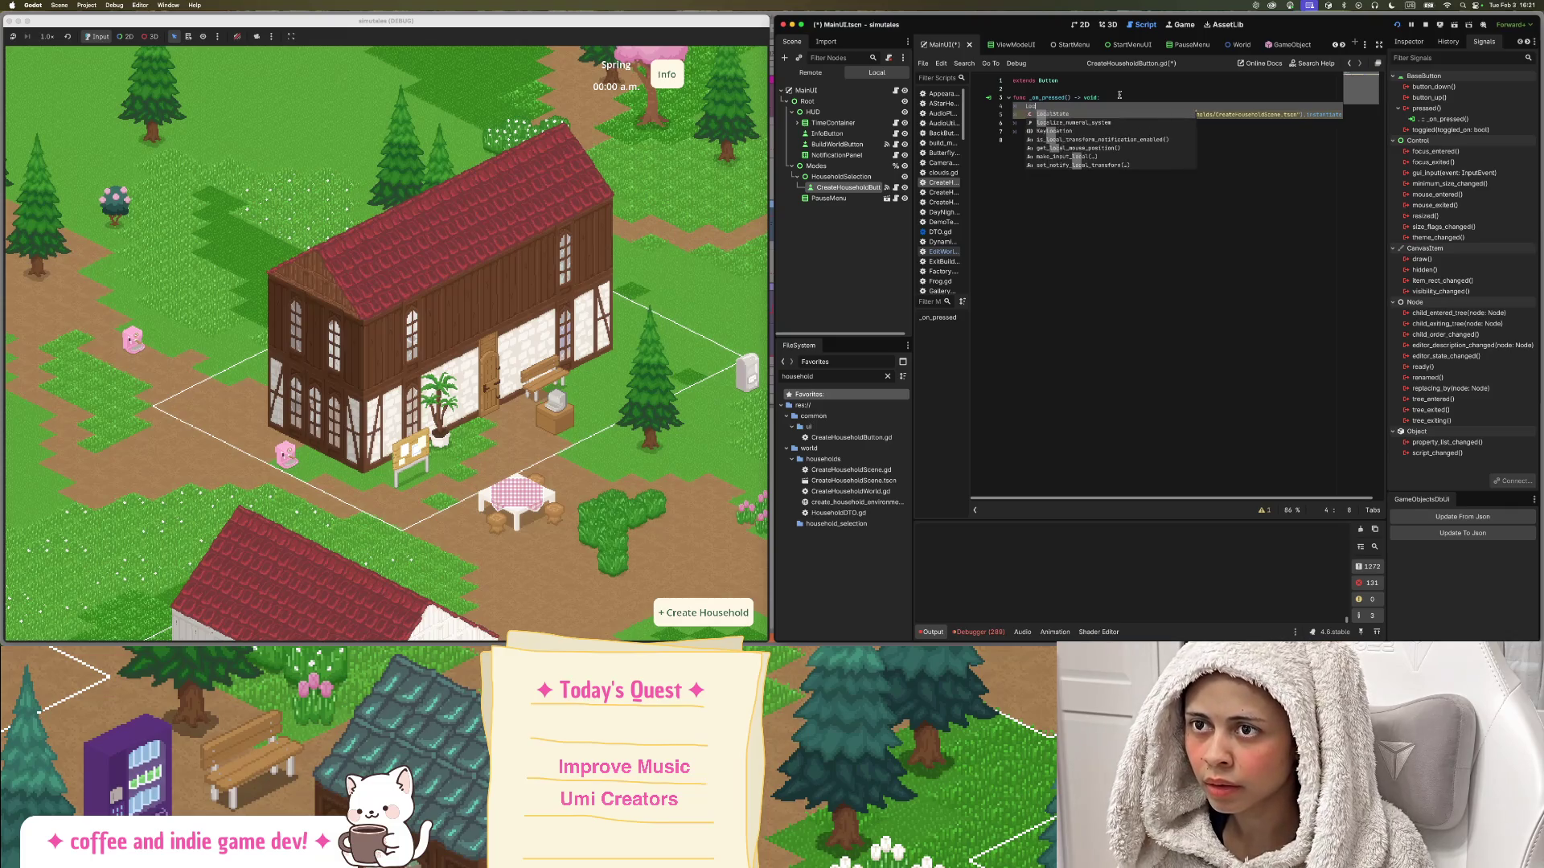
# Write LocalState.change_game_mode.emit() on the new line using autocomplete.
pyautogui.write('ocal')
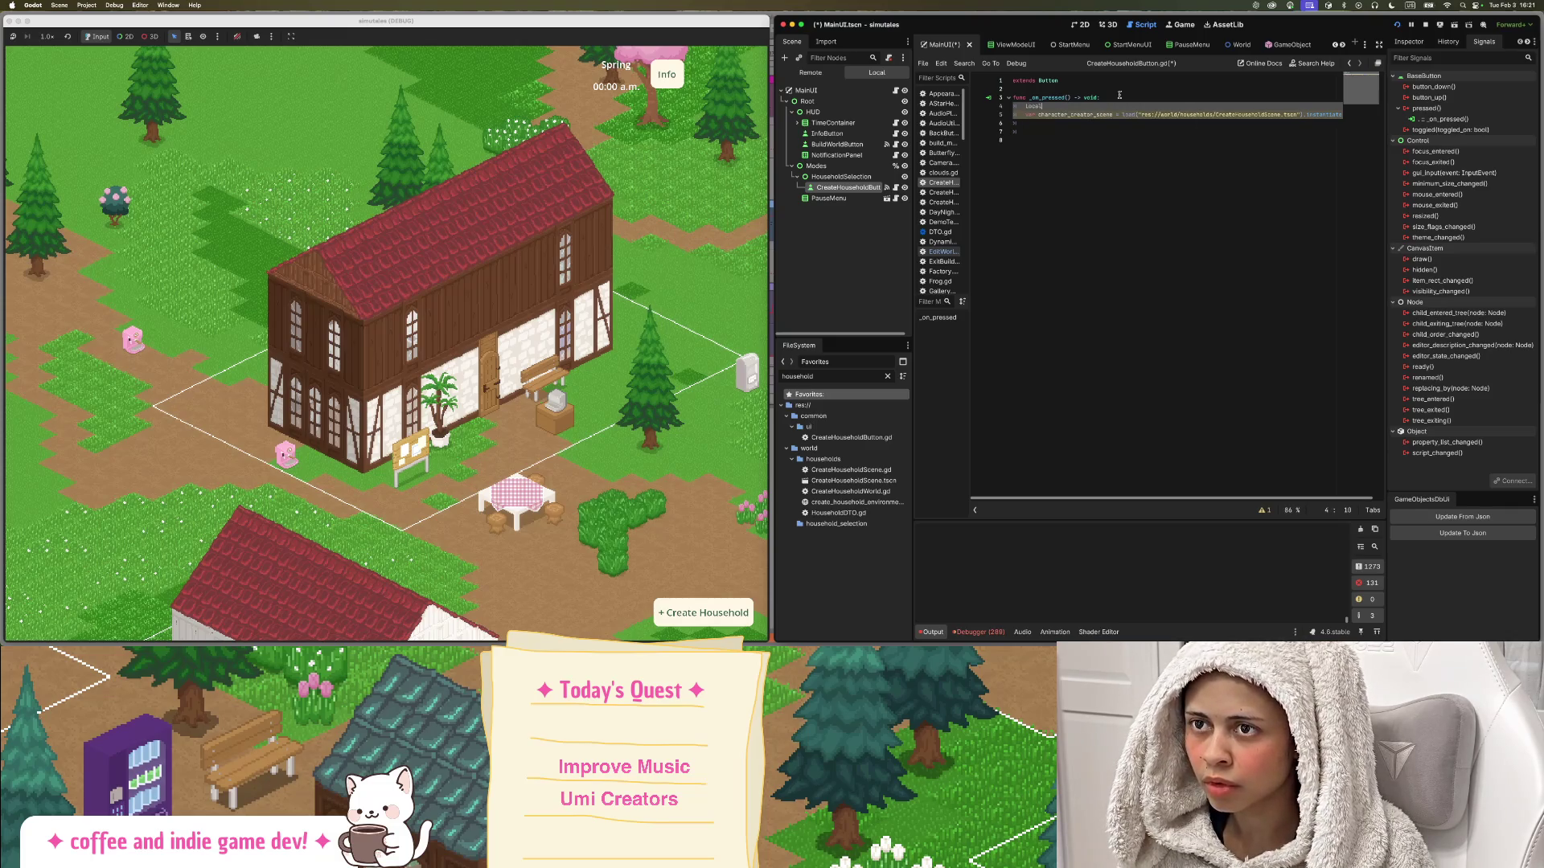
pyautogui.press('Return')
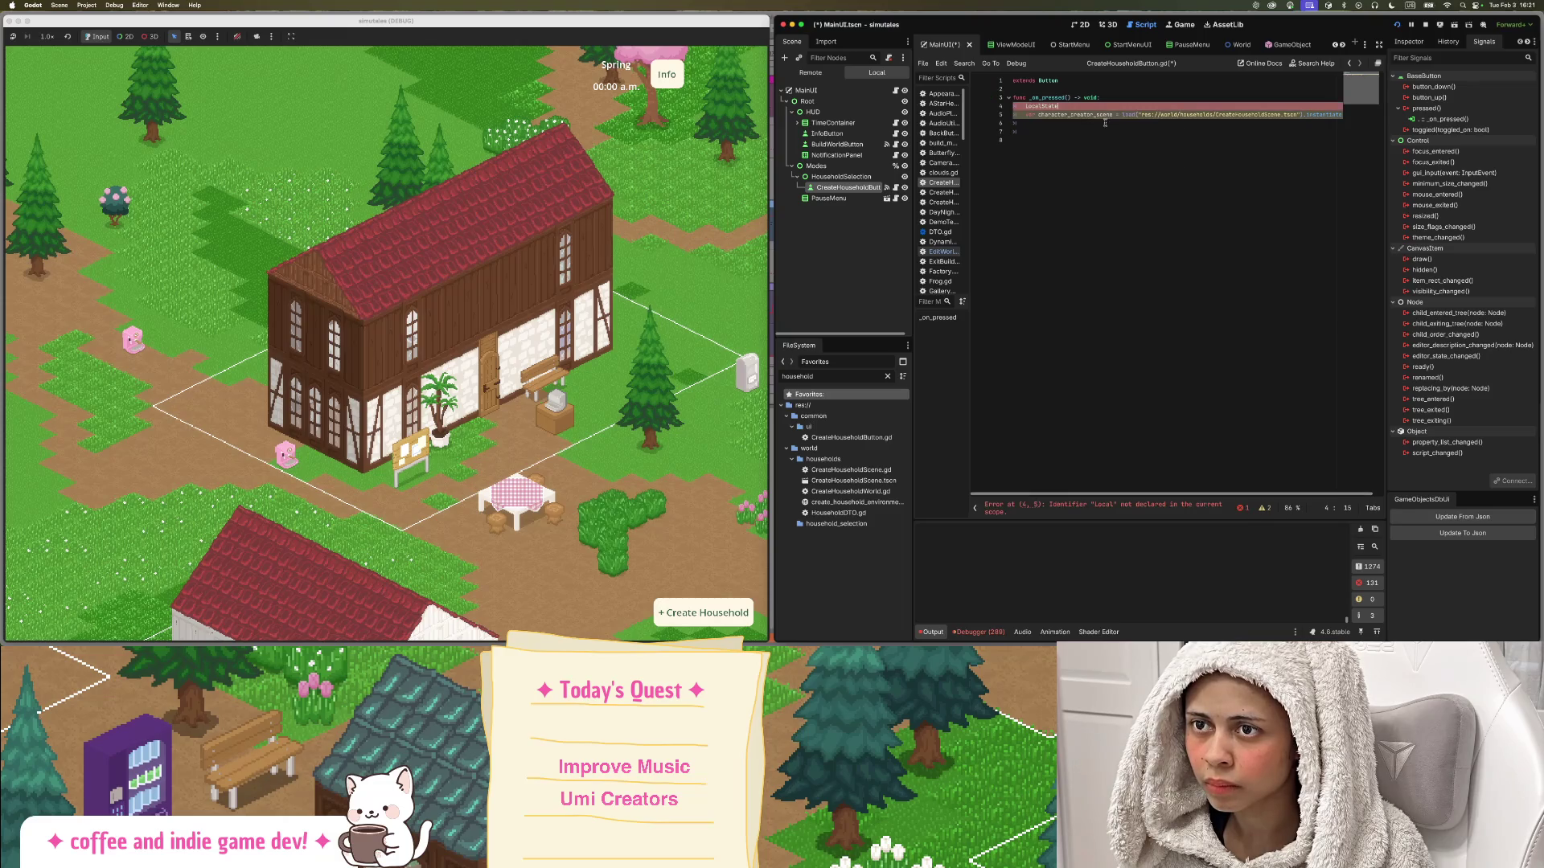
pyautogui.write('.change')
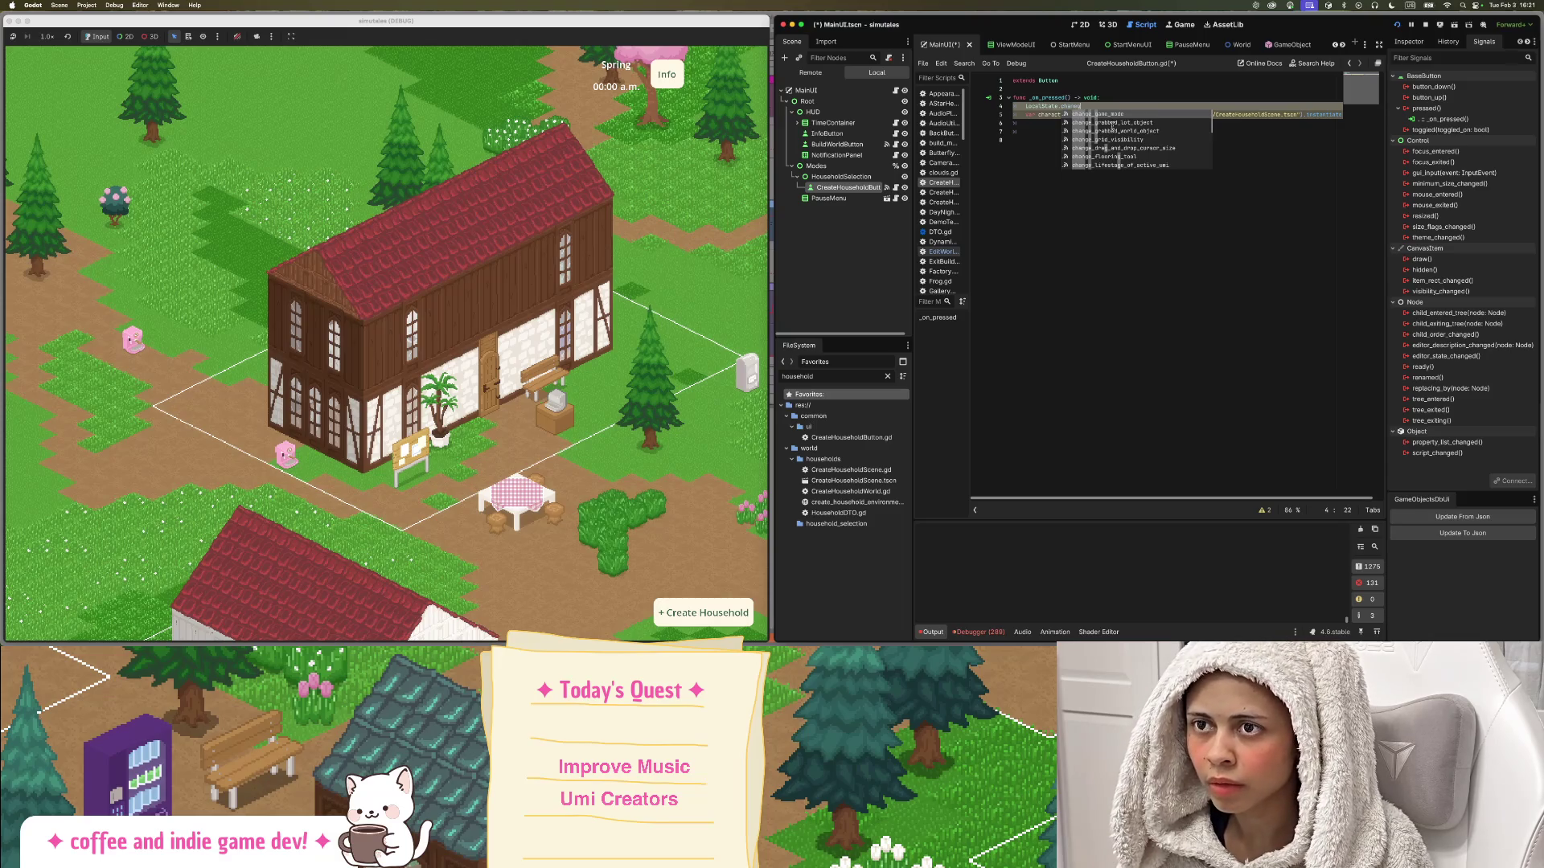
pyautogui.press('Return')
pyautogui.write('.em')
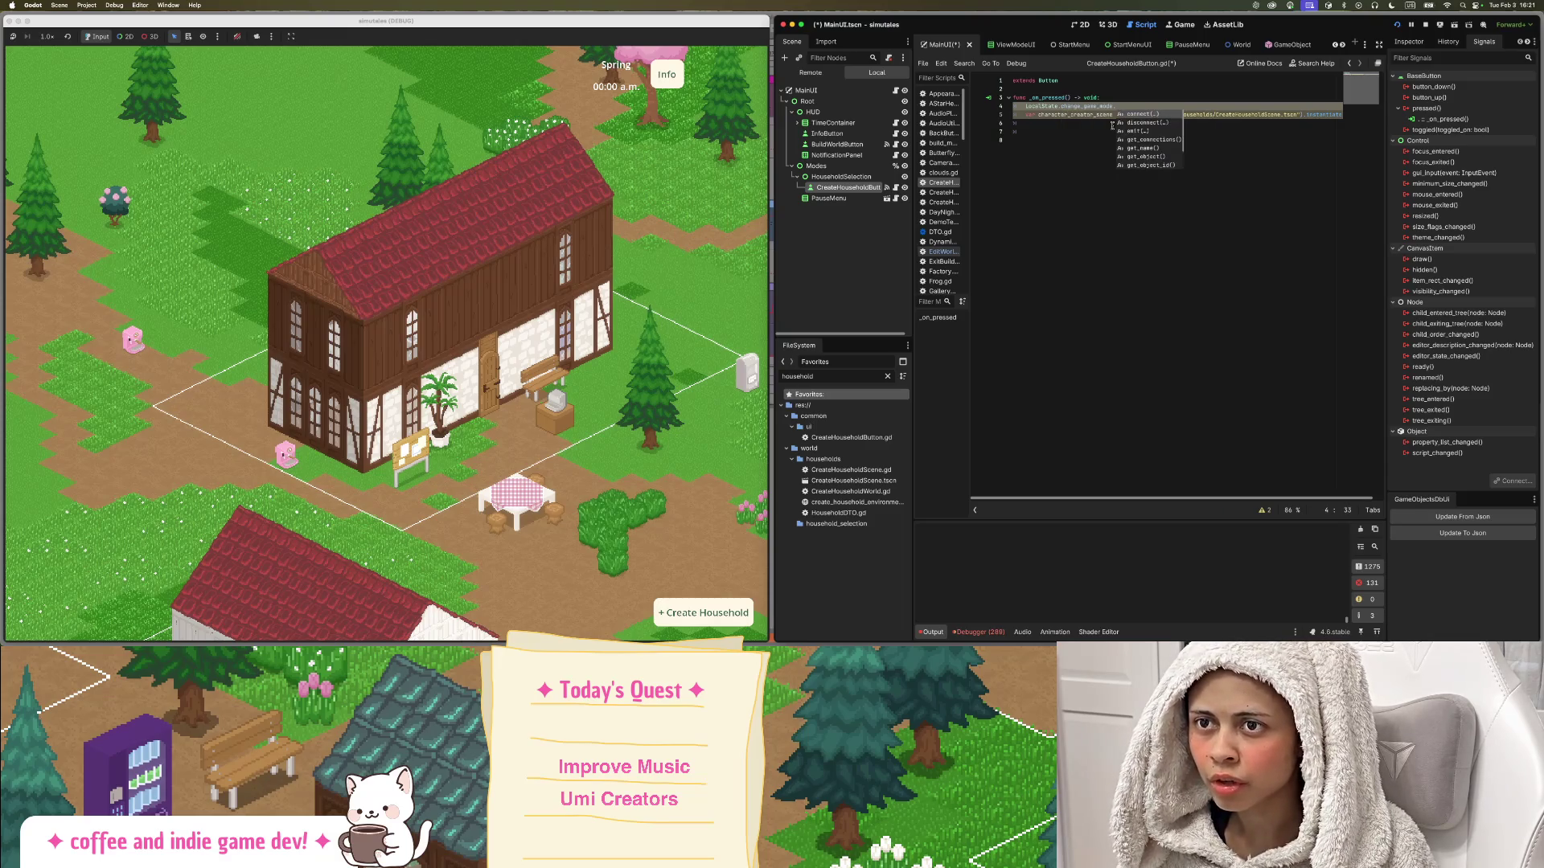
pyautogui.press('Return')
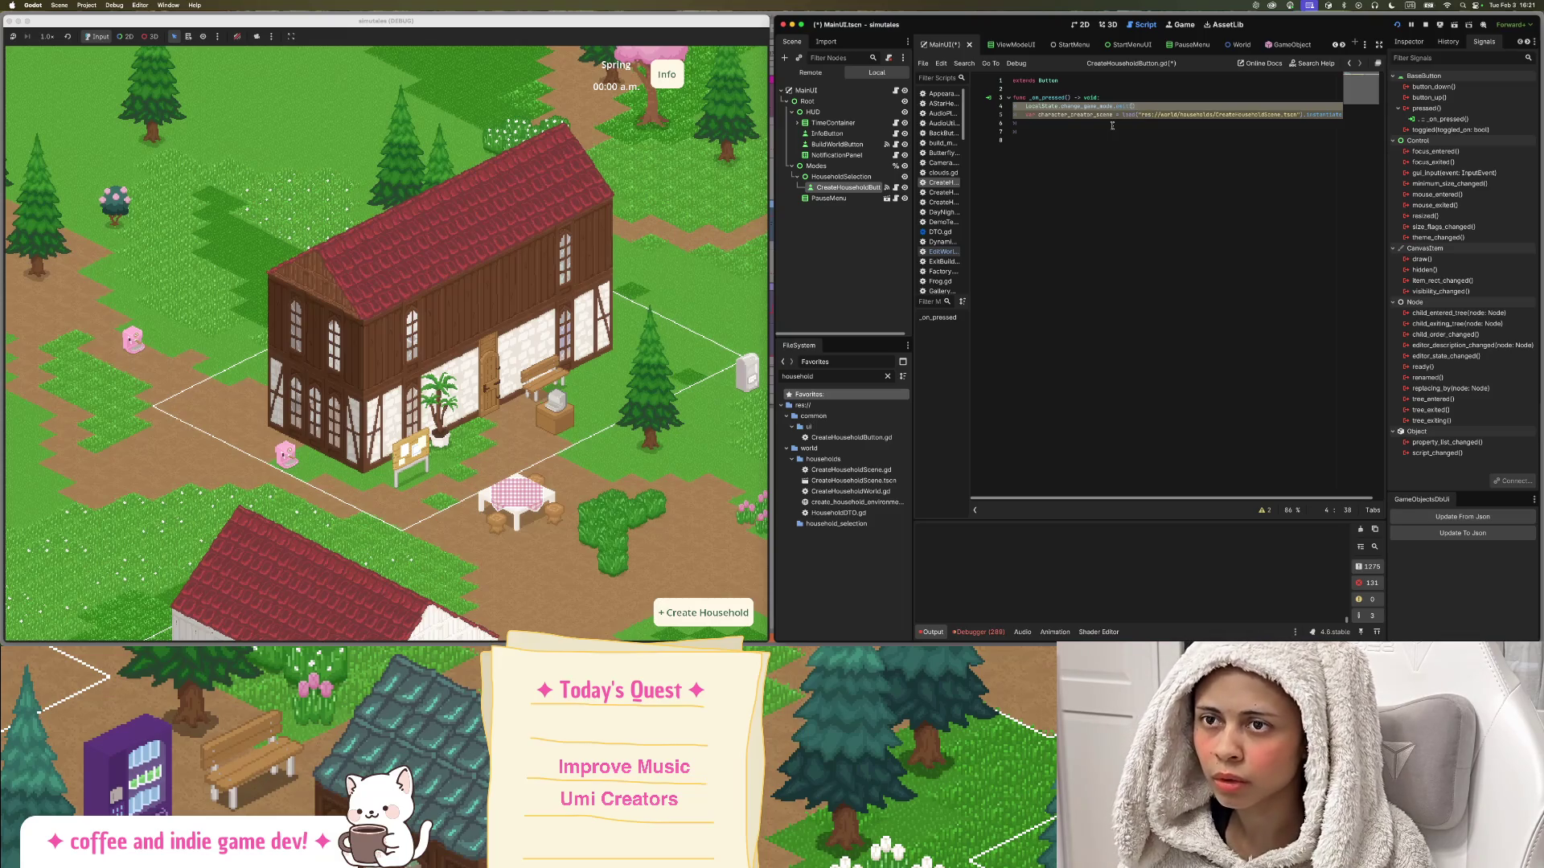
# Fill the emit argument with Utils.GameMode. after widening the code editor.
pyautogui.write('me')
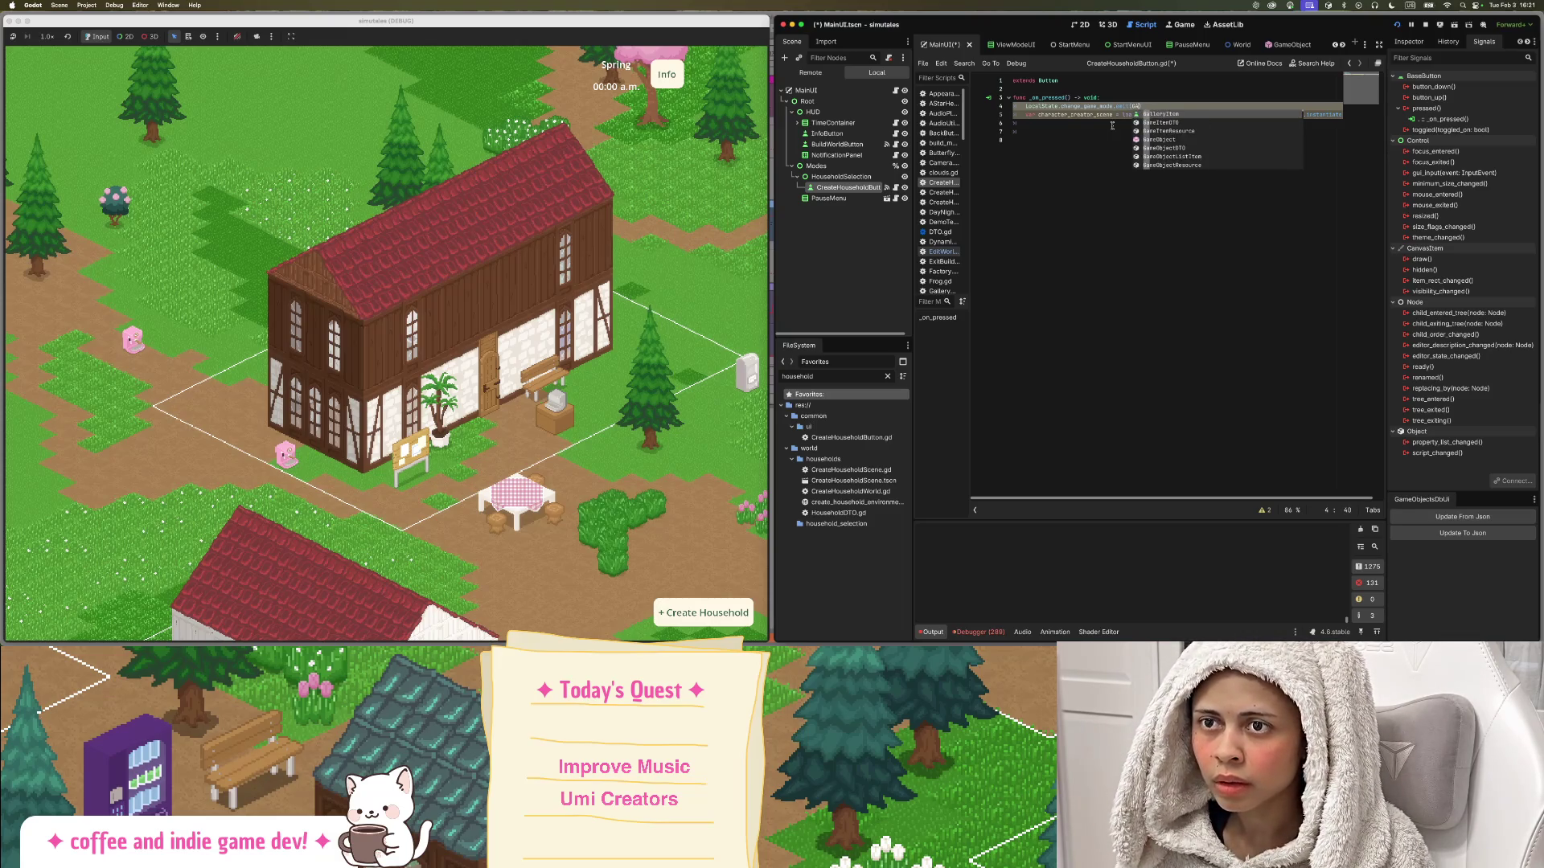
pyautogui.press('BackSpace')
pyautogui.press('BackSpace')
pyautogui.press('BackSpace')
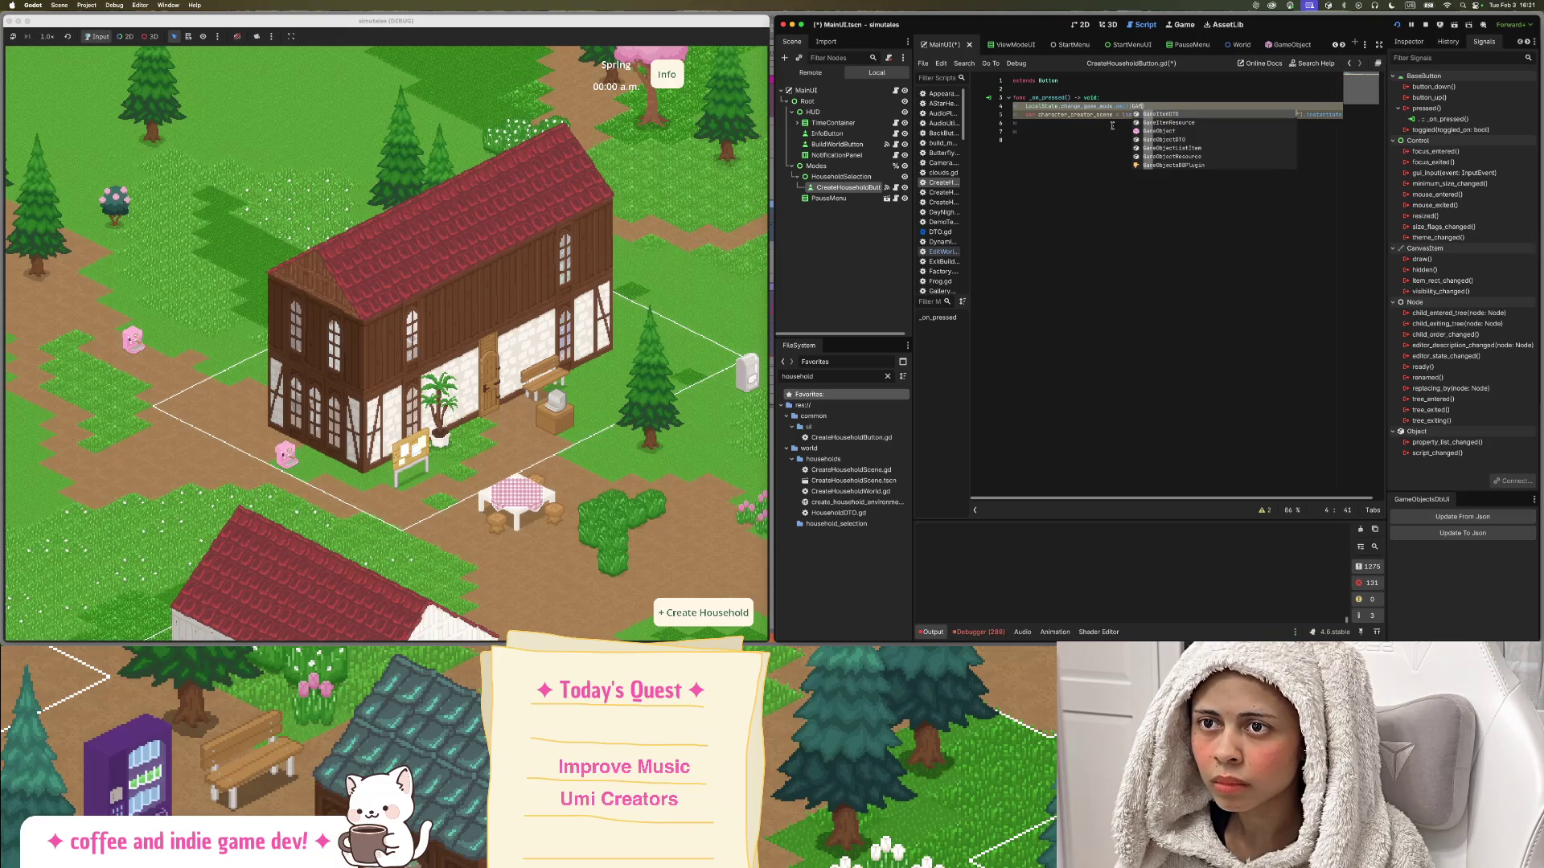
pyautogui.write('U')
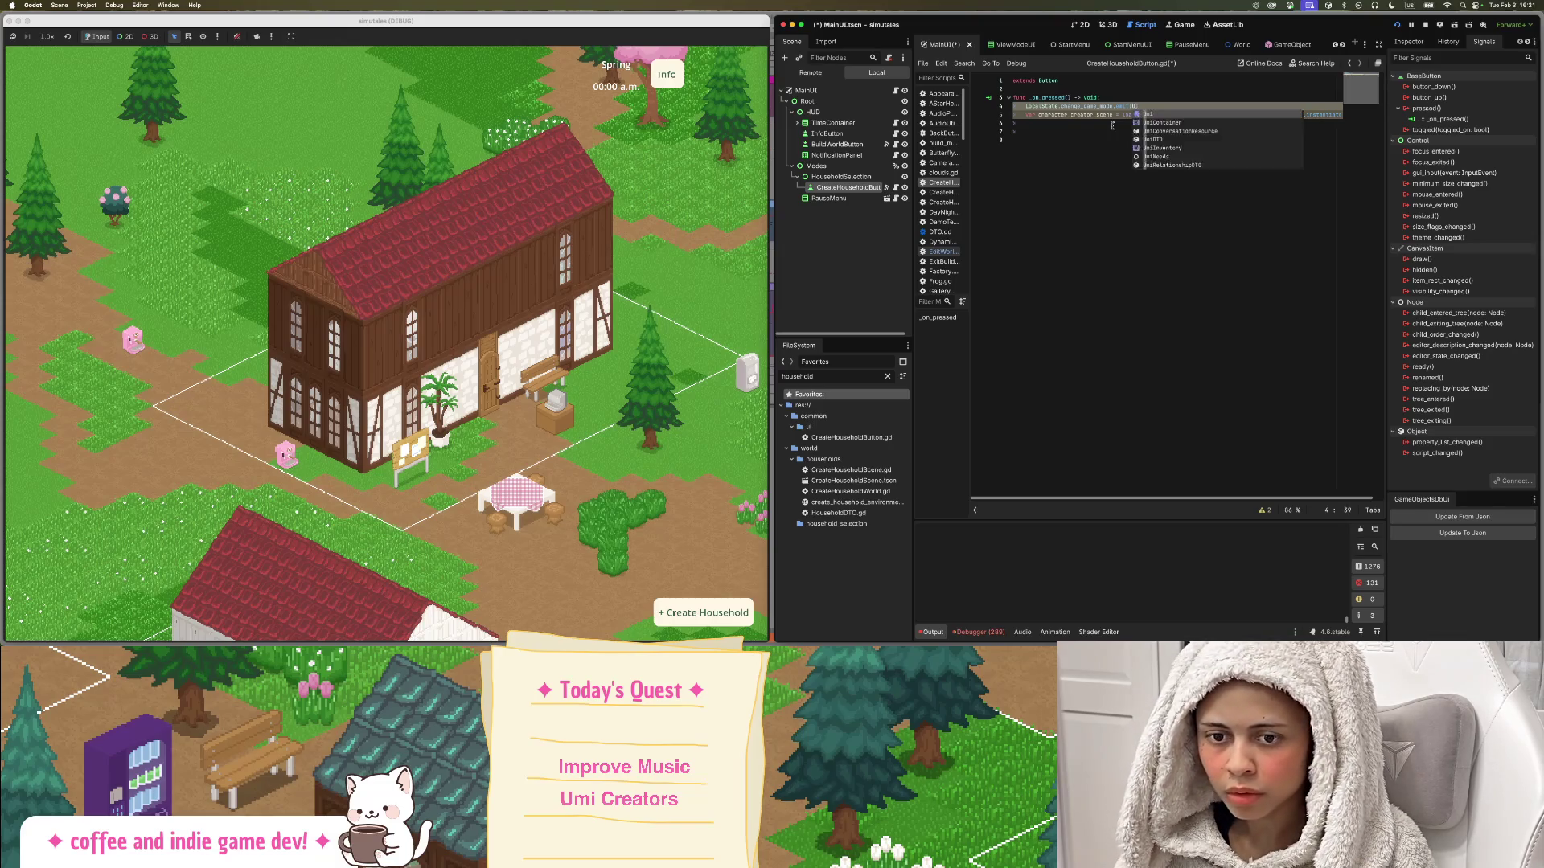
pyautogui.write('til.Ge')
pyautogui.moveTo(1014, 105); pyautogui.dragTo(1118, 175)
pyautogui.scroll(5, 1118, 175)
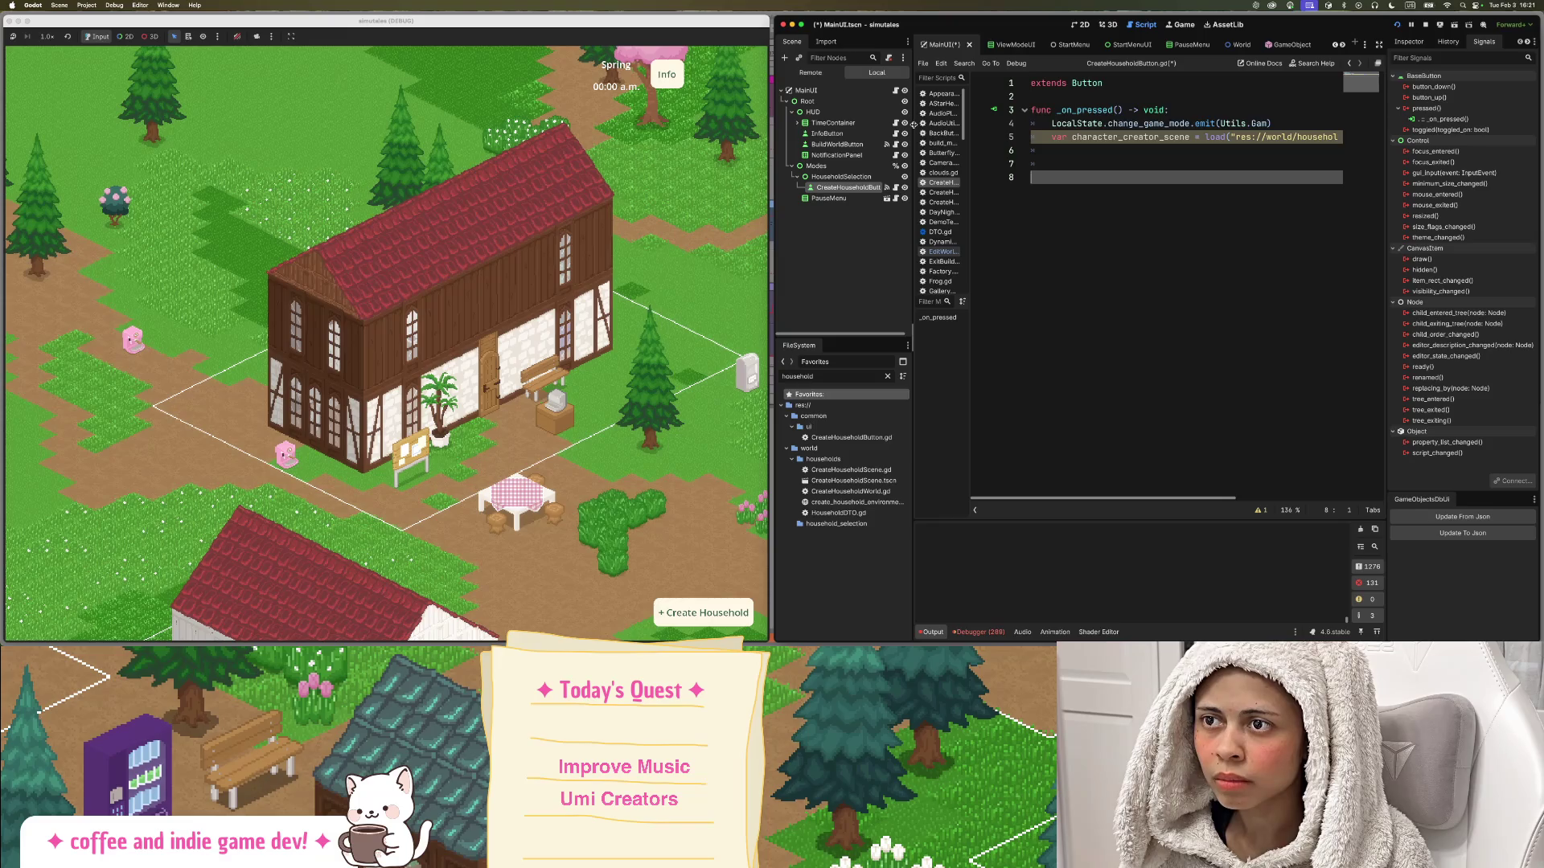
pyautogui.moveTo(913, 129); pyautogui.dragTo(860, 128)
pyautogui.click(1123, 167)
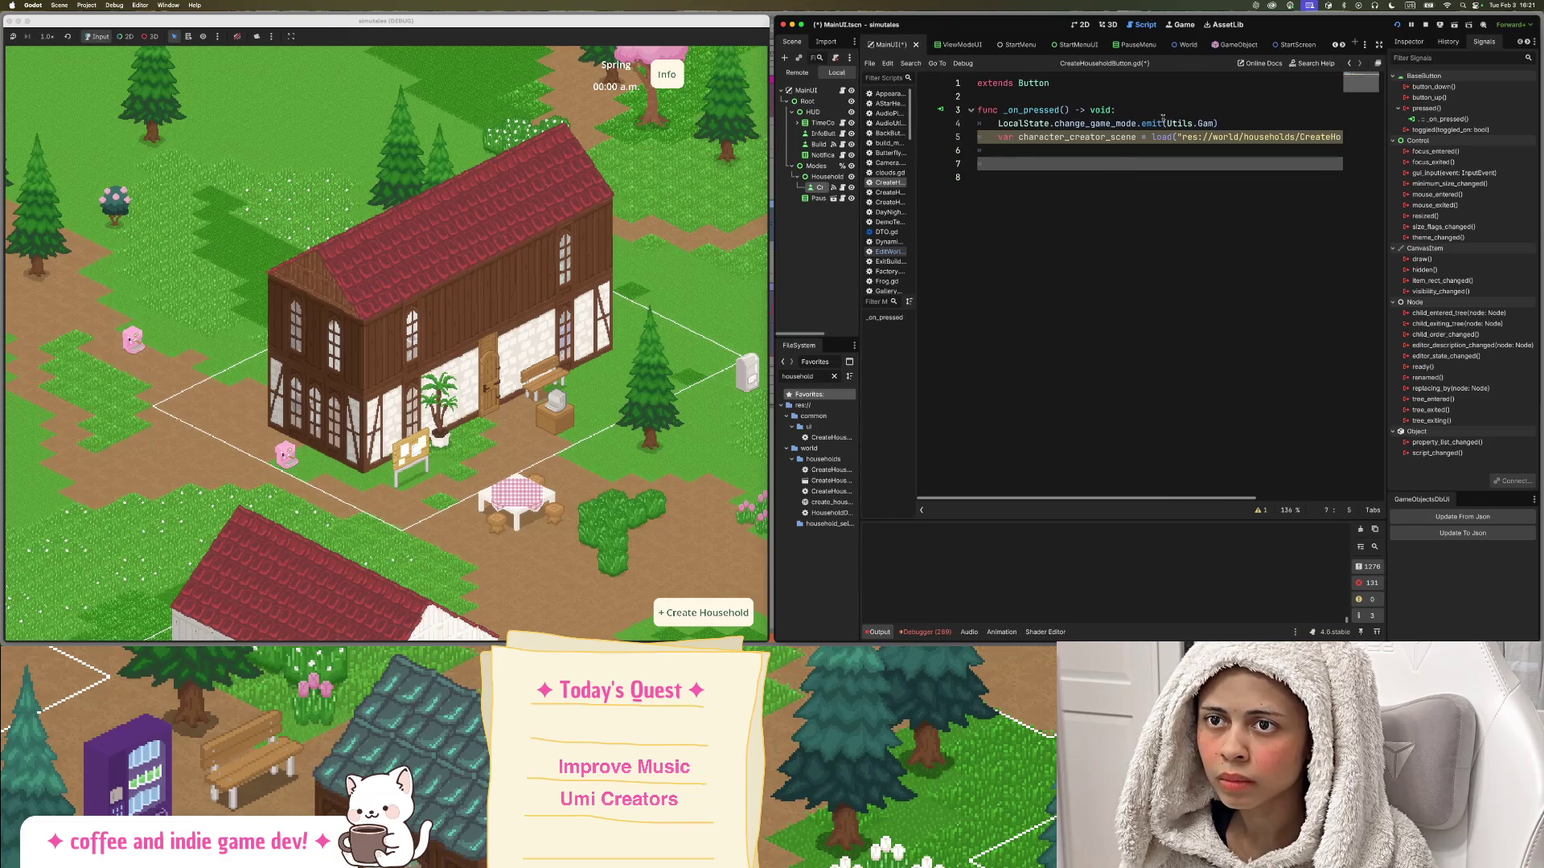
pyautogui.click(1242, 124)
pyautogui.press('Left')
pyautogui.write('e')
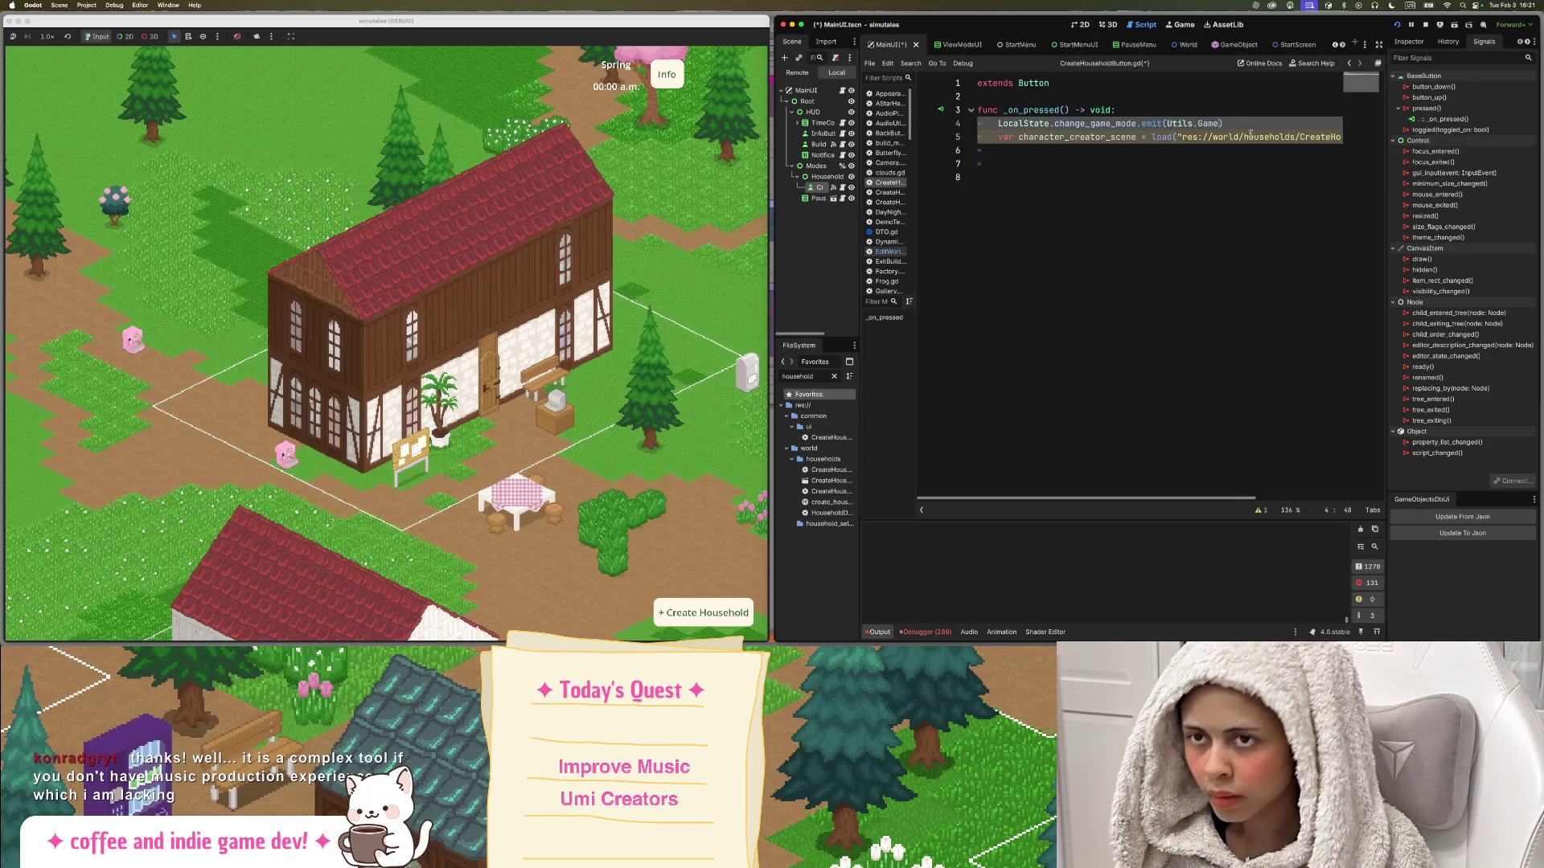
pyautogui.write('M')
pyautogui.press('Return')
pyautogui.write('.')
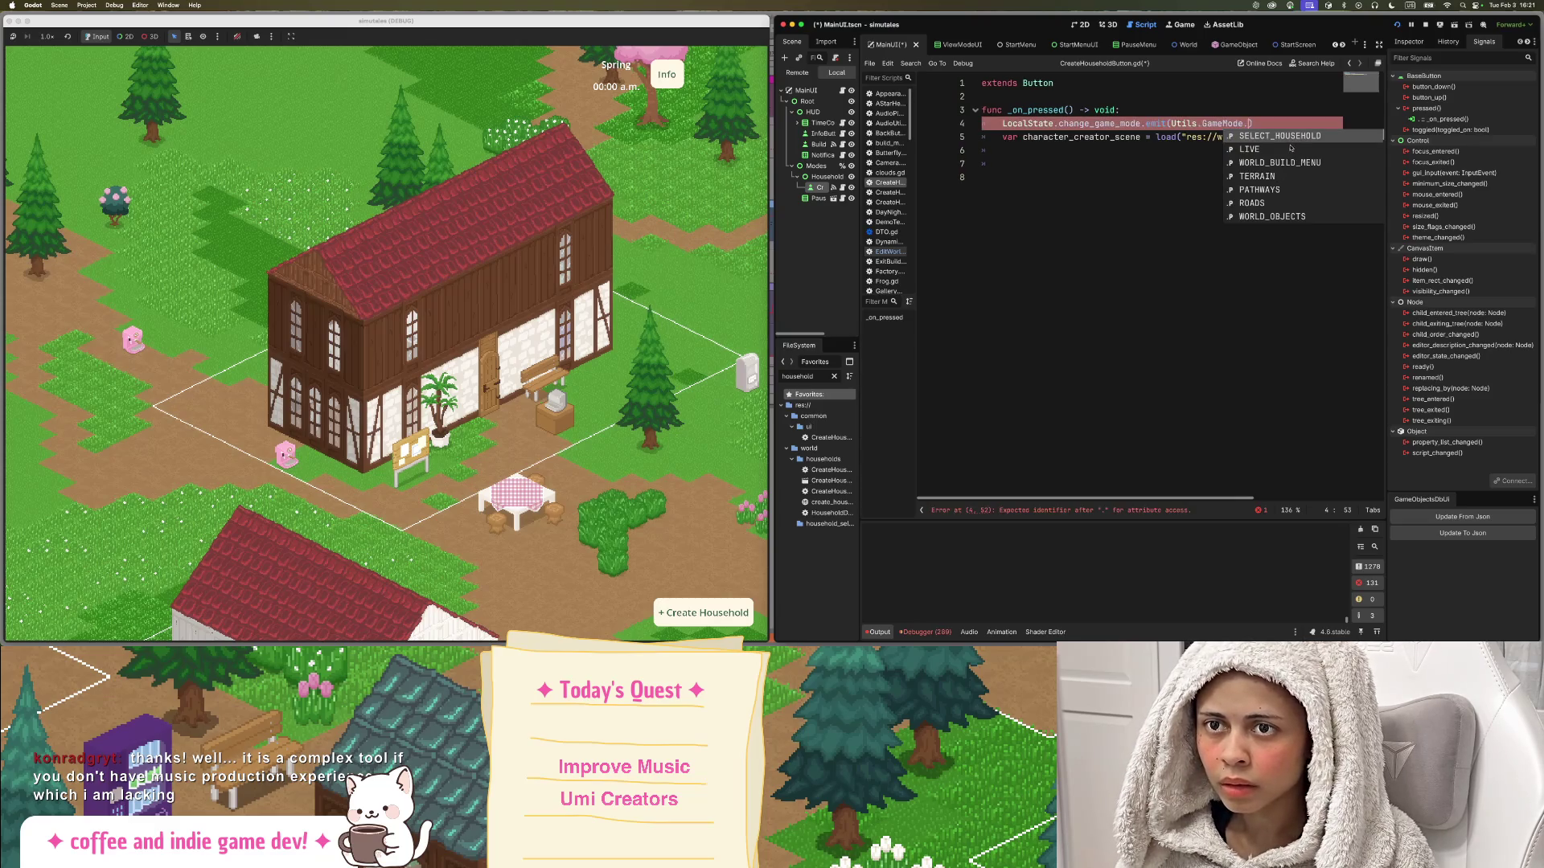
# Fix the GameMode spelling and jump to its enum definition in Utils.gd.
pyautogui.scroll(-4, 1262, 161)
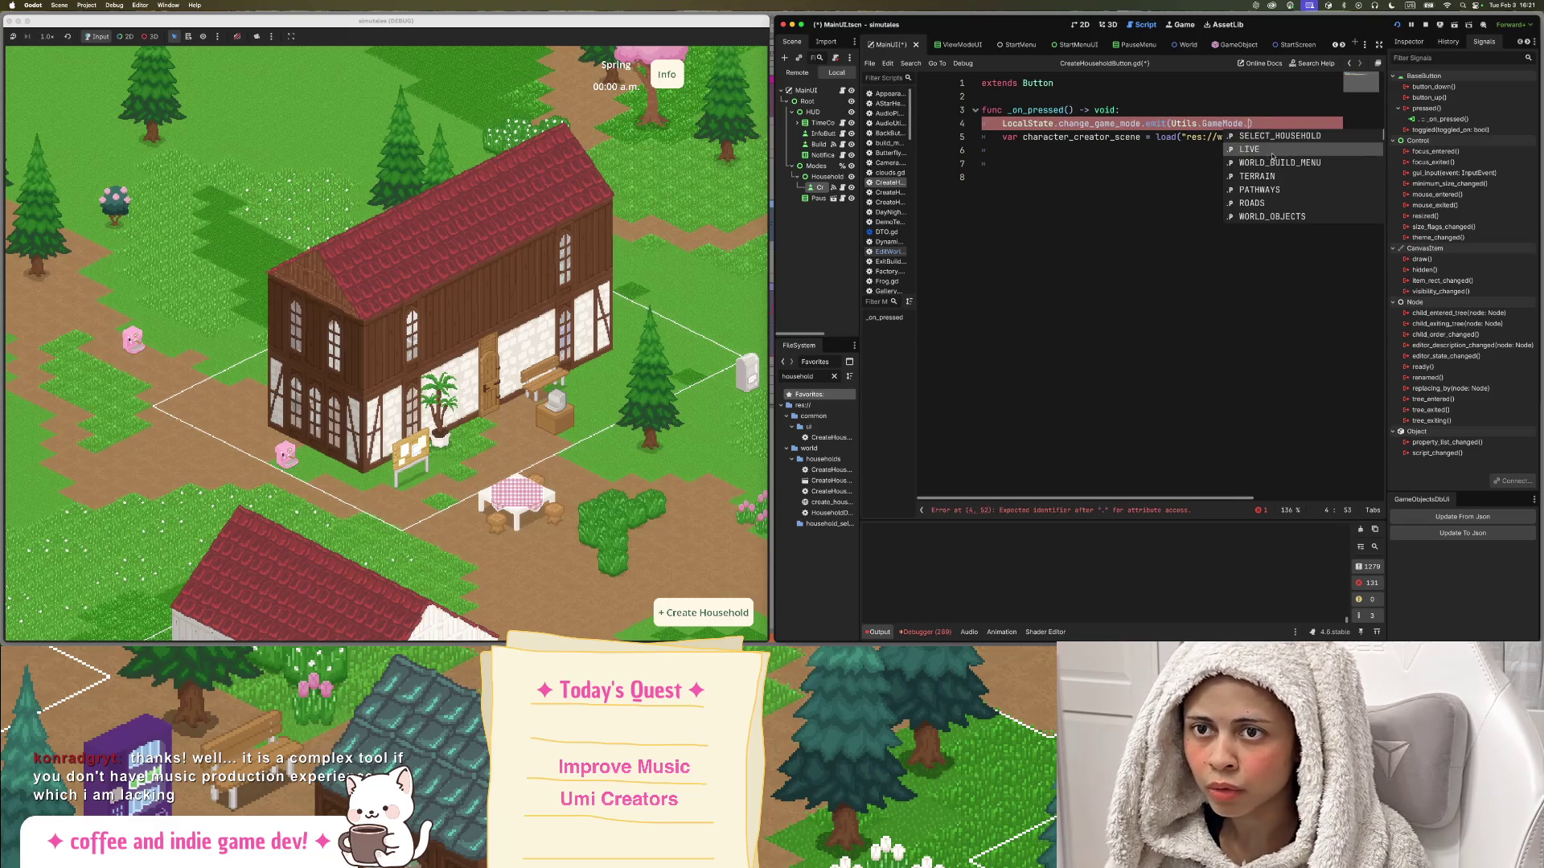
pyautogui.scroll(-5, 1324, 170)
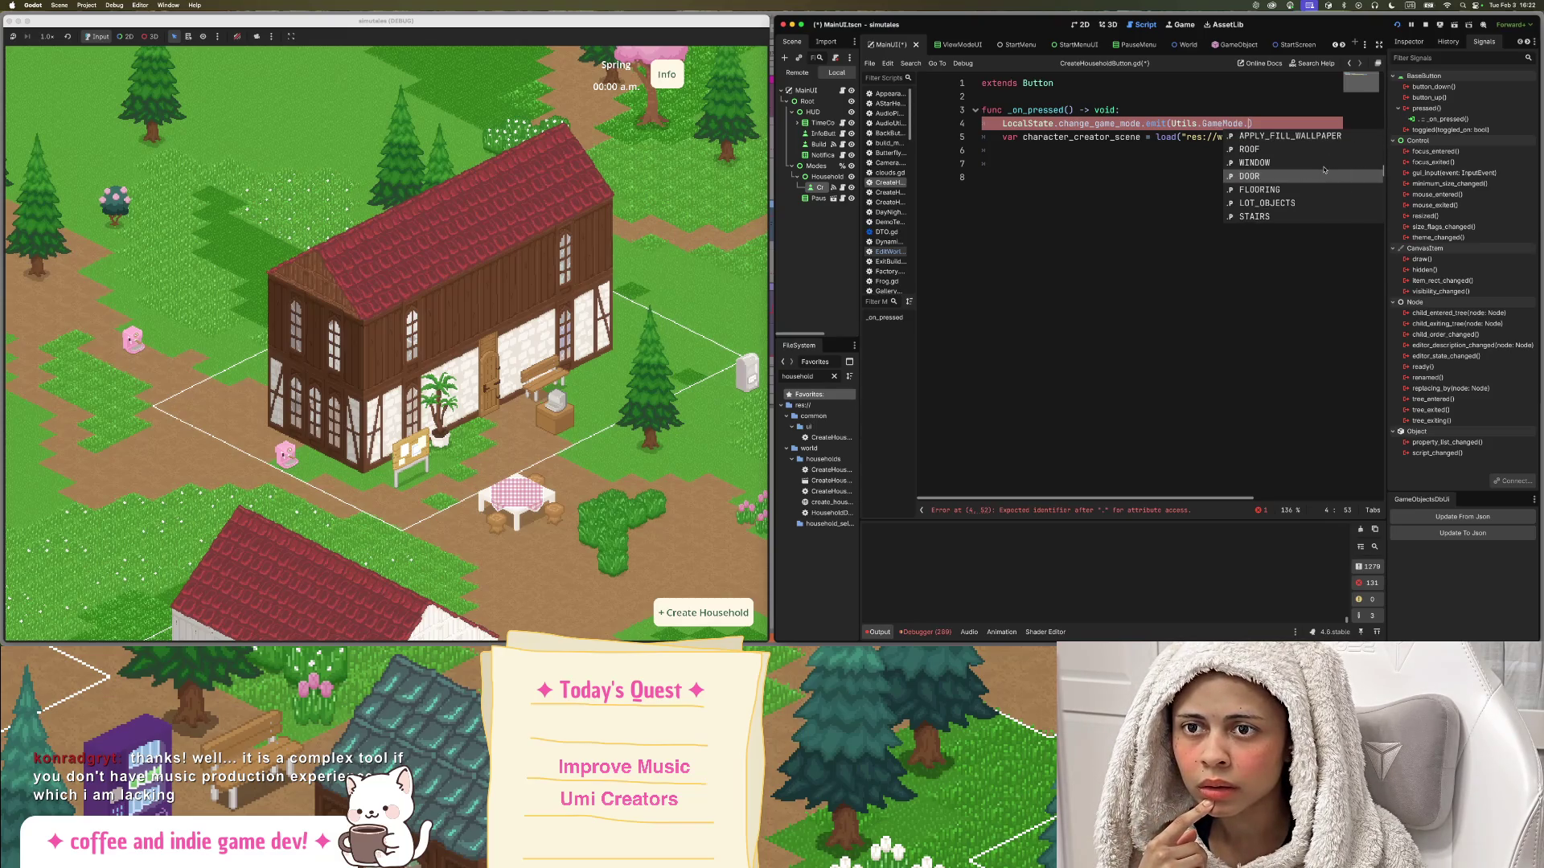
pyautogui.click(1206, 177)
pyautogui.click(1217, 123)
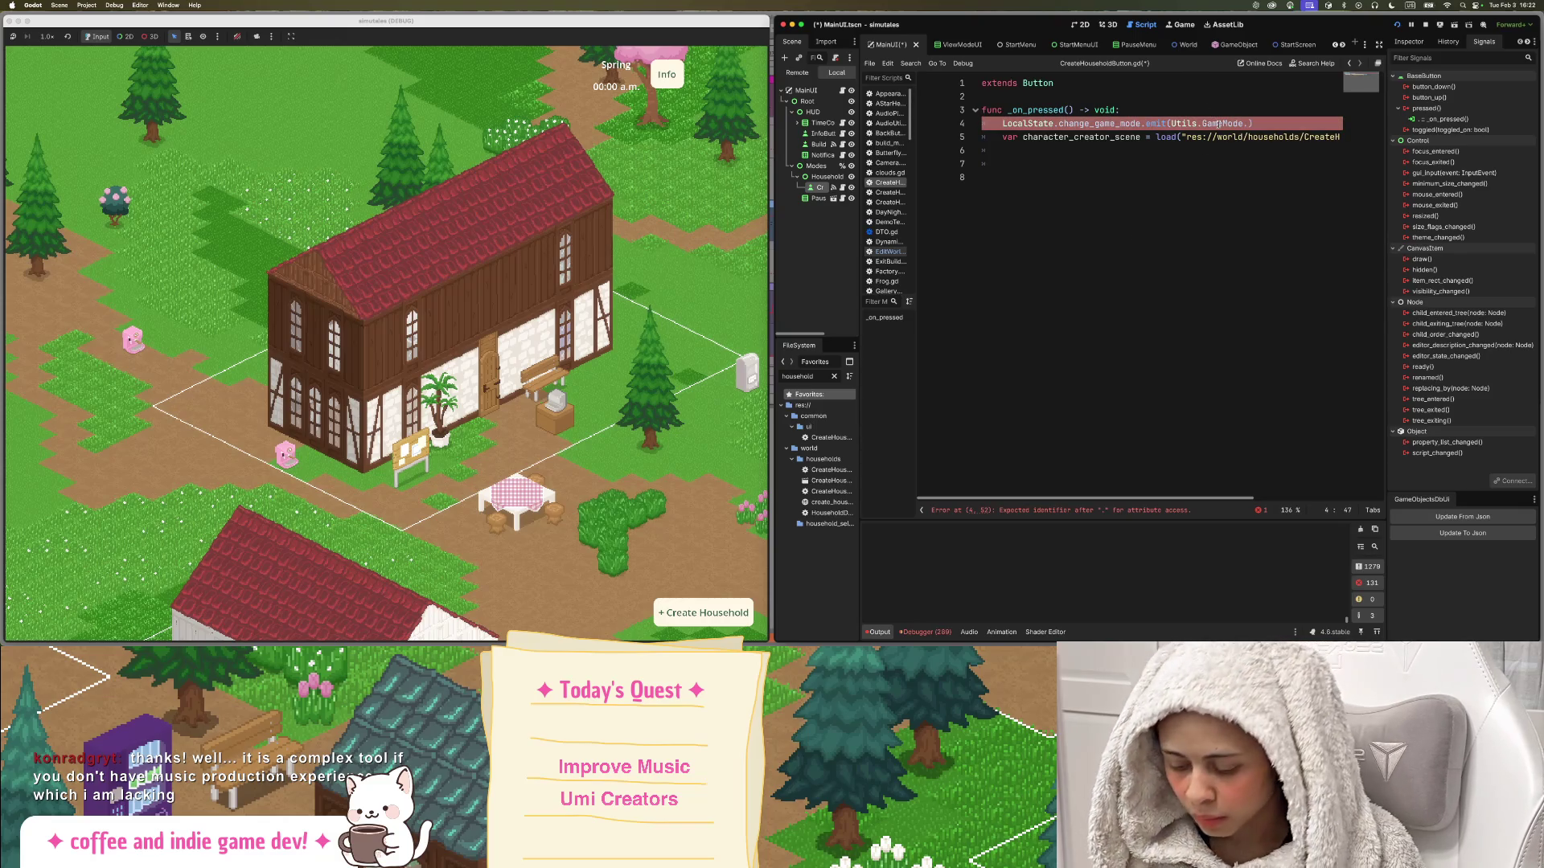
pyautogui.press('BackSpace')
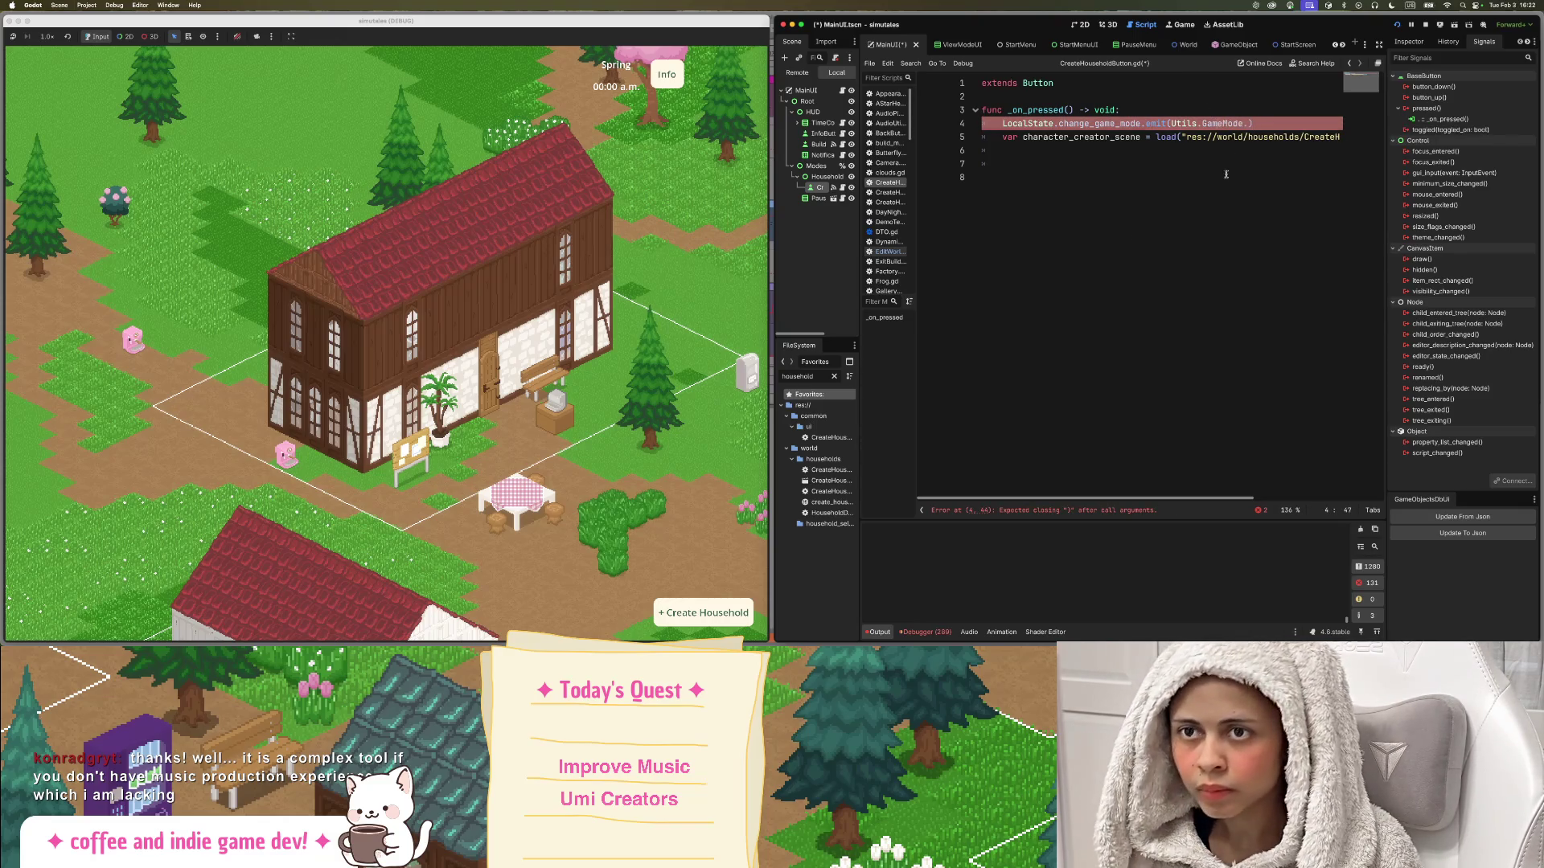
pyautogui.keyDown('ctrl'); pyautogui.click(1218, 123); pyautogui.keyUp('ctrl')
pyautogui.scroll(5, 1072, 176)
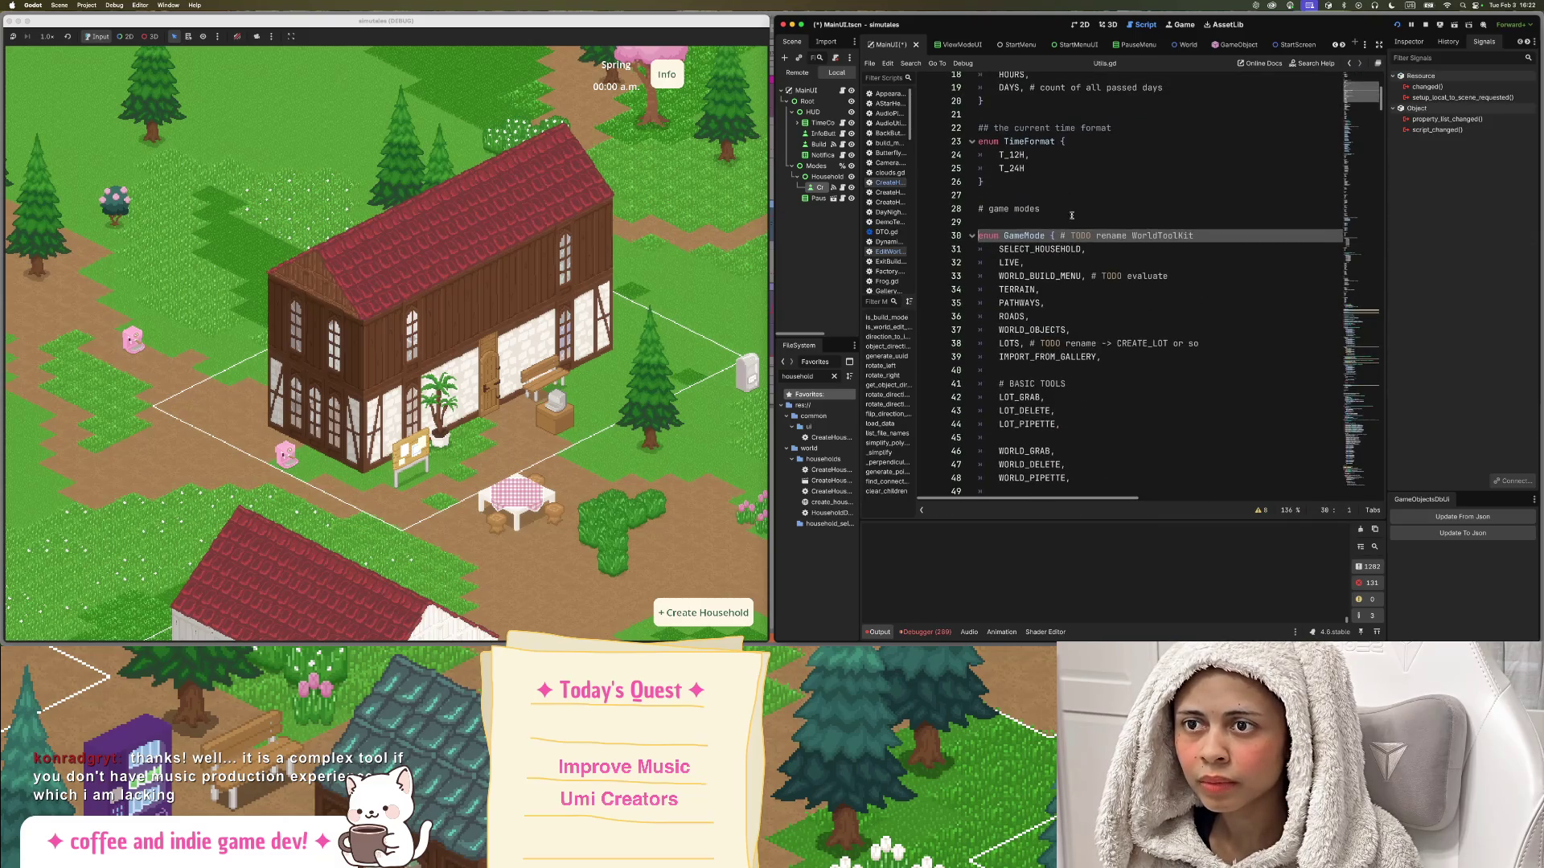
# Paste a copy of the SELECT_HOUSEHOLD entry on a new line below it.
pyautogui.tripleClick(1069, 250)
pyautogui.hotkey('ctrl', 'c')
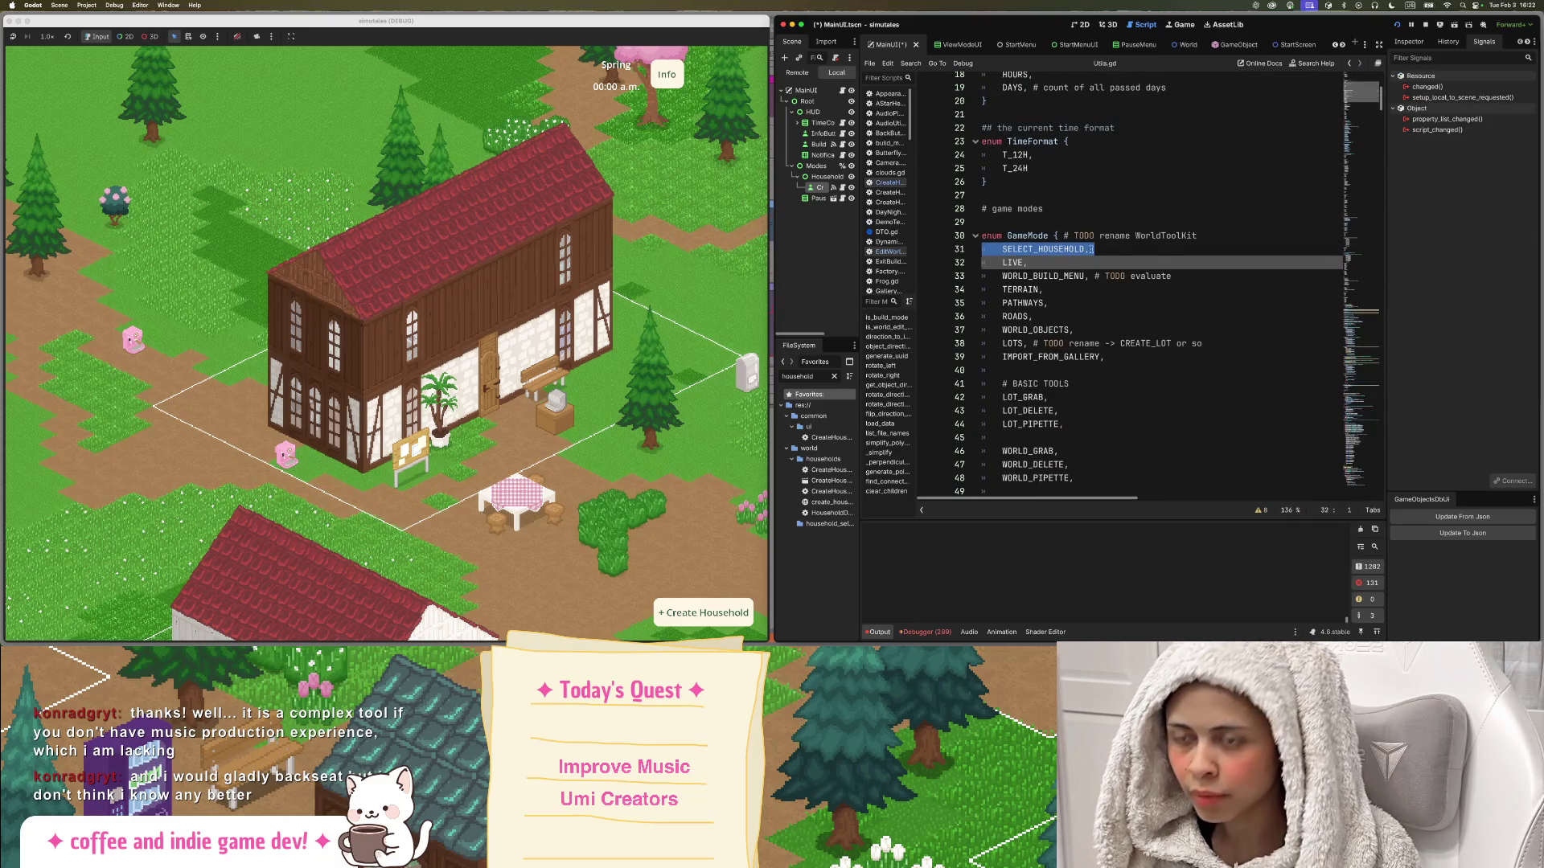
pyautogui.click(1227, 239)
pyautogui.press('Return')
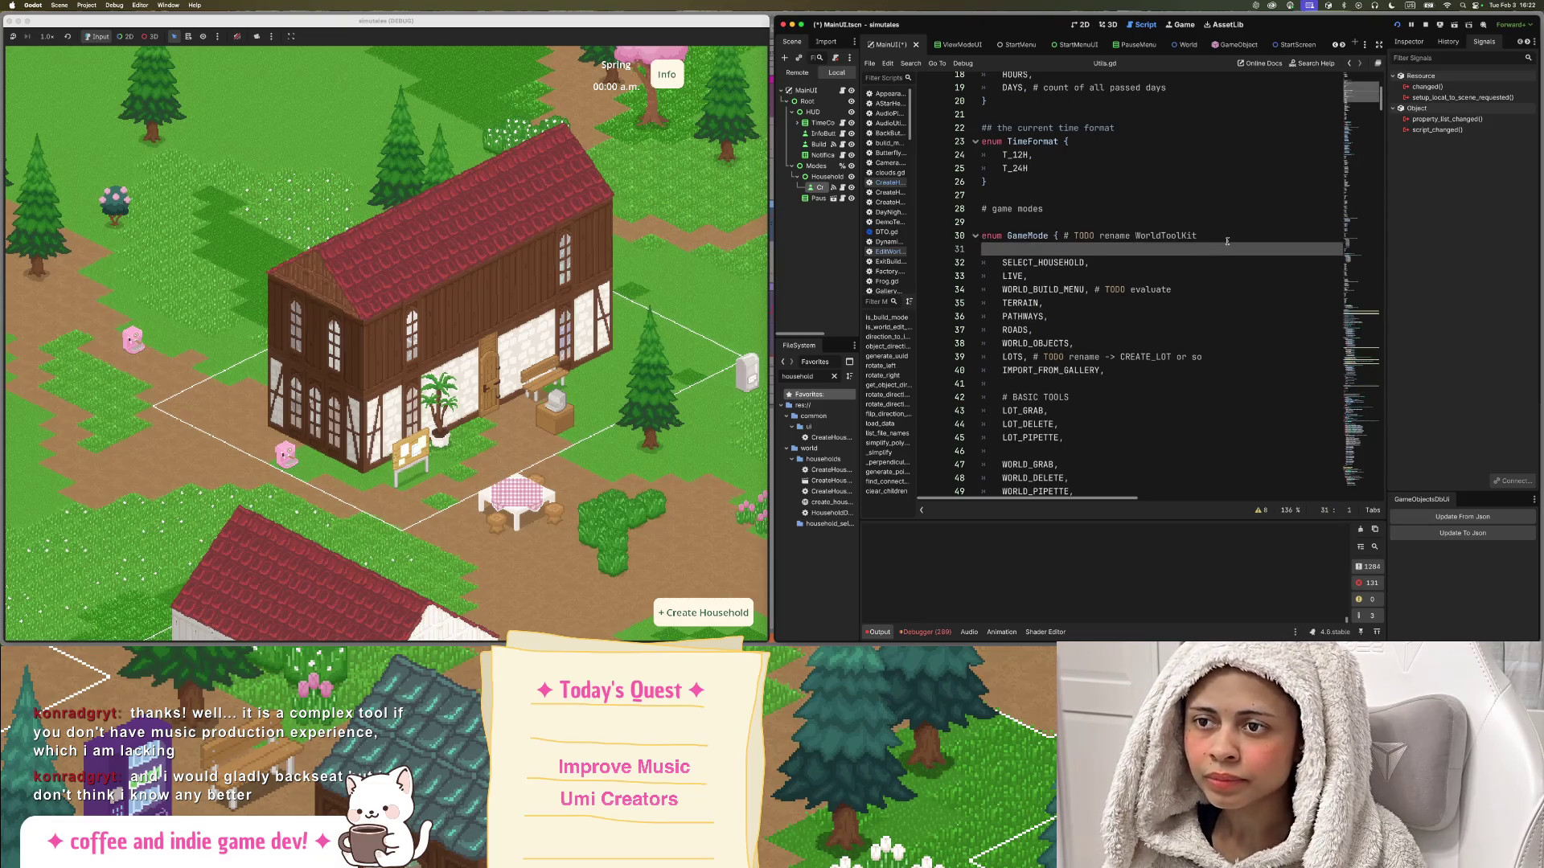
pyautogui.click(1227, 240)
pyautogui.click(1106, 251)
pyautogui.hotkey('alt', 'Down')
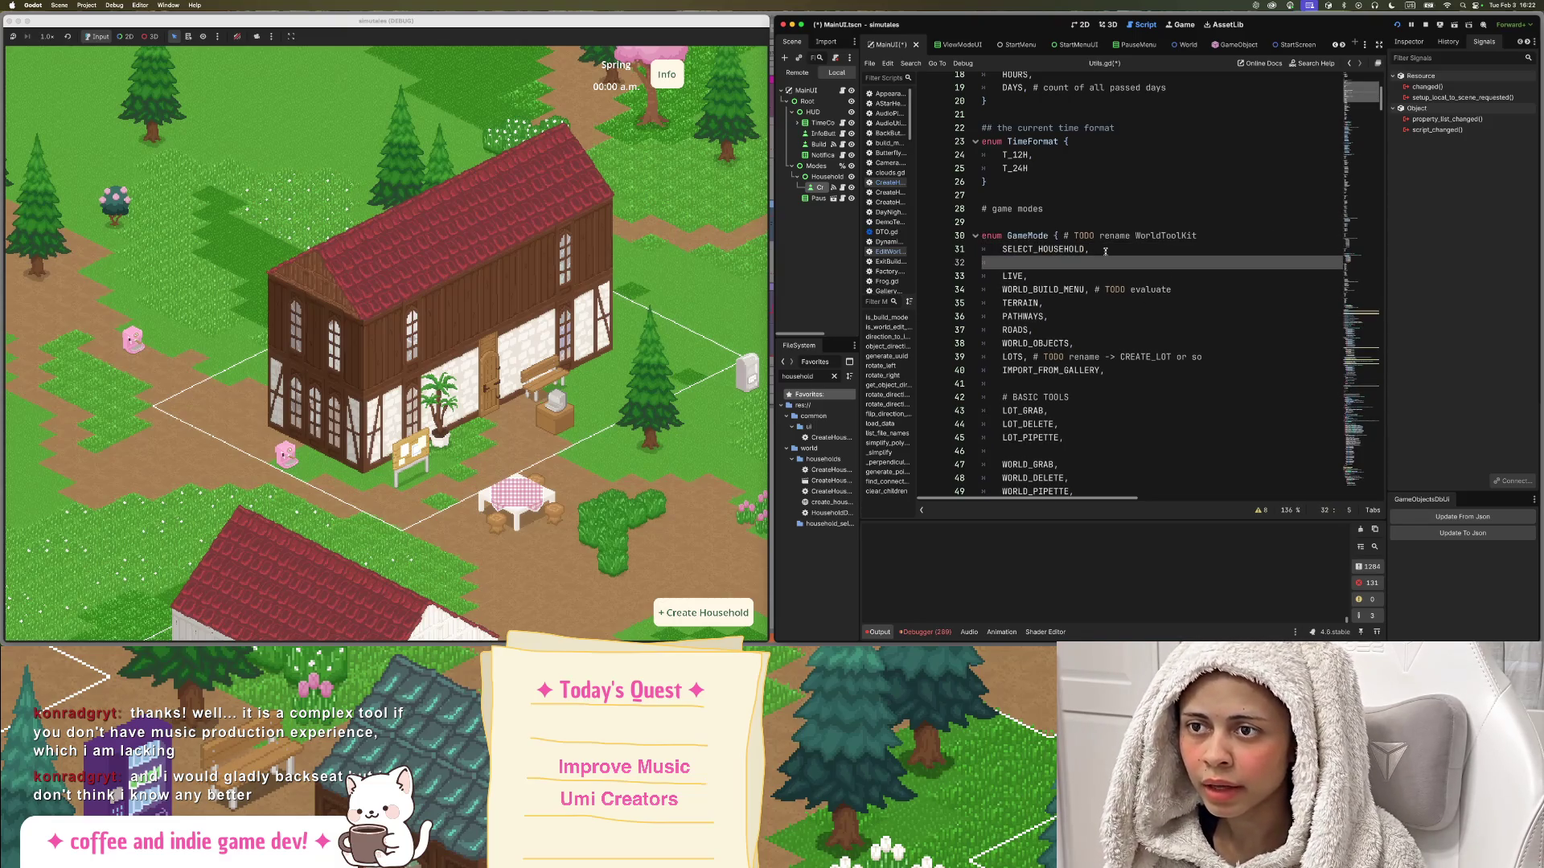
pyautogui.hotkey('ctrl', 'v')
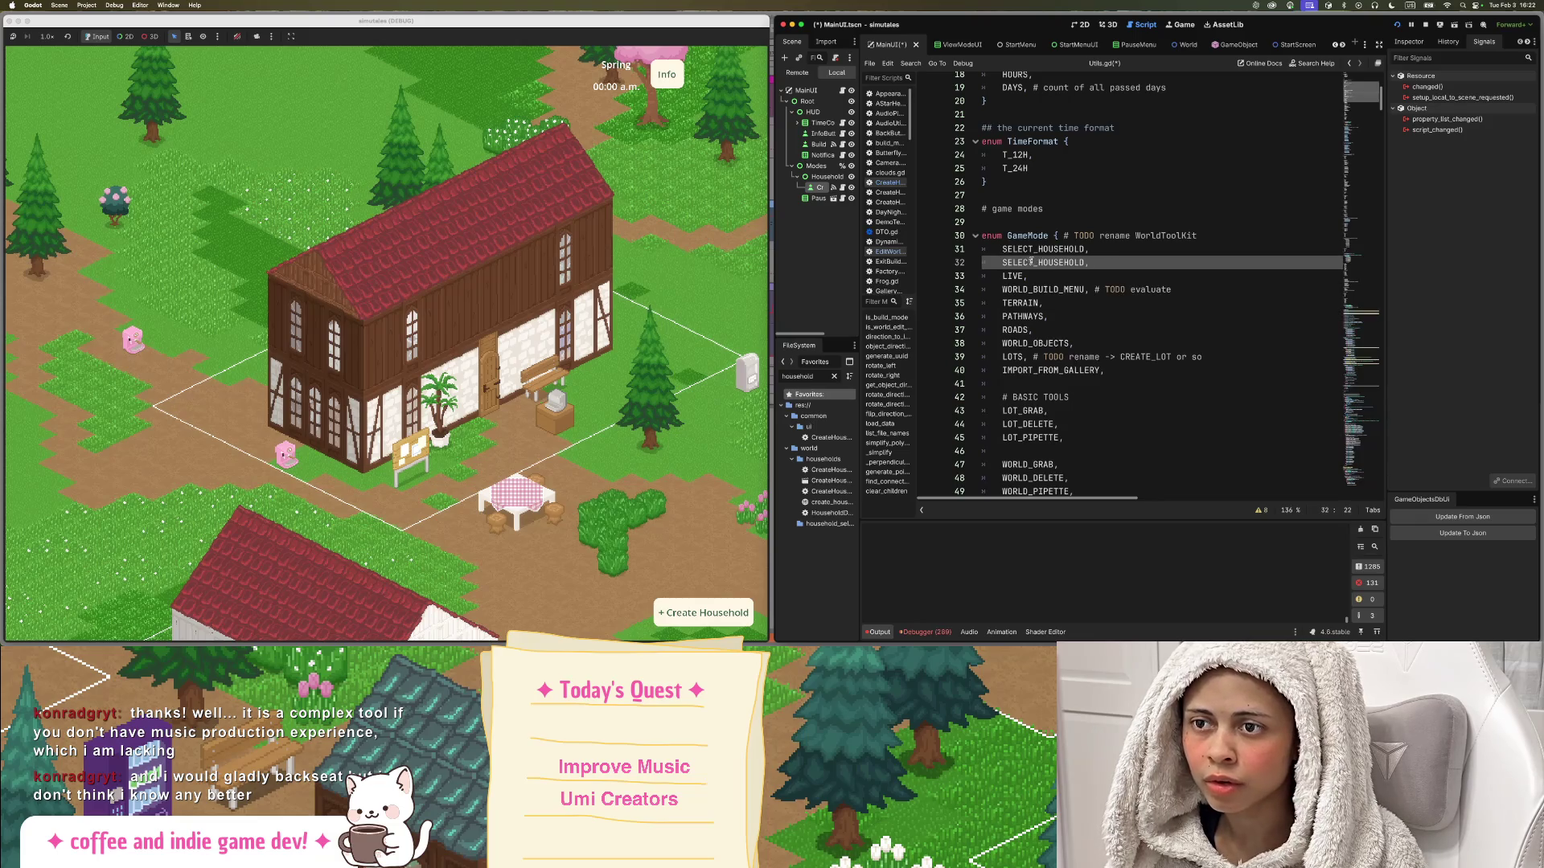
# Rename the copied entry to CHARACTER_HOUSEHOLD, removing the stray space.
pyautogui.press('BackSpace')
pyautogui.press('BackSpace')
pyautogui.press('BackSpace')
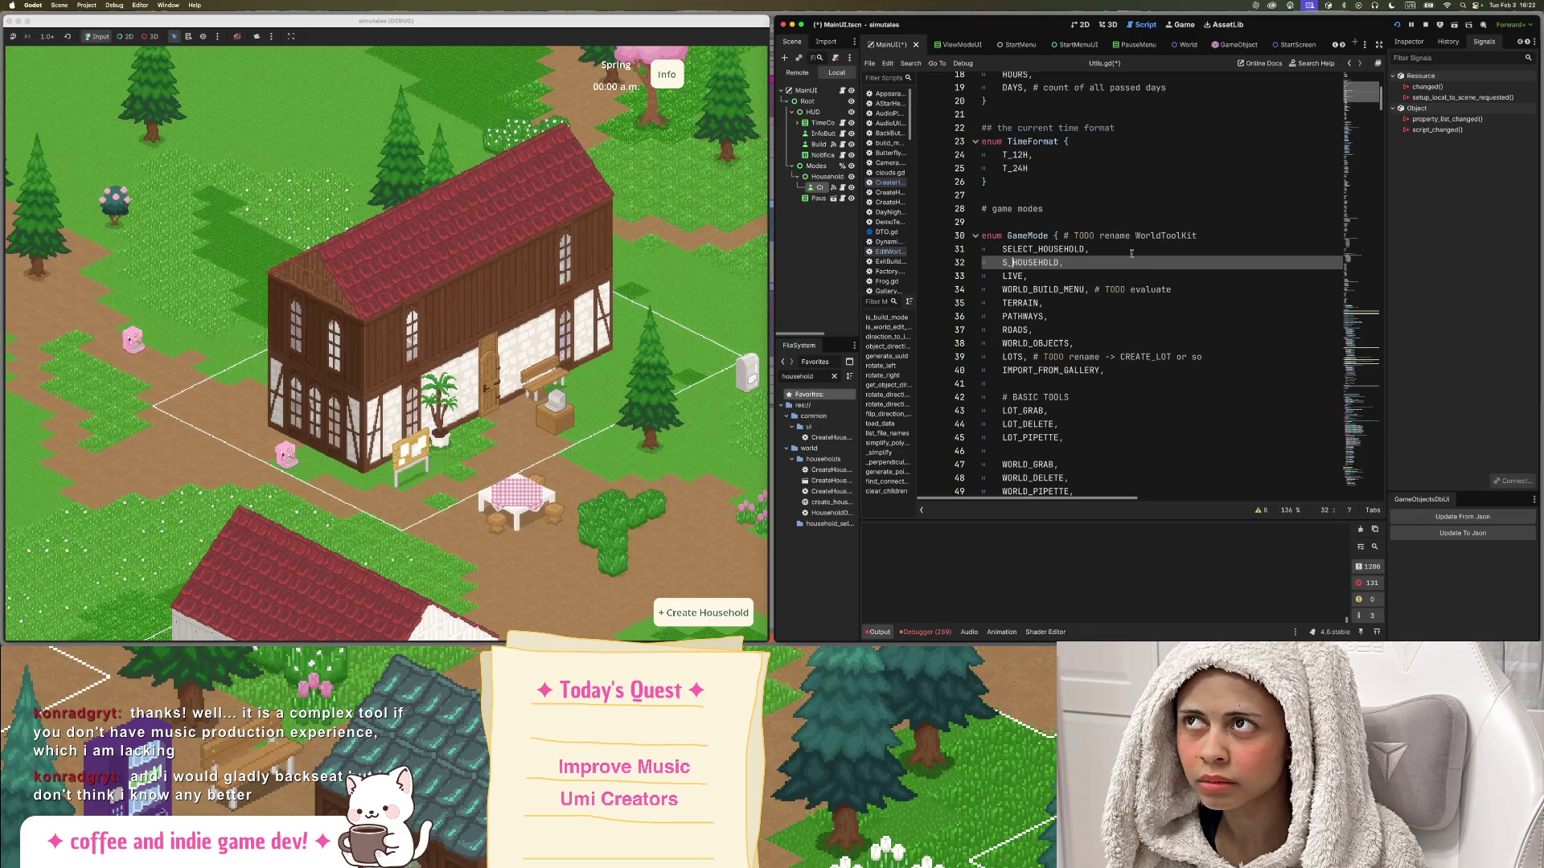
pyautogui.press('BackSpace')
pyautogui.press('BackSpace')
pyautogui.press('BackSpace')
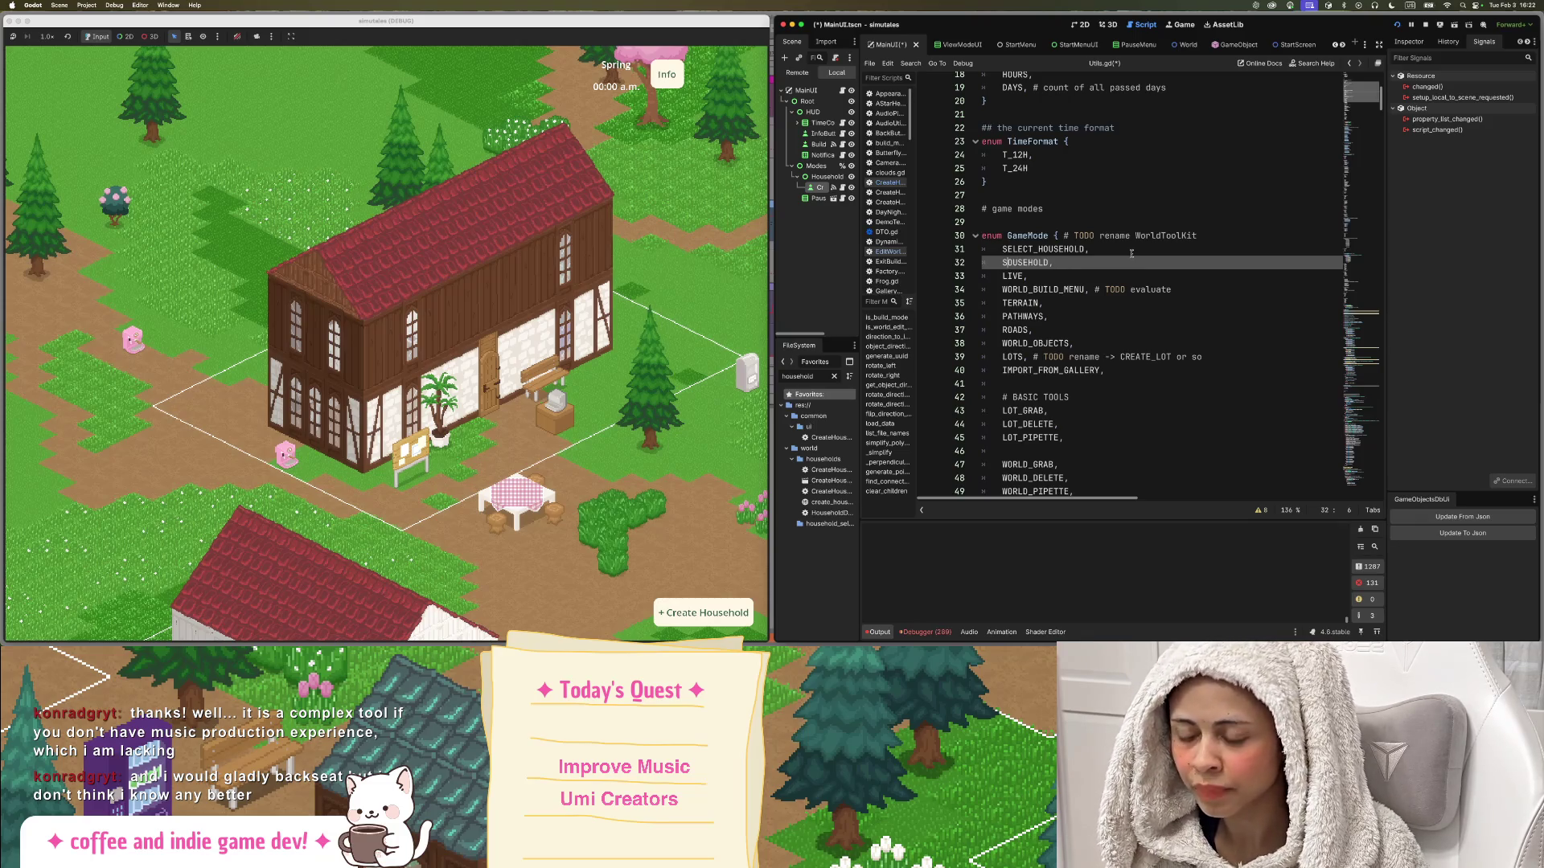
pyautogui.write('CH')
pyautogui.write('AR')
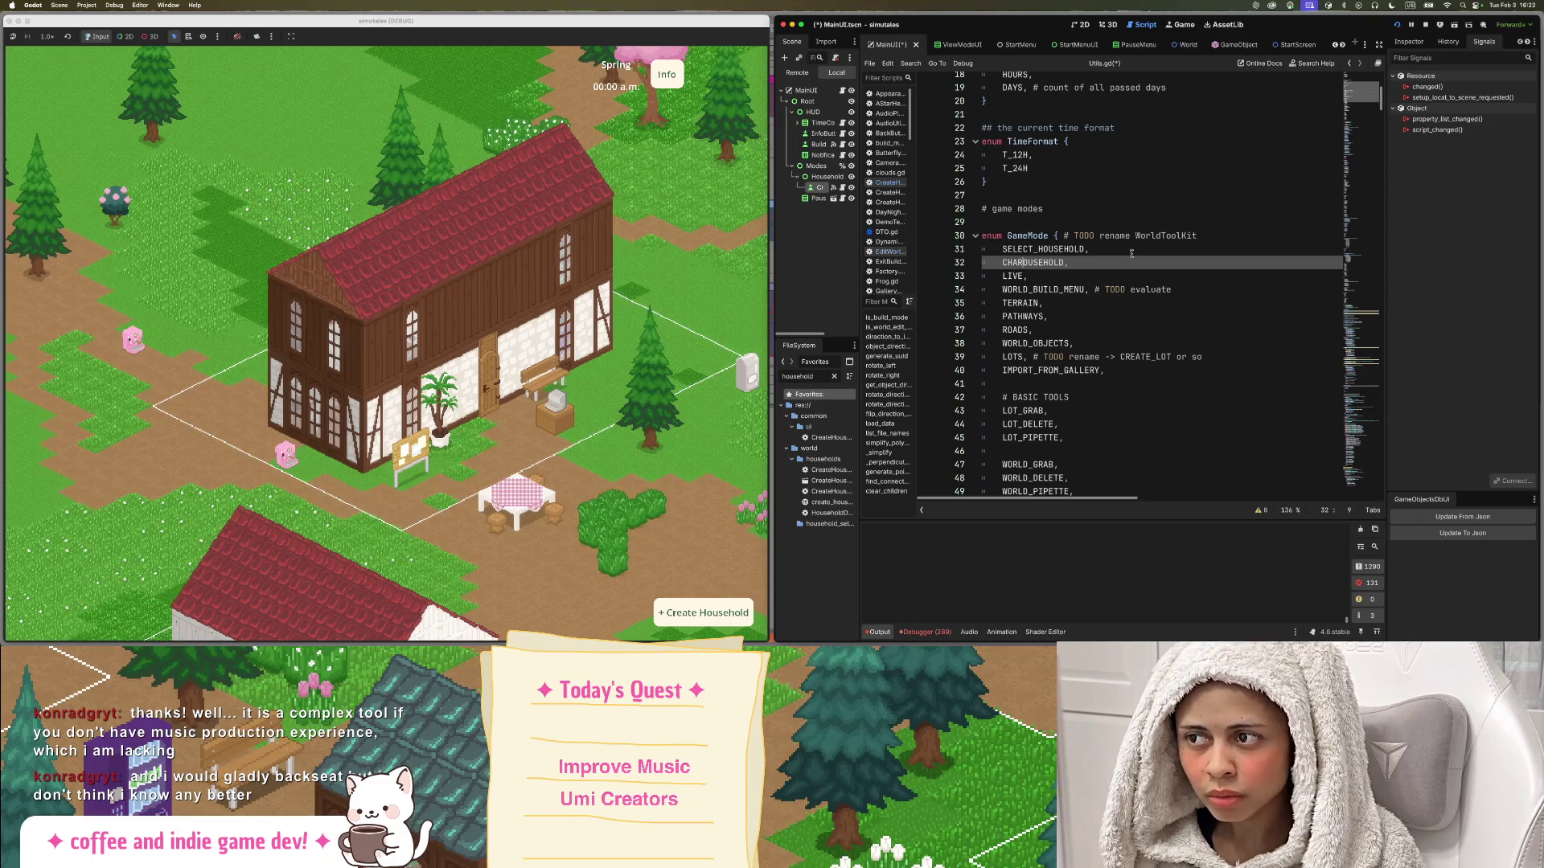
pyautogui.write('_')
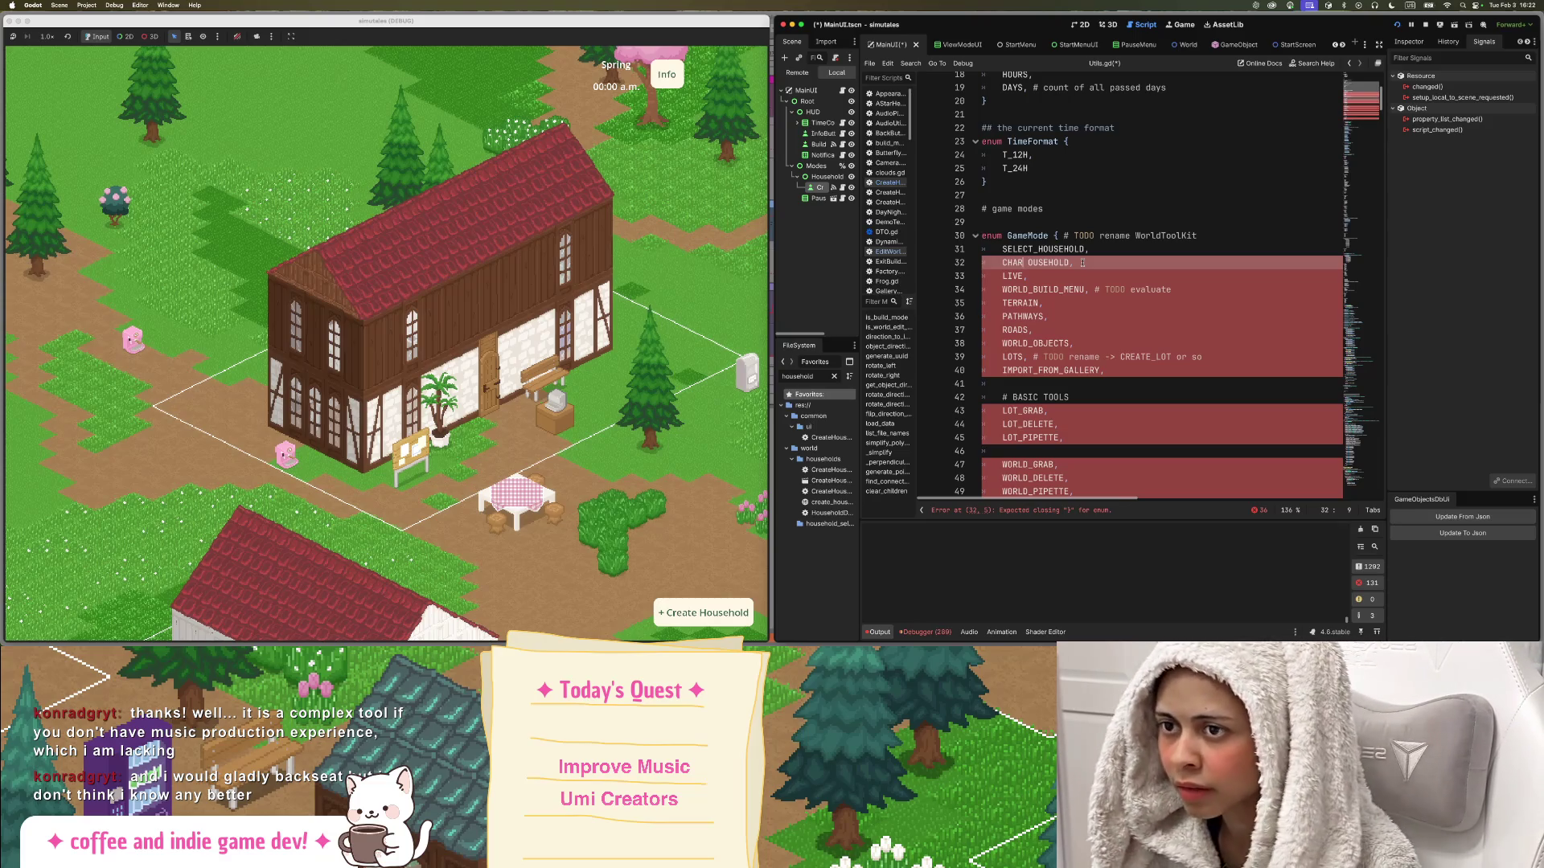
pyautogui.write('ACTER_ ')
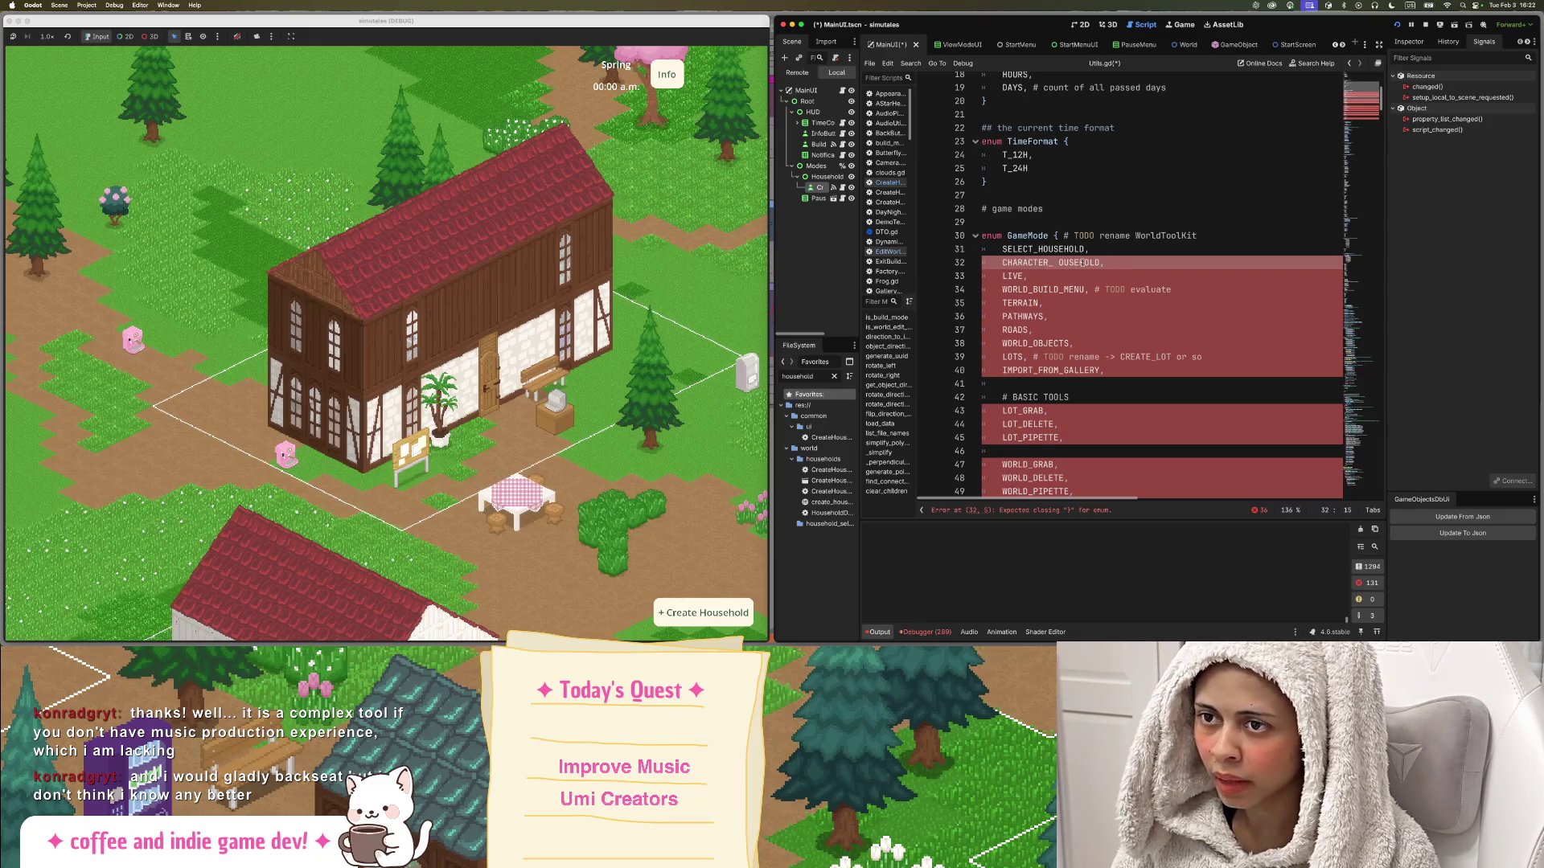
pyautogui.write('H')
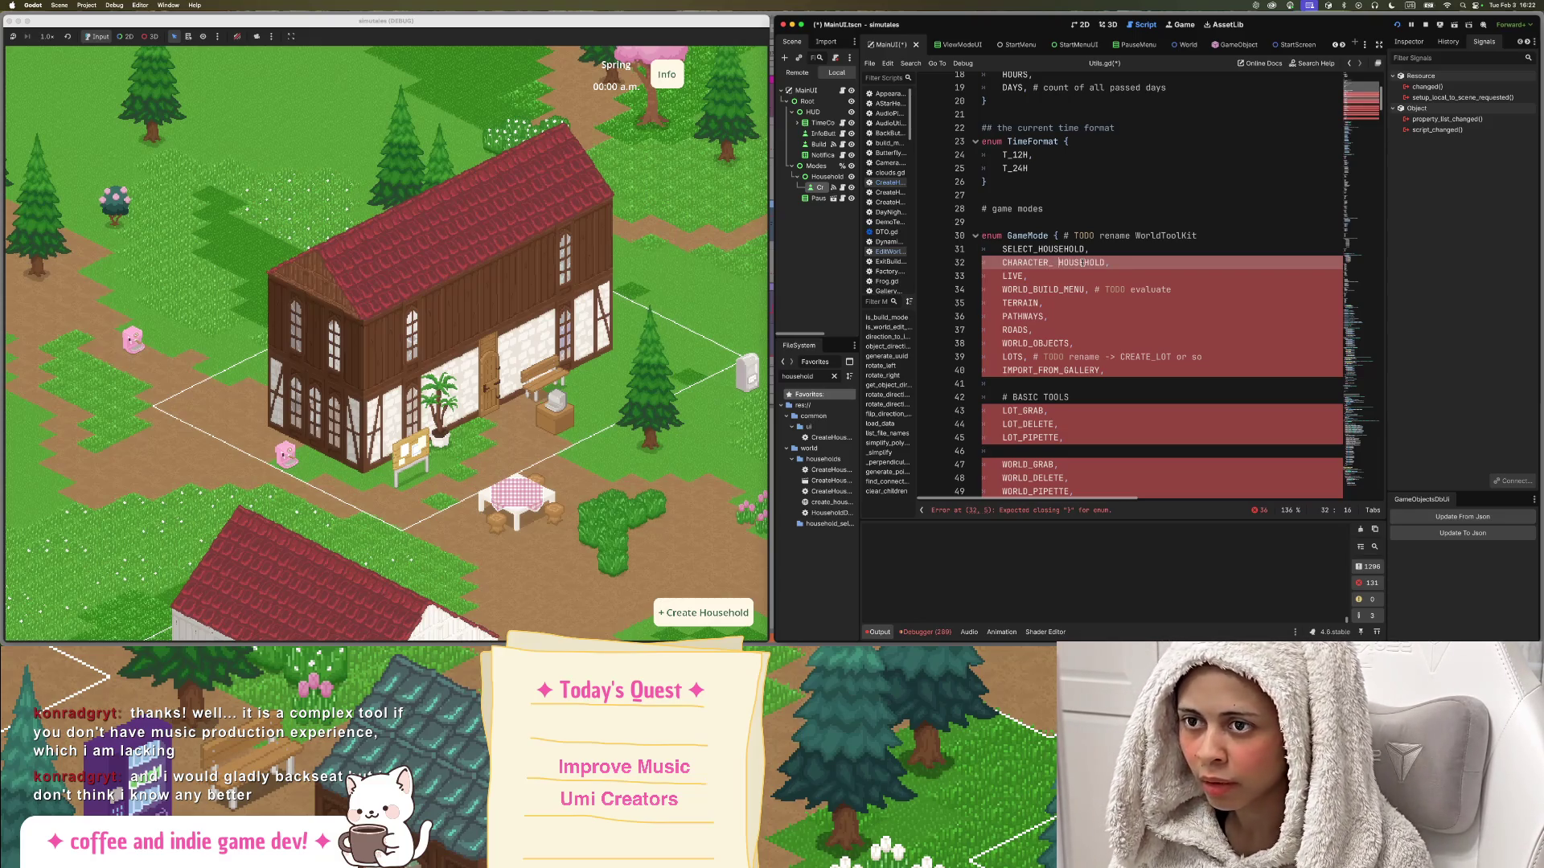
pyautogui.press('BackSpace')
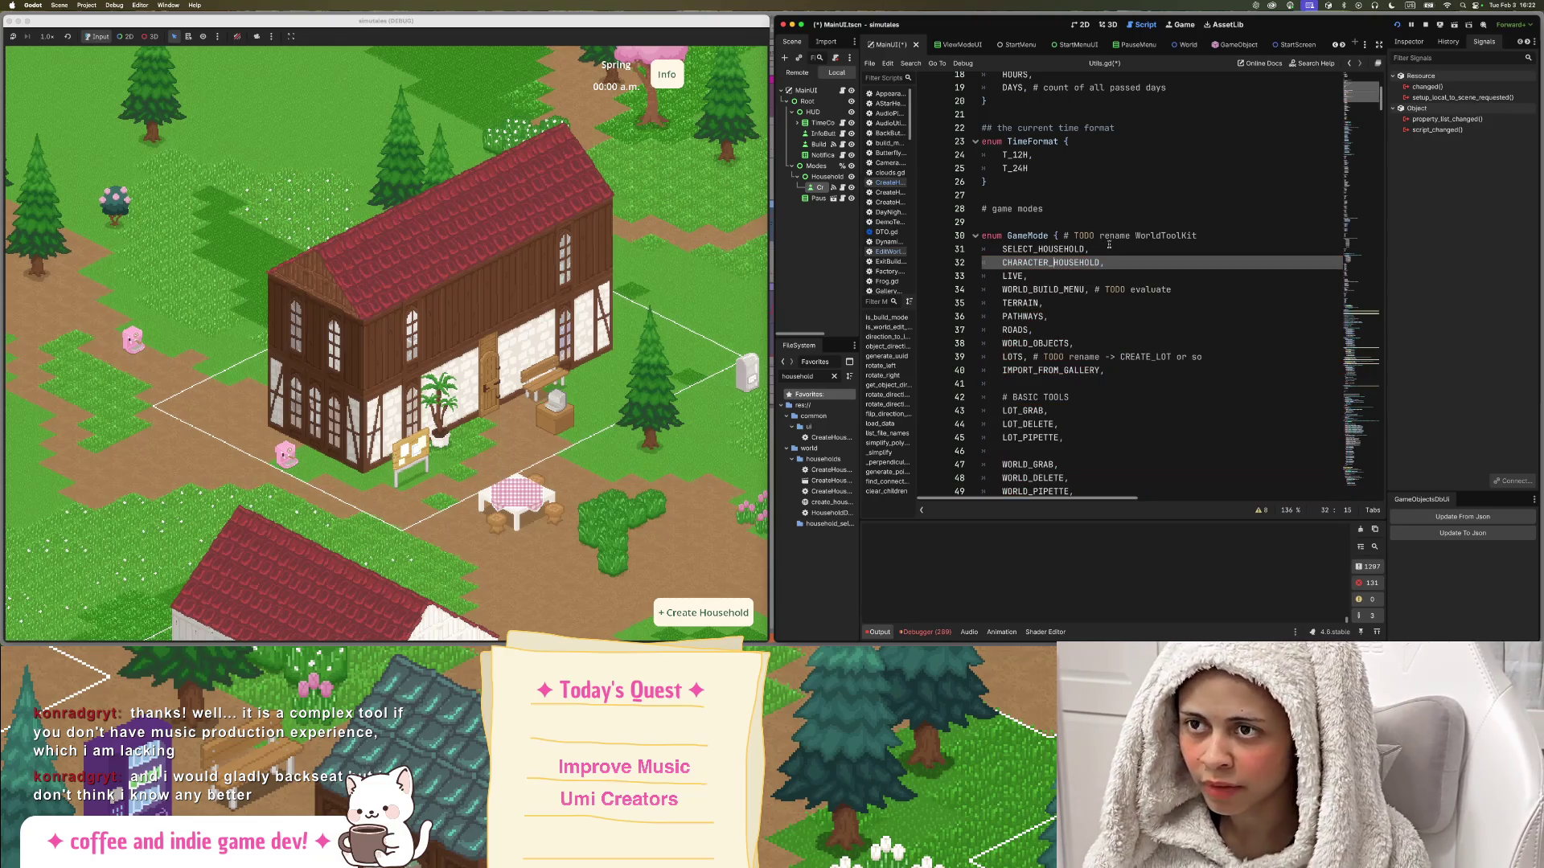
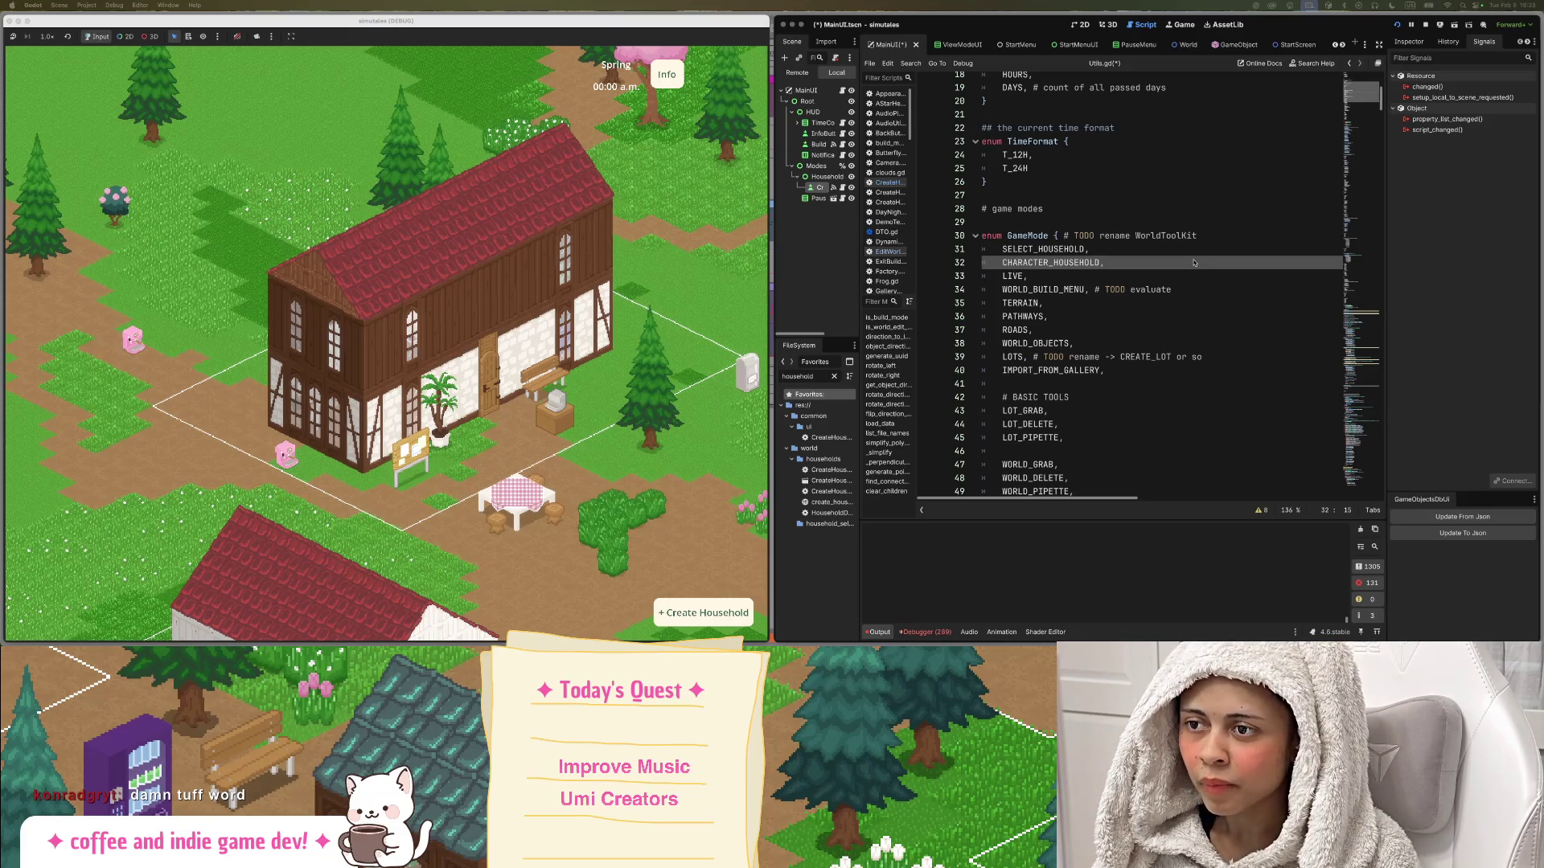
# Widen the Scene and FileSystem docks and save Utils.gd.
pyautogui.scroll(-3, 1102, 265)
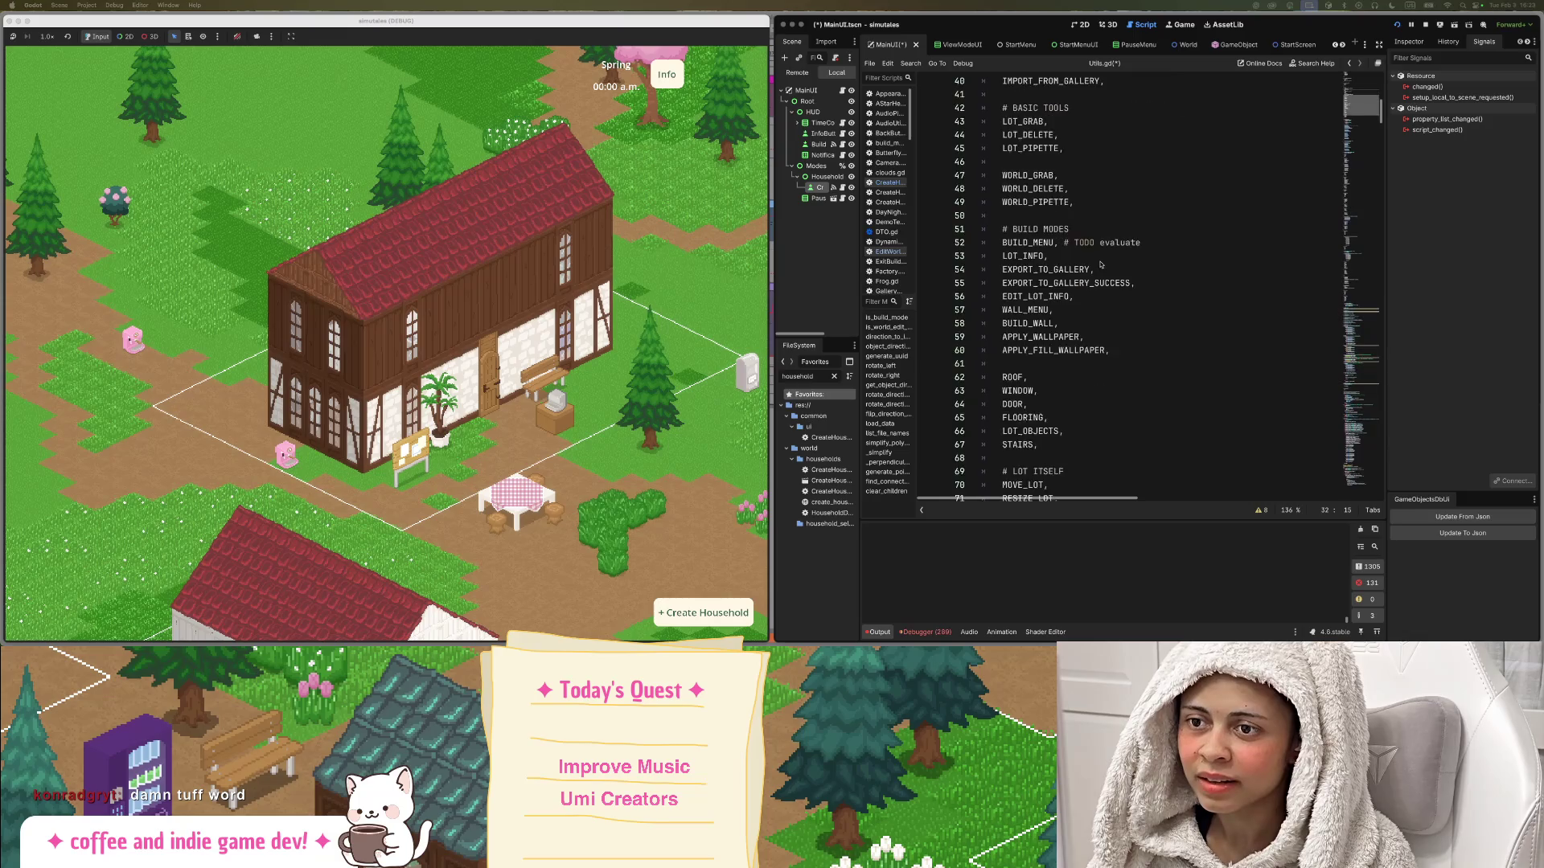
pyautogui.scroll(3, 1101, 264)
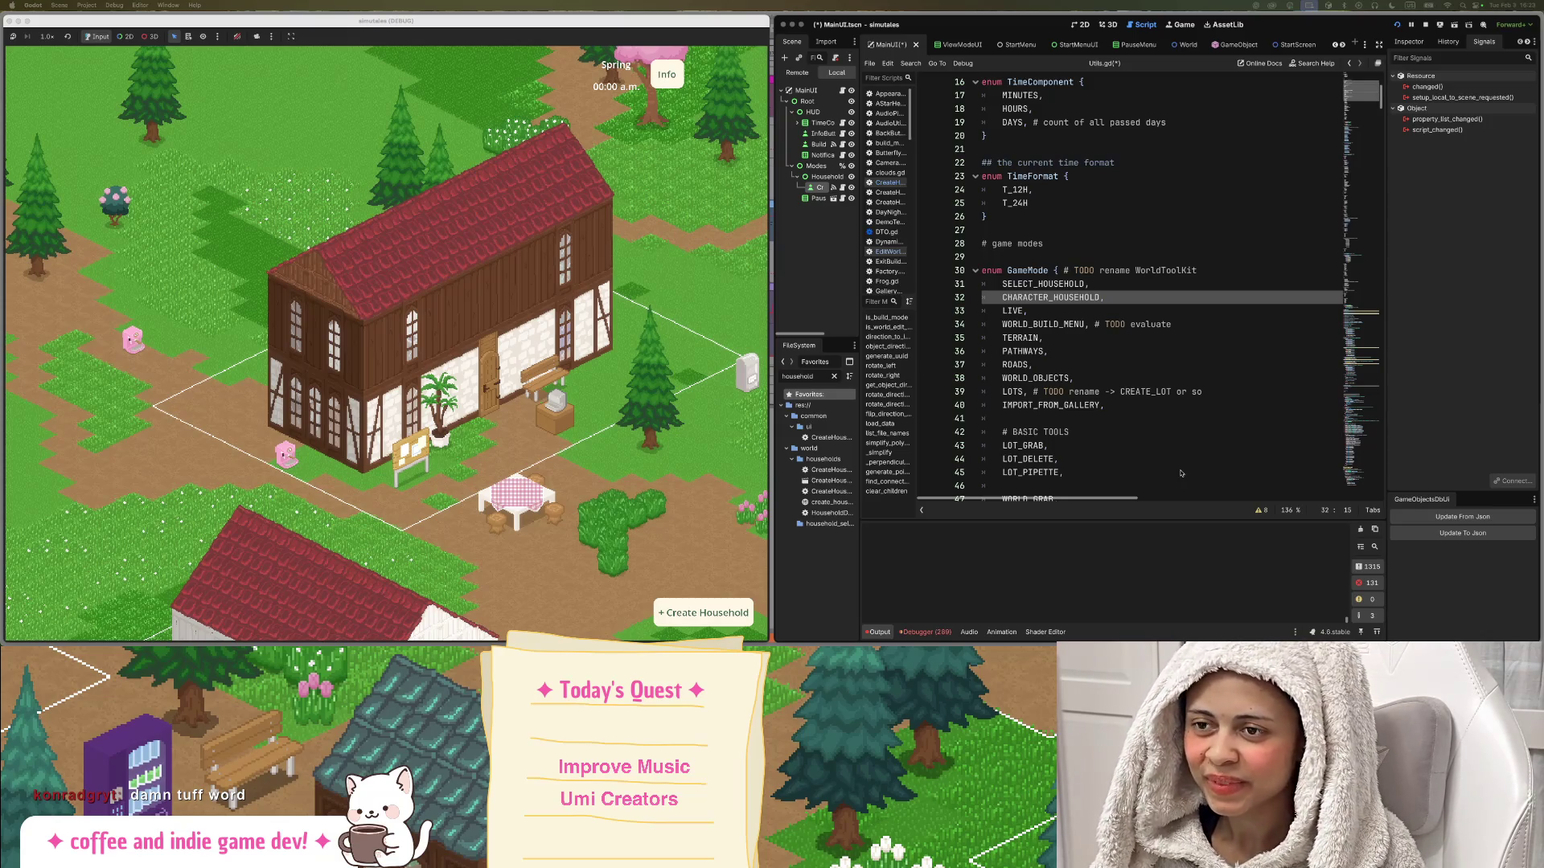
pyautogui.click(1114, 283)
pyautogui.click(1135, 298)
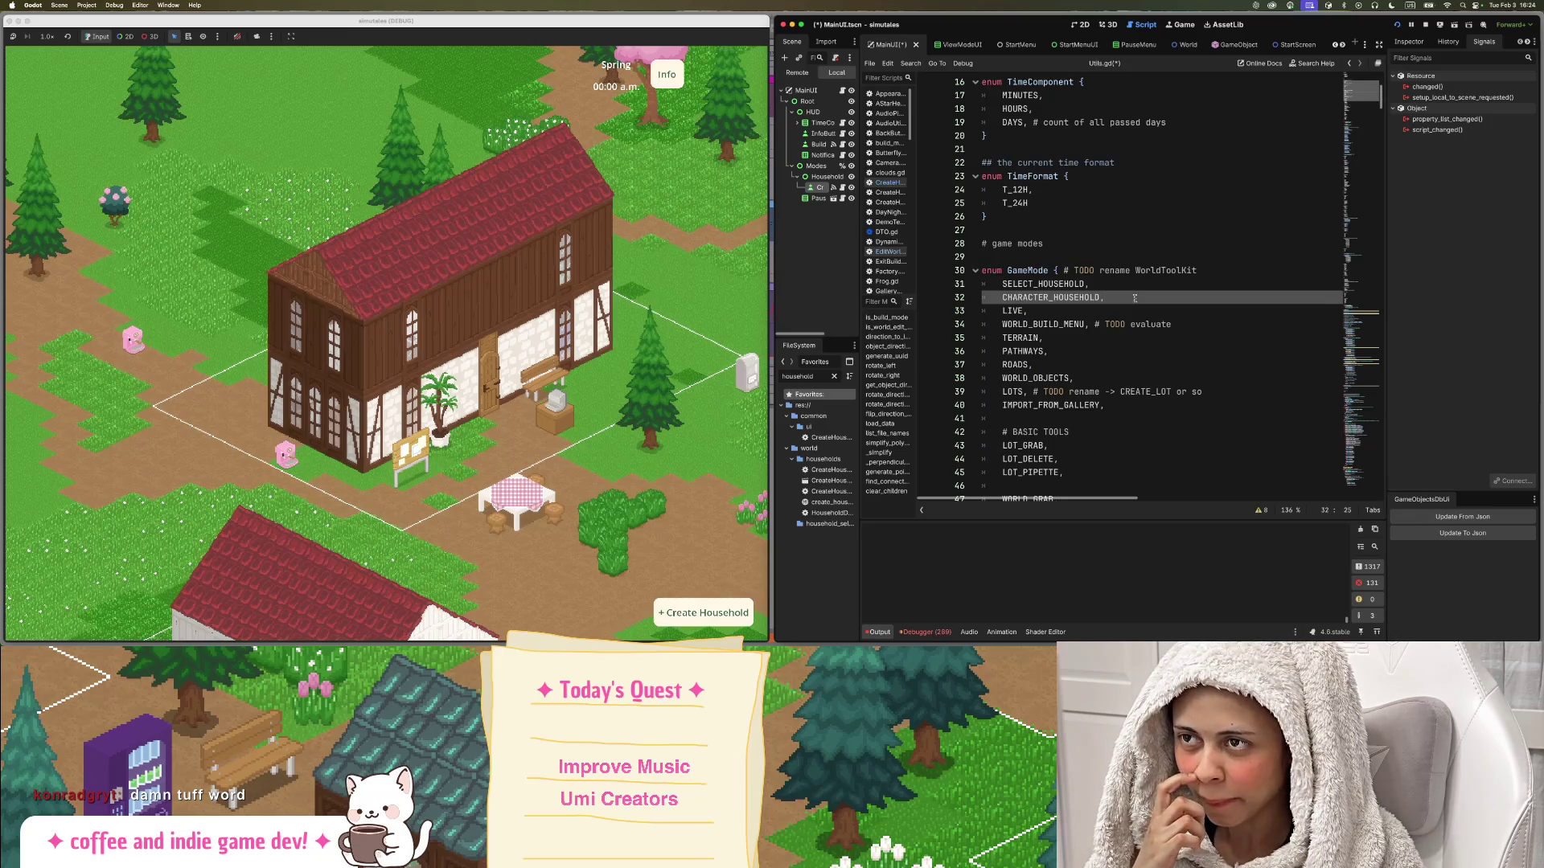
pyautogui.moveTo(859, 217); pyautogui.dragTo(914, 212)
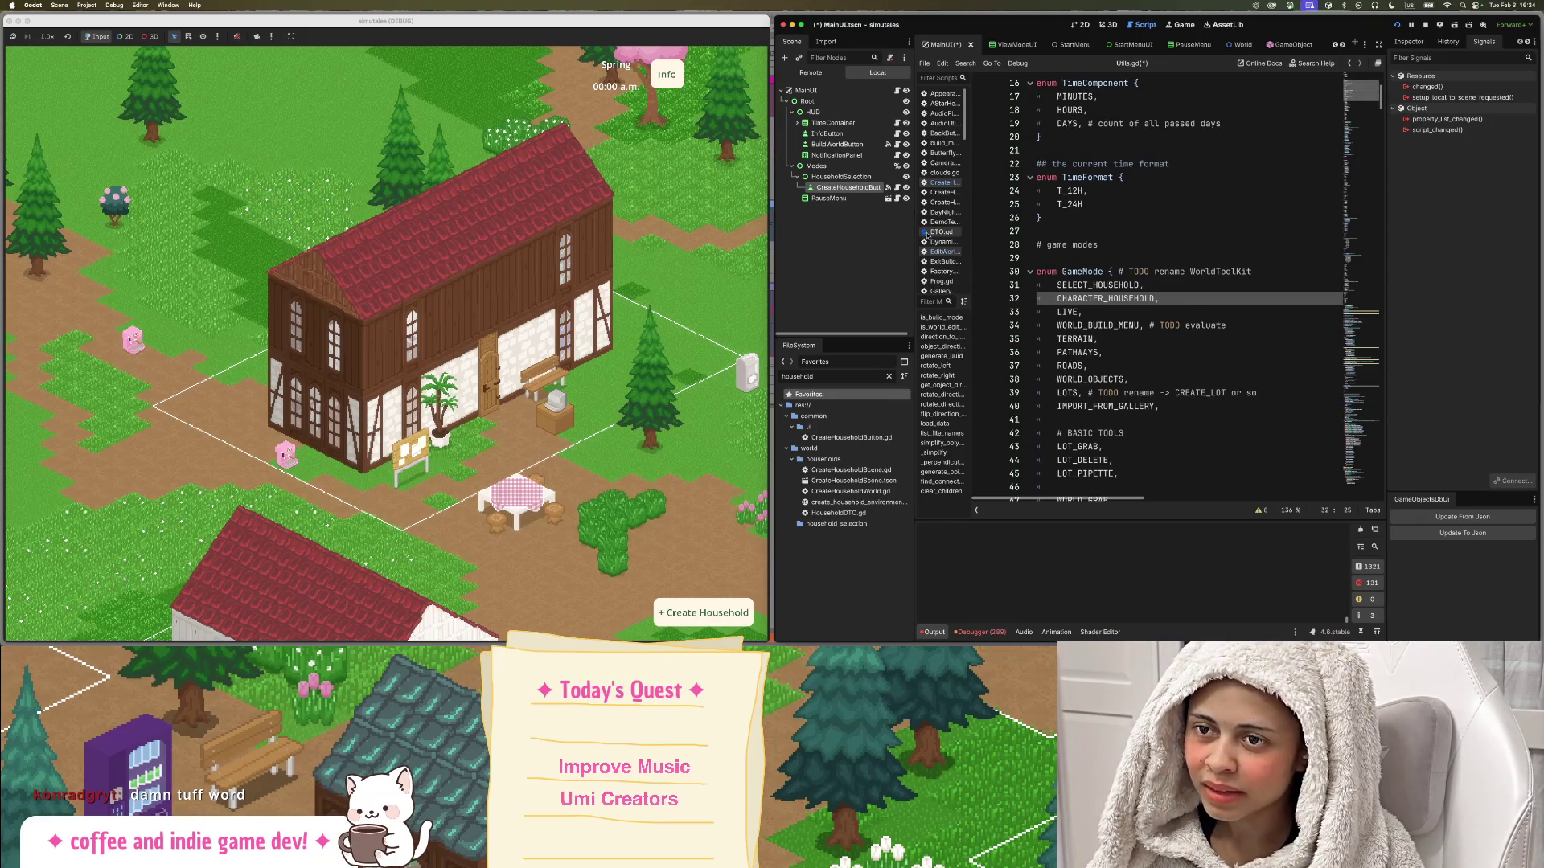
pyautogui.click(1037, 189)
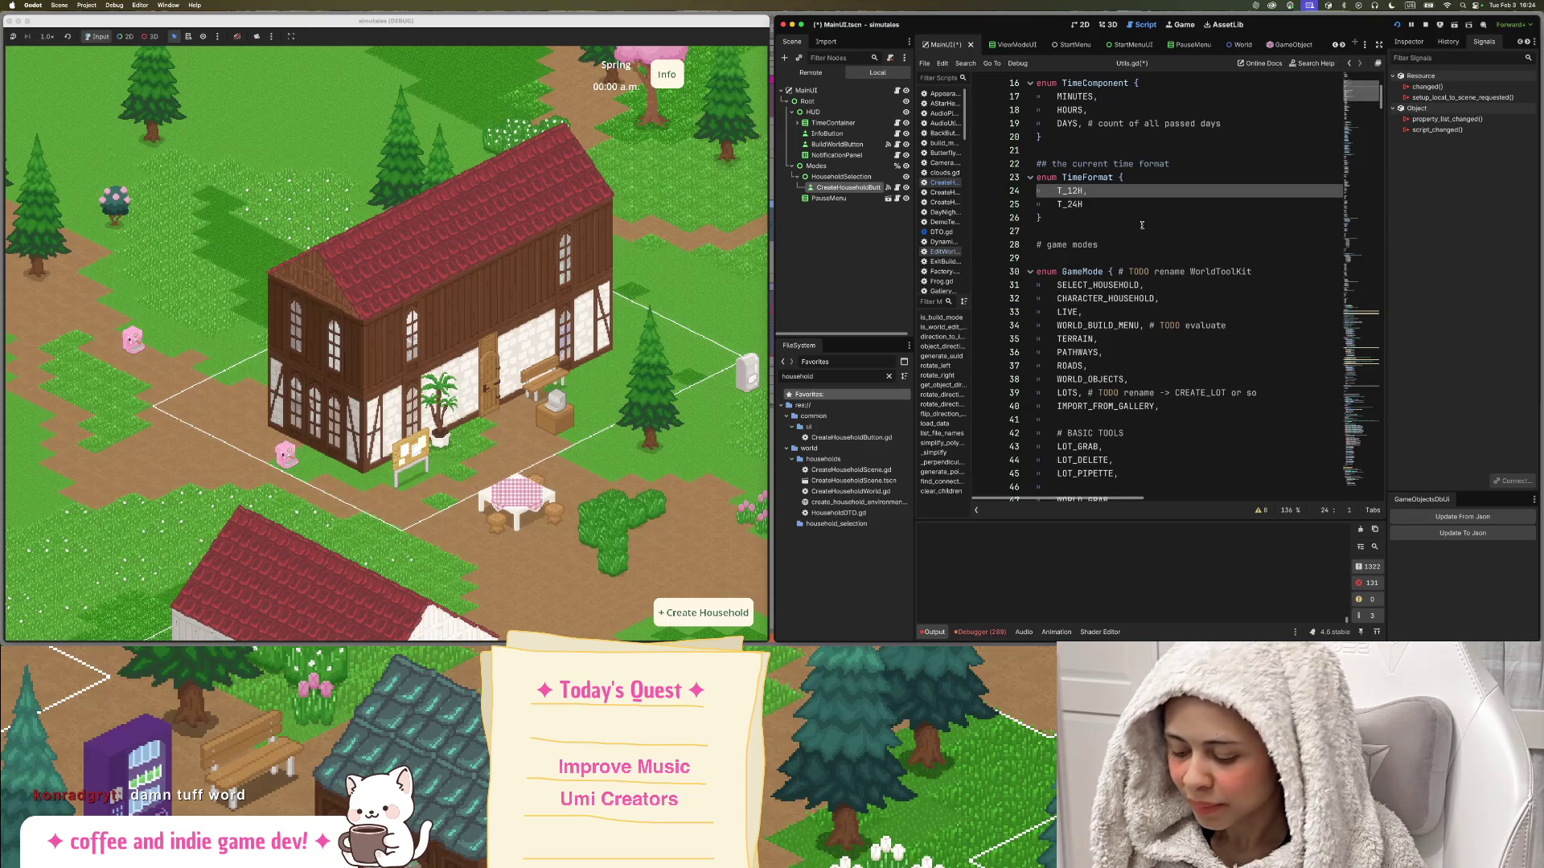
pyautogui.press('super+s')
# Review the GameMode enum, then open CreateHouseholdButton.gd to inspect its parse error.
pyautogui.scroll(-3, 1142, 226)
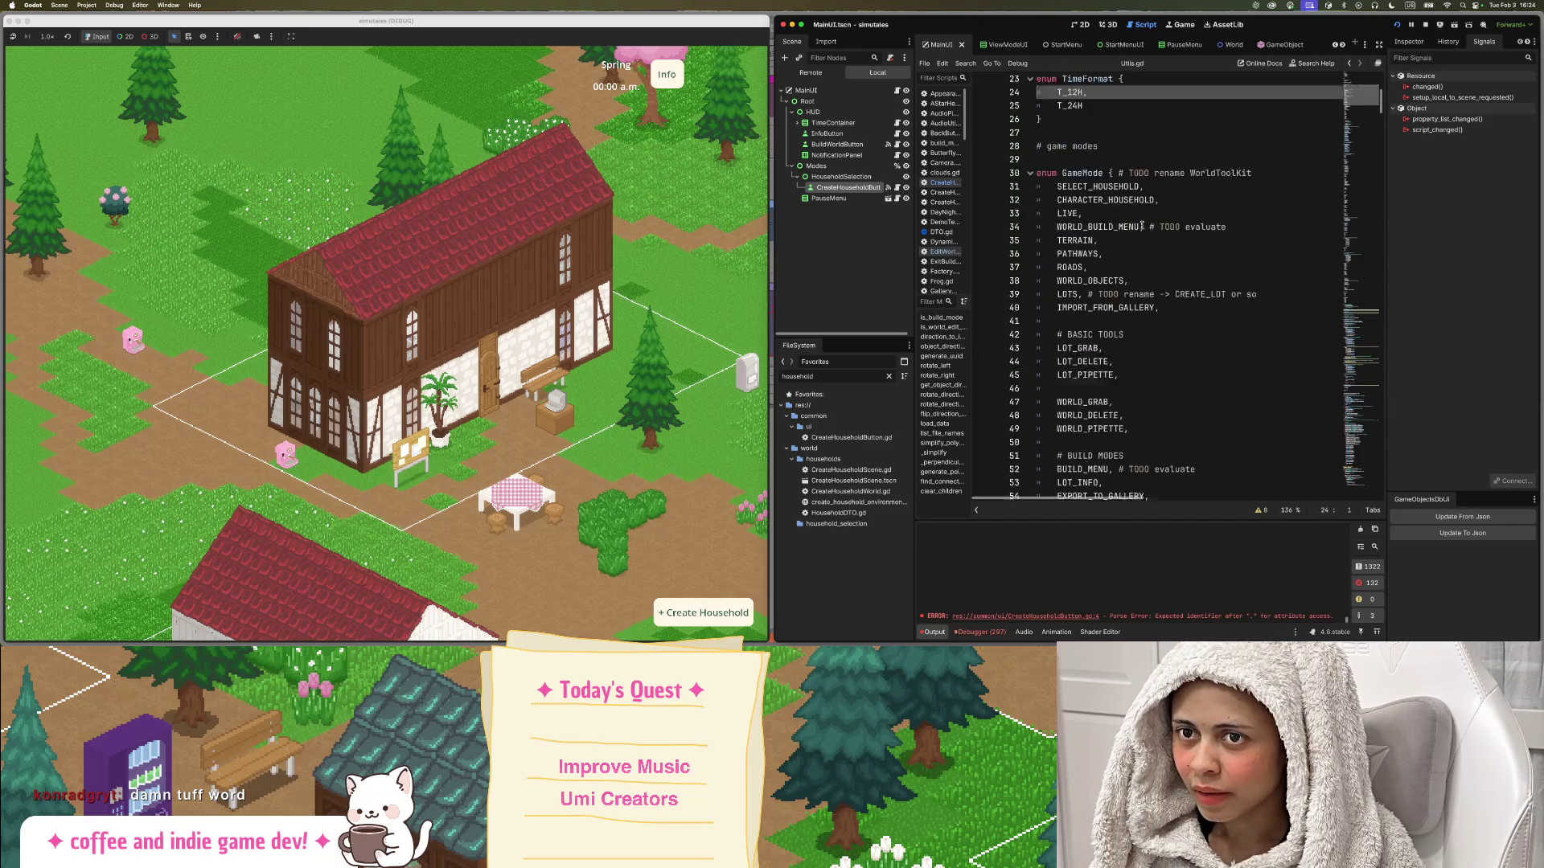
pyautogui.scroll(8, 1187, 217)
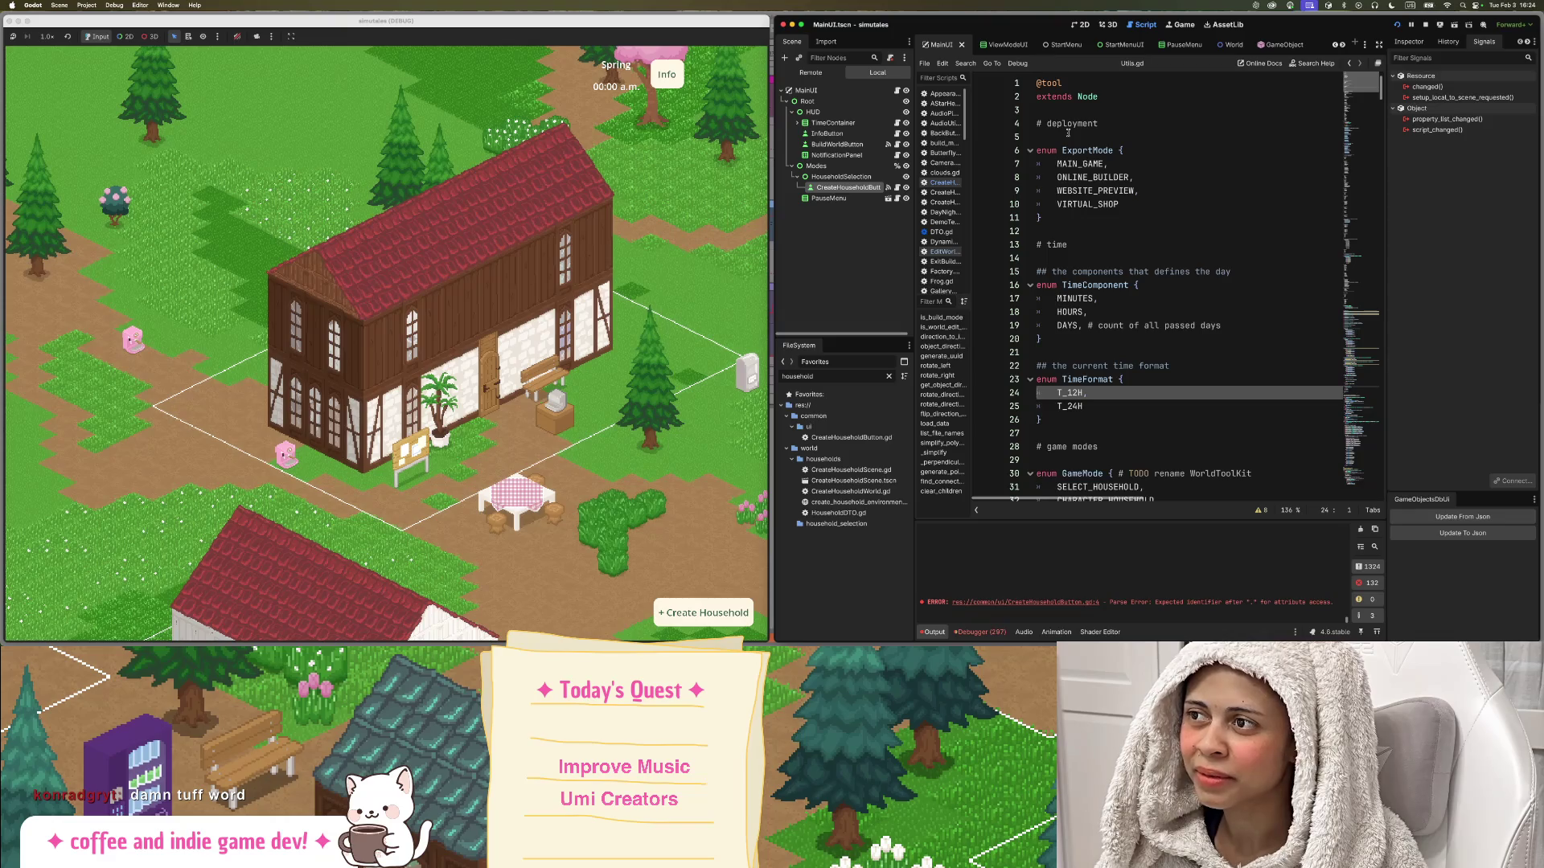
pyautogui.scroll(-8, 1161, 203)
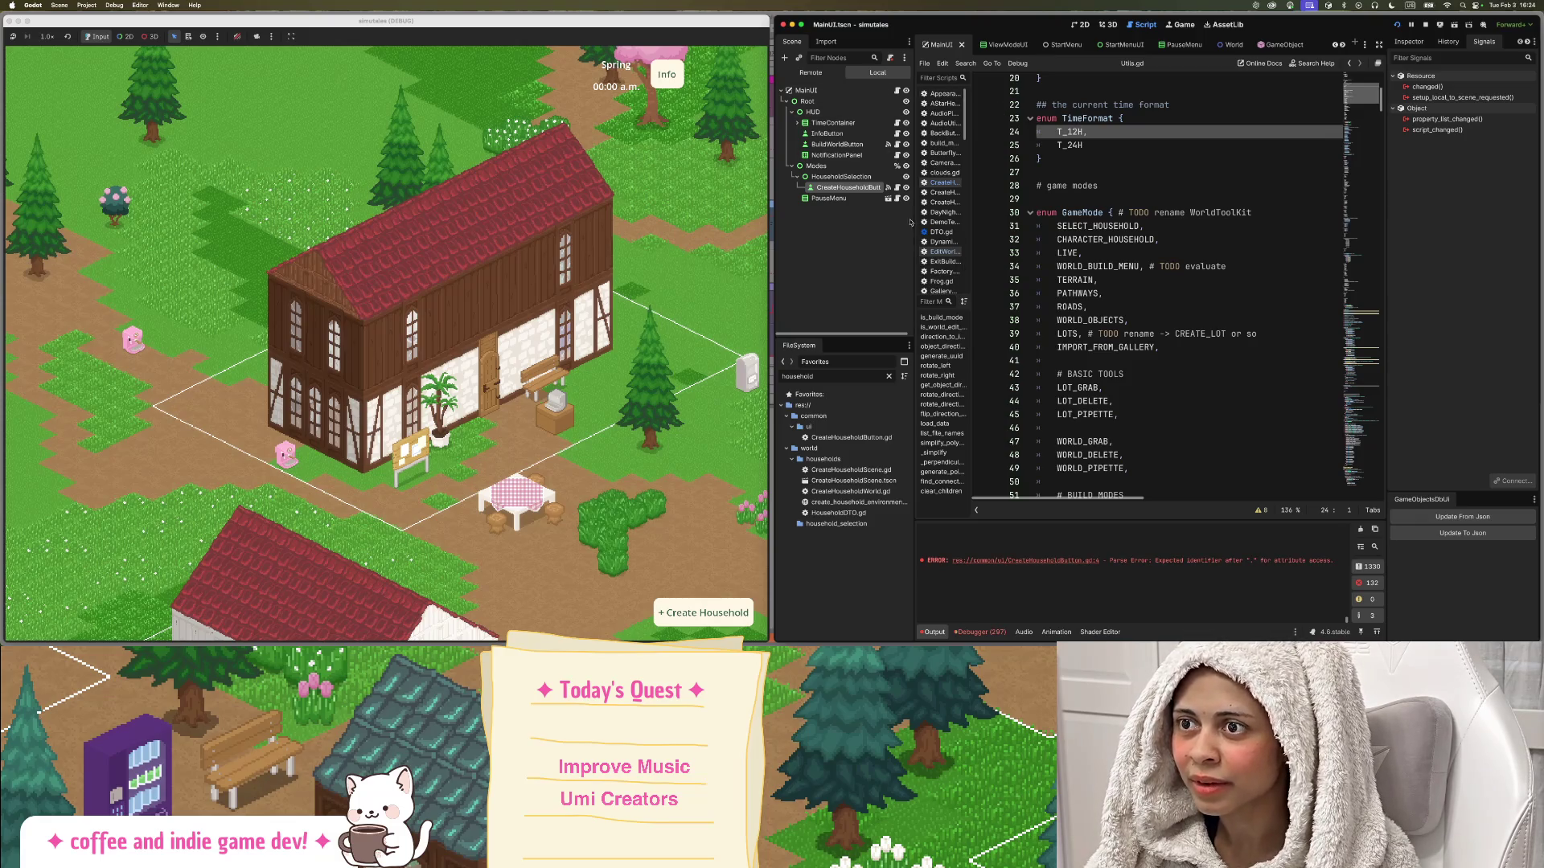
pyautogui.click(896, 187)
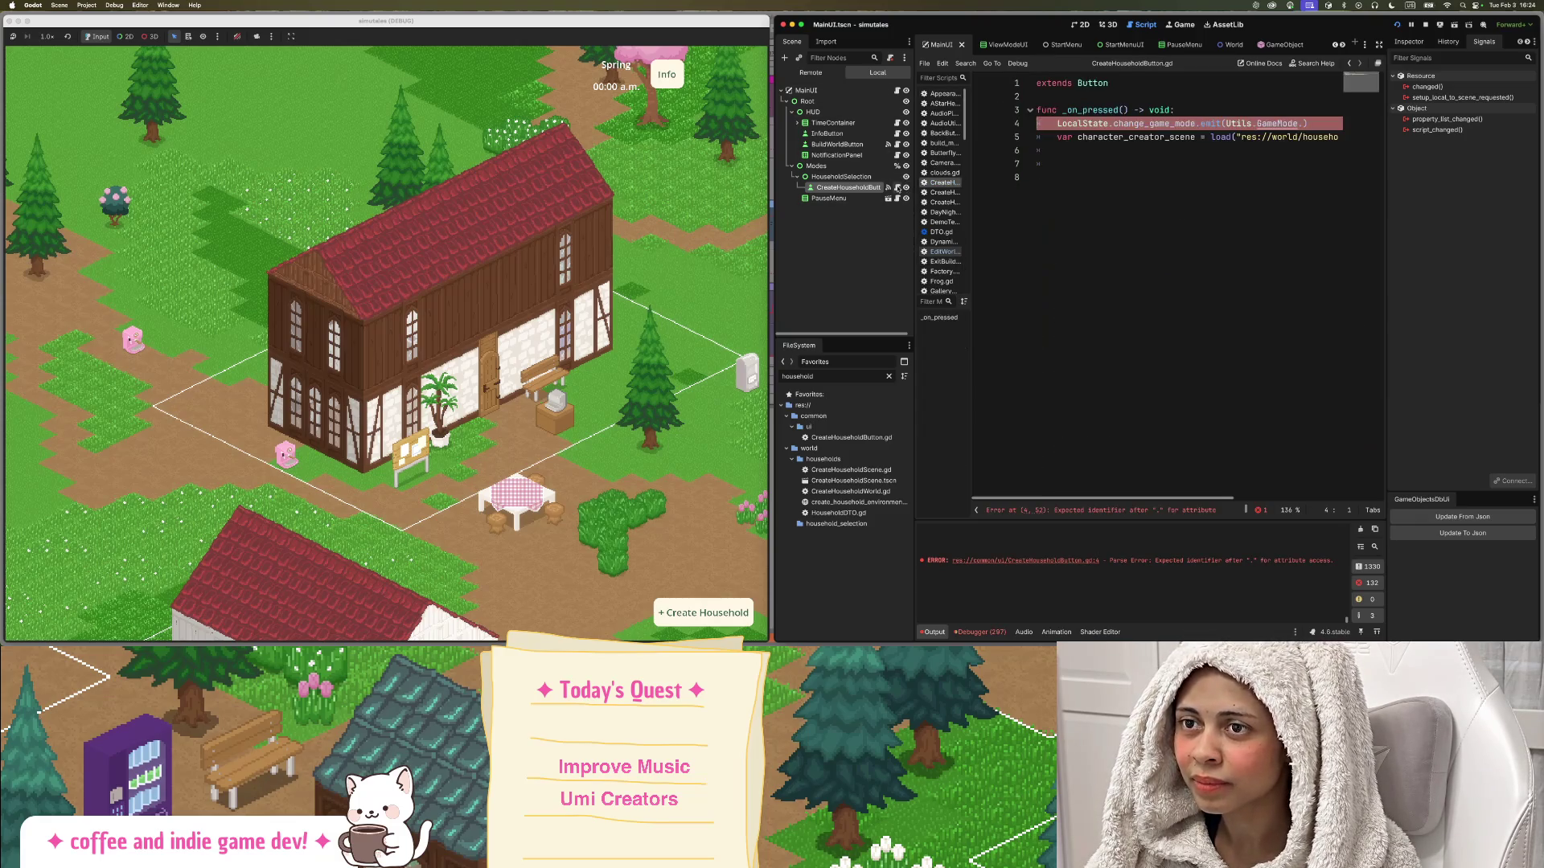
# Complete line 4's emit with Utils.GameMode.CHARACTER_HOUSEHOLD via autocomplete.
pyautogui.click(1301, 123)
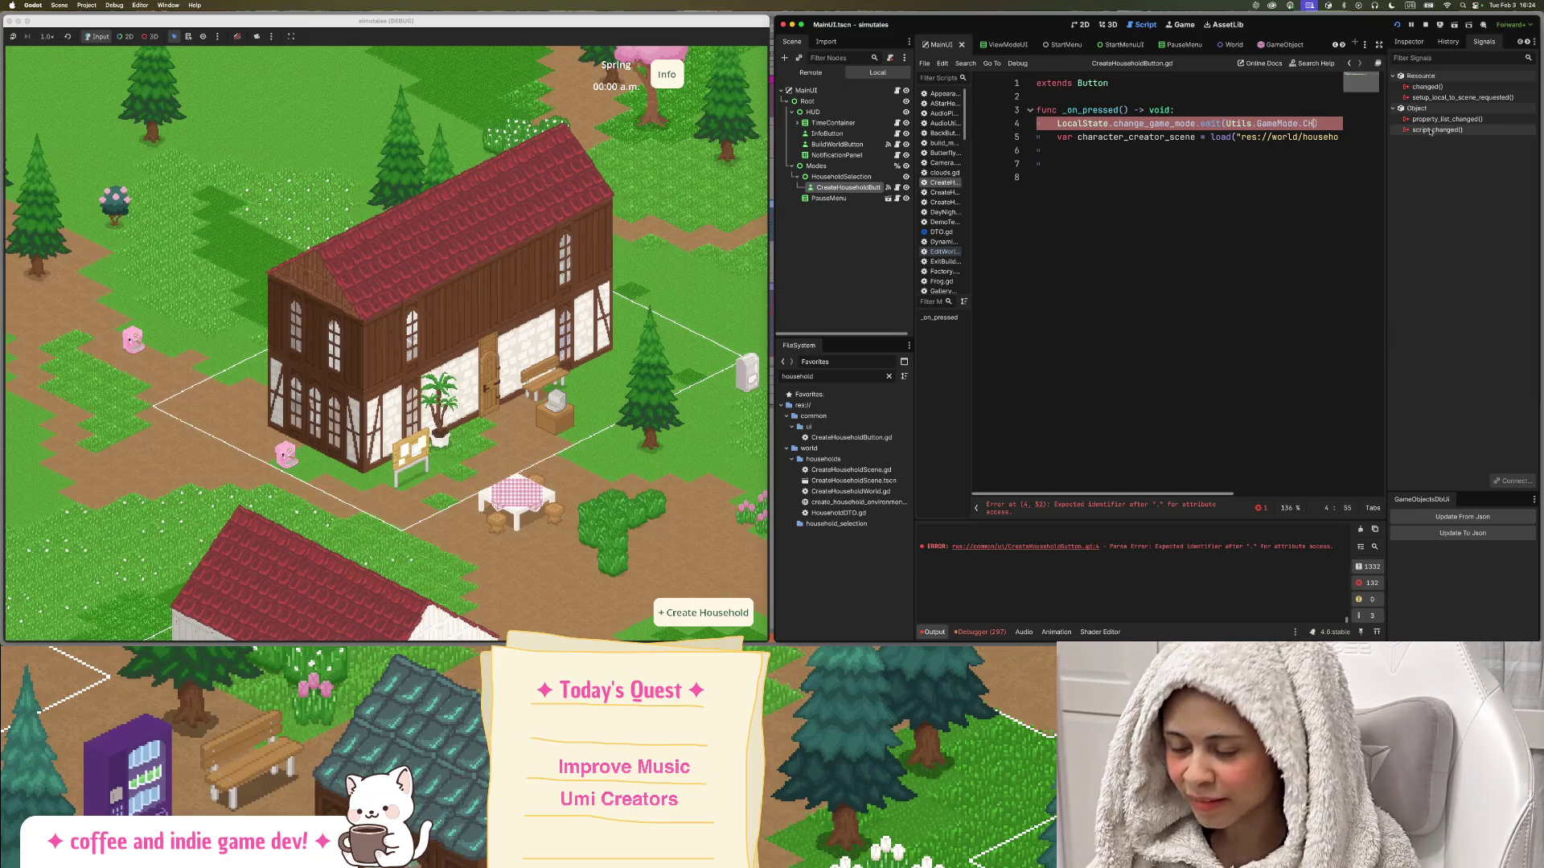
pyautogui.write('CH')
pyautogui.press('Return')
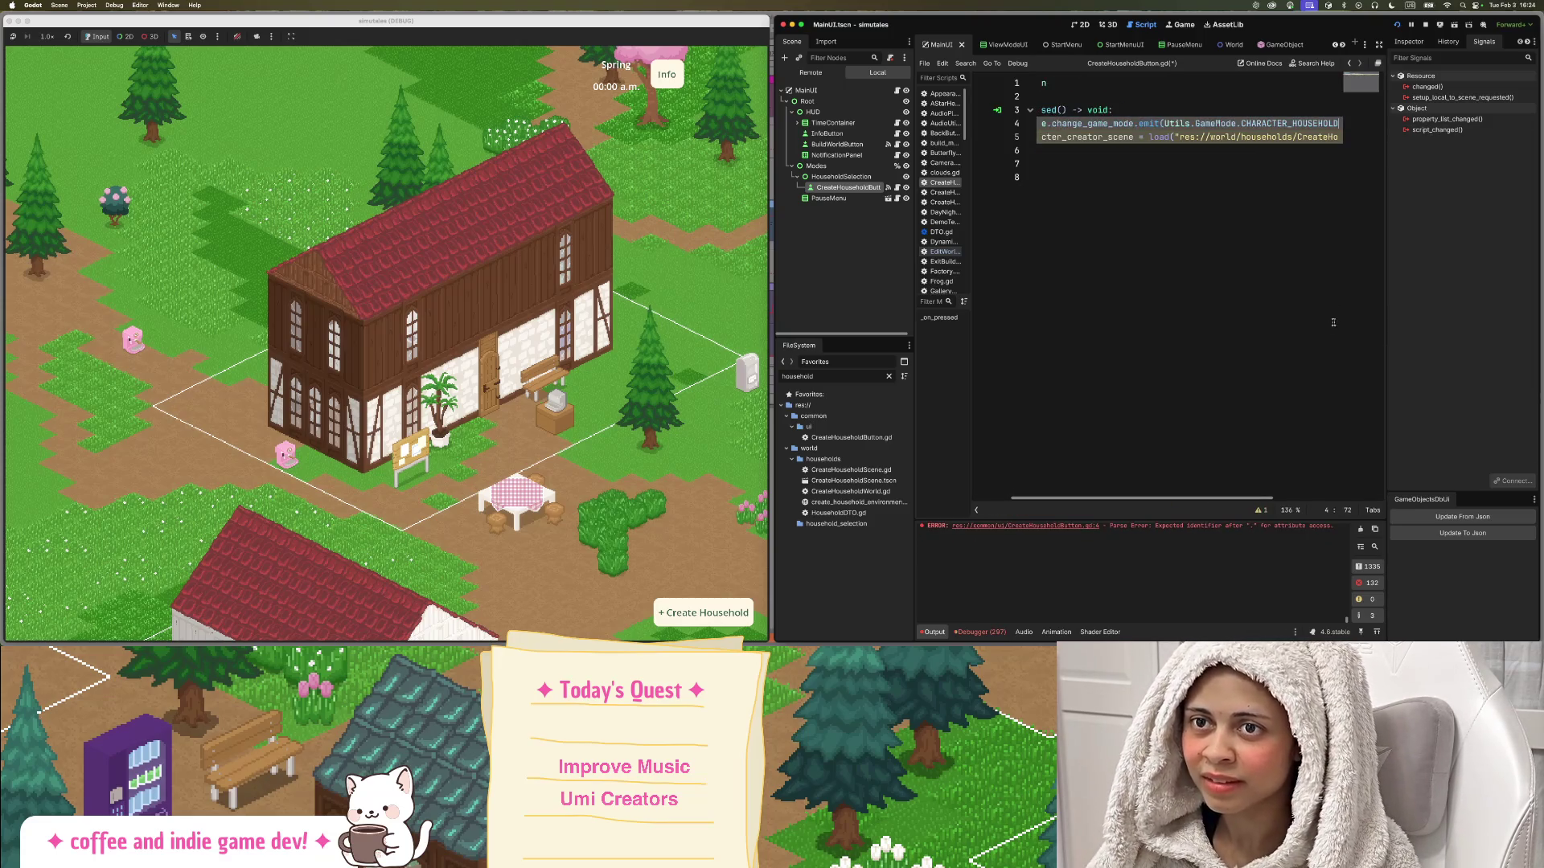
pyautogui.hscroll(-5, 1215, 439)
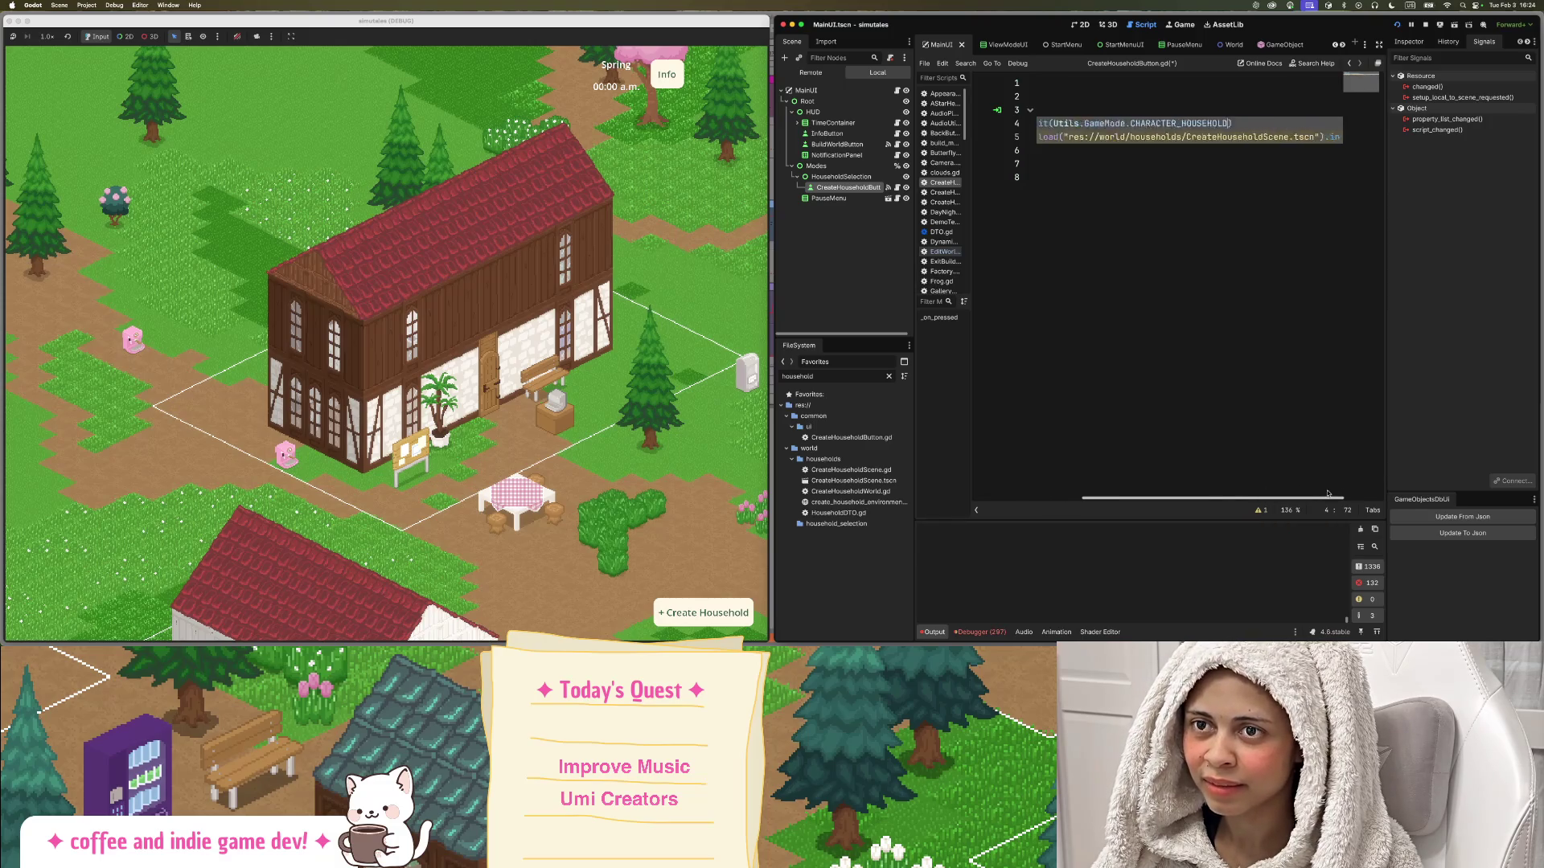
pyautogui.hscroll(5, 1175, 469)
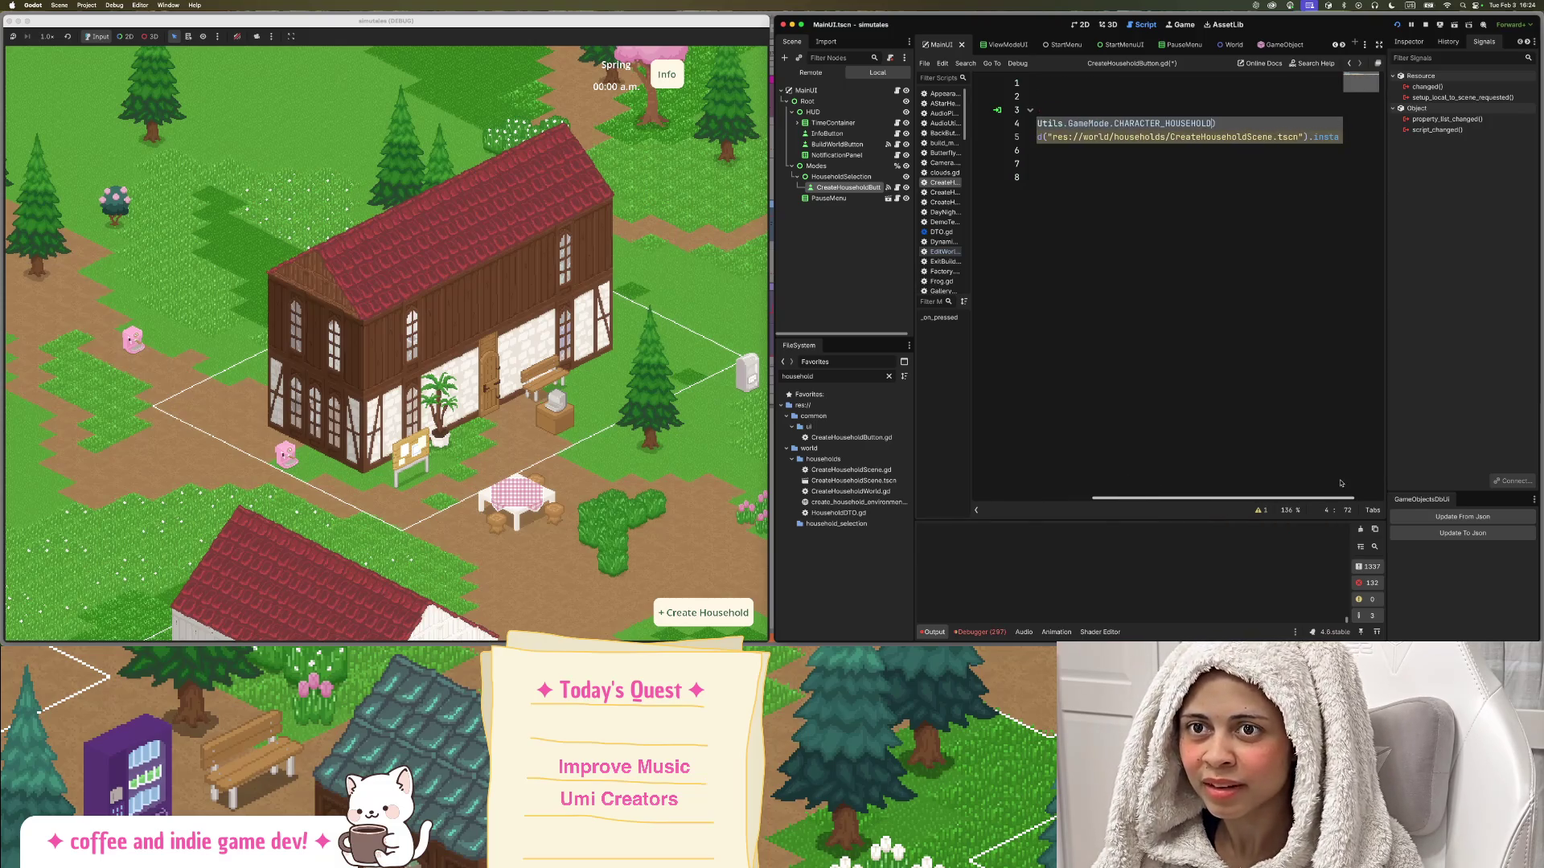
pyautogui.hscroll(-5, 1340, 483)
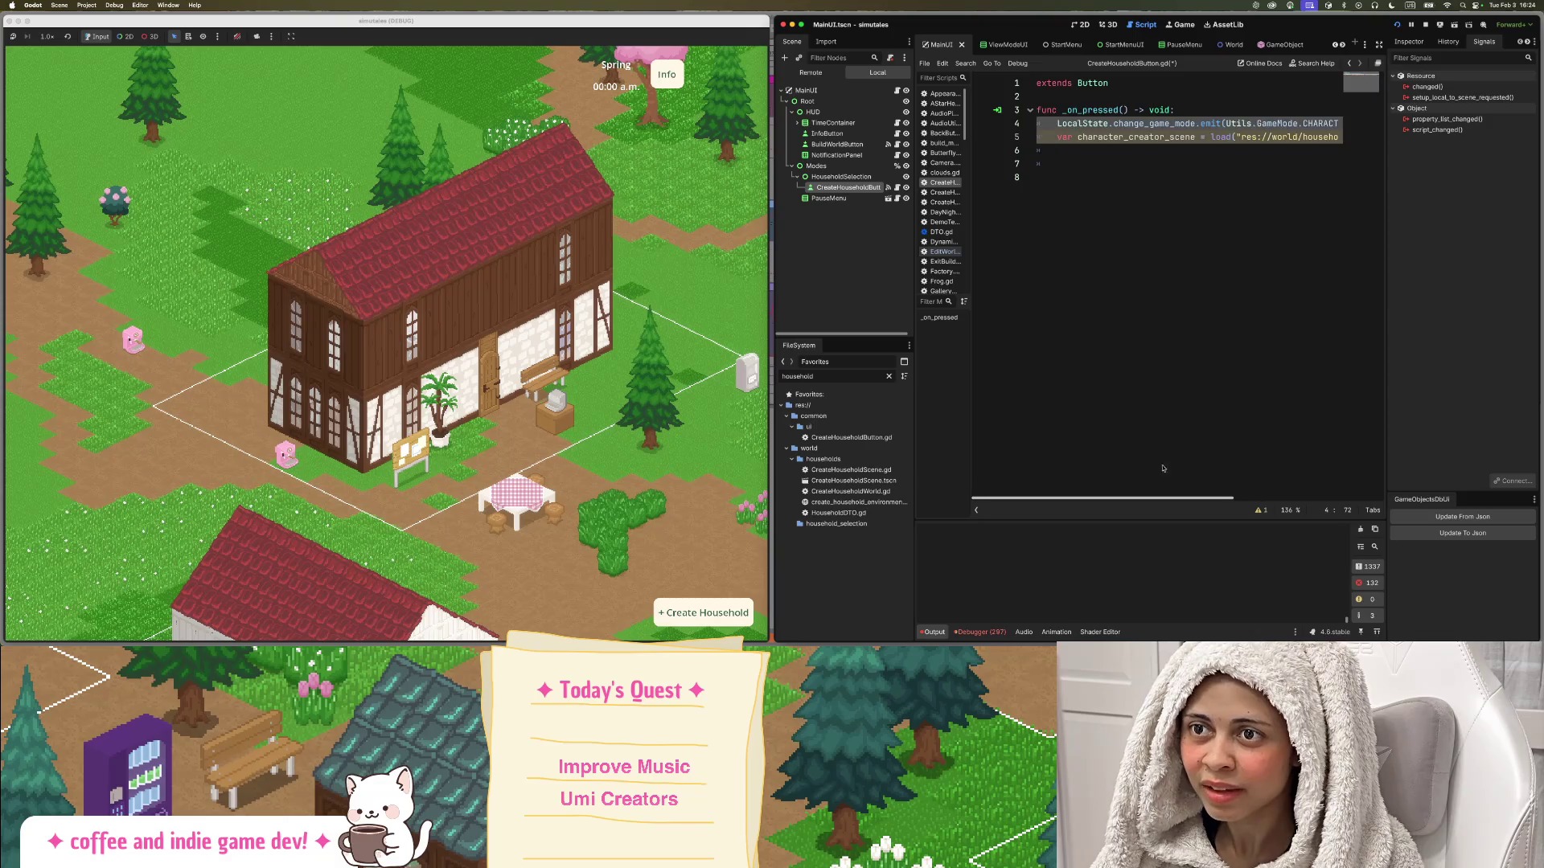
# Remove the character_creator_scene load line and select the FileSystem filter text.
pyautogui.doubleClick(1107, 138)
pyautogui.hscroll(1, 1201, 498)
pyautogui.hscroll(-1, 1114, 469)
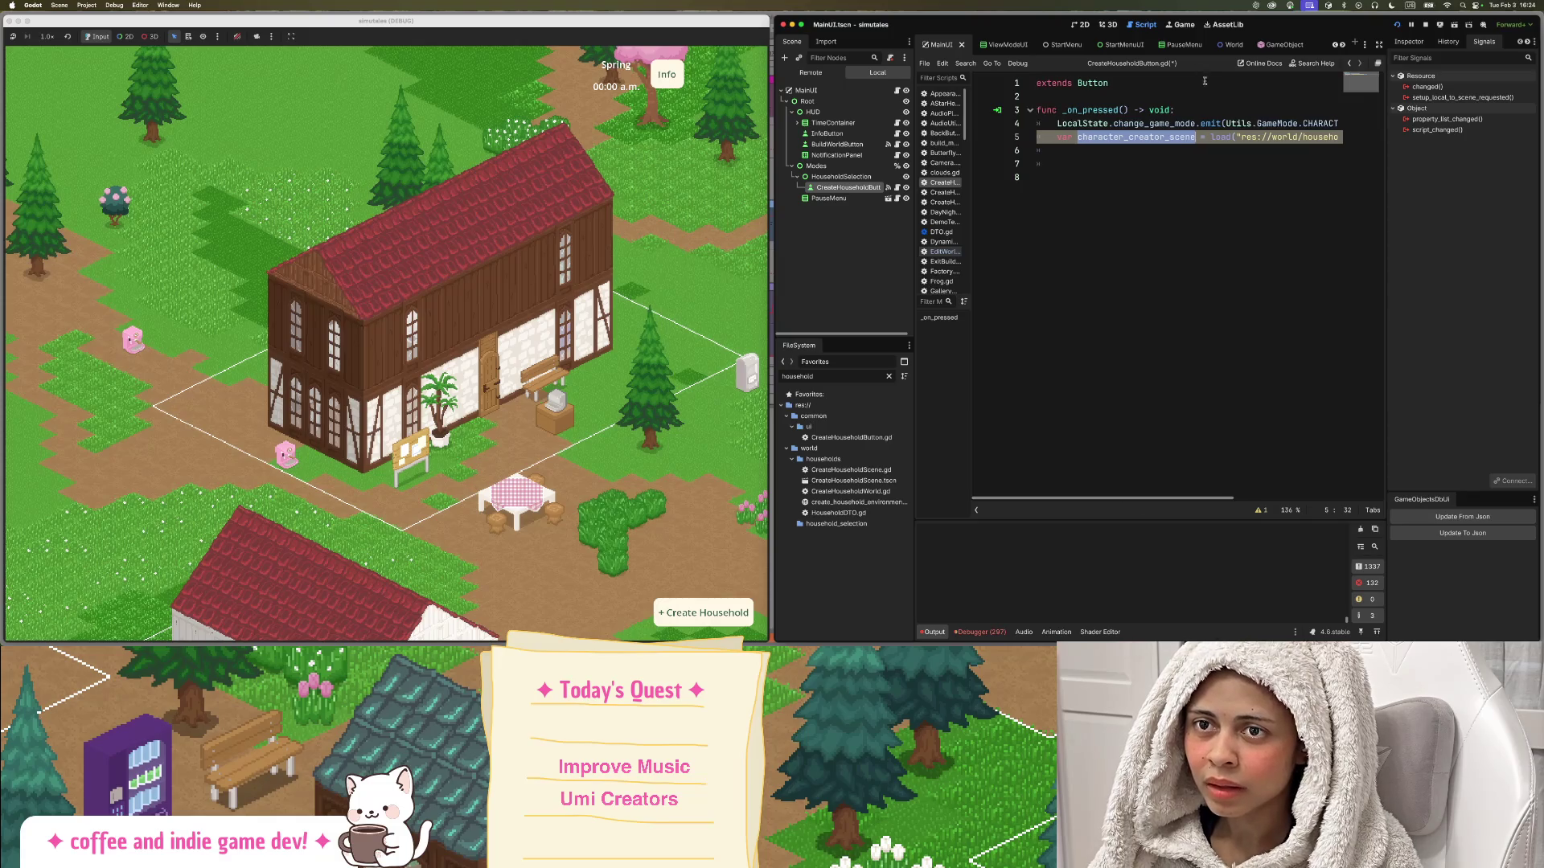
pyautogui.keyDown('shift'); pyautogui.click(1215, 120); pyautogui.keyUp('shift')
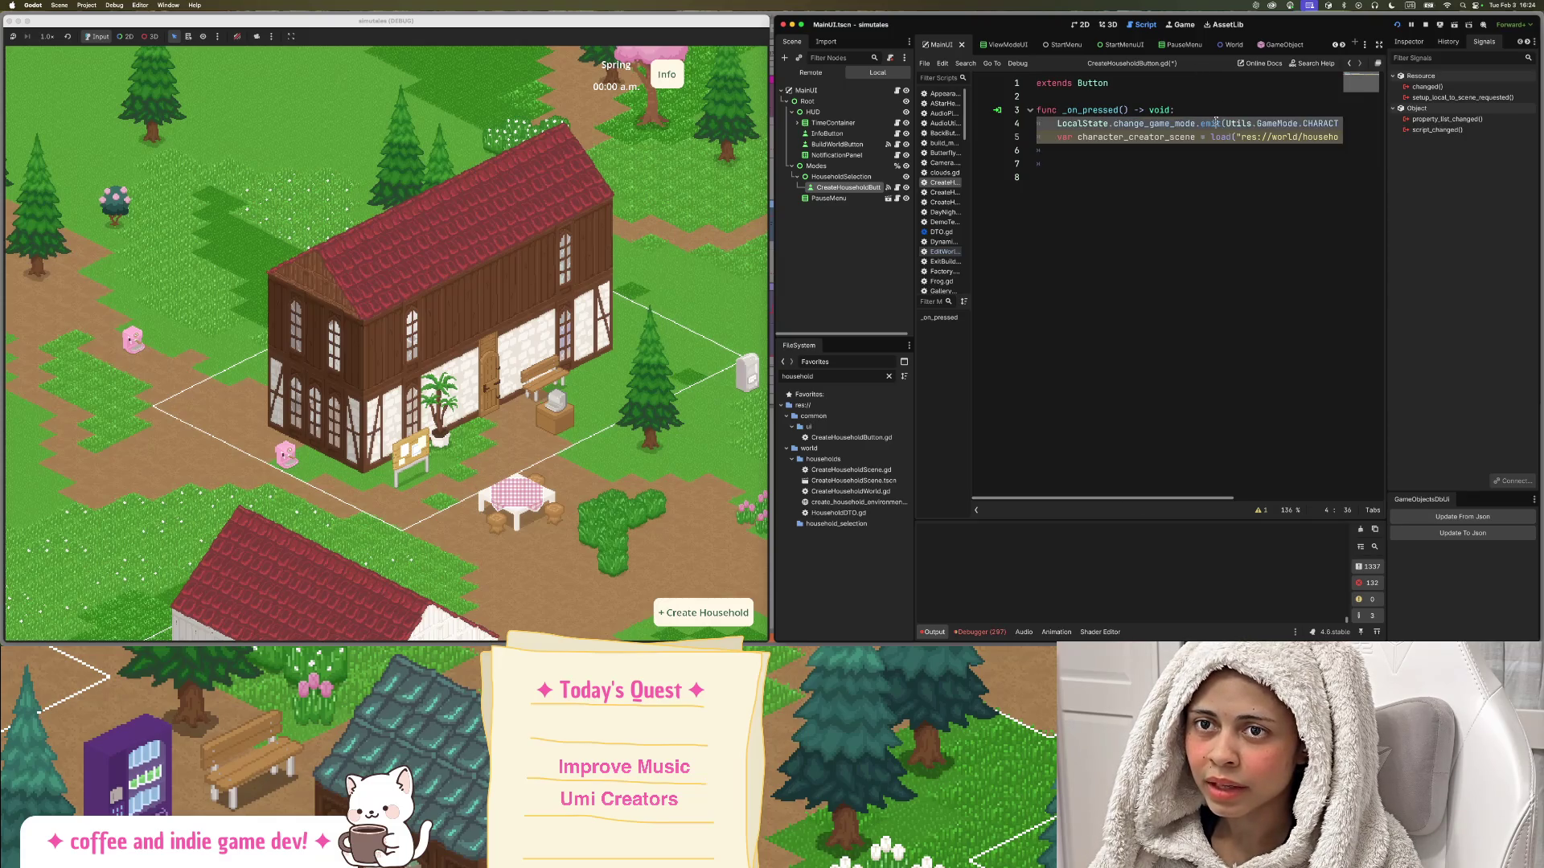
pyautogui.tripleClick(1136, 142)
pyautogui.hotkey('ctrl', 'z')
pyautogui.hotkey('ctrl', 'z')
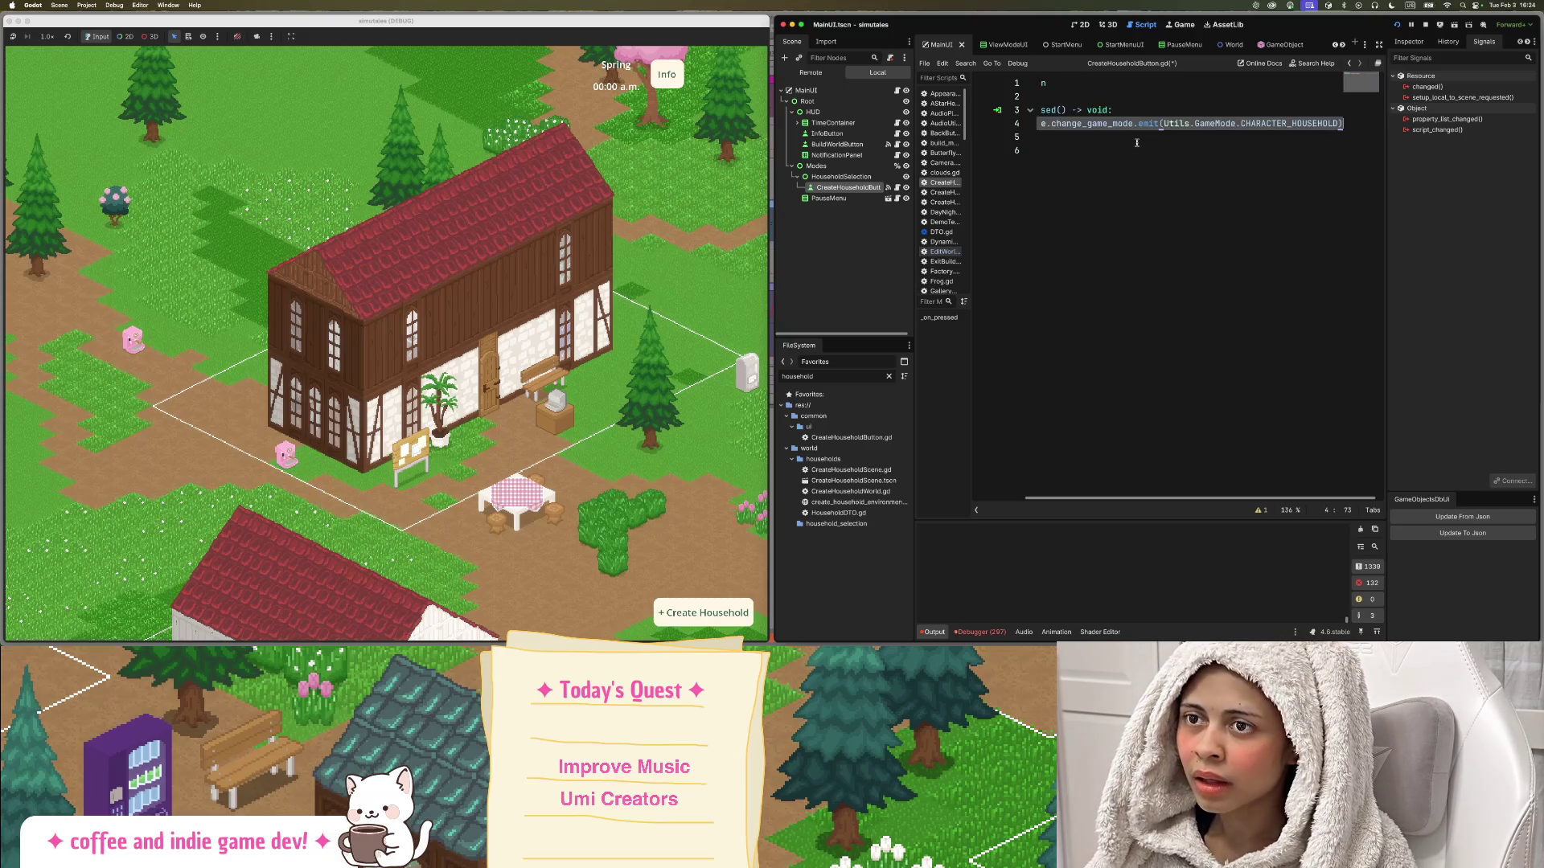
pyautogui.doubleClick(842, 376)
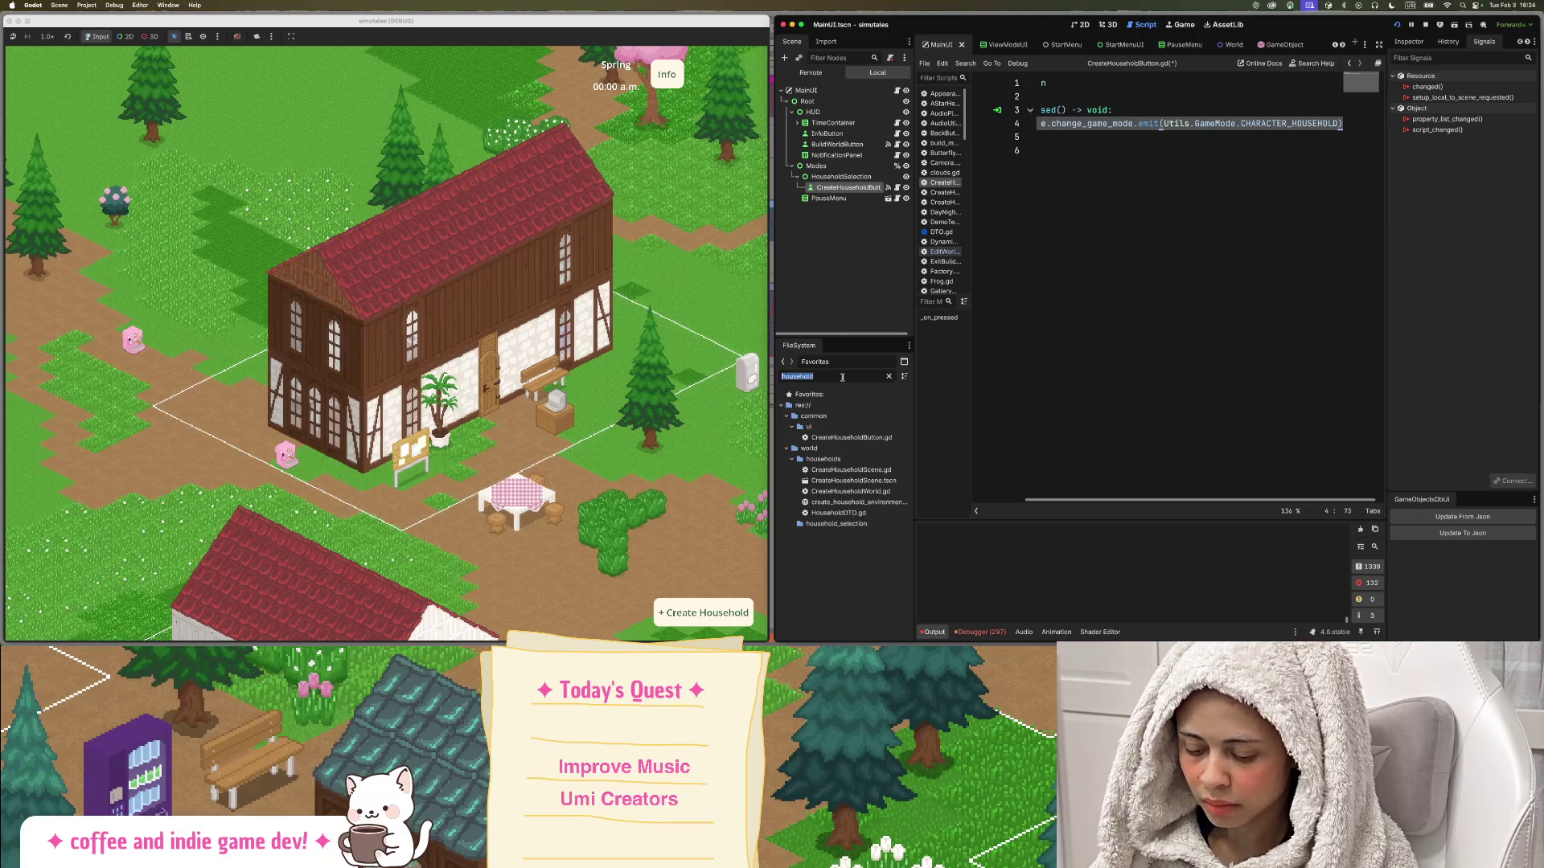
# Filter for 'Mainga', open MainGame.tscn and inspect its World and WorldEnvironment nodes.
pyautogui.write('Mainga')
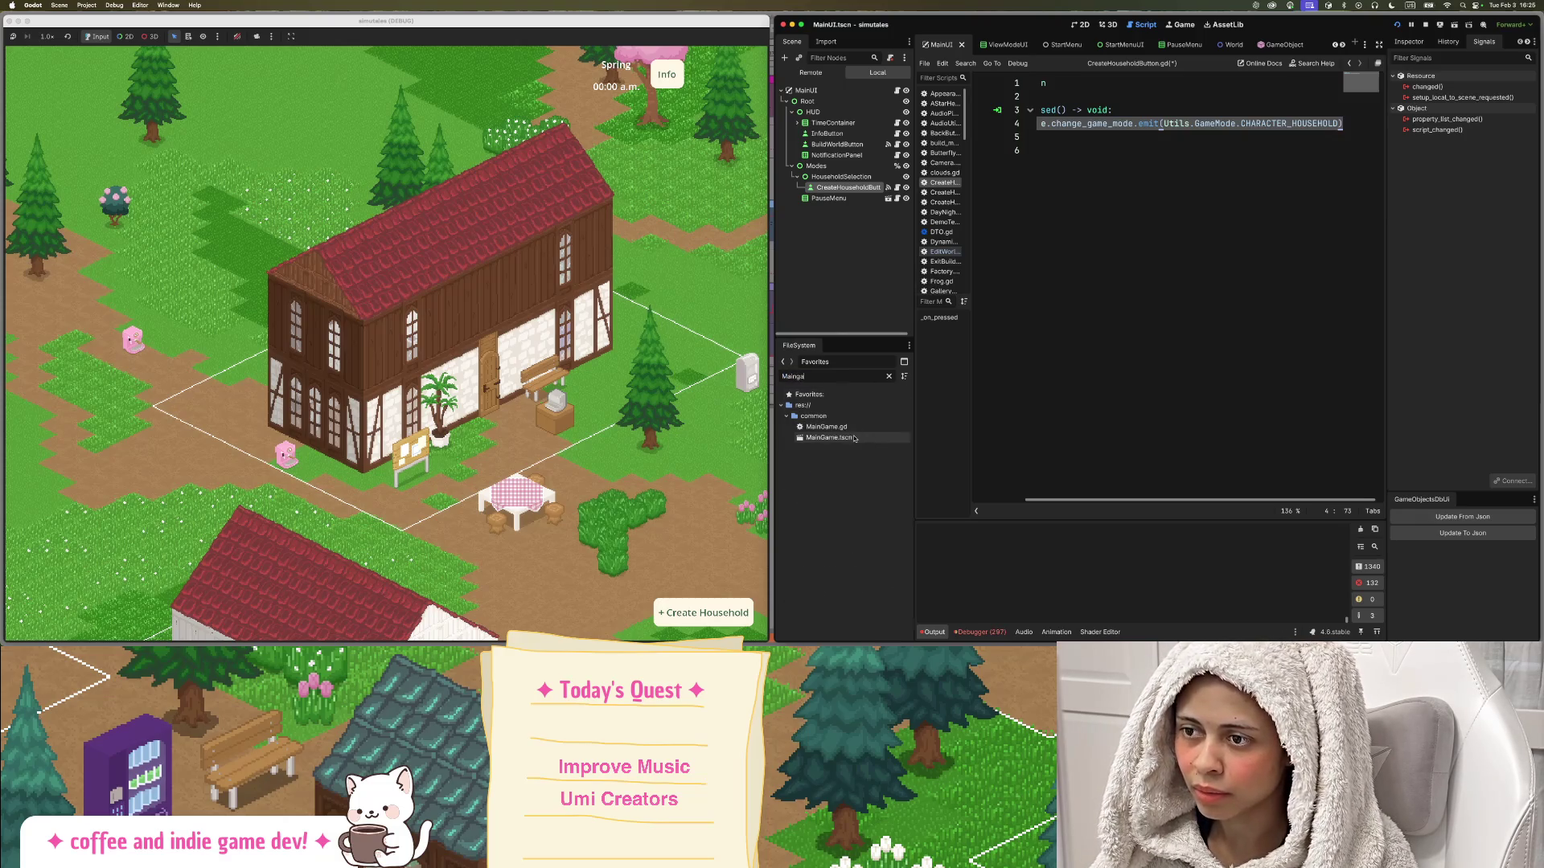
pyautogui.doubleClick(855, 438)
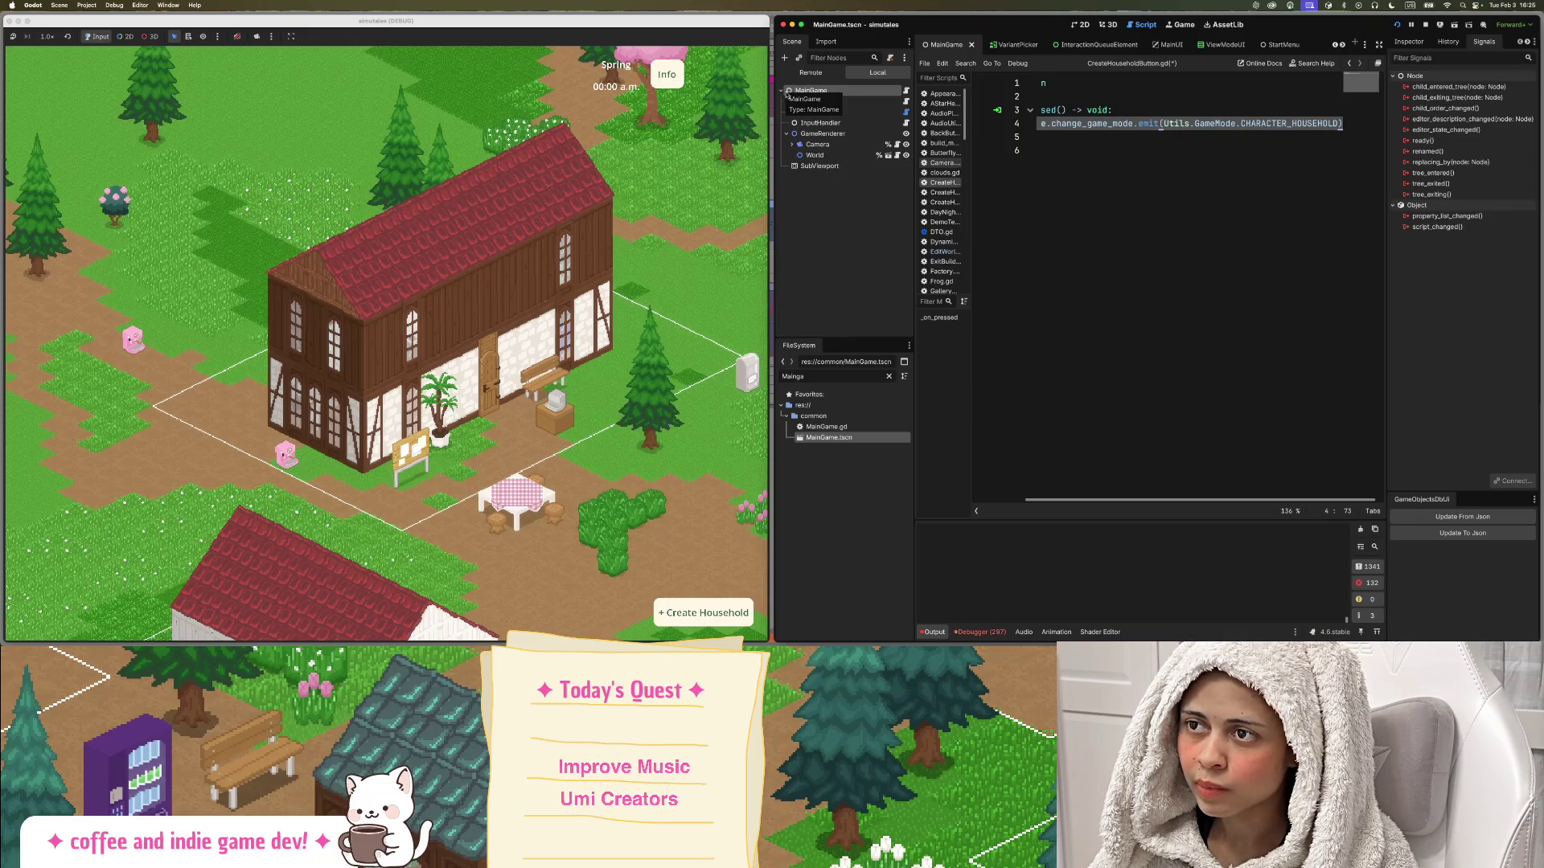
pyautogui.click(810, 155)
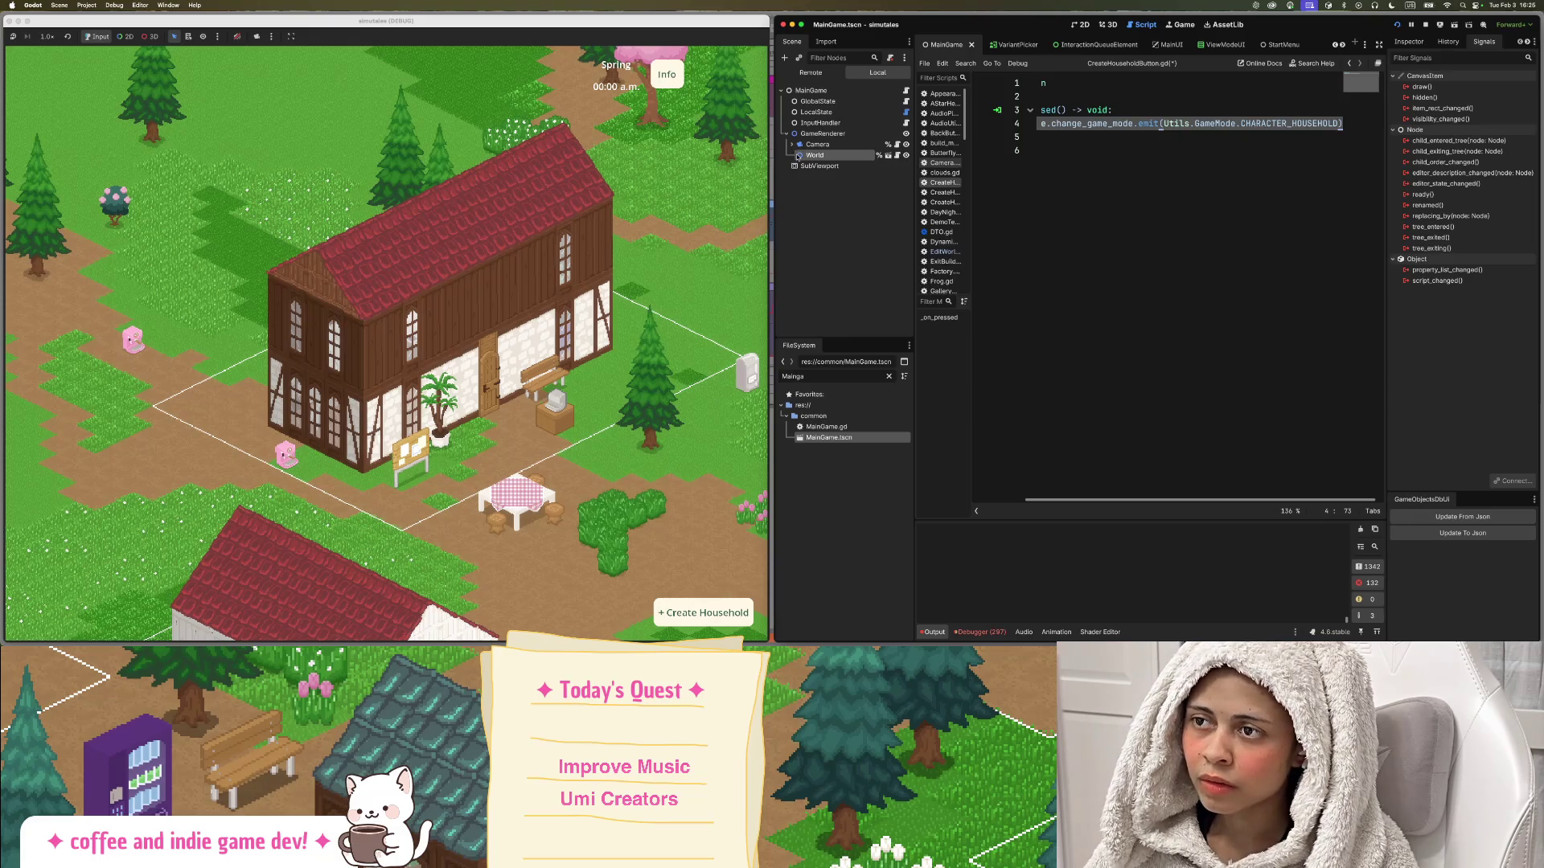
pyautogui.click(888, 155)
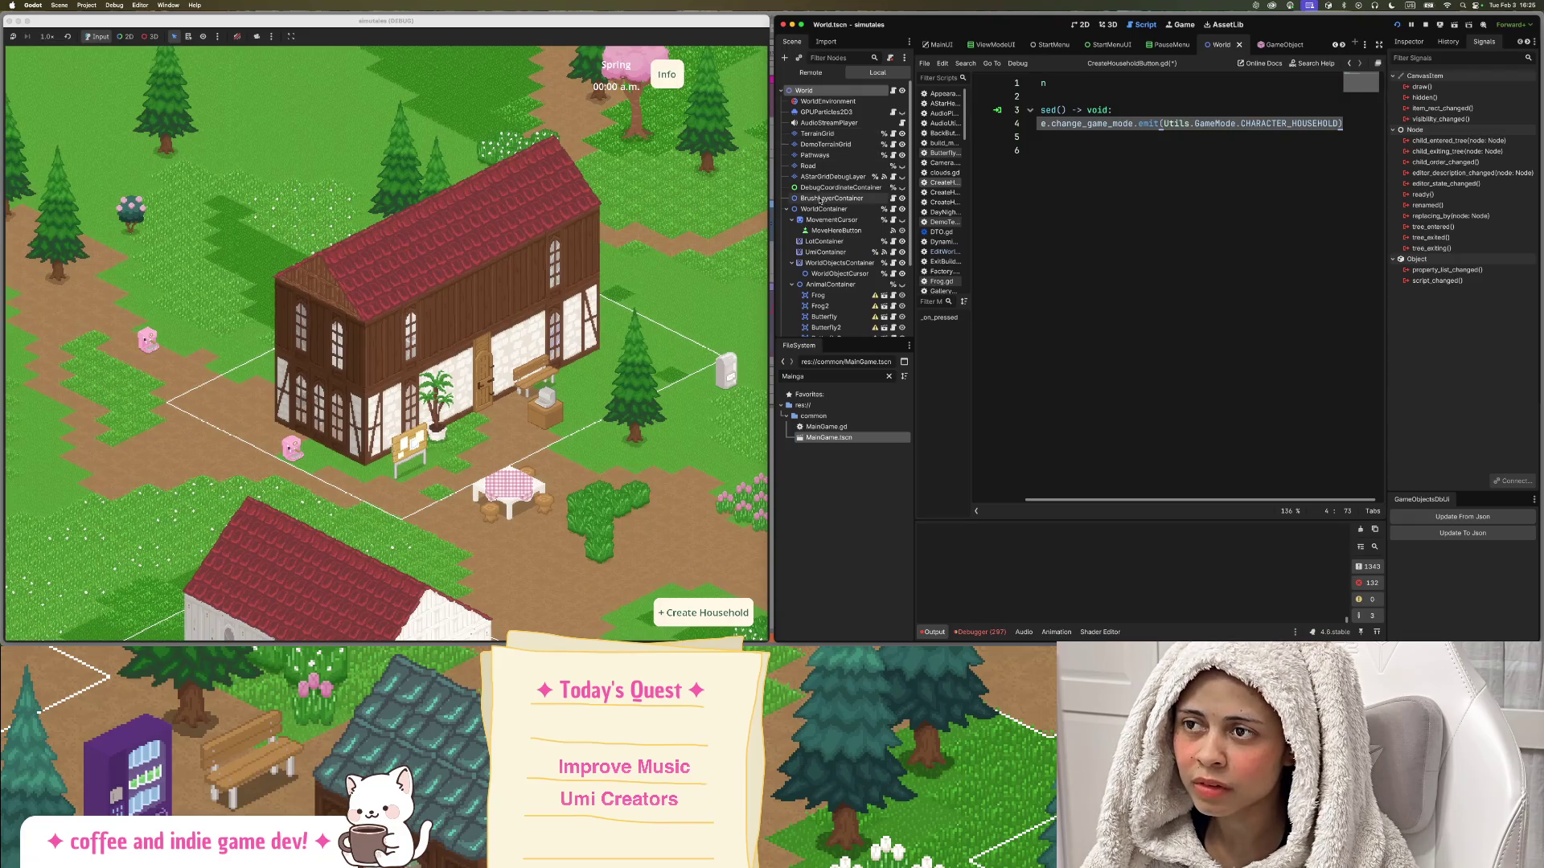
pyautogui.click(827, 103)
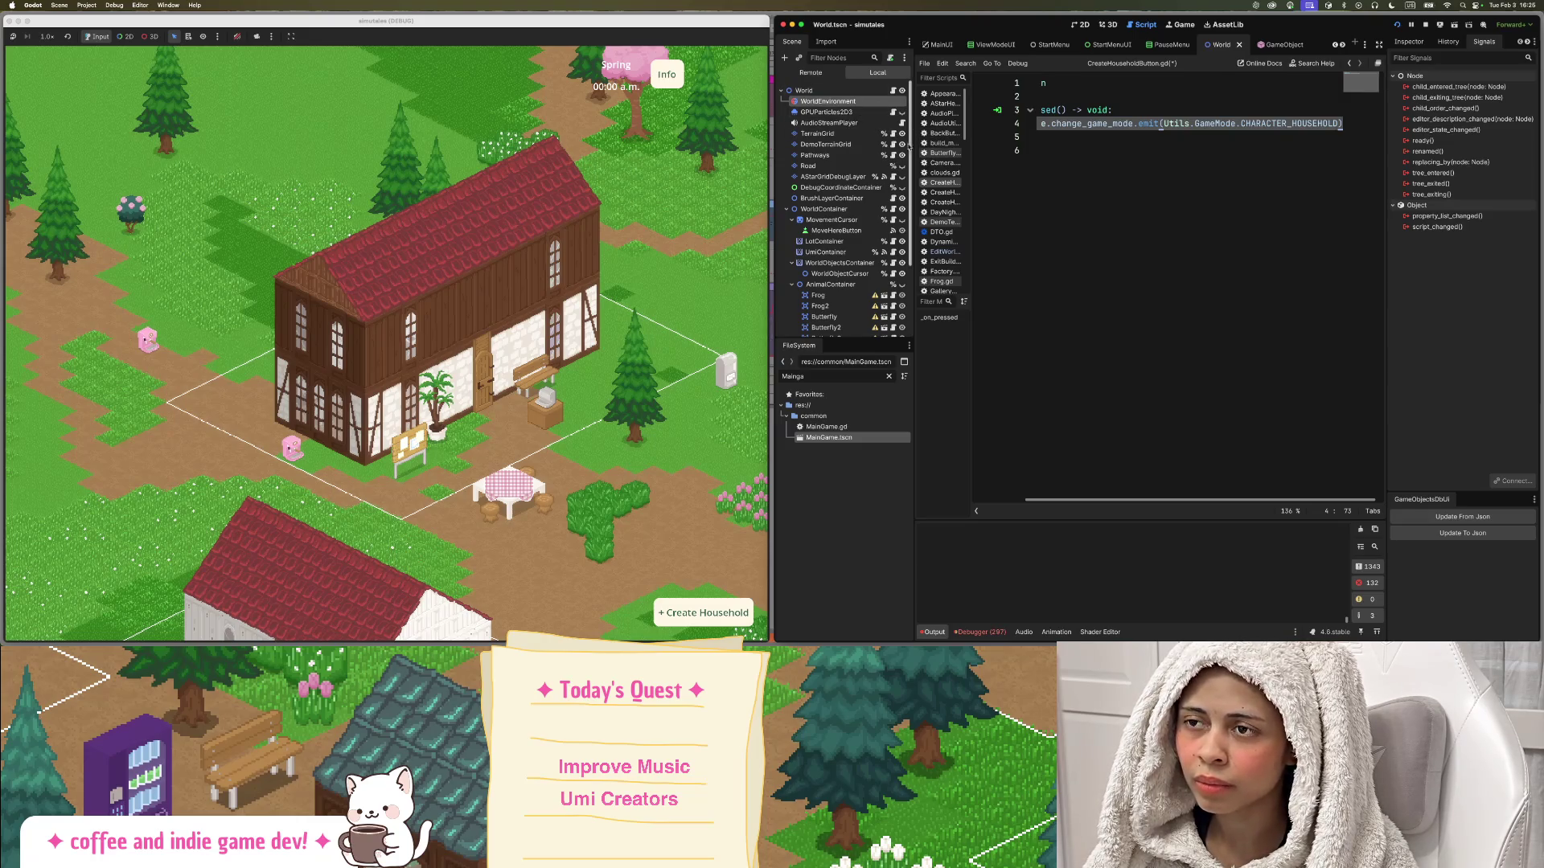
pyautogui.click(820, 73)
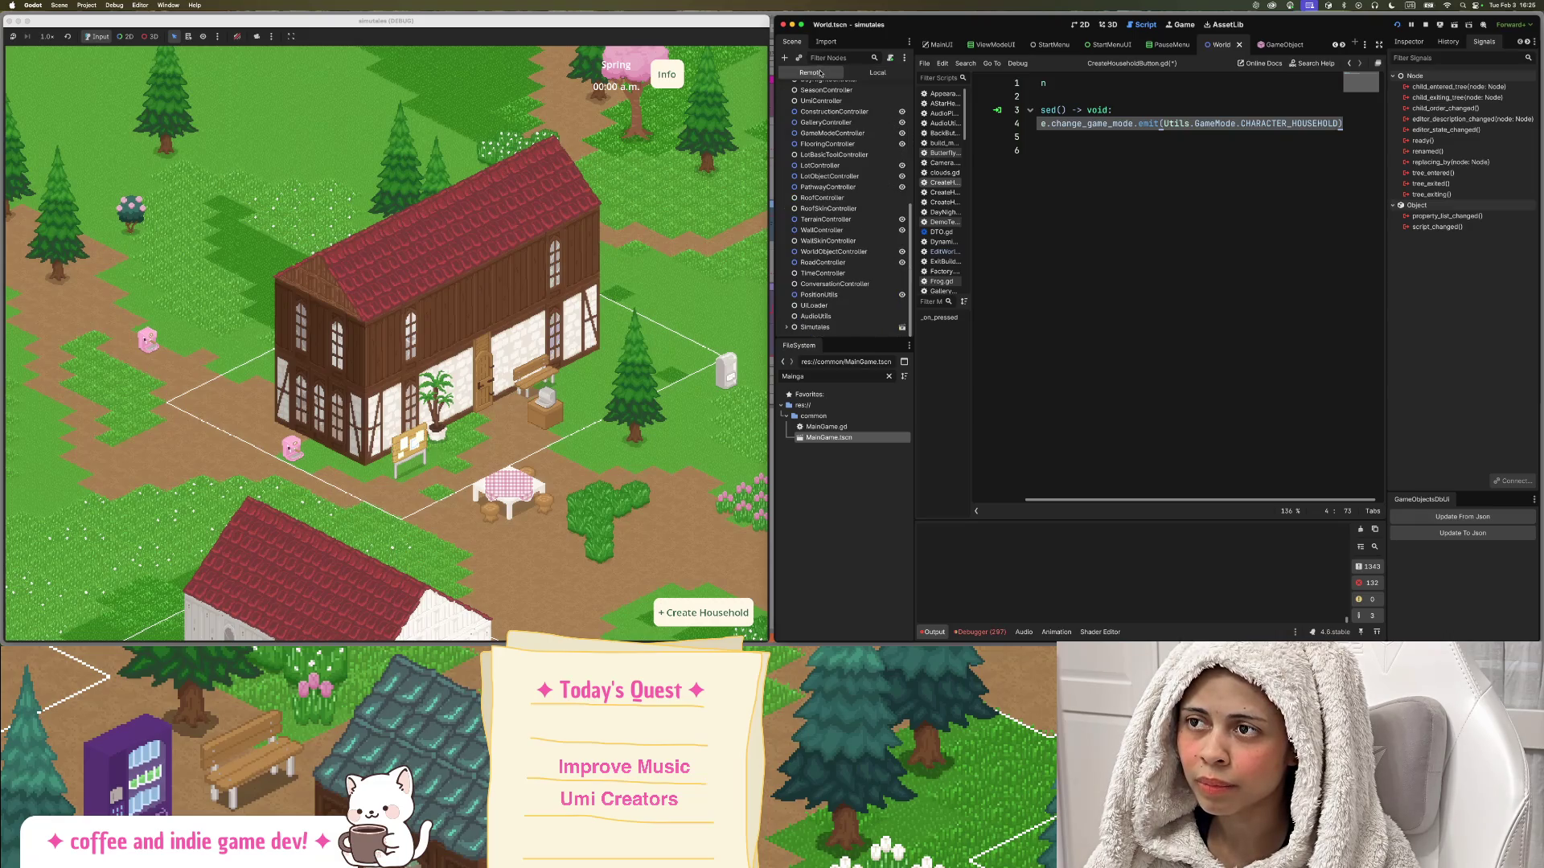
pyautogui.click(877, 73)
# Re-filter the FileSystem for MainGame, reopen the scene and open MainGame.gd.
pyautogui.doubleClick(818, 376)
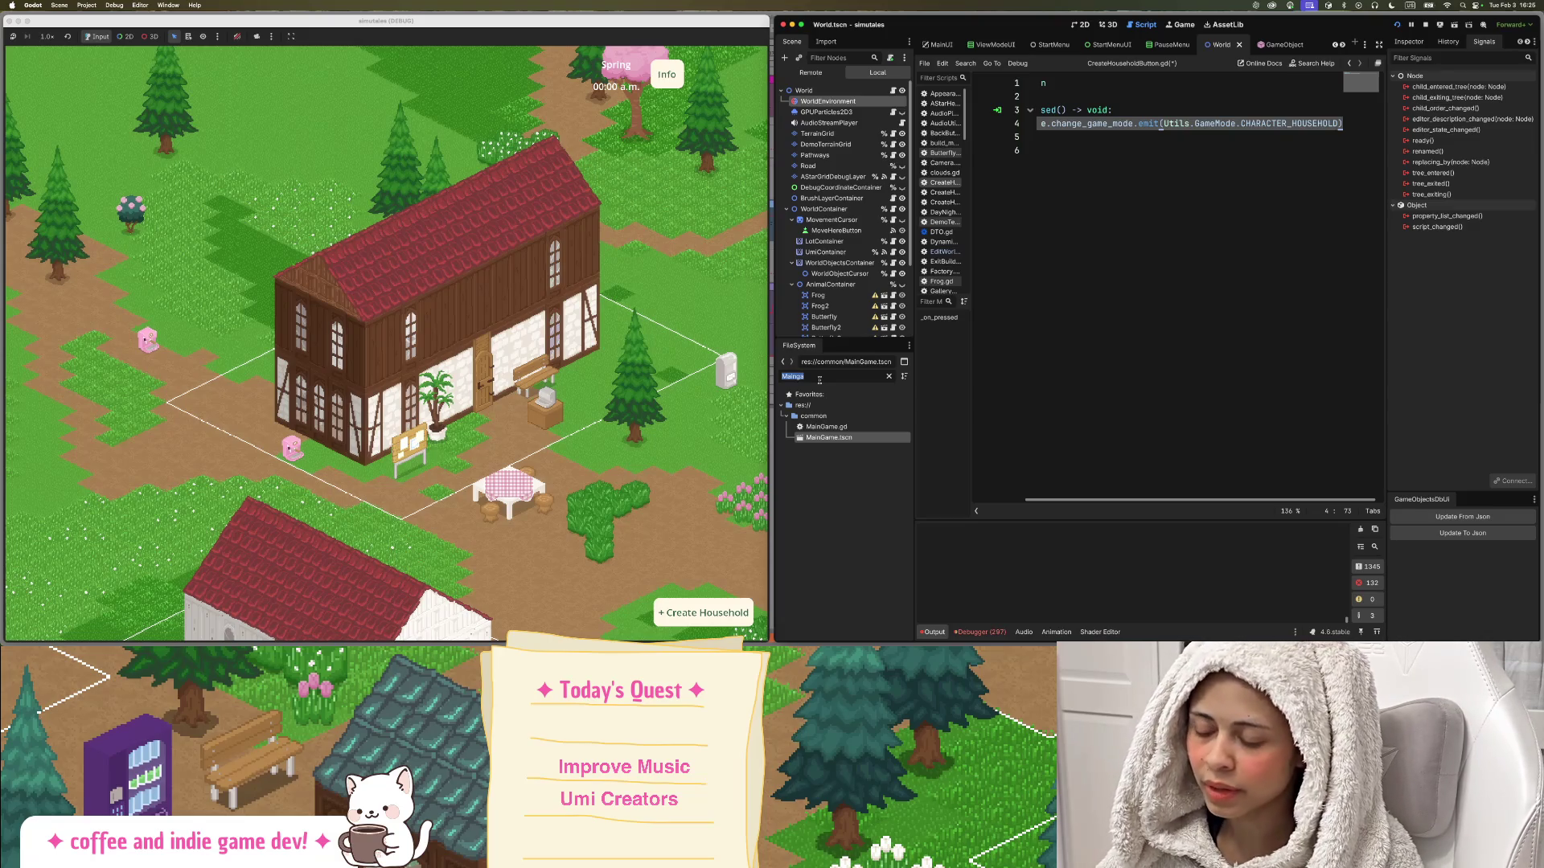
pyautogui.write('m')
pyautogui.press('BackSpace')
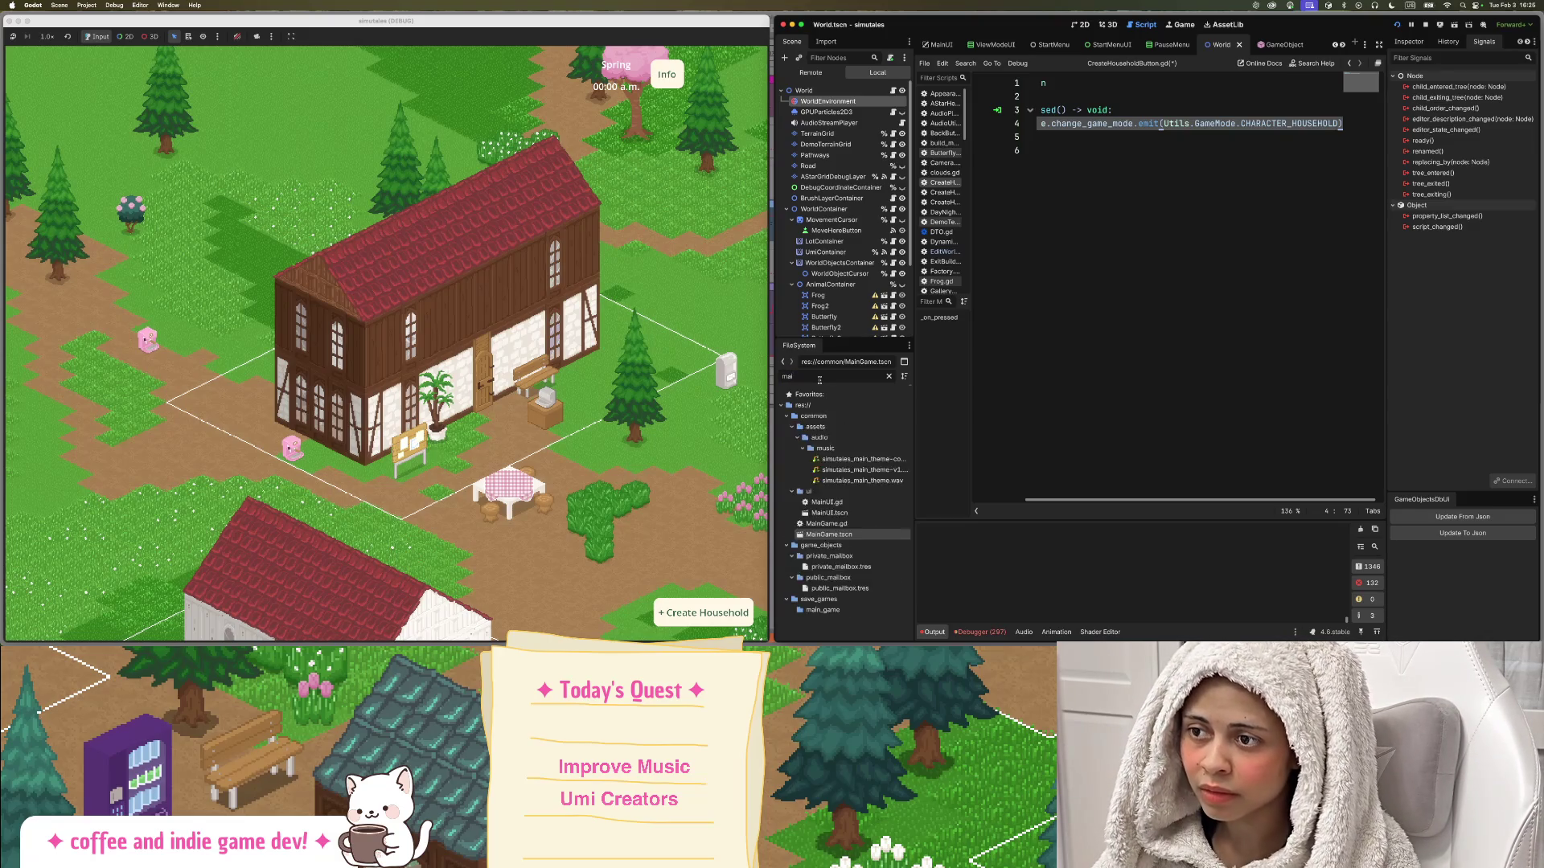
pyautogui.write('.mmmain')
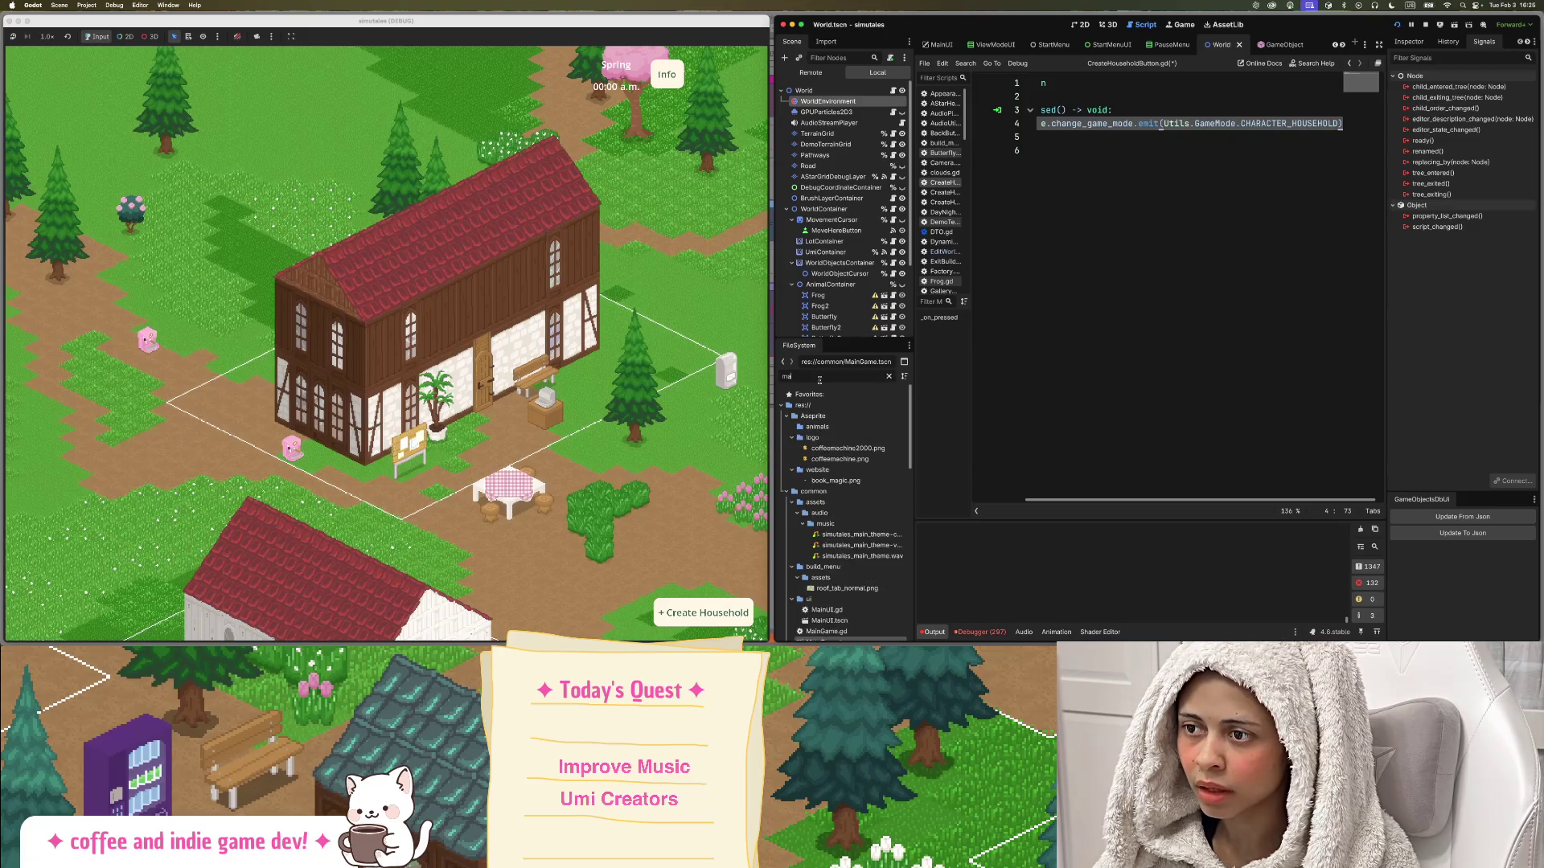
pyautogui.write('ga')
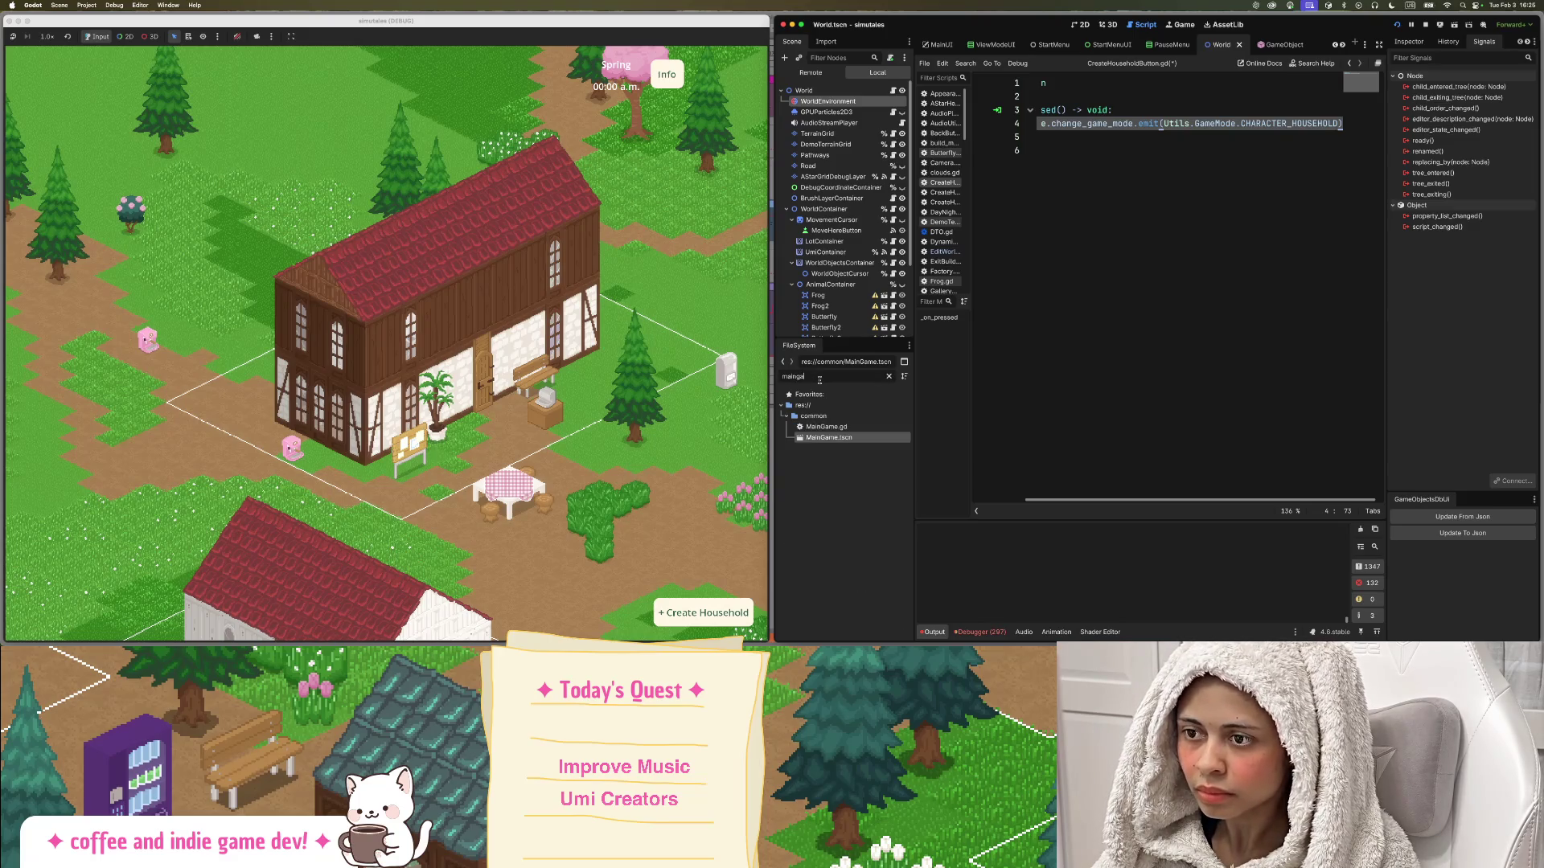
pyautogui.doubleClick(829, 437)
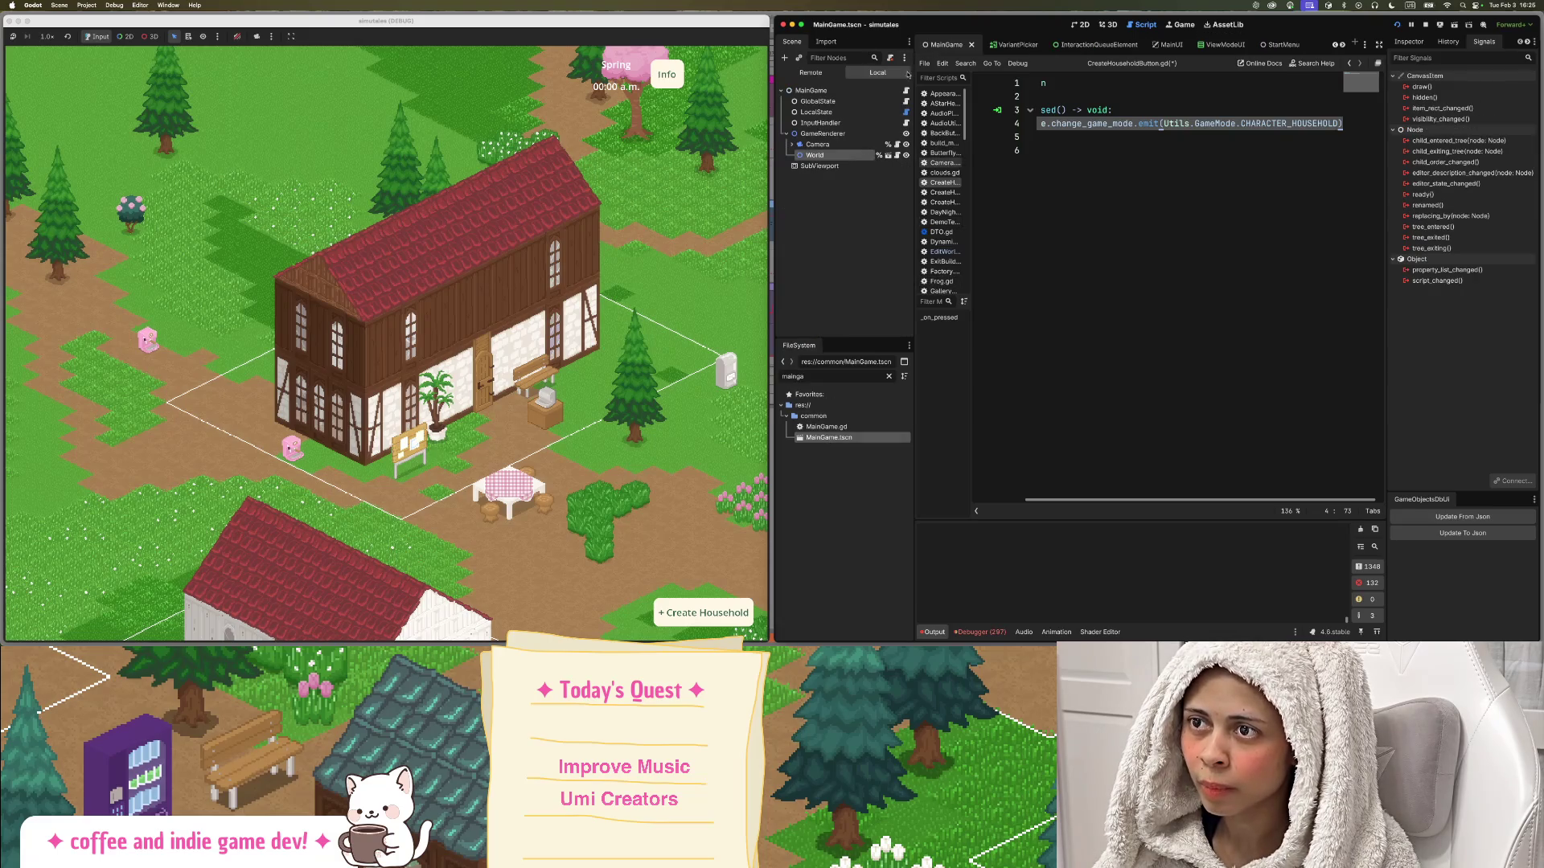
pyautogui.click(906, 90)
pyautogui.scroll(10, 1170, 261)
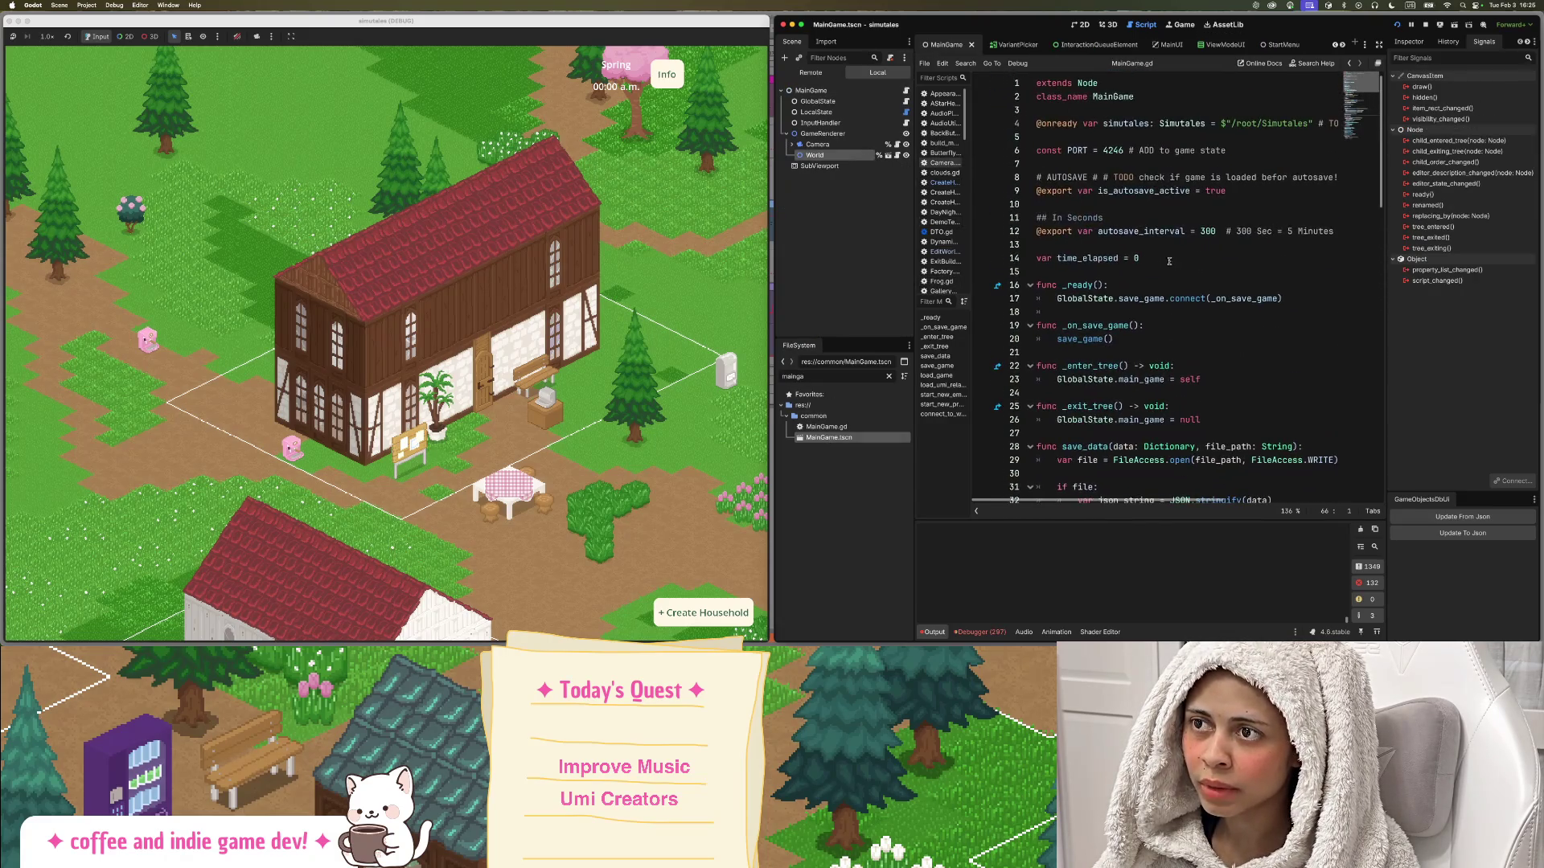
pyautogui.scroll(-10, 1153, 147)
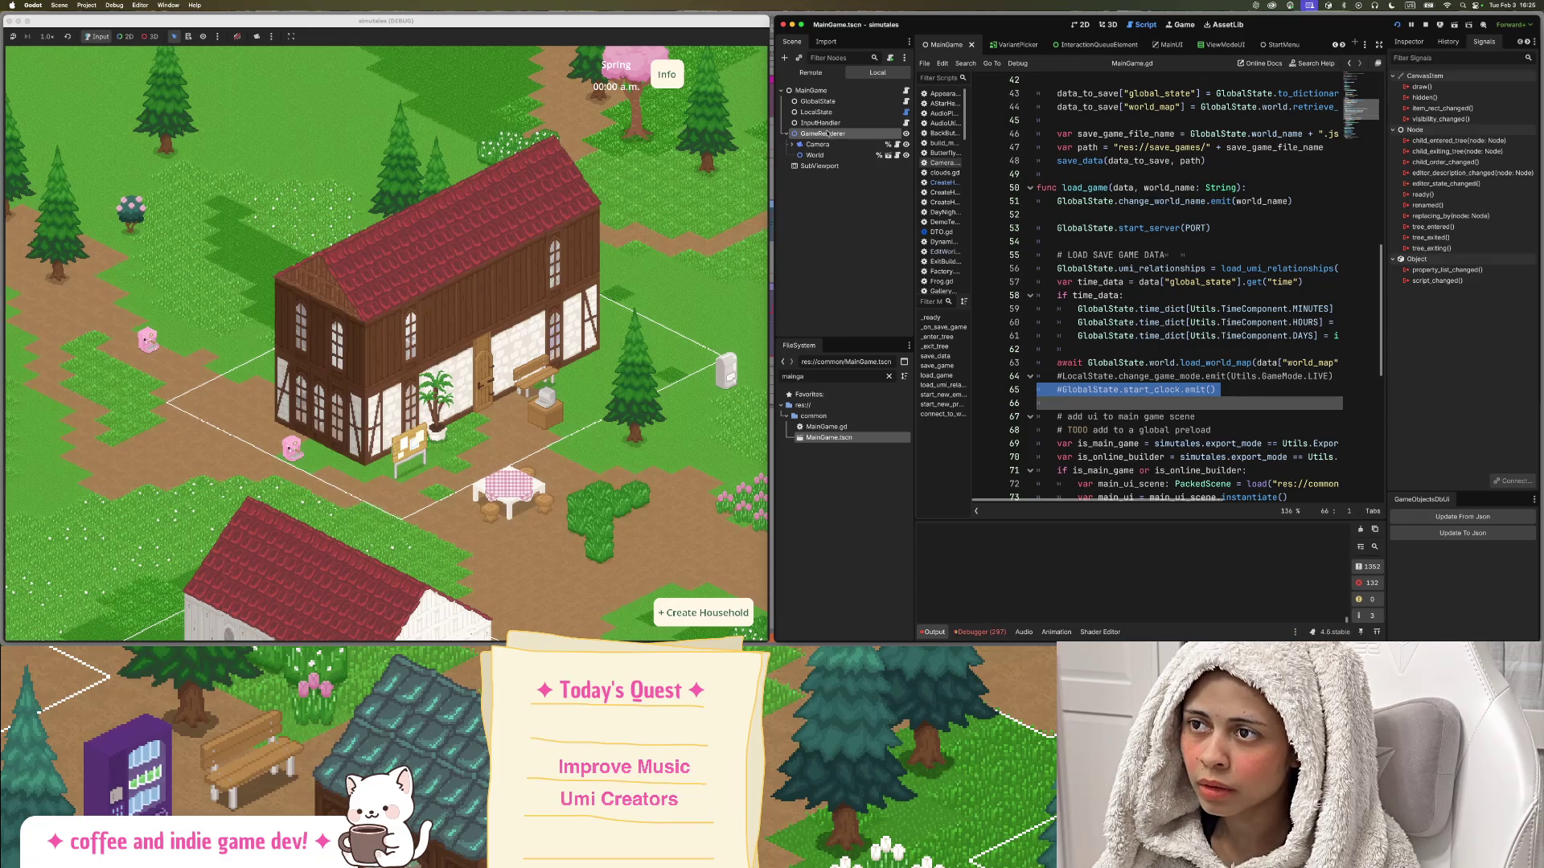
pyautogui.click(788, 134)
pyautogui.click(788, 134)
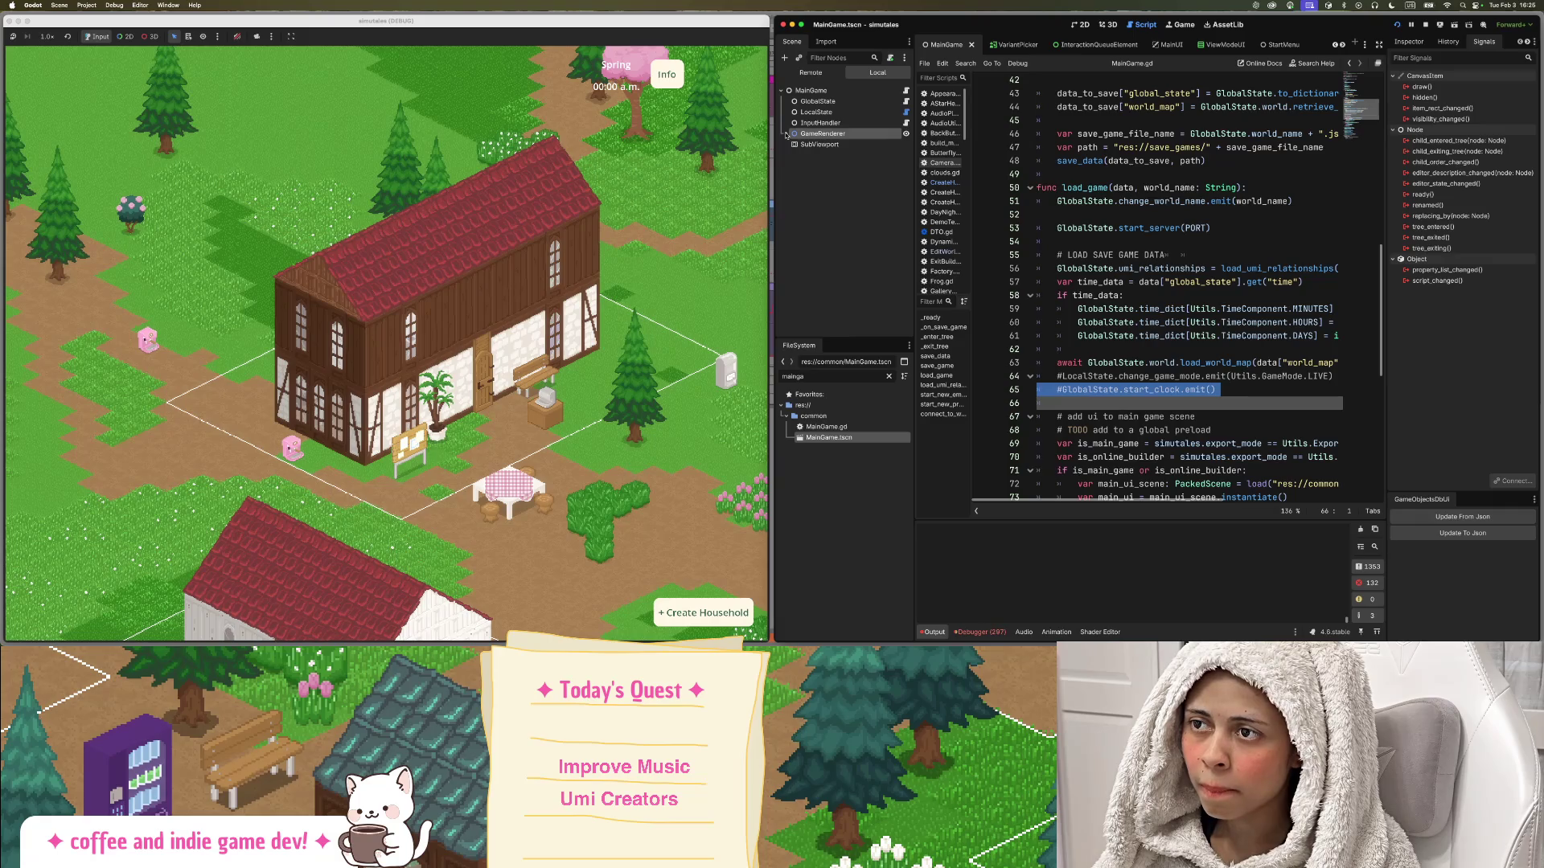
pyautogui.doubleClick(844, 133)
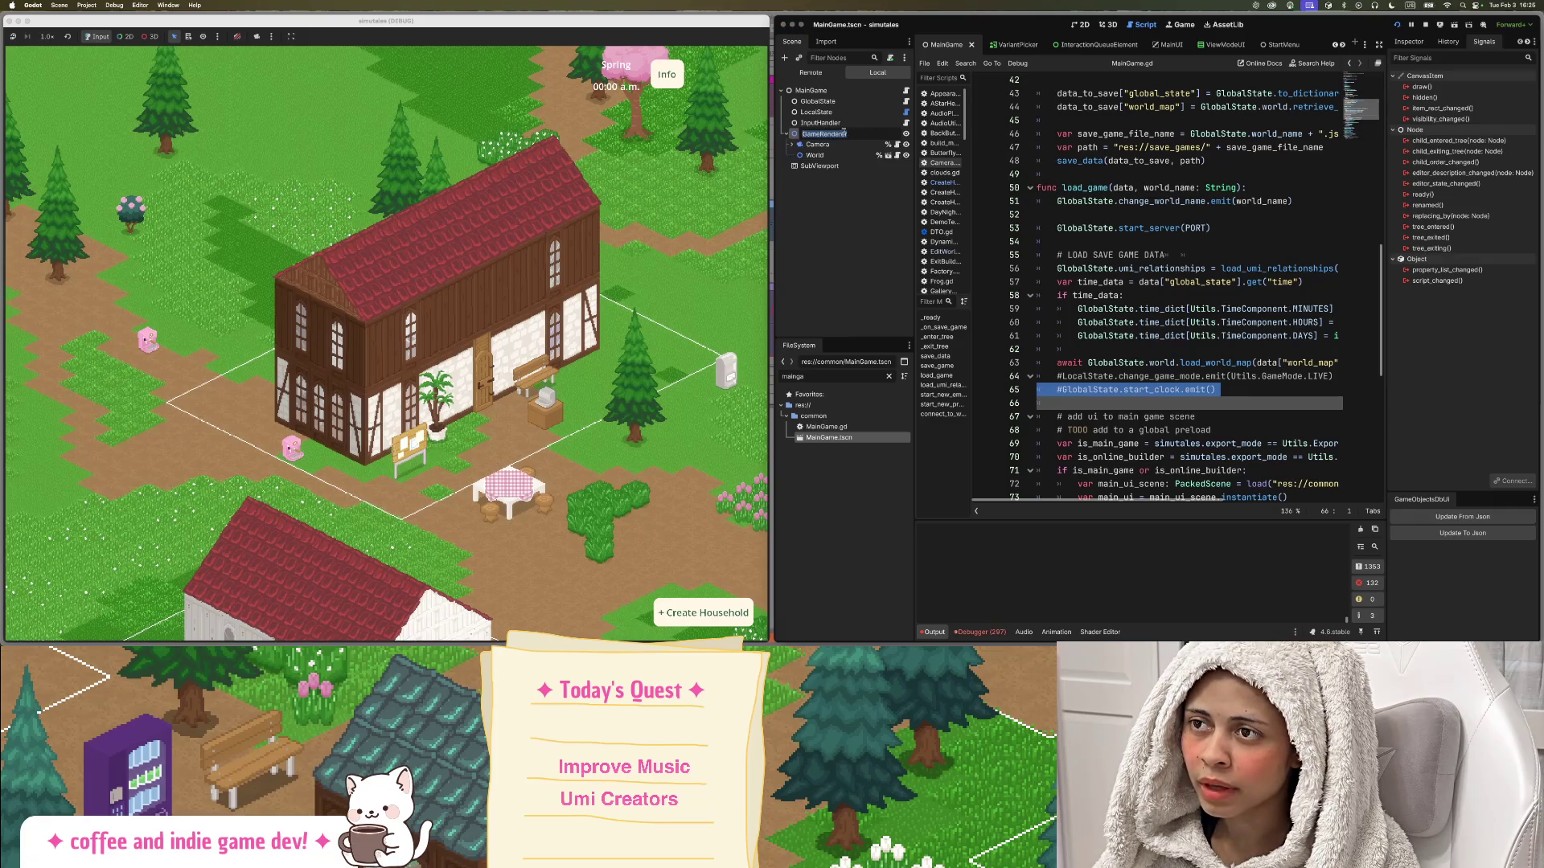
pyautogui.press('Escape')
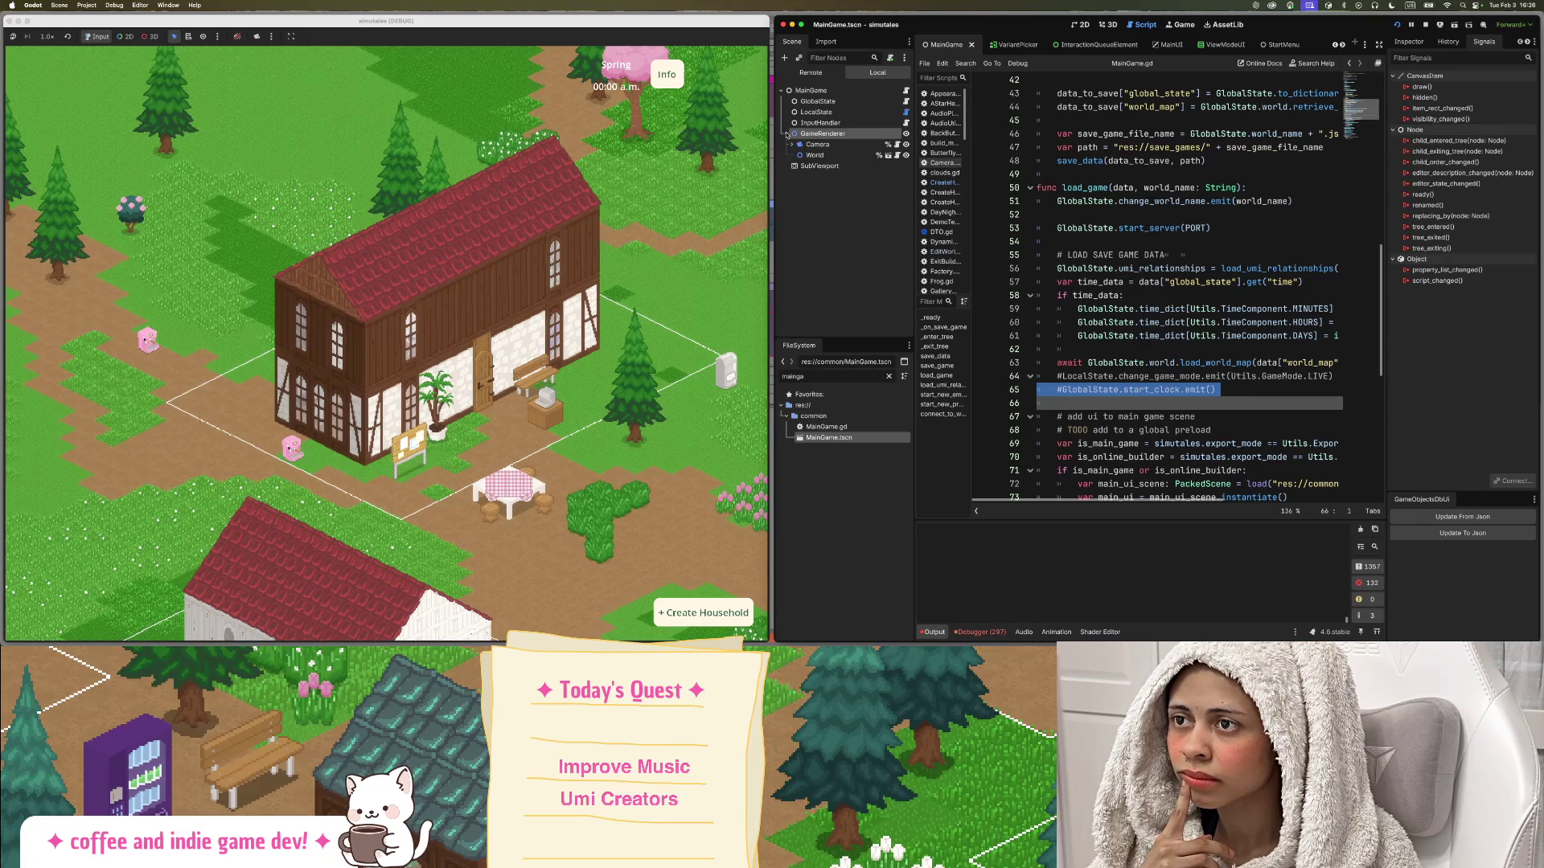
pyautogui.click(787, 134)
pyautogui.click(806, 90)
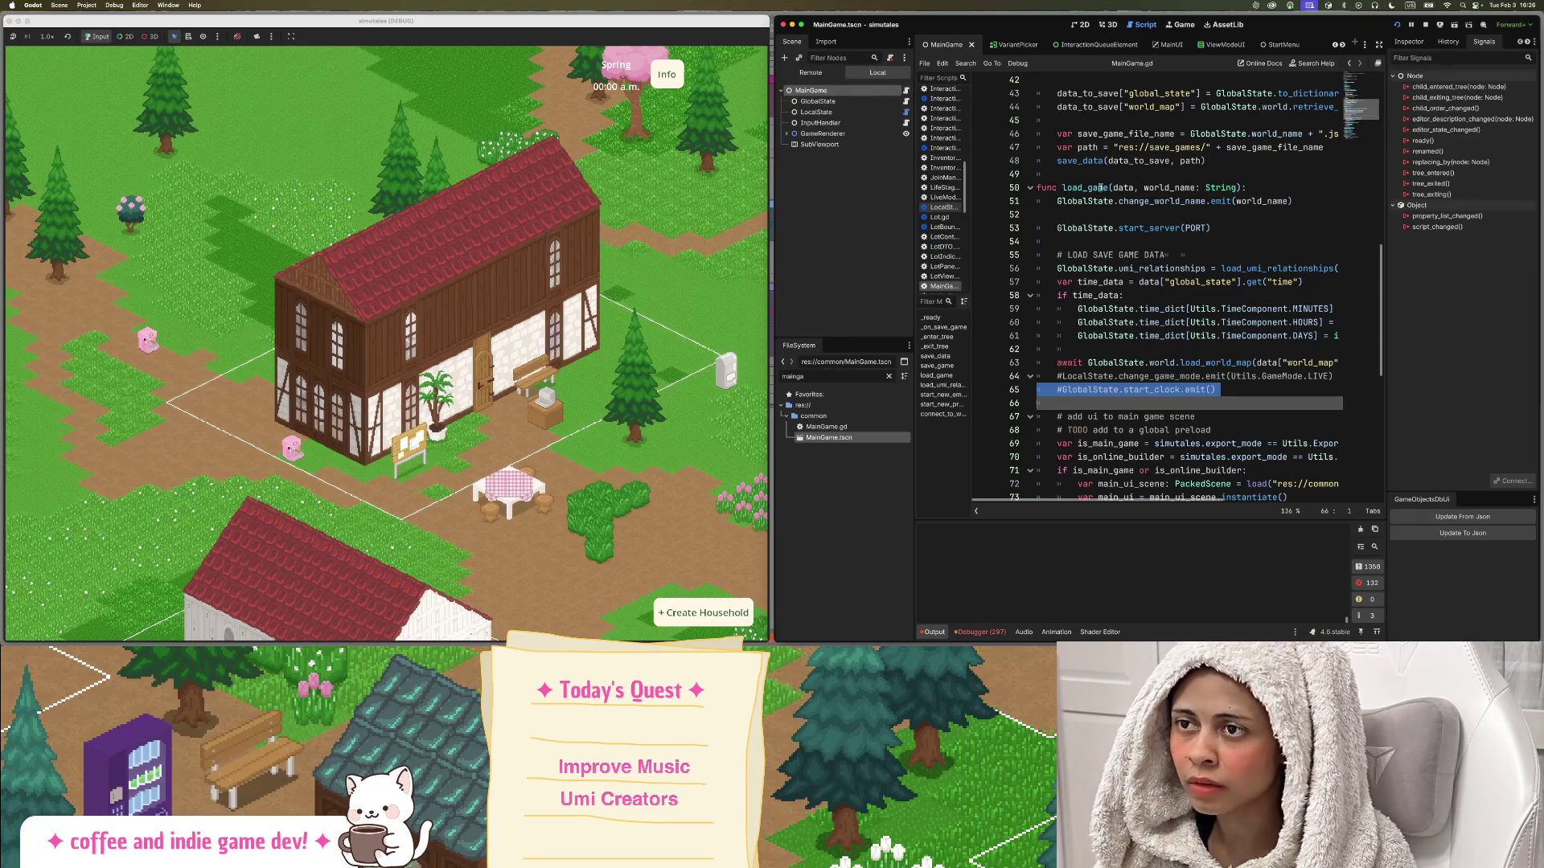
pyautogui.scroll(10, 1098, 187)
pyautogui.scroll(-5, 1133, 186)
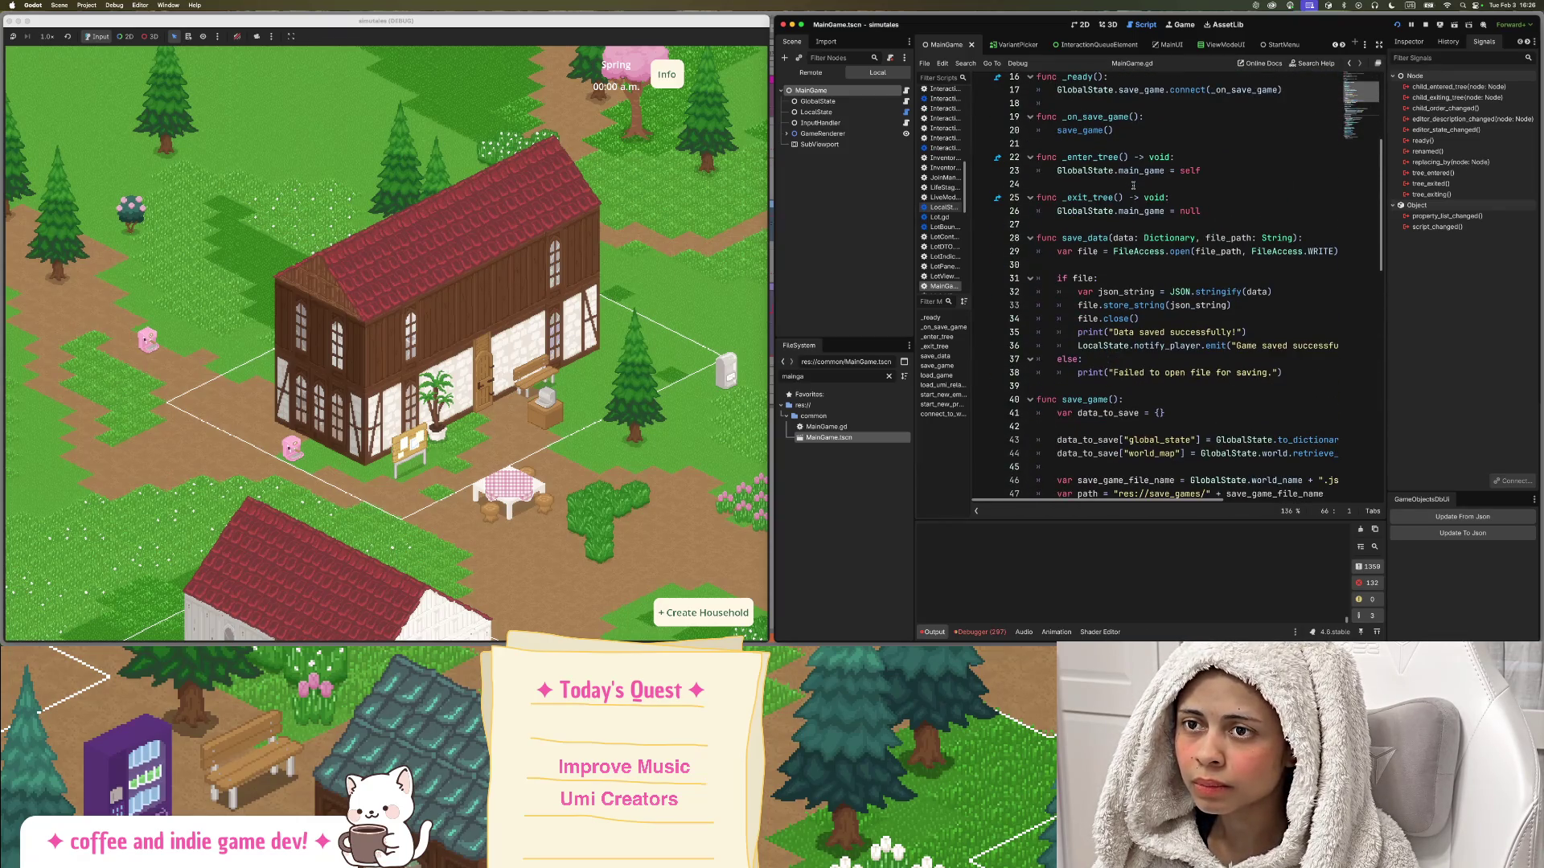
pyautogui.scroll(3, 1132, 186)
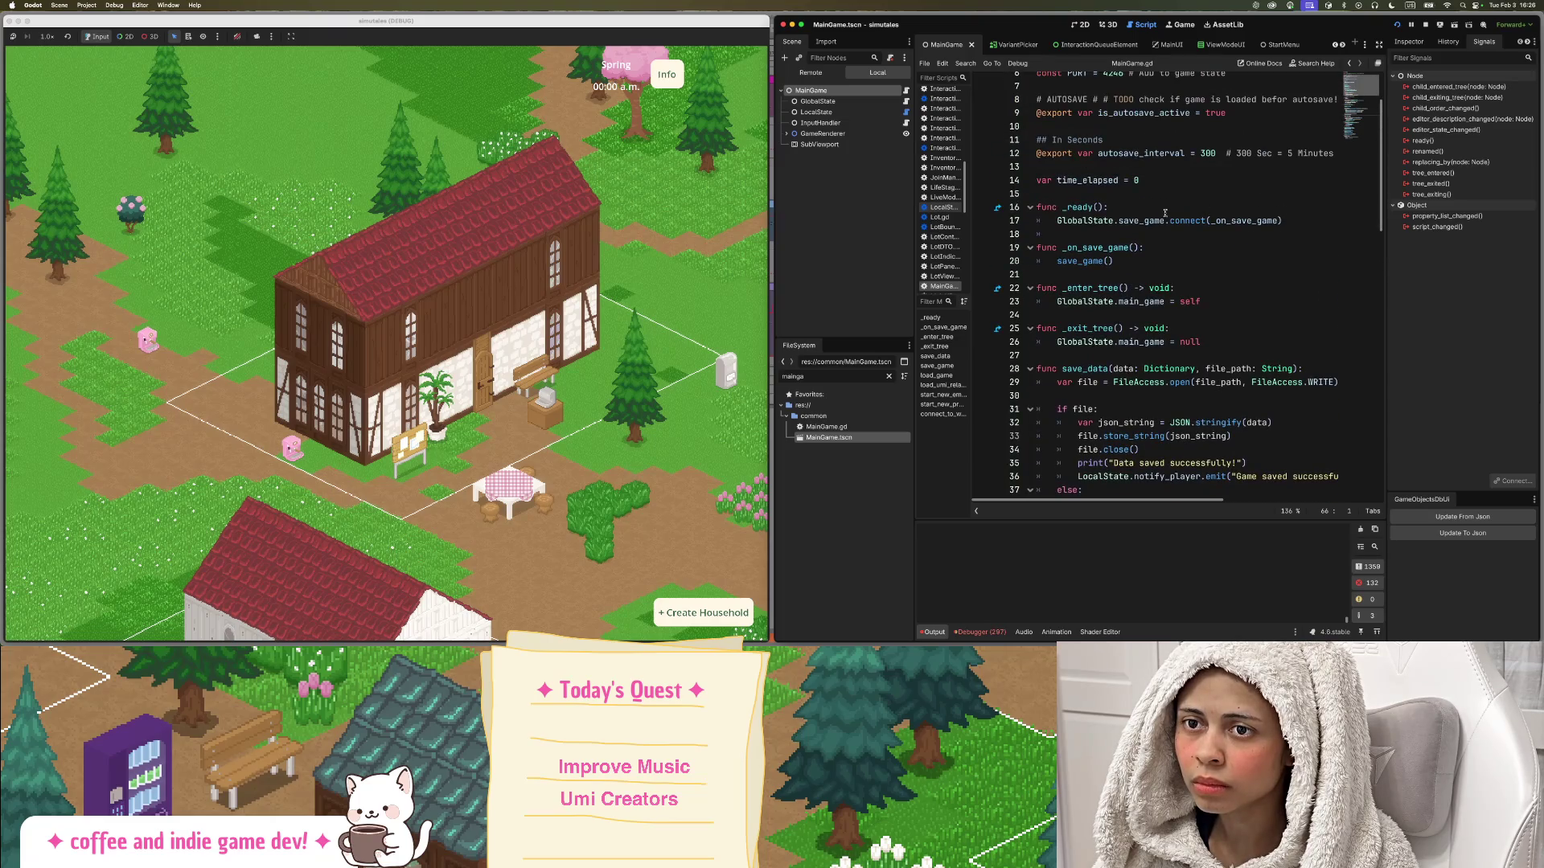
# Add LocalState.change_game_mode.connect(_on_change_gamemode) on a new line in _ready.
pyautogui.click(1166, 214)
pyautogui.click(1339, 220)
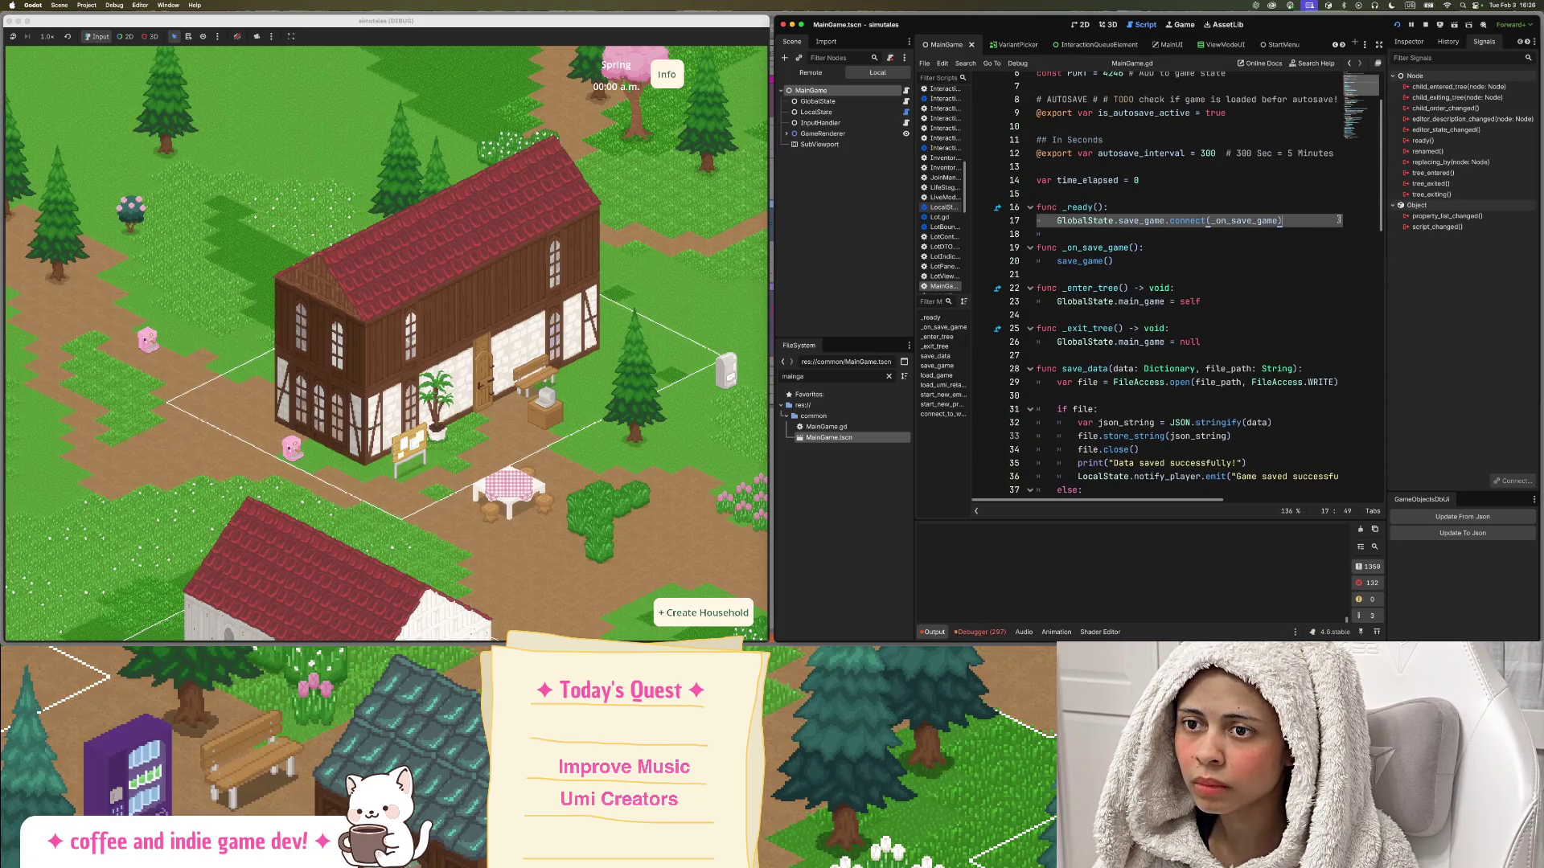
pyautogui.press('Return')
pyautogui.write('Local')
pyautogui.press('Return')
pyautogui.write('.cj')
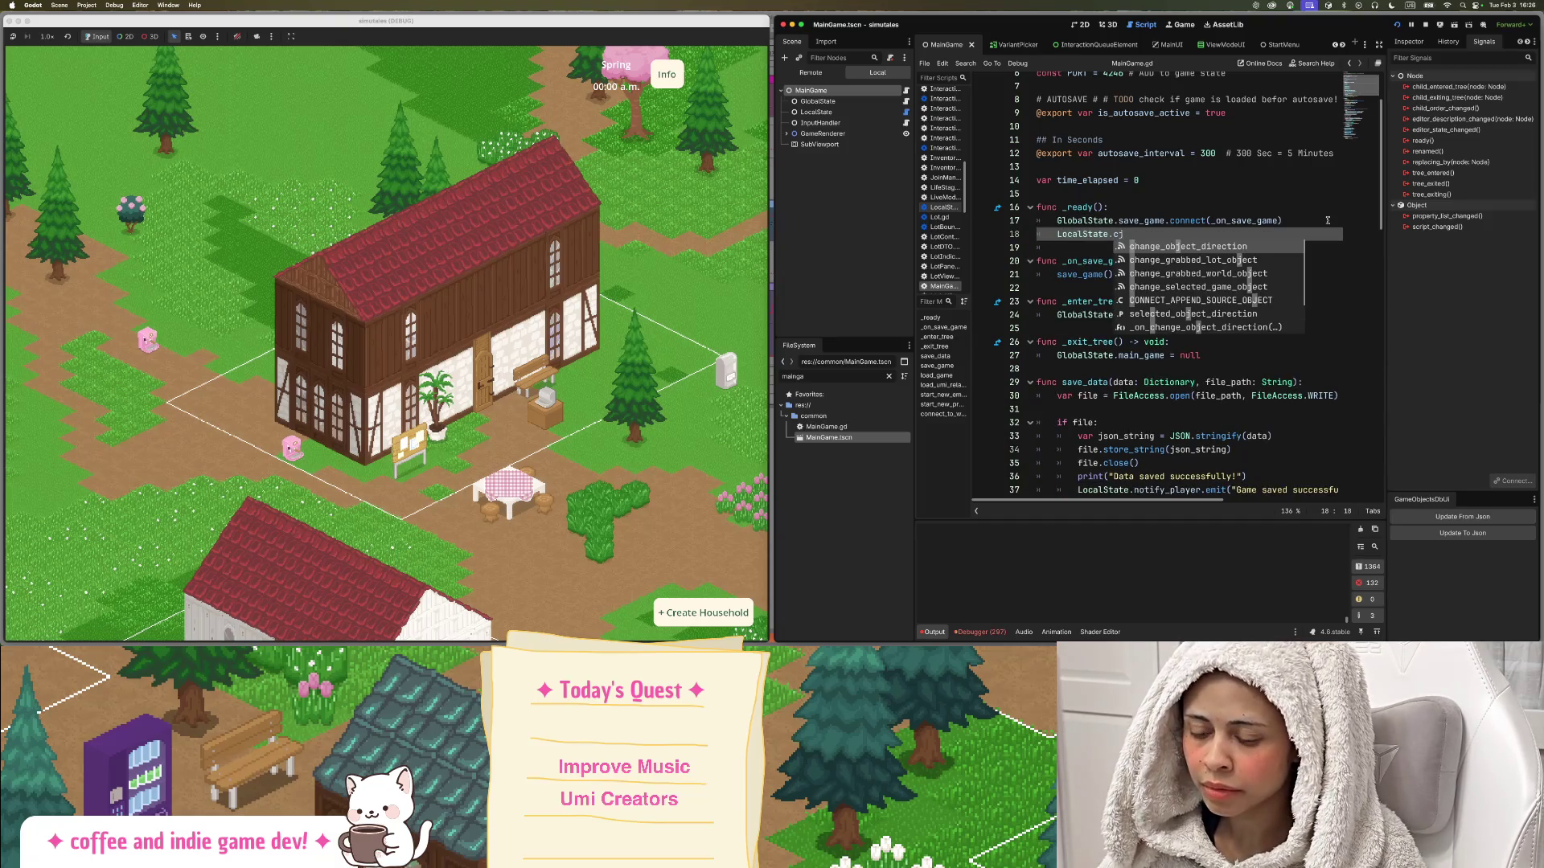
pyautogui.press('BackSpace')
pyautogui.write('hane')
pyautogui.press('BackSpace')
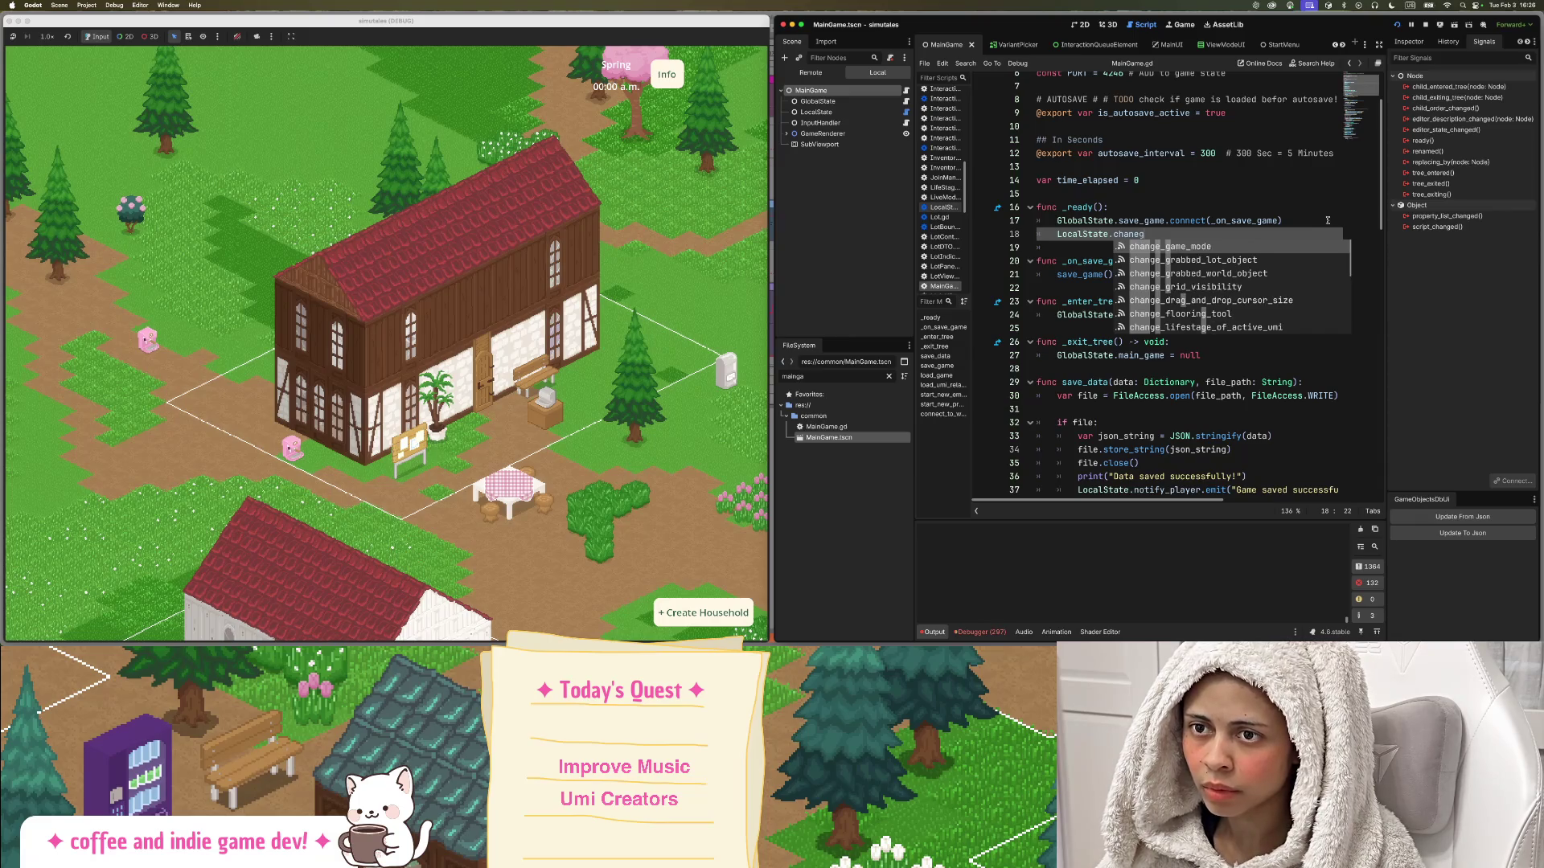
pyautogui.write('g')
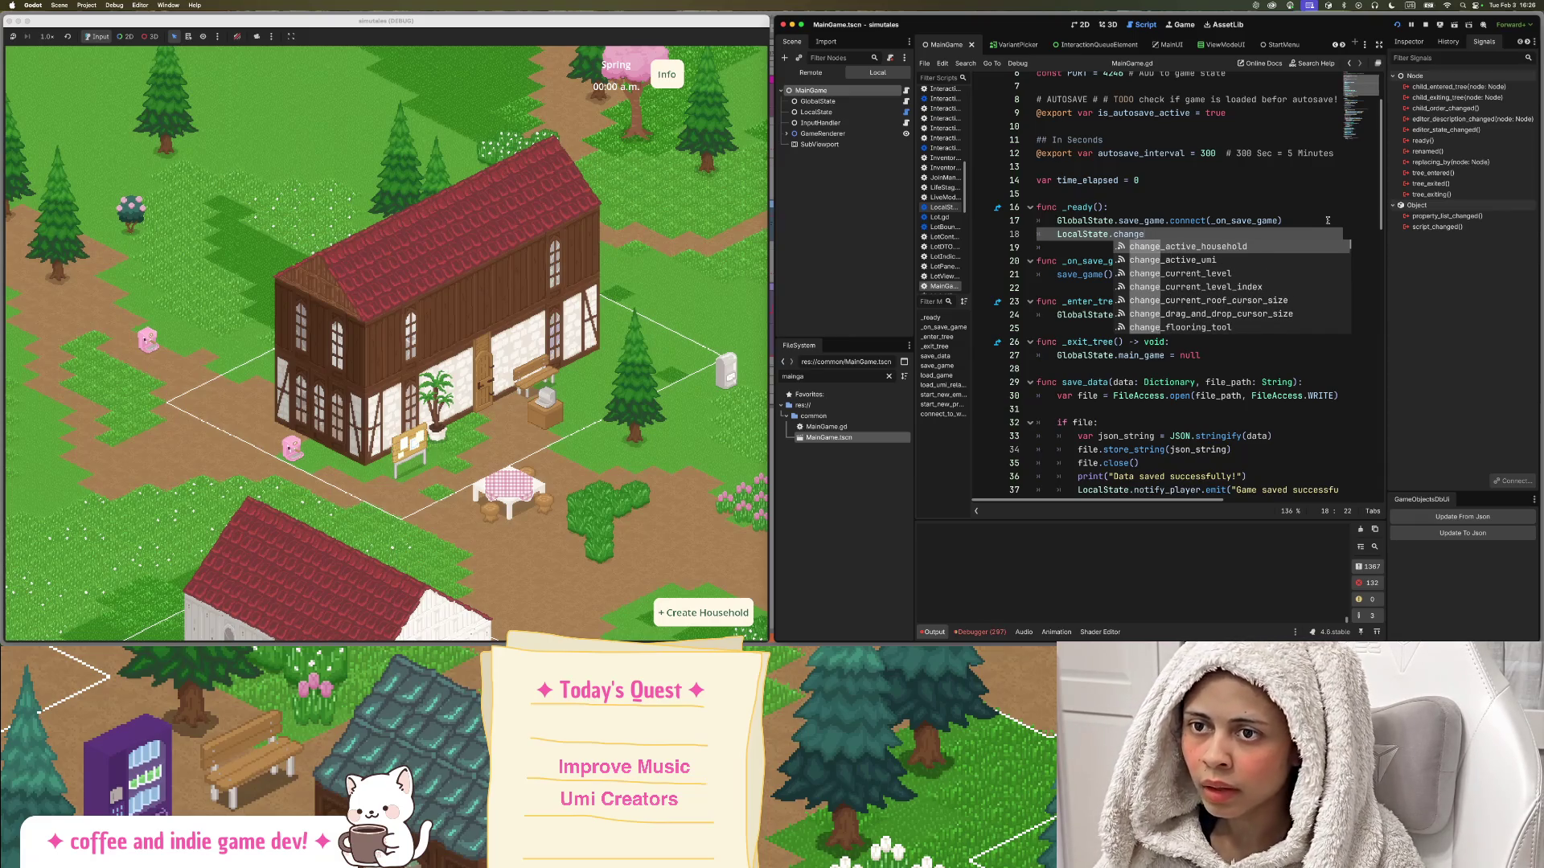
pyautogui.write('e_gam')
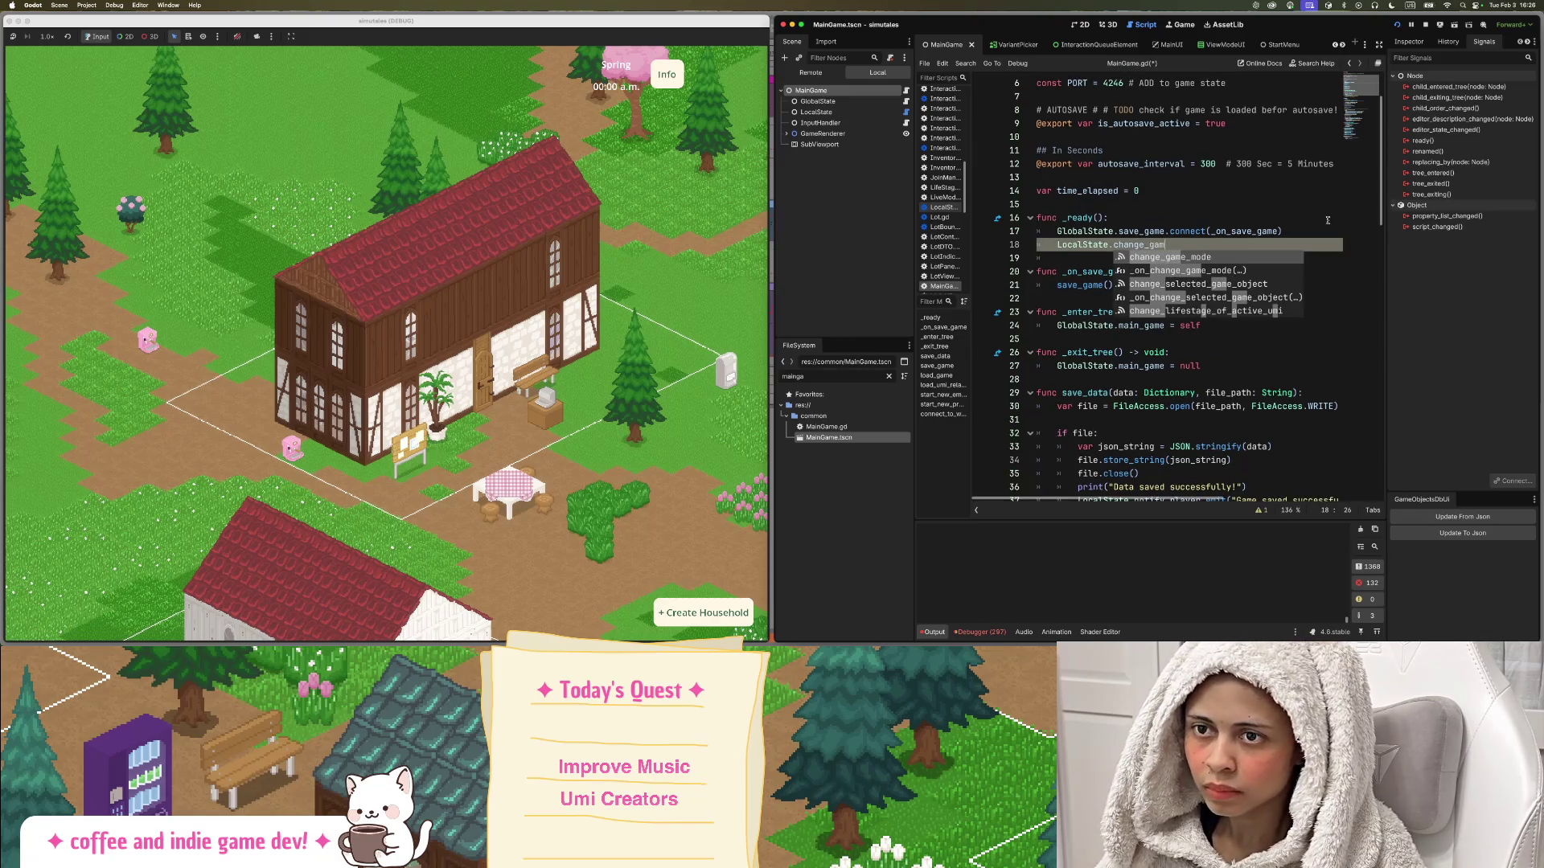
pyautogui.press('Return')
pyautogui.write('.conn')
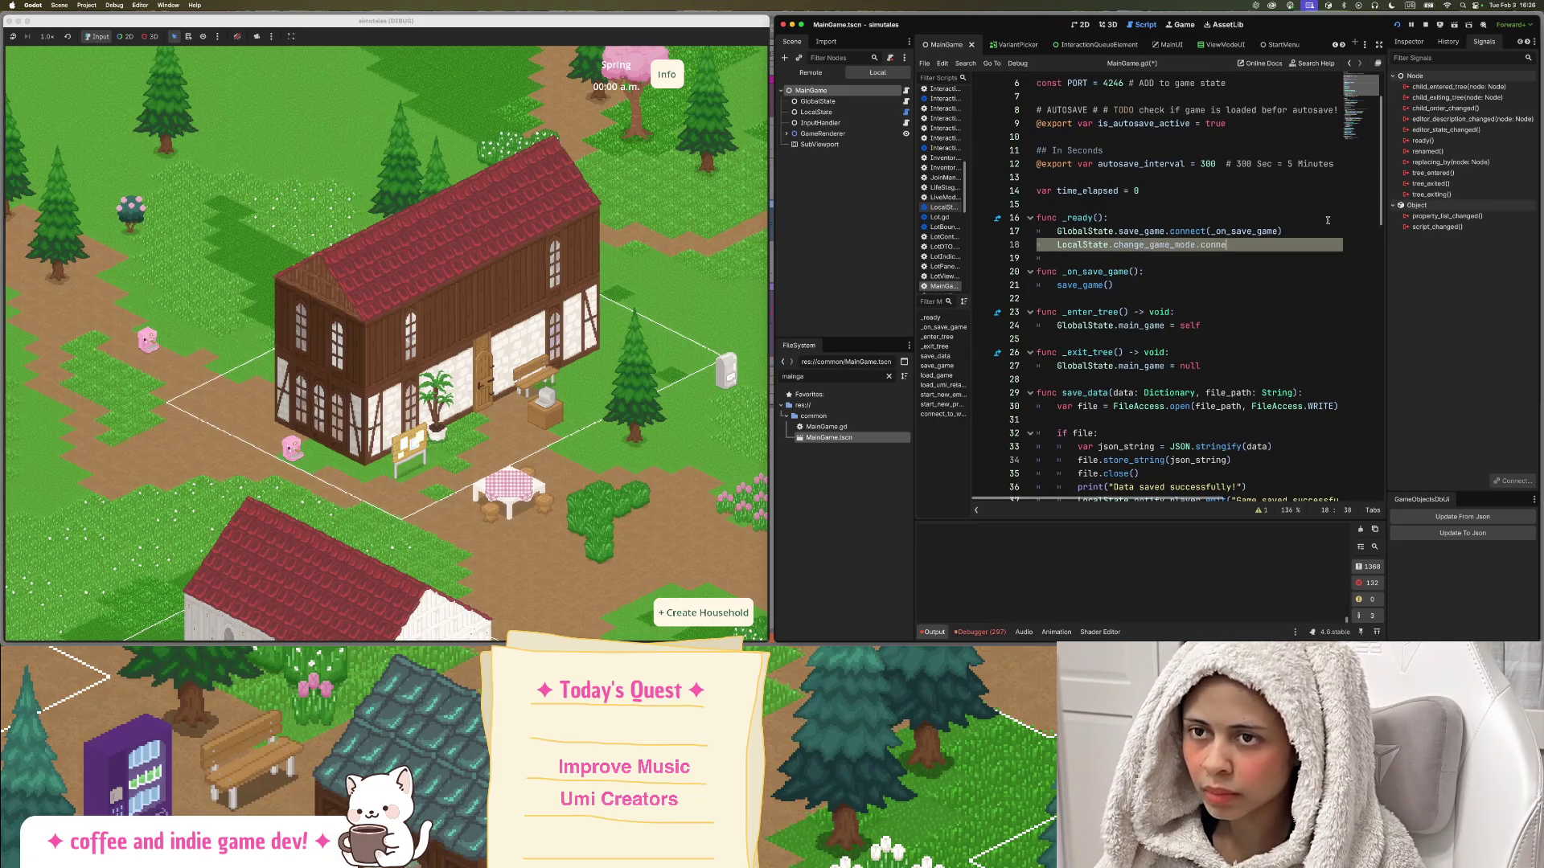
pyautogui.press('Return')
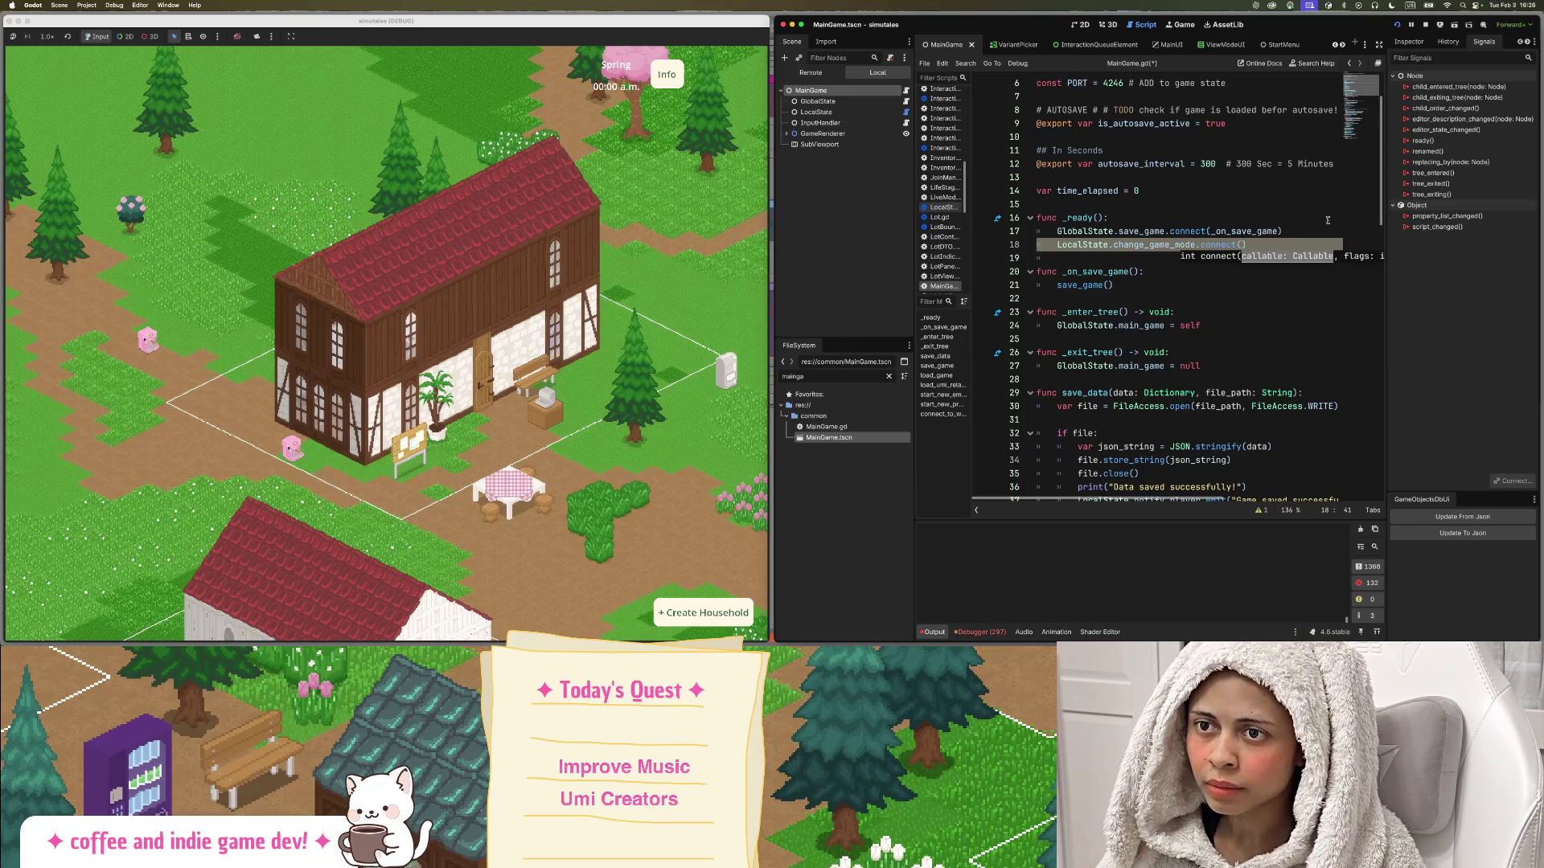
pyautogui.write('_')
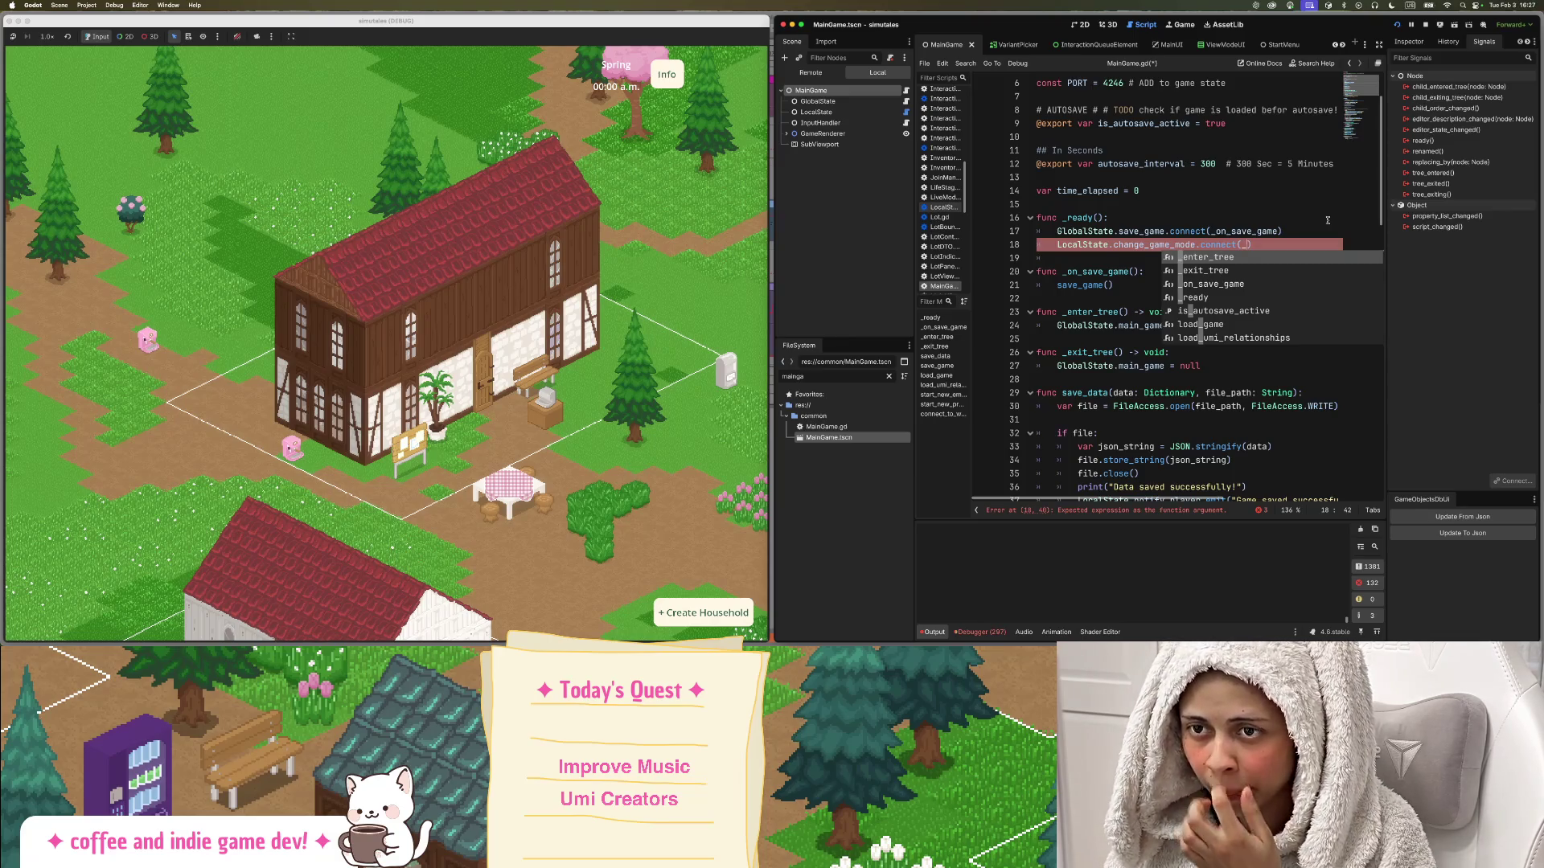
pyautogui.write('on_cha')
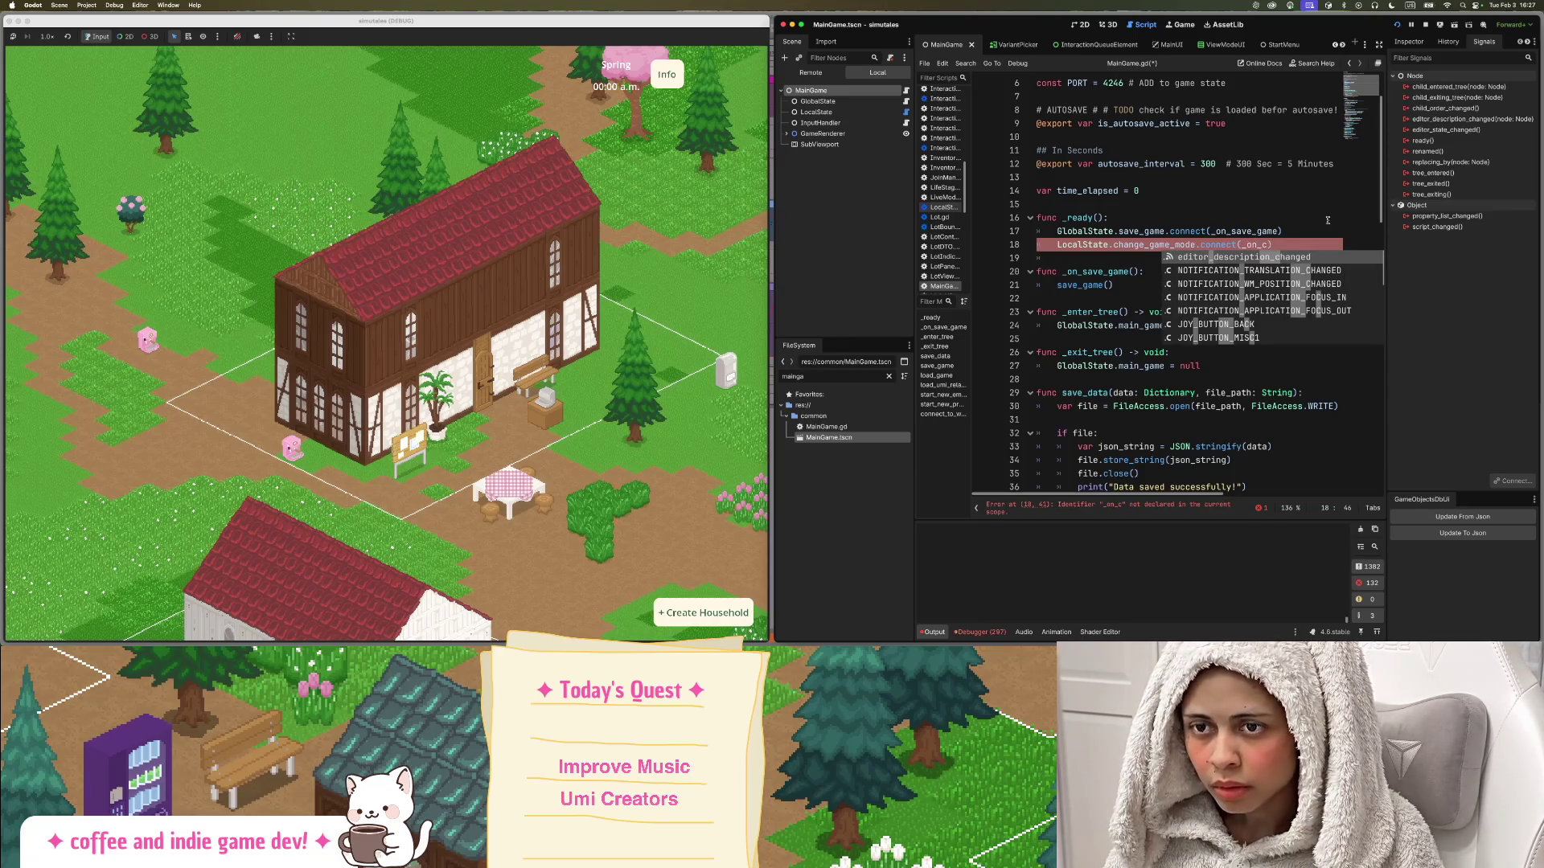
pyautogui.write('nge_')
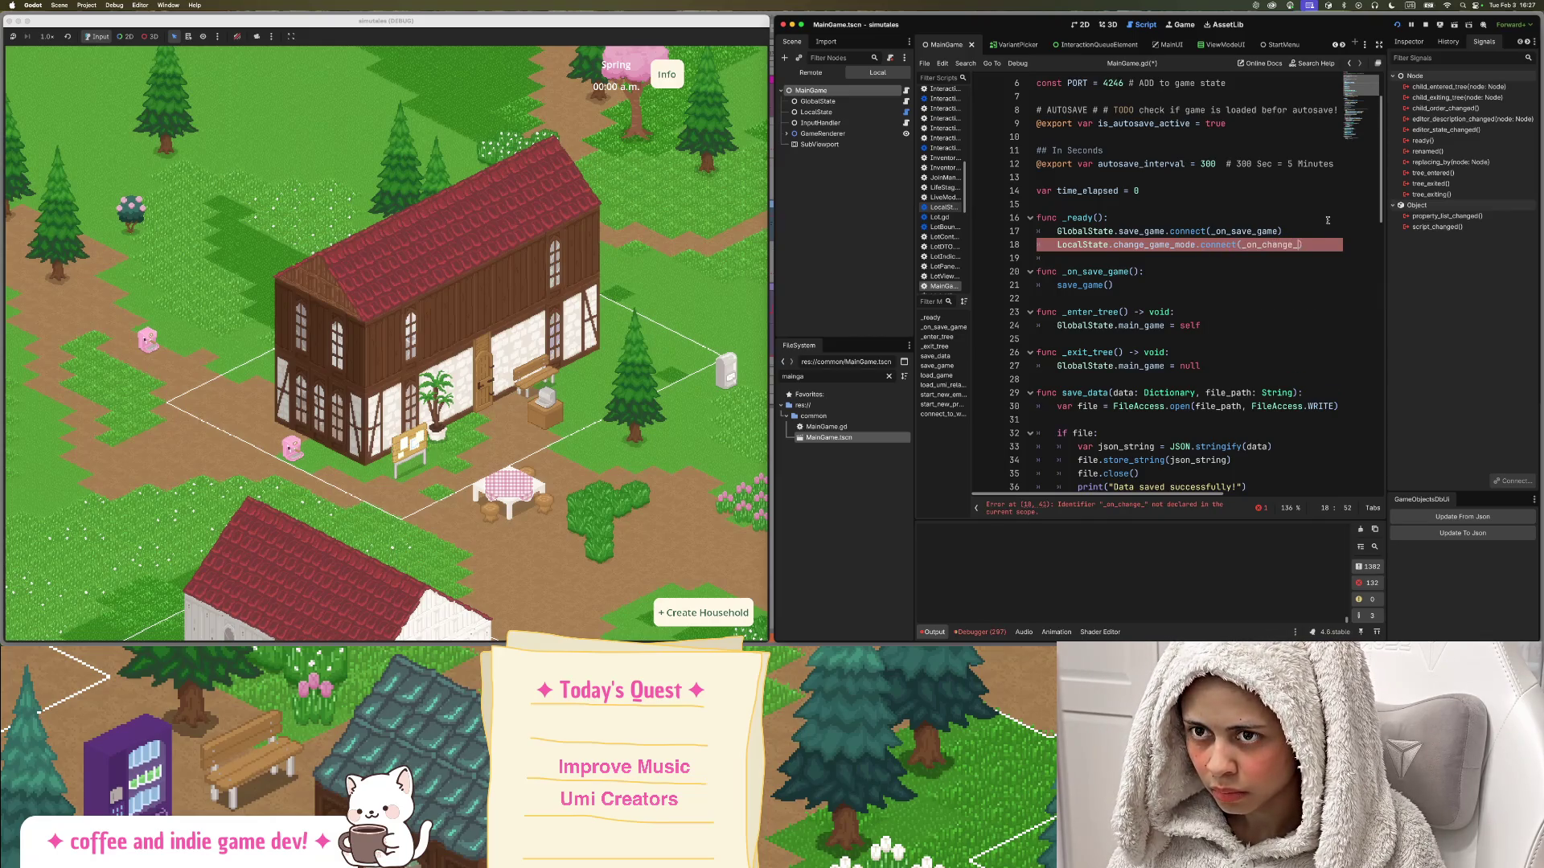
pyautogui.write('gamemode')
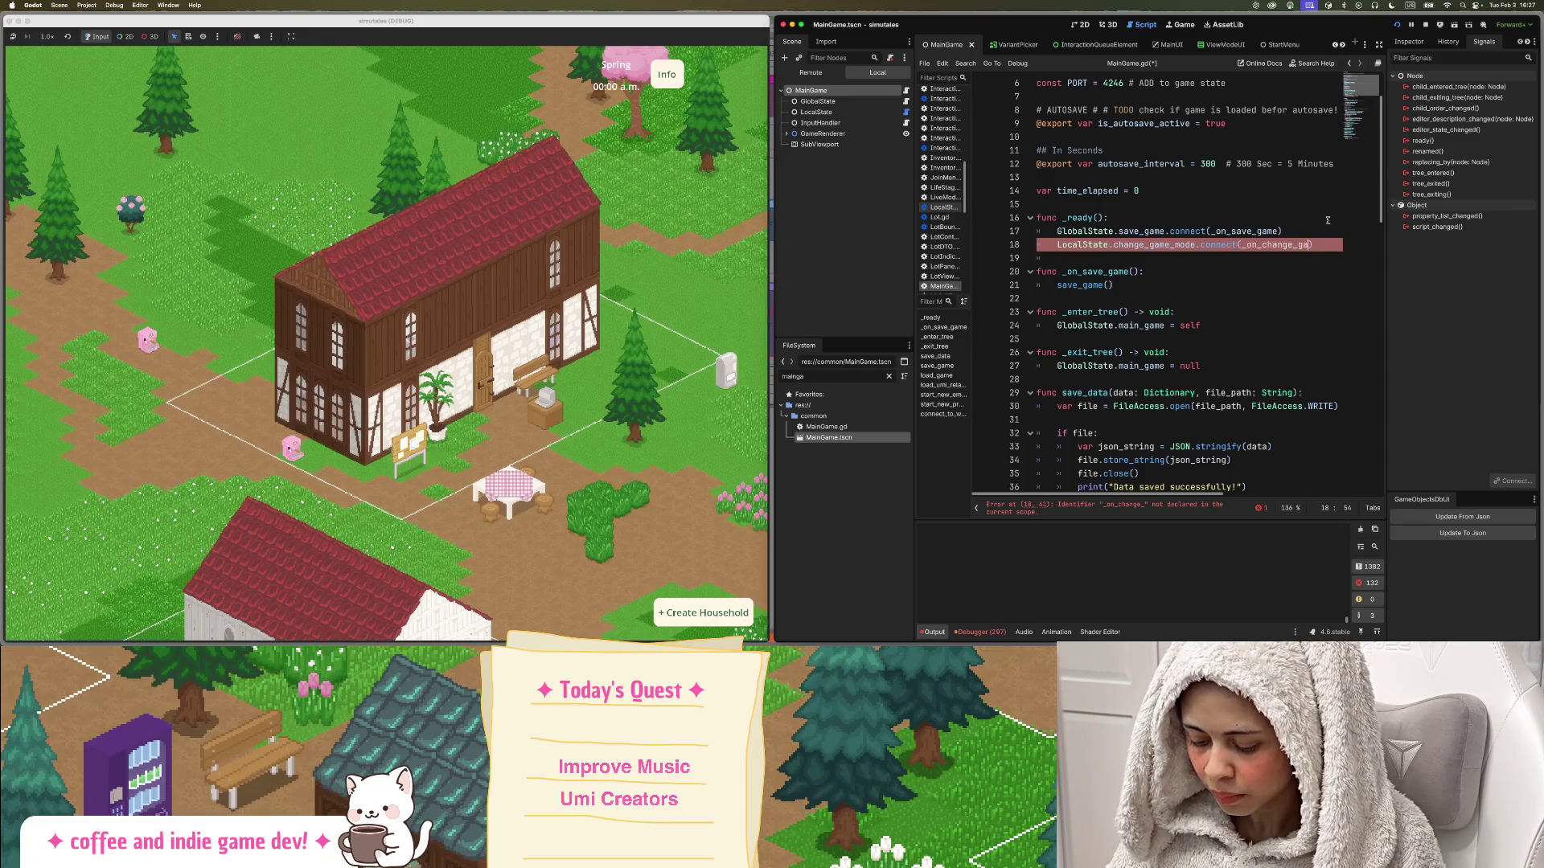
# Select the _on_change_gamemode name and add a new line after the _on_save_game function.
pyautogui.doubleClick(1283, 244)
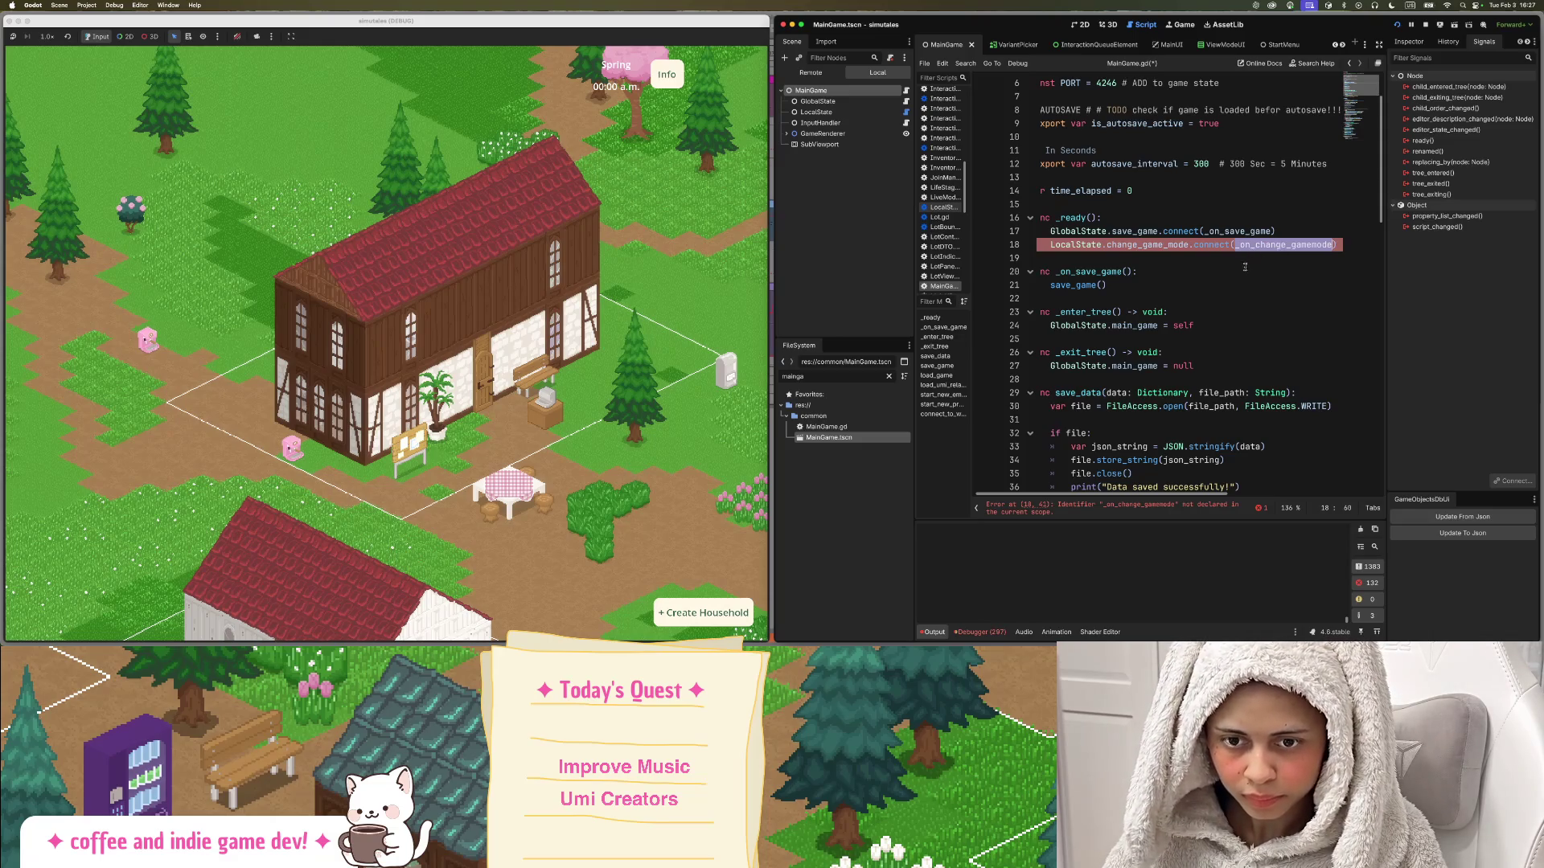
pyautogui.hscroll(-1, 1166, 382)
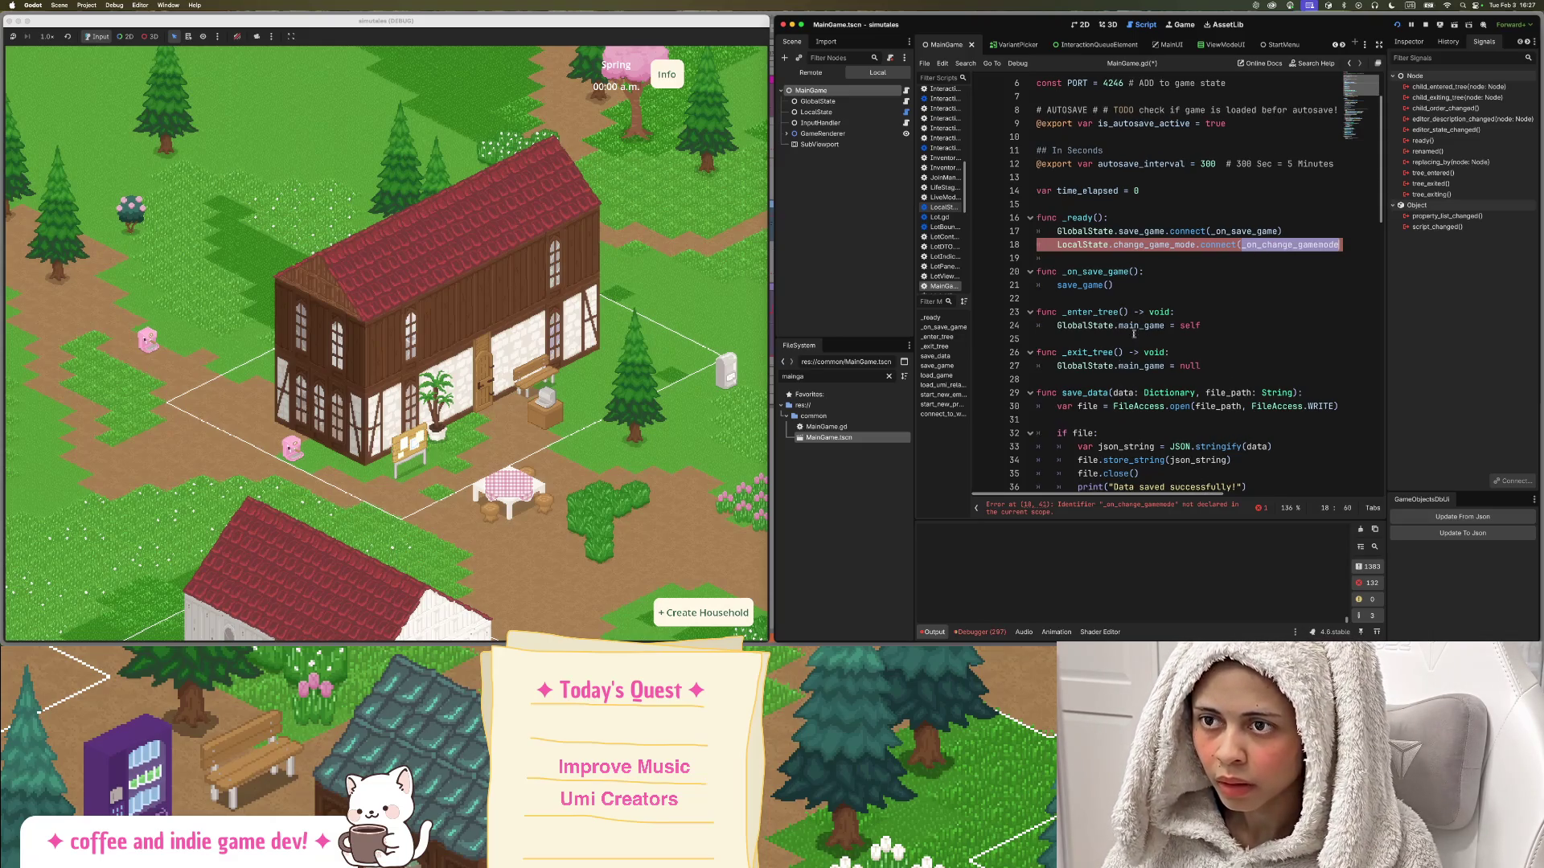
pyautogui.hscroll(1, 1294, 245)
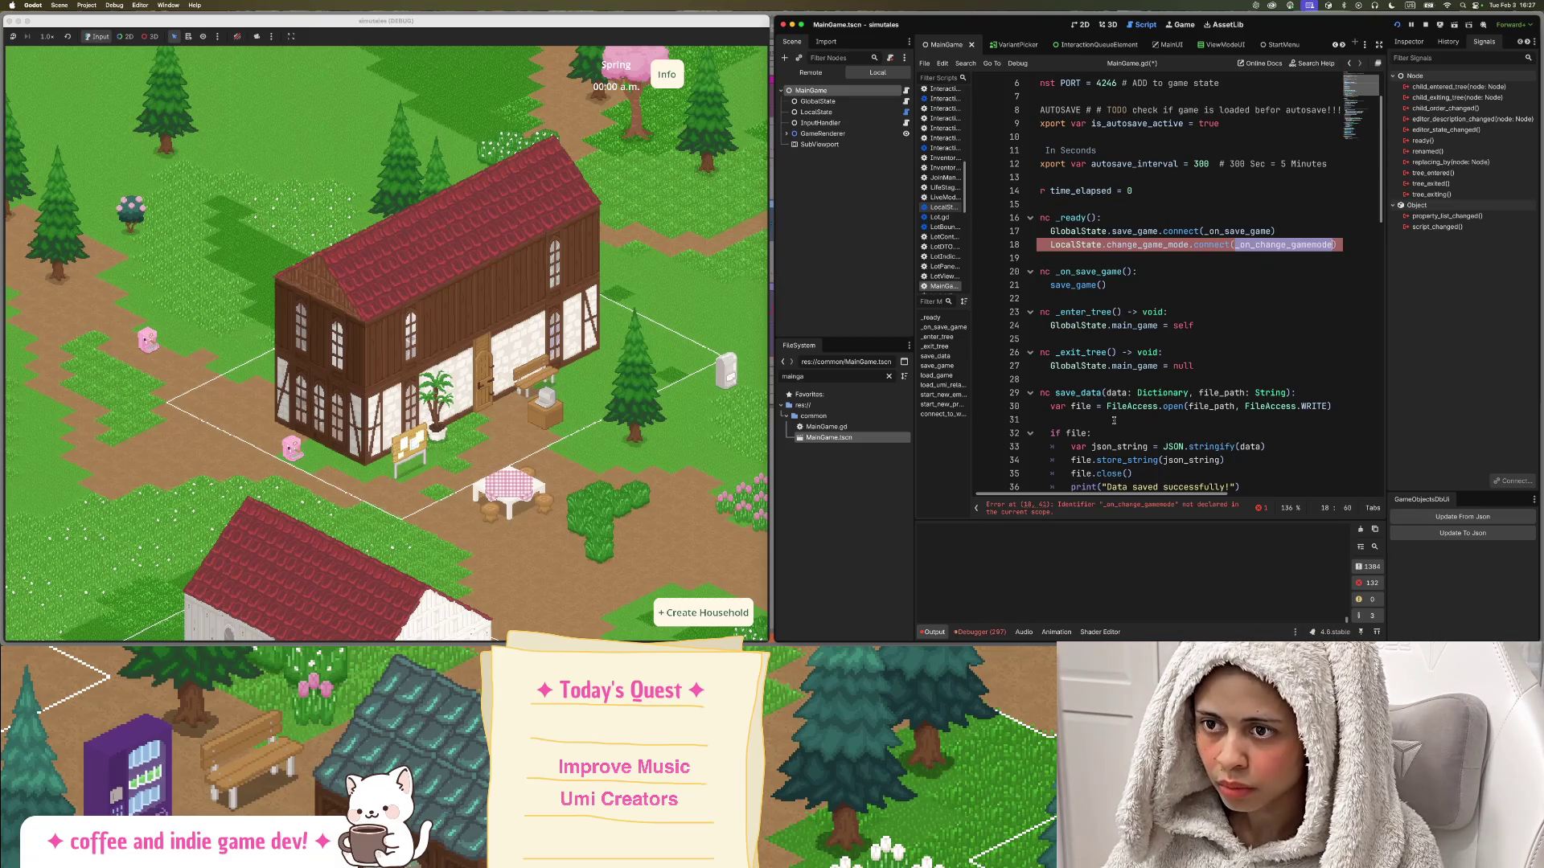
pyautogui.hscroll(-1, 1118, 483)
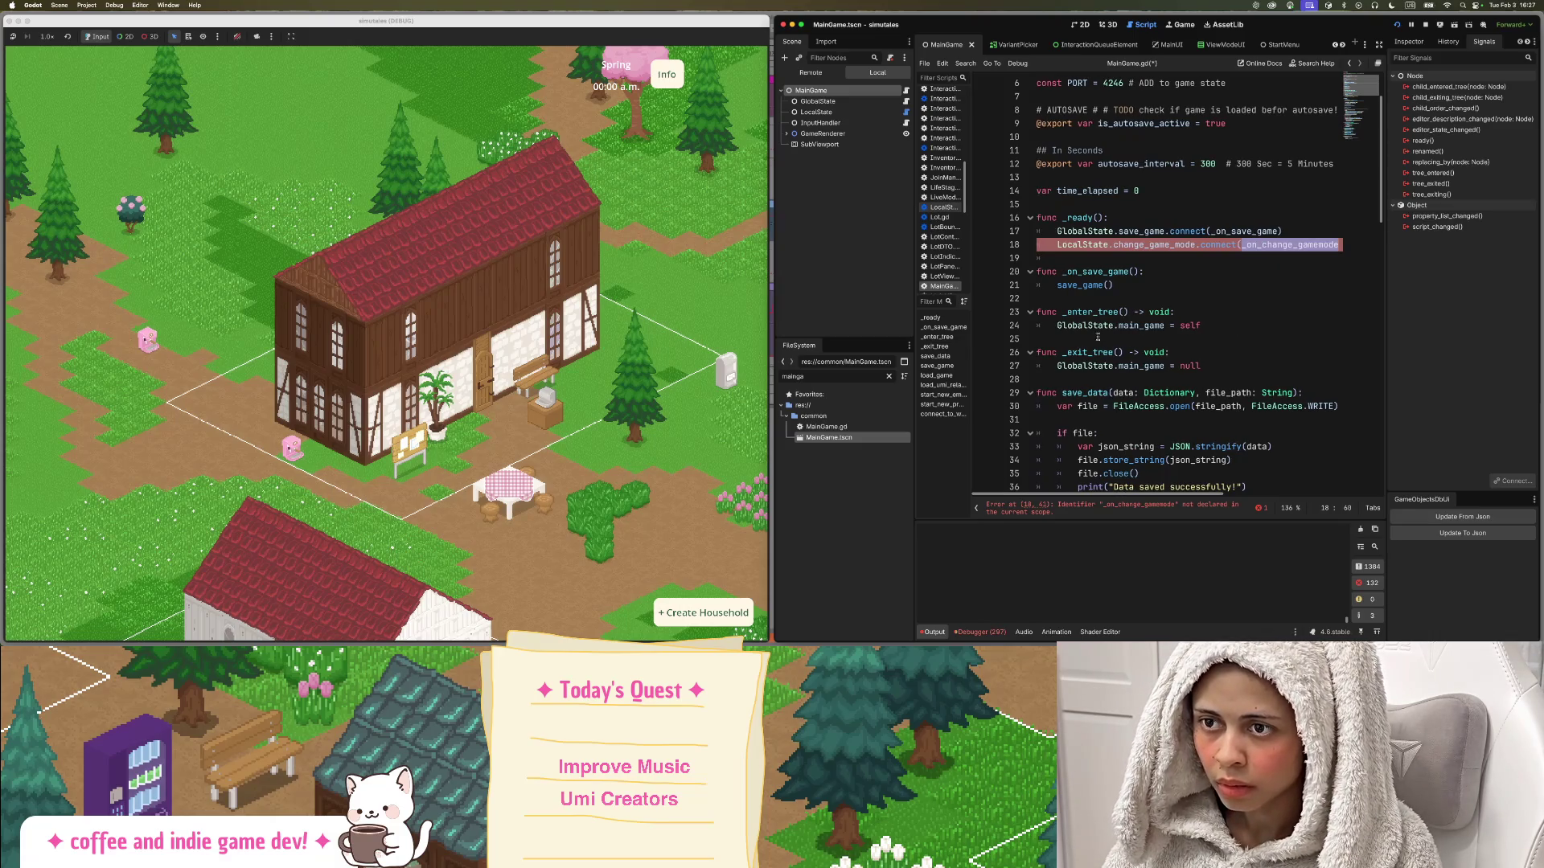
pyautogui.click(1126, 285)
pyautogui.press('Return')
pyautogui.press('Return')
pyautogui.press('BackSpace')
# Declare func _on_change_gamemode(): below _on_save_game in MainGame.gd.
pyautogui.write('_on_change_gamemode()')
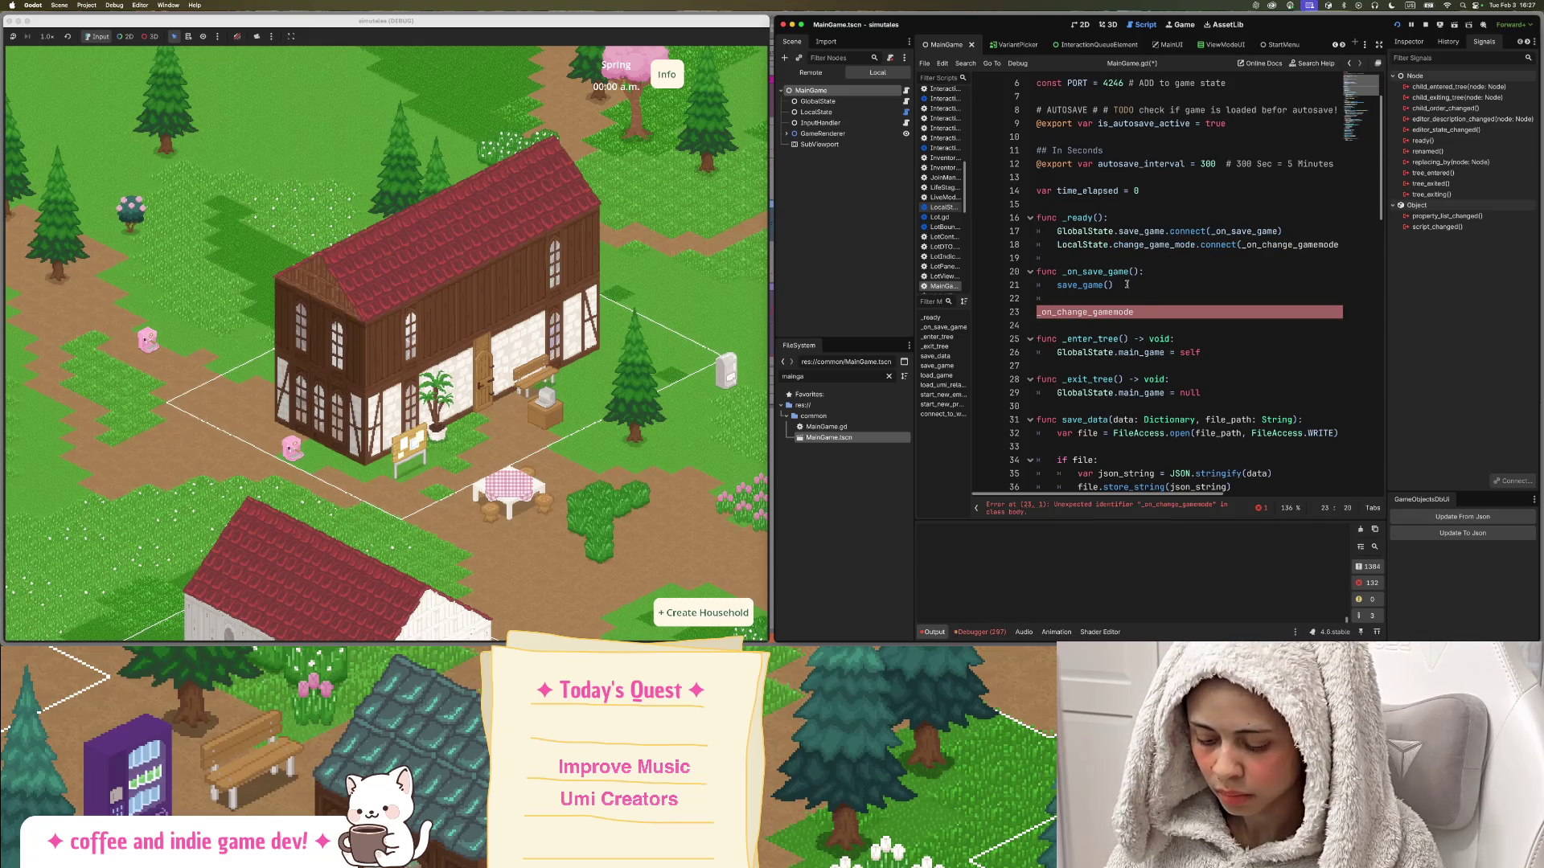
pyautogui.write(':')
pyautogui.press('Return')
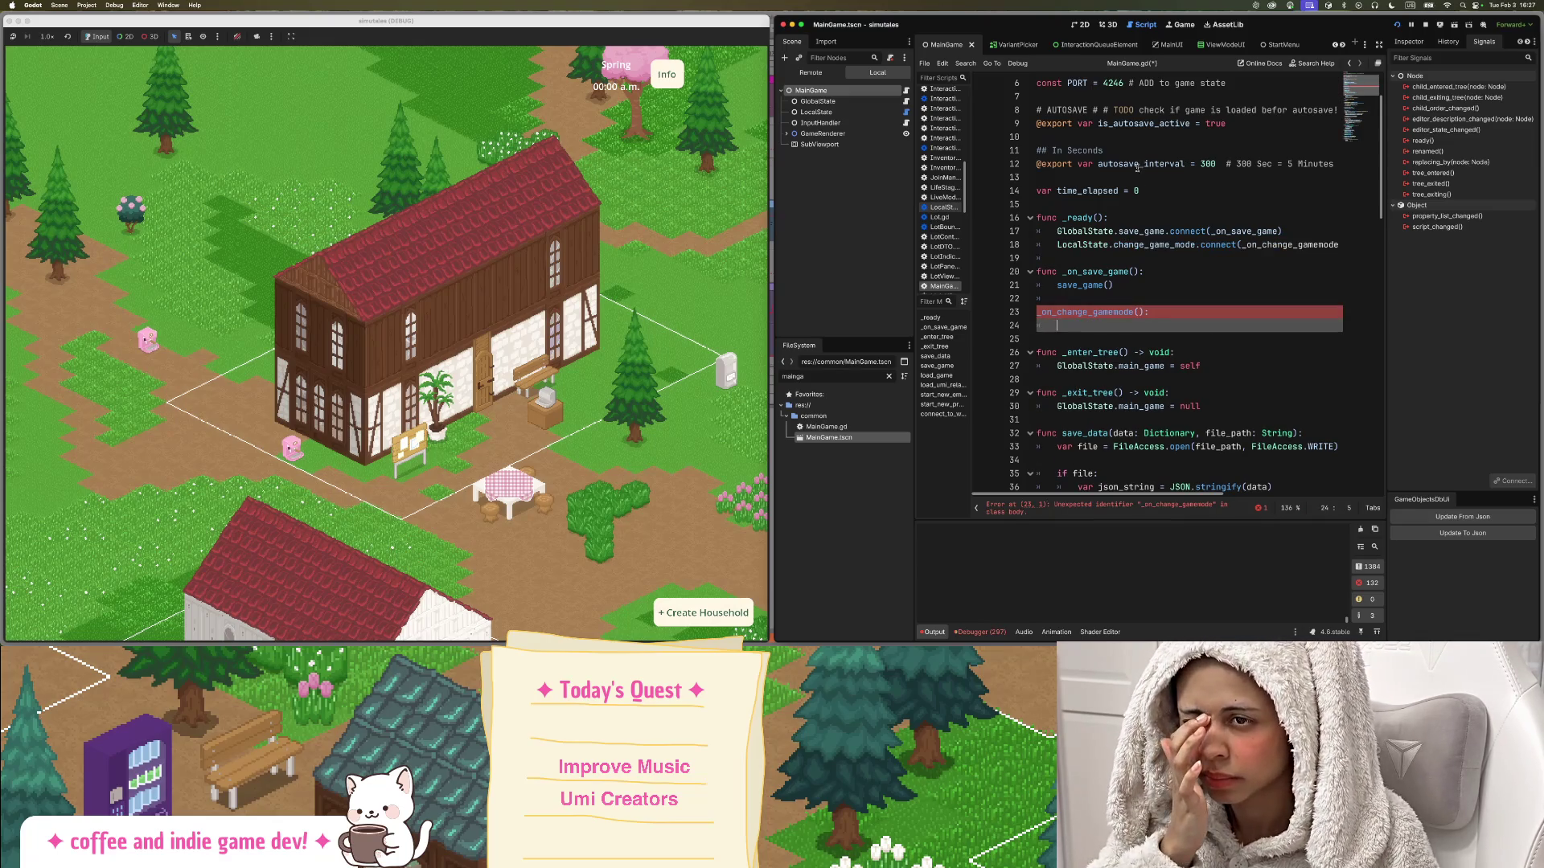
pyautogui.tripleClick(1119, 308)
pyautogui.write('func')
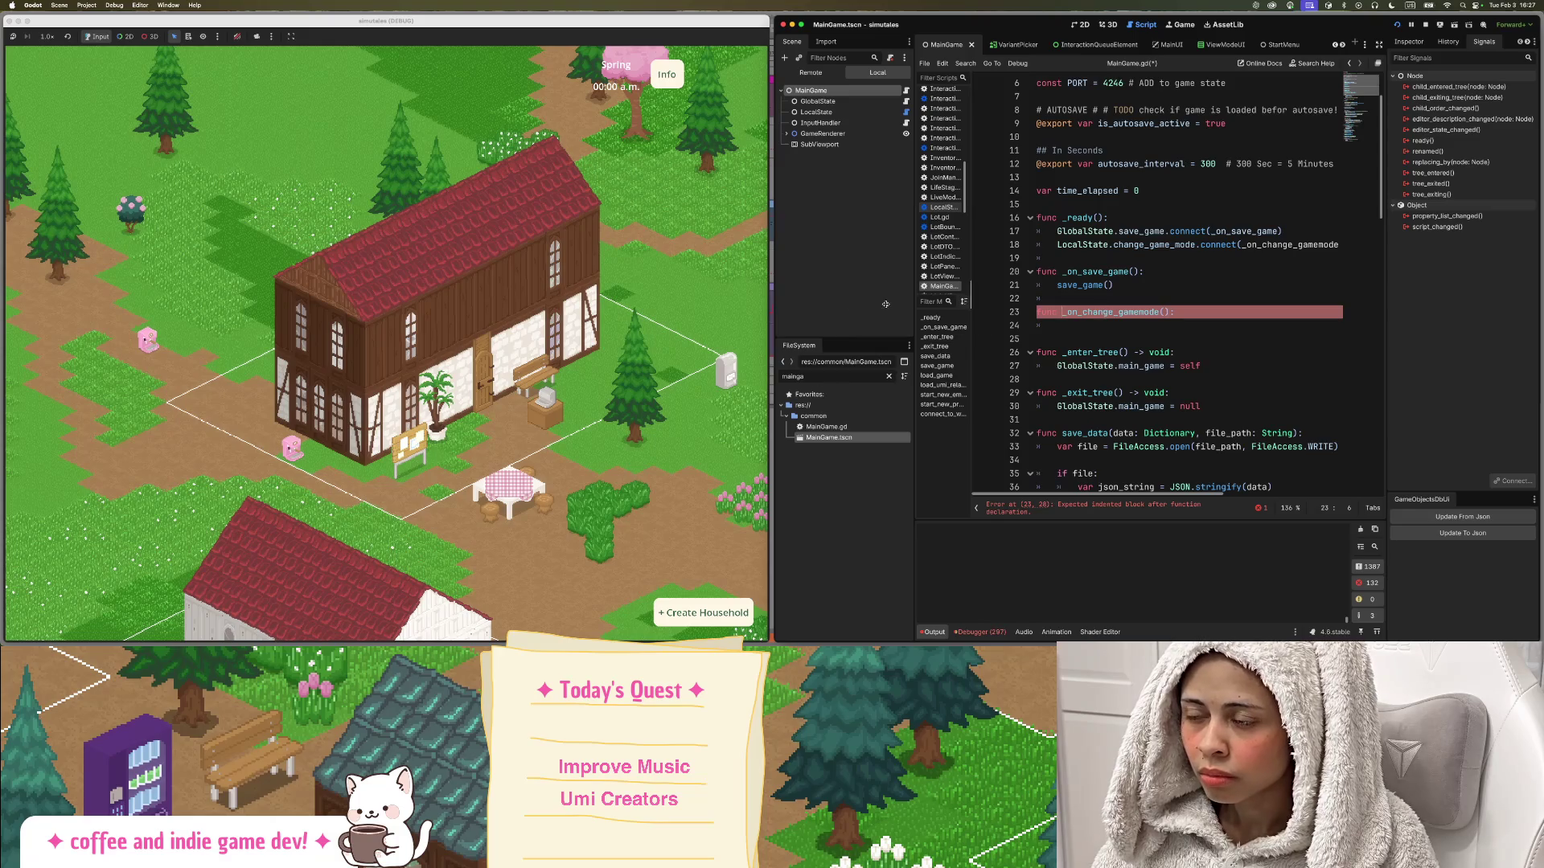
# Open MainUI.tscn and CreateHouseholdButton.gd to check the copied character_creator_scene load line.
pyautogui.doubleClick(829, 374)
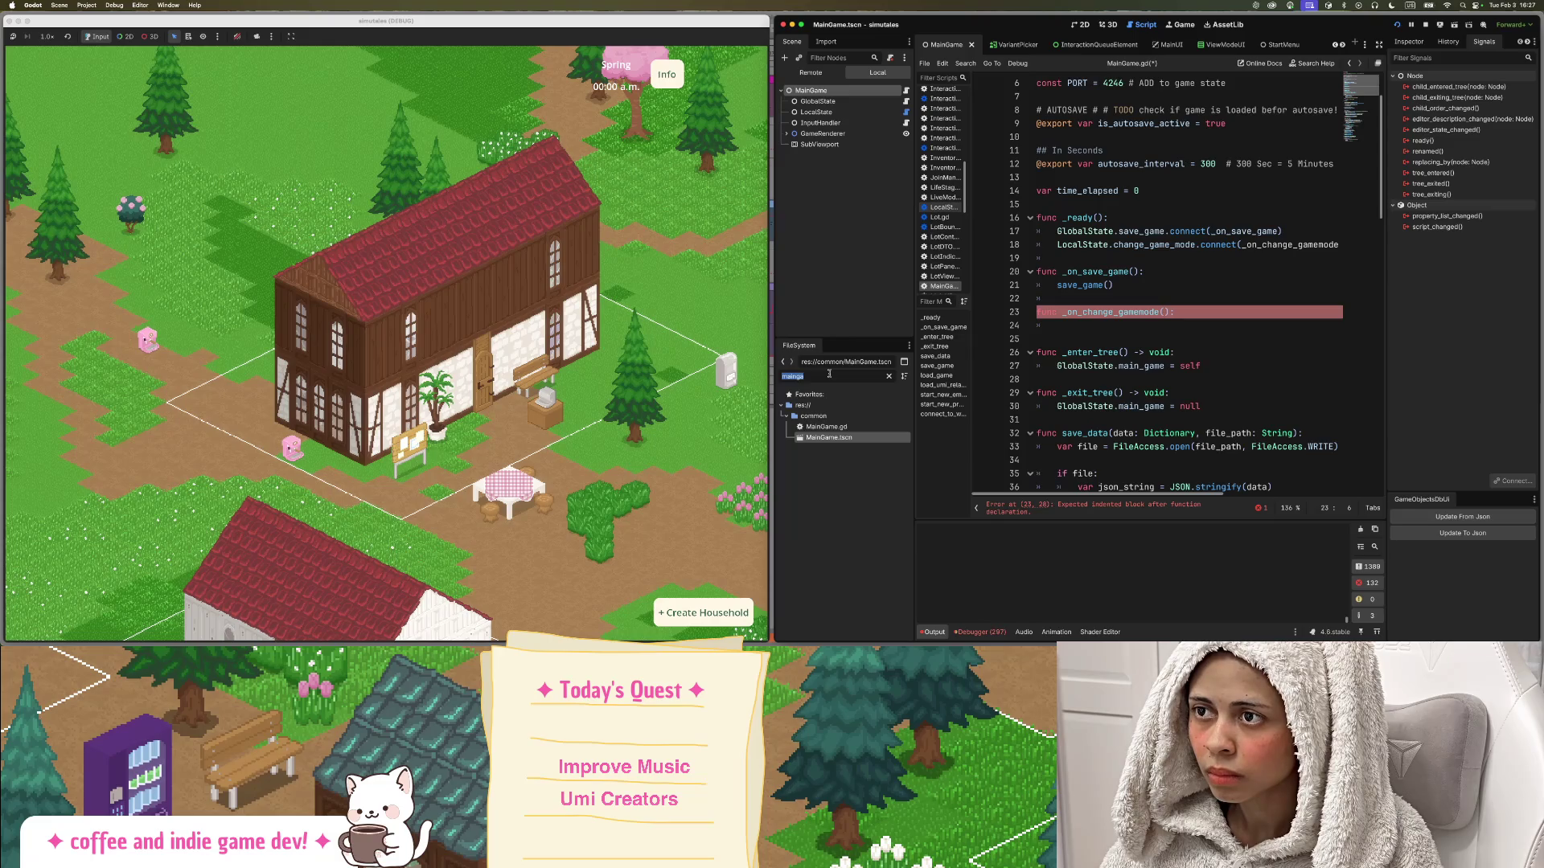
pyautogui.write('main')
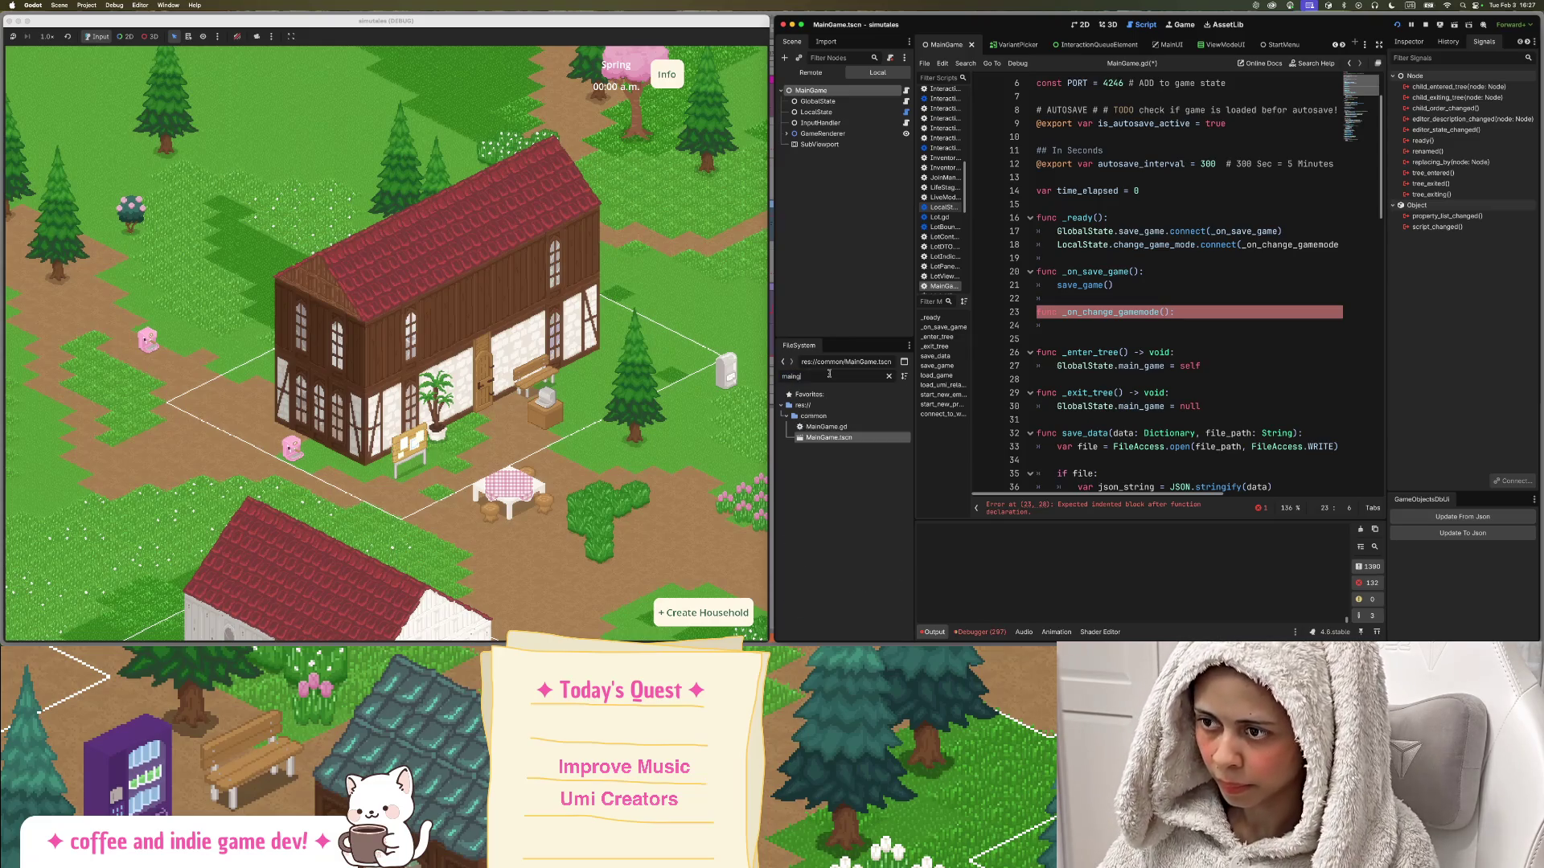
pyautogui.write('ui')
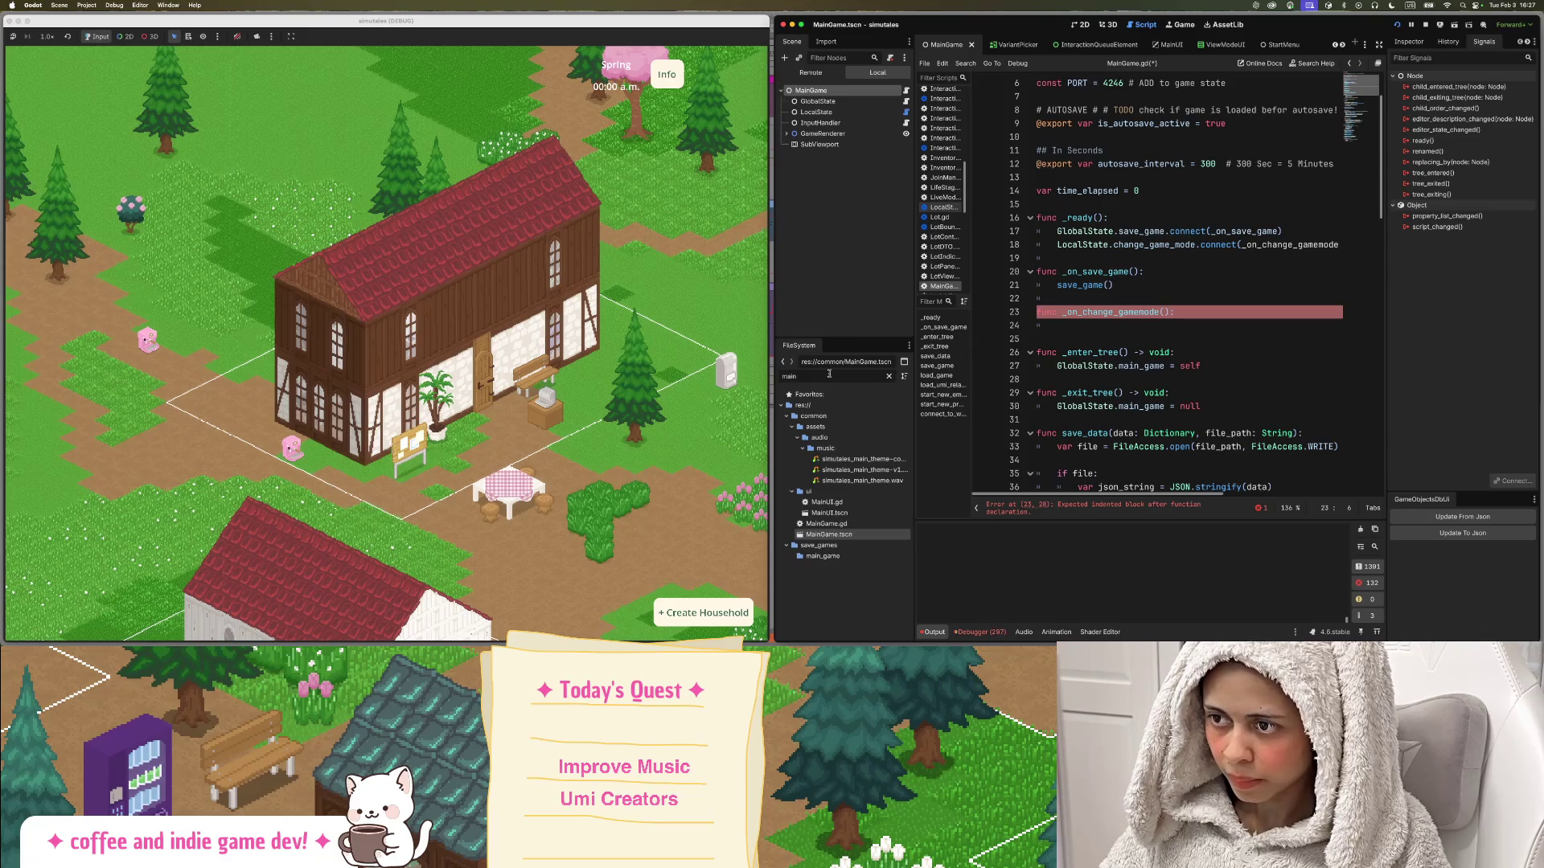
pyautogui.doubleClick(846, 452)
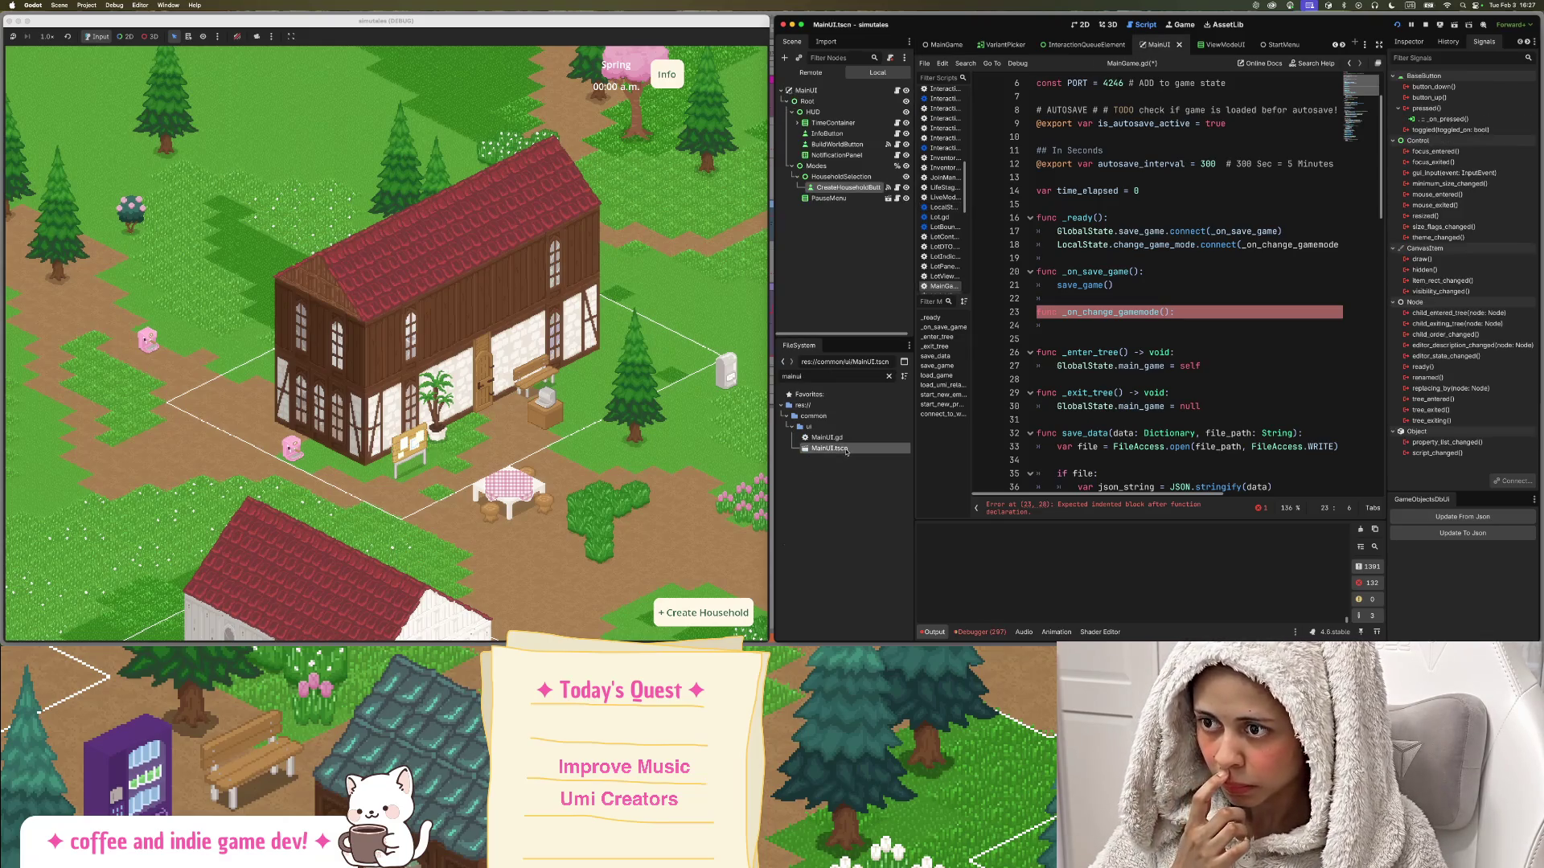
pyautogui.click(897, 187)
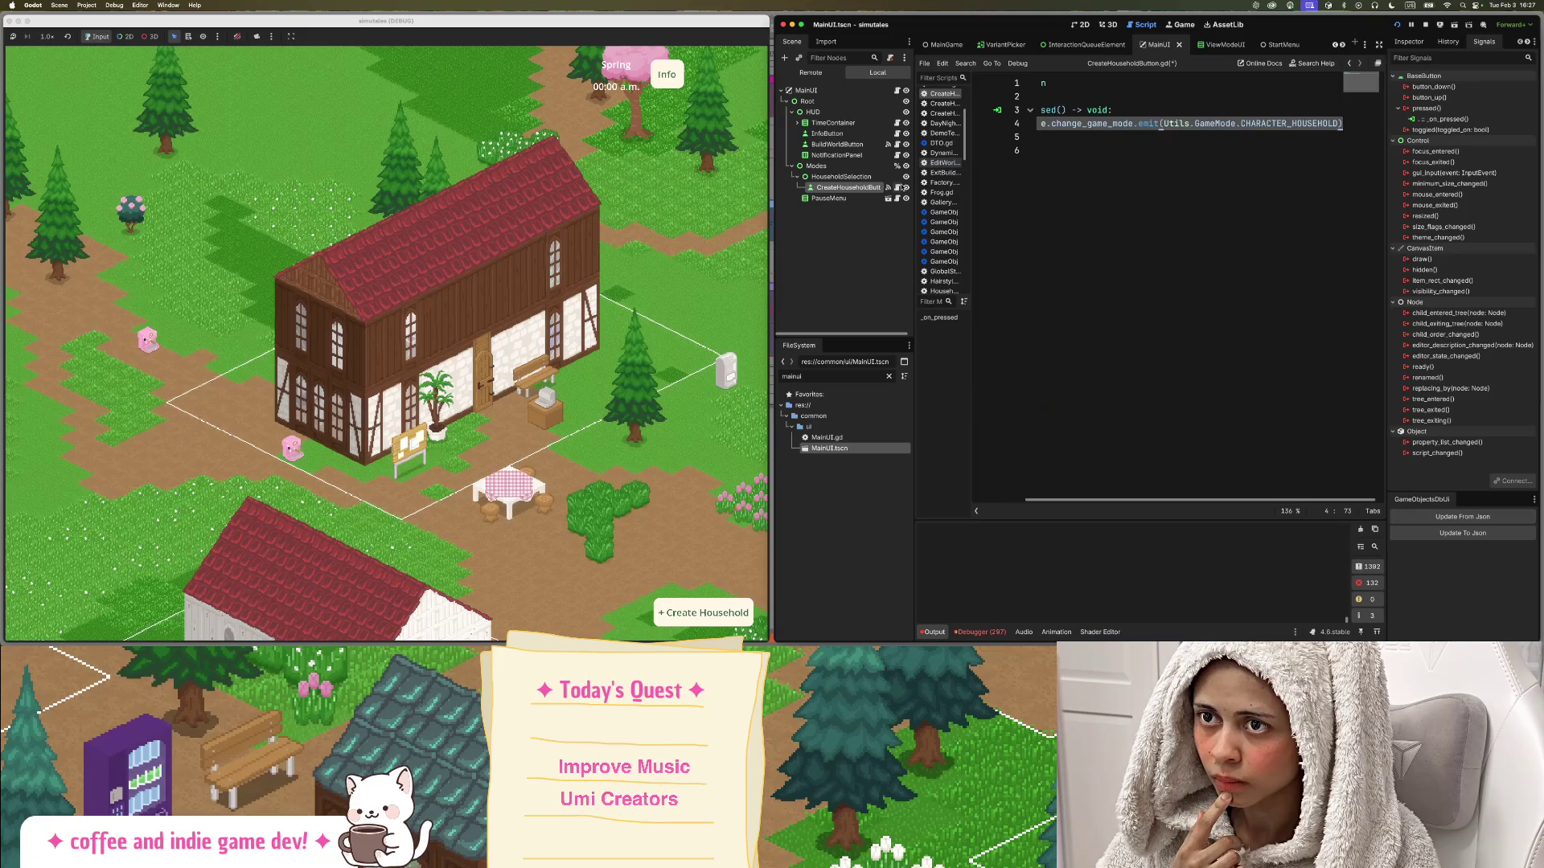
pyautogui.click(1122, 137)
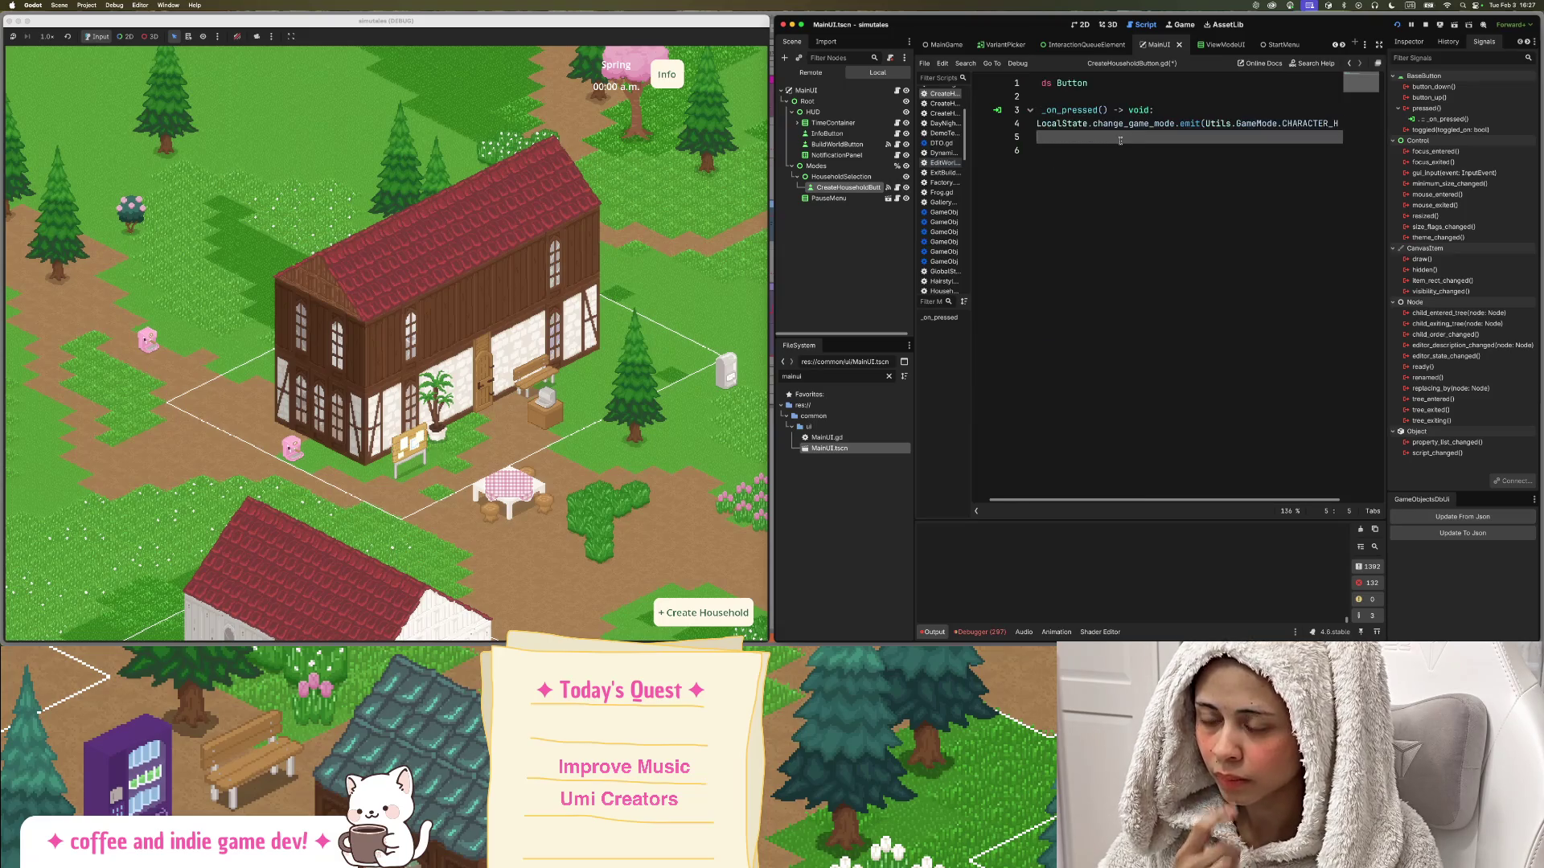
pyautogui.hotkey('ctrl', 'v')
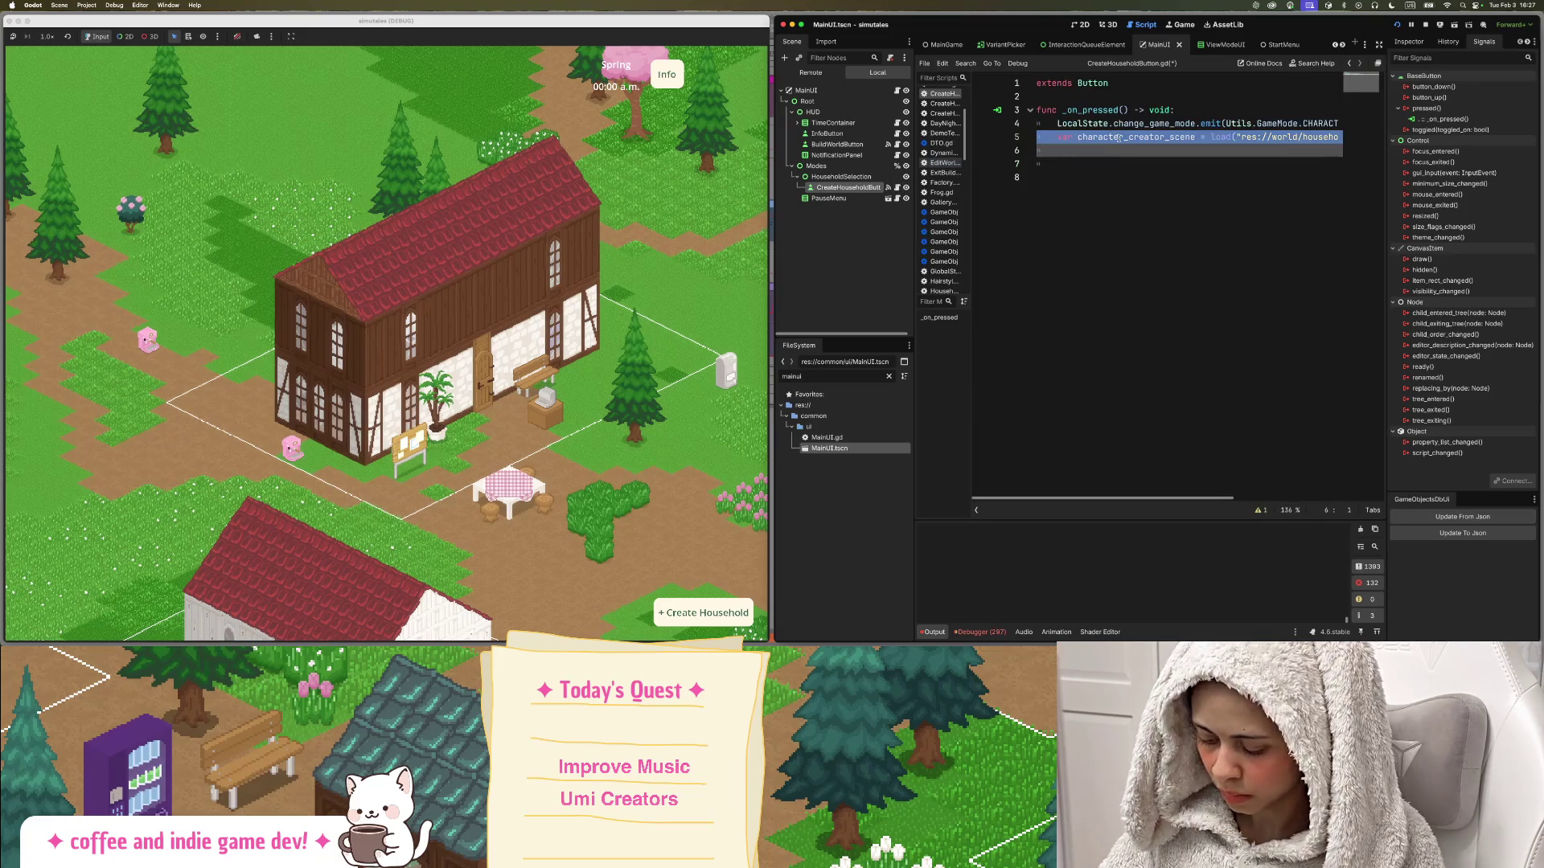
pyautogui.press('BackSpace')
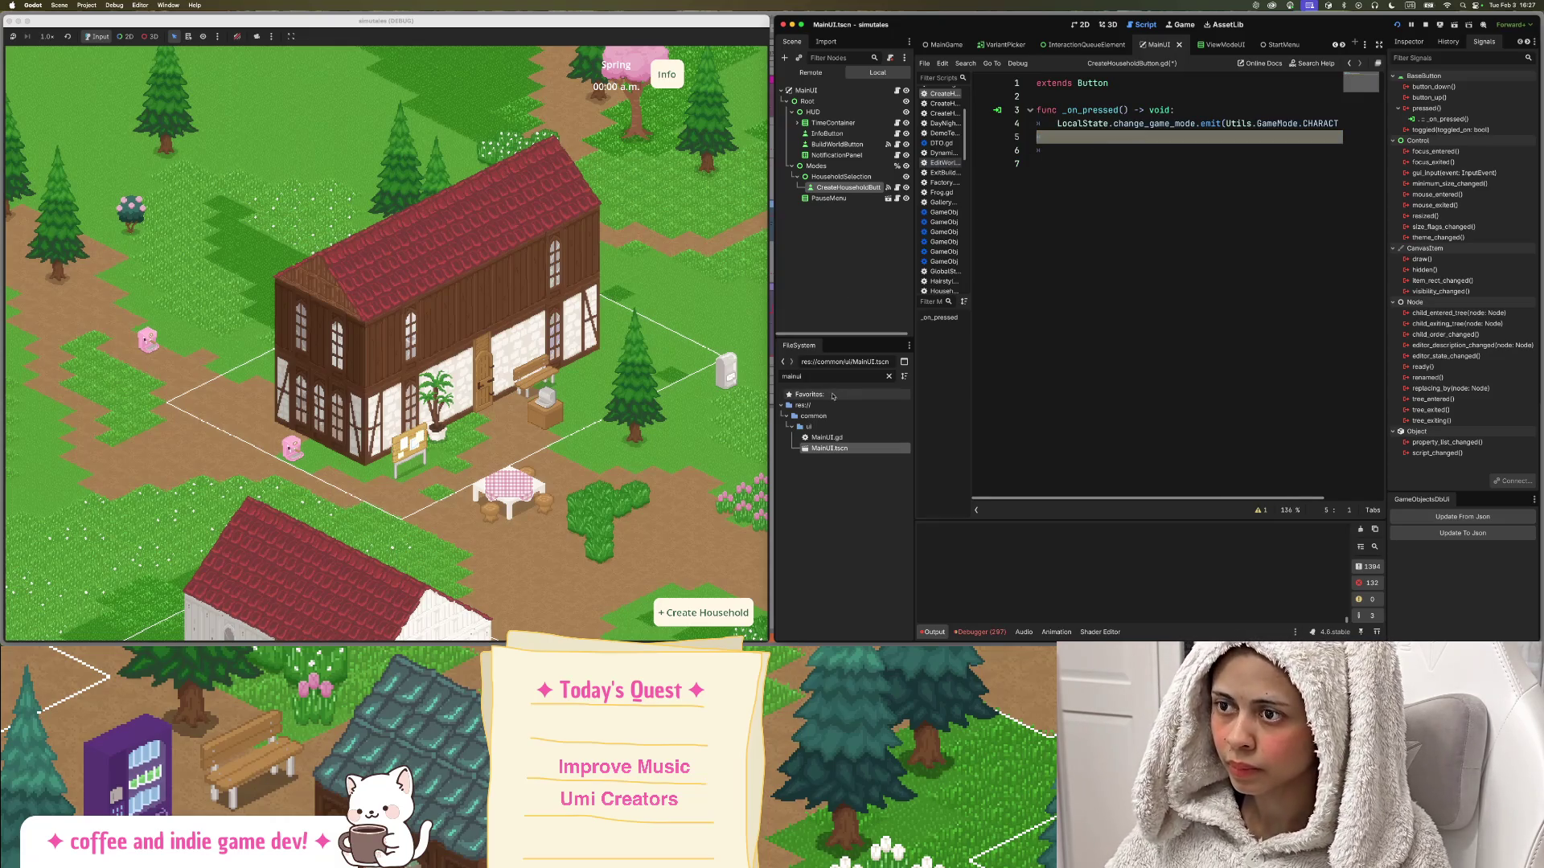
# Paste the character_creator_scene load line into _on_change_gamemode's body, indented one level.
pyautogui.click(946, 45)
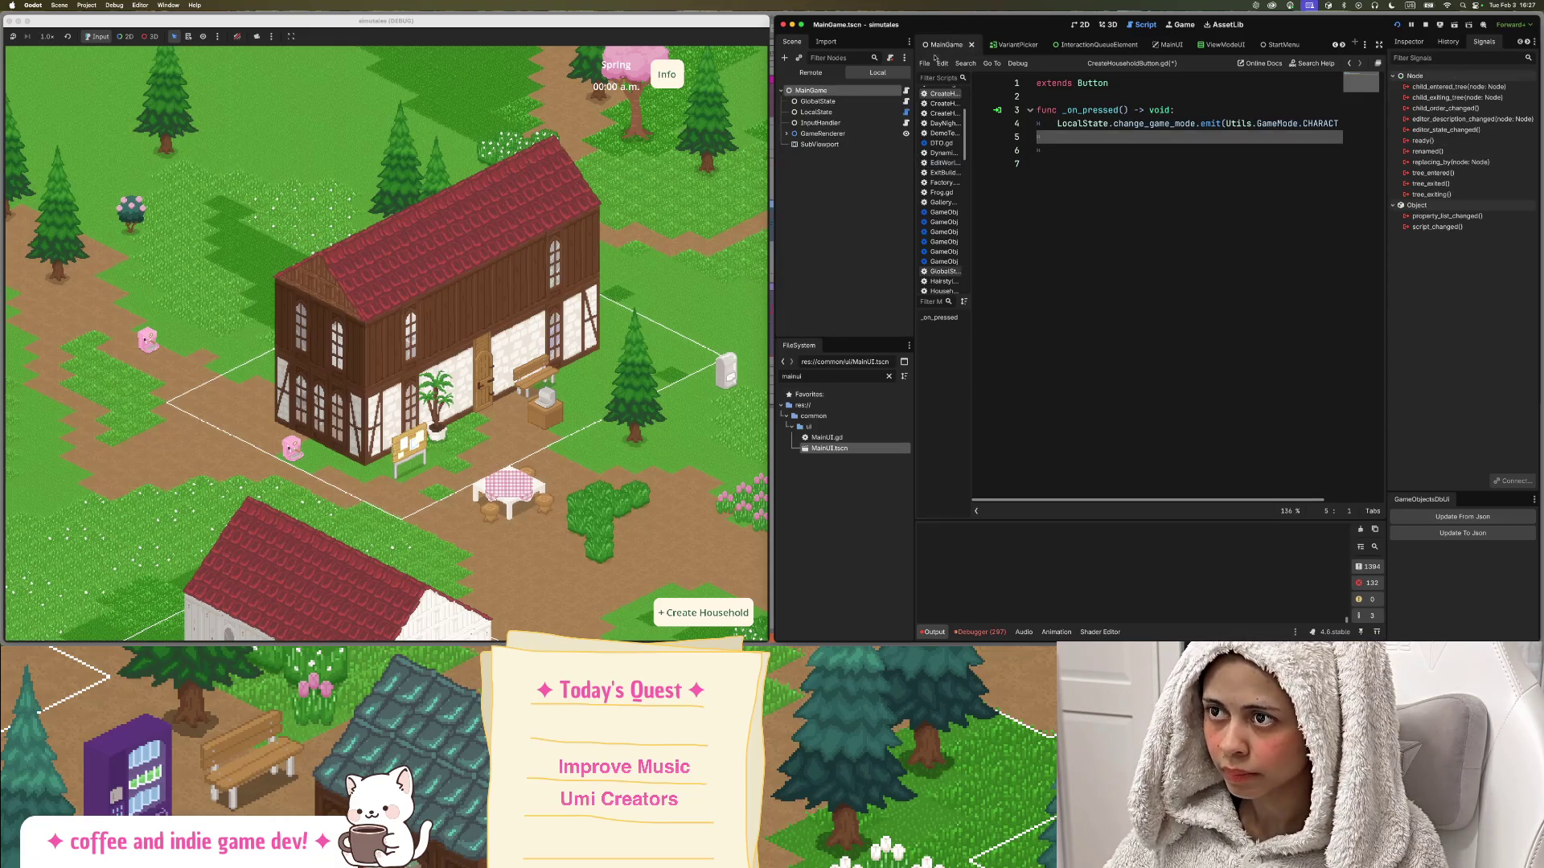
pyautogui.click(907, 91)
pyautogui.click(1060, 325)
pyautogui.press('Tab')
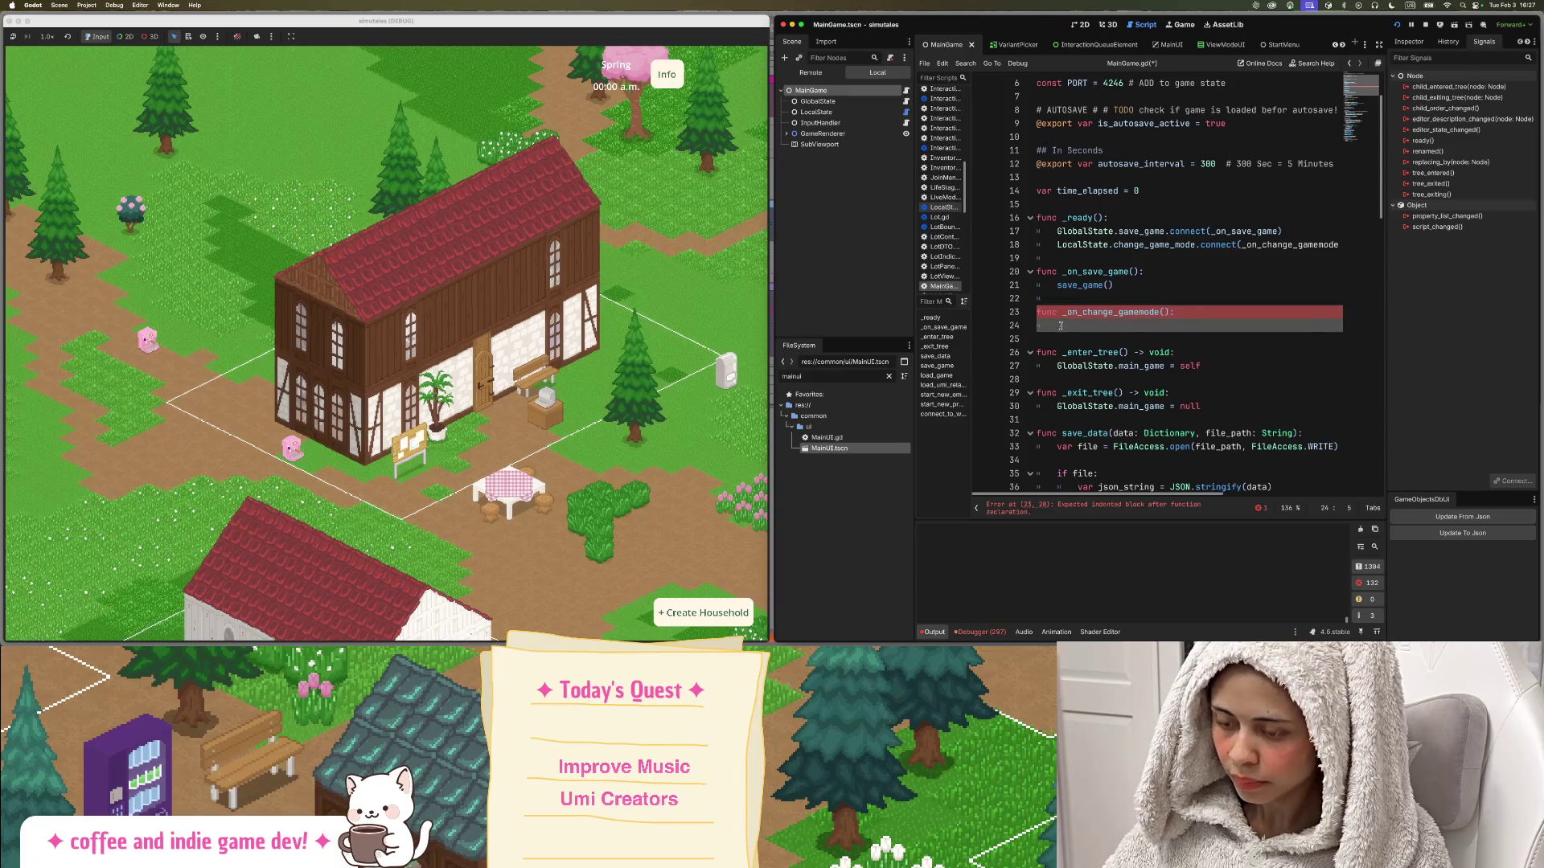
pyautogui.hotkey('ctrl', 'v')
pyautogui.hotkey('shift', 'Tab')
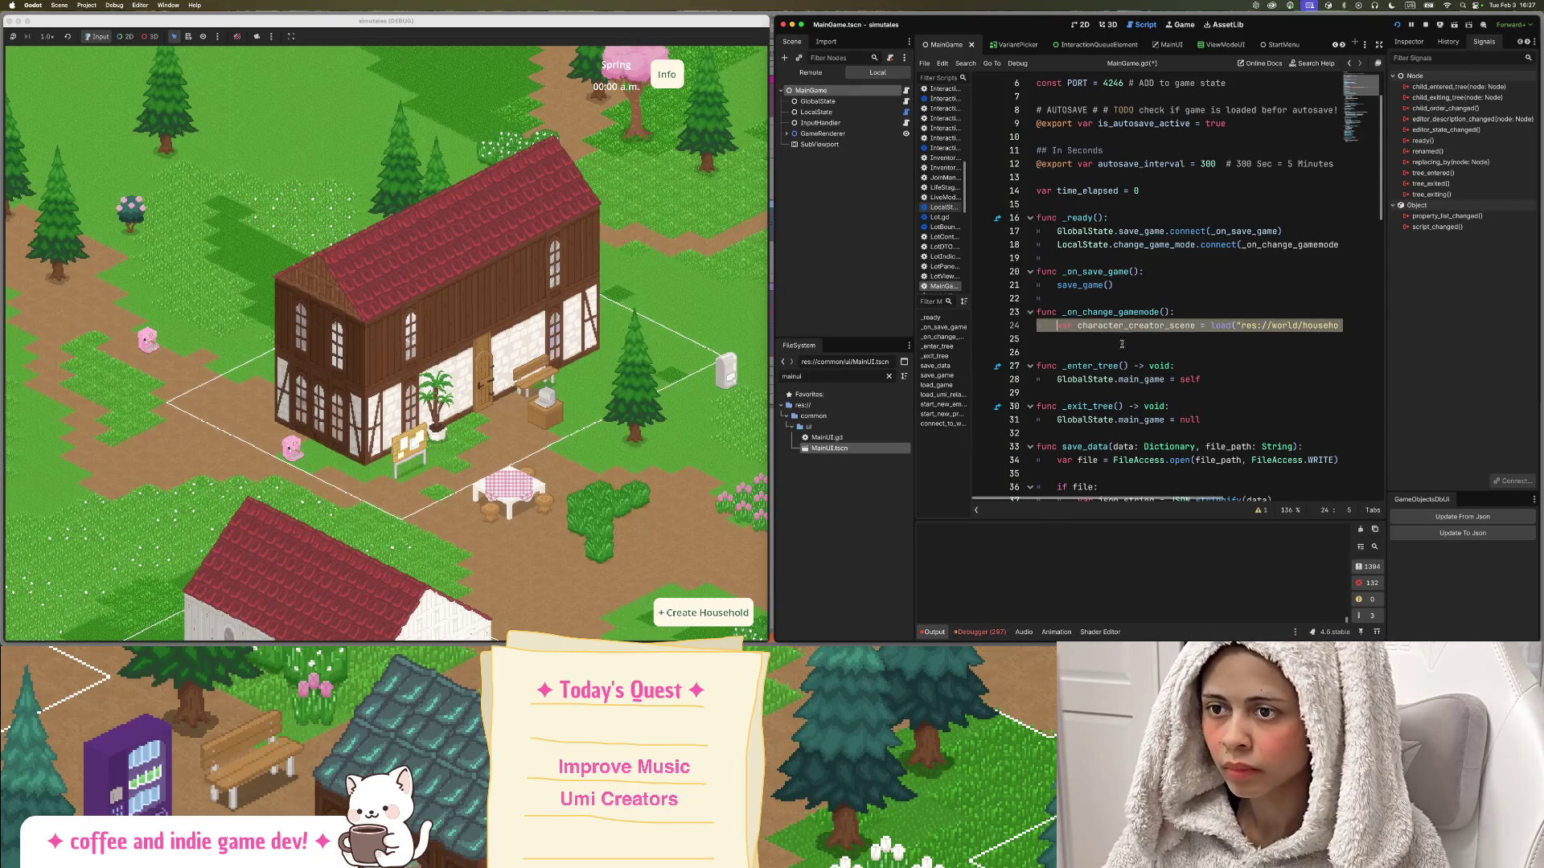
pyautogui.hotkey('shift', 'Tab')
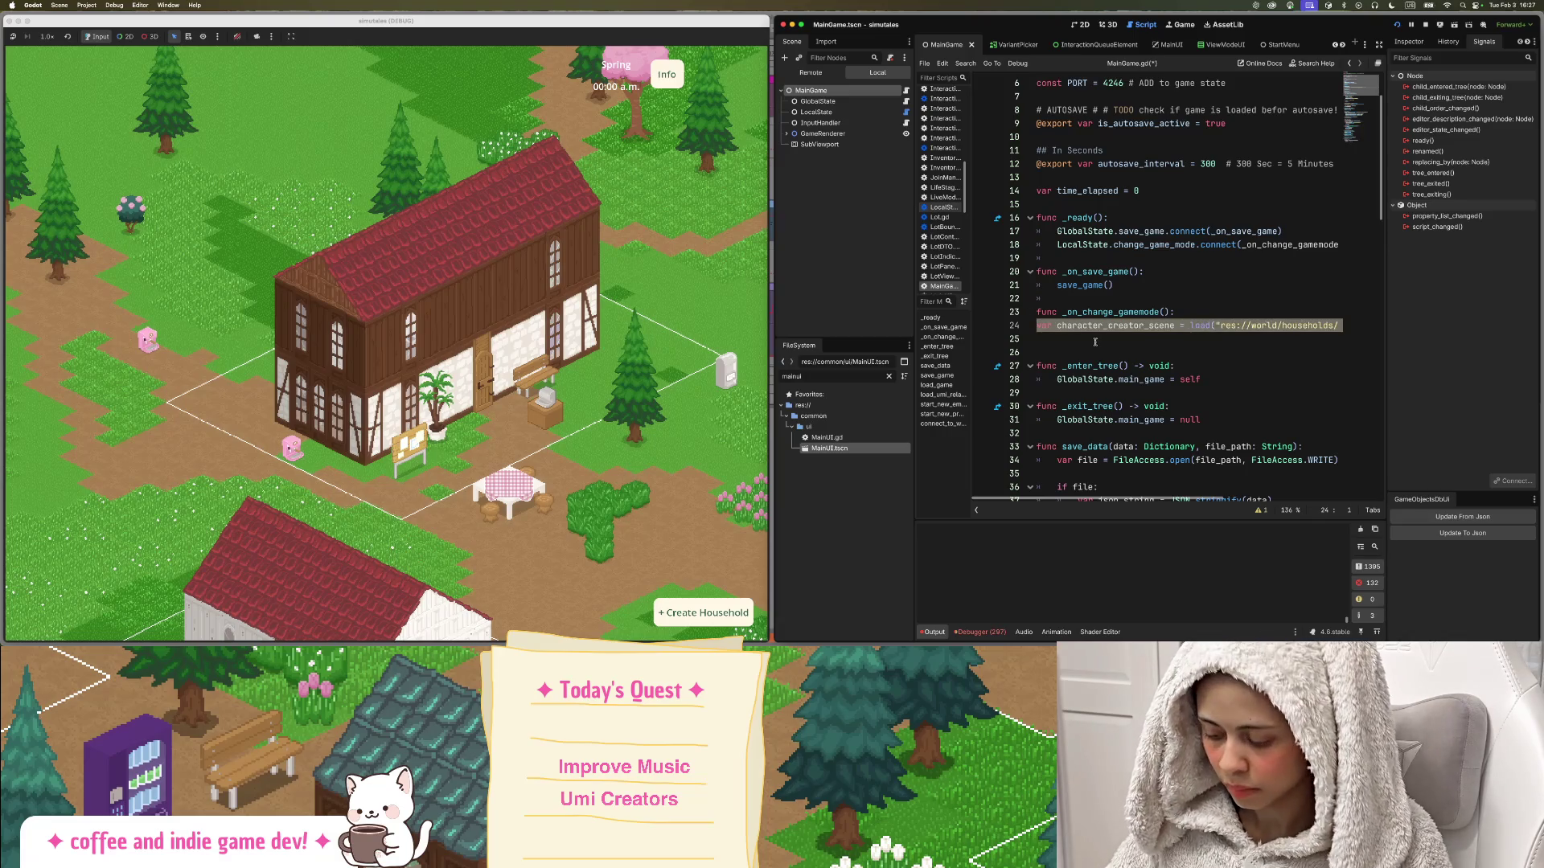
pyautogui.press('Tab')
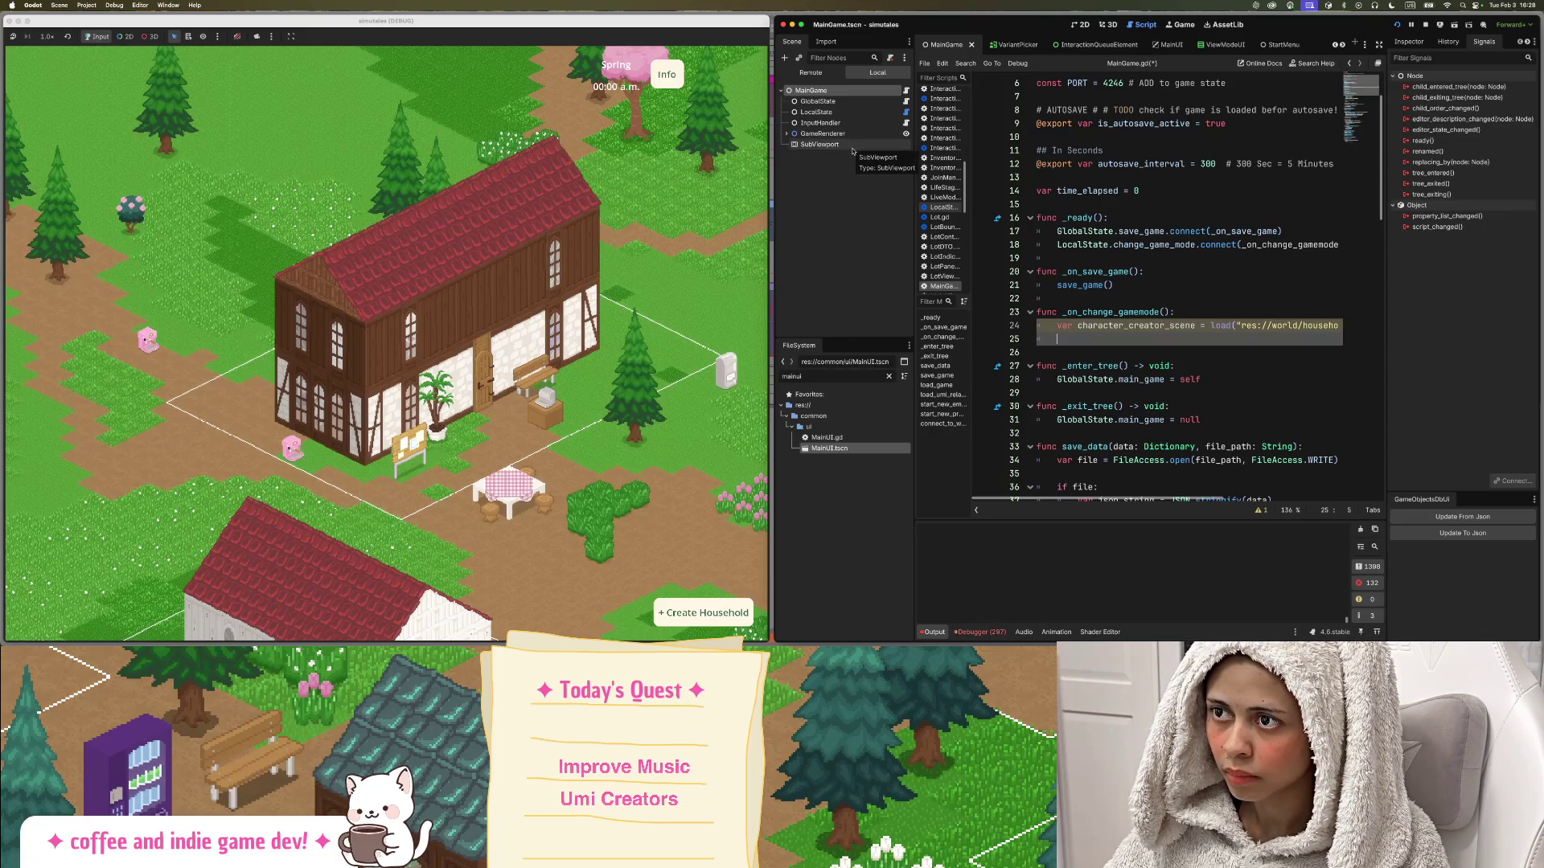
# Inspect the SubViewport node and expand GameRenderer to show its Camera and World children.
pyautogui.click(814, 145)
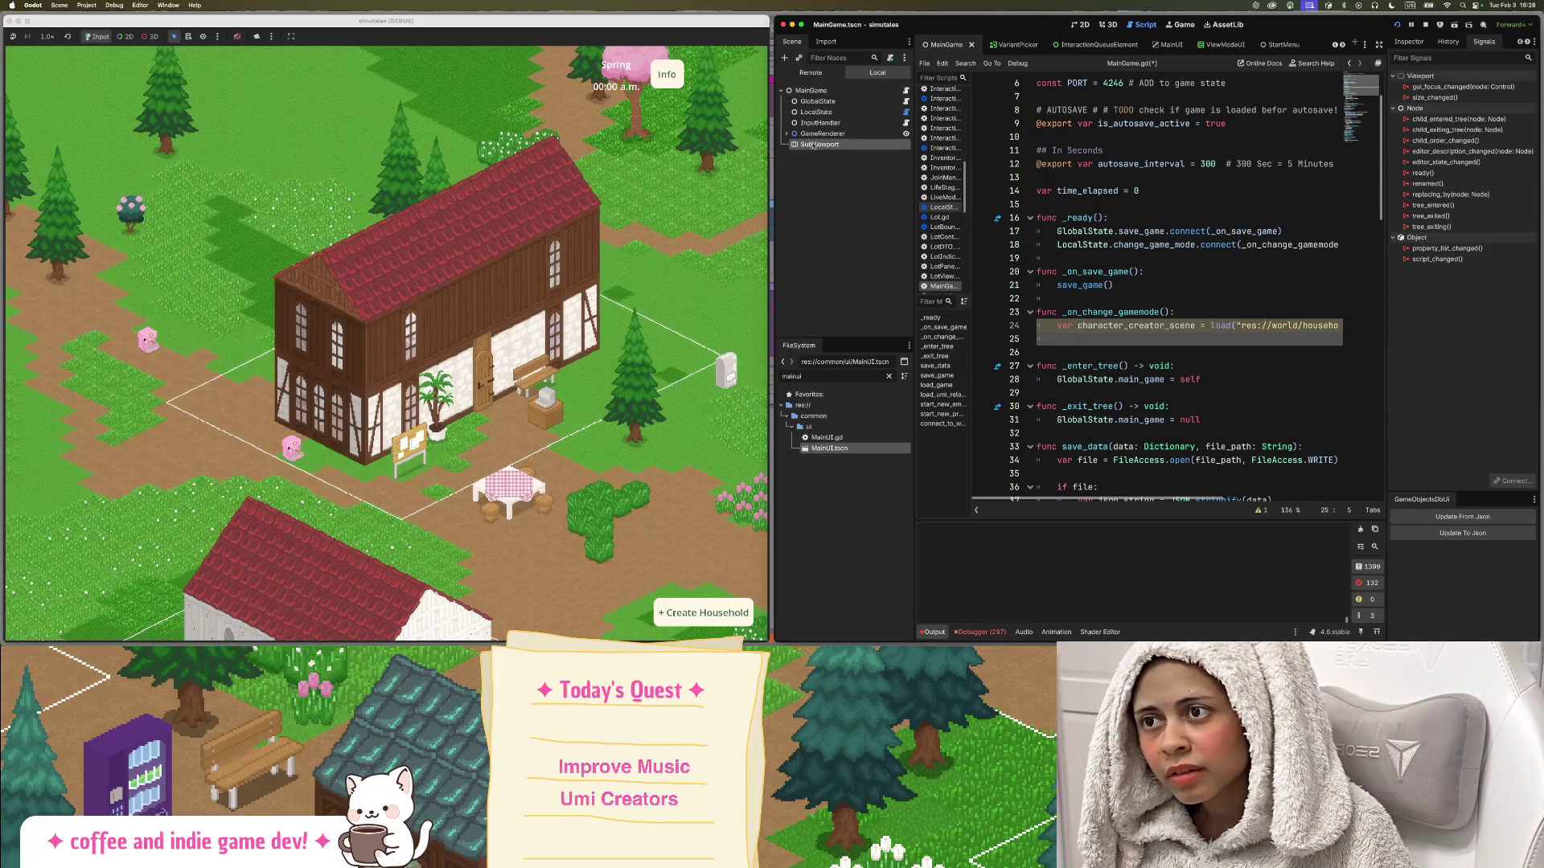
pyautogui.click(785, 134)
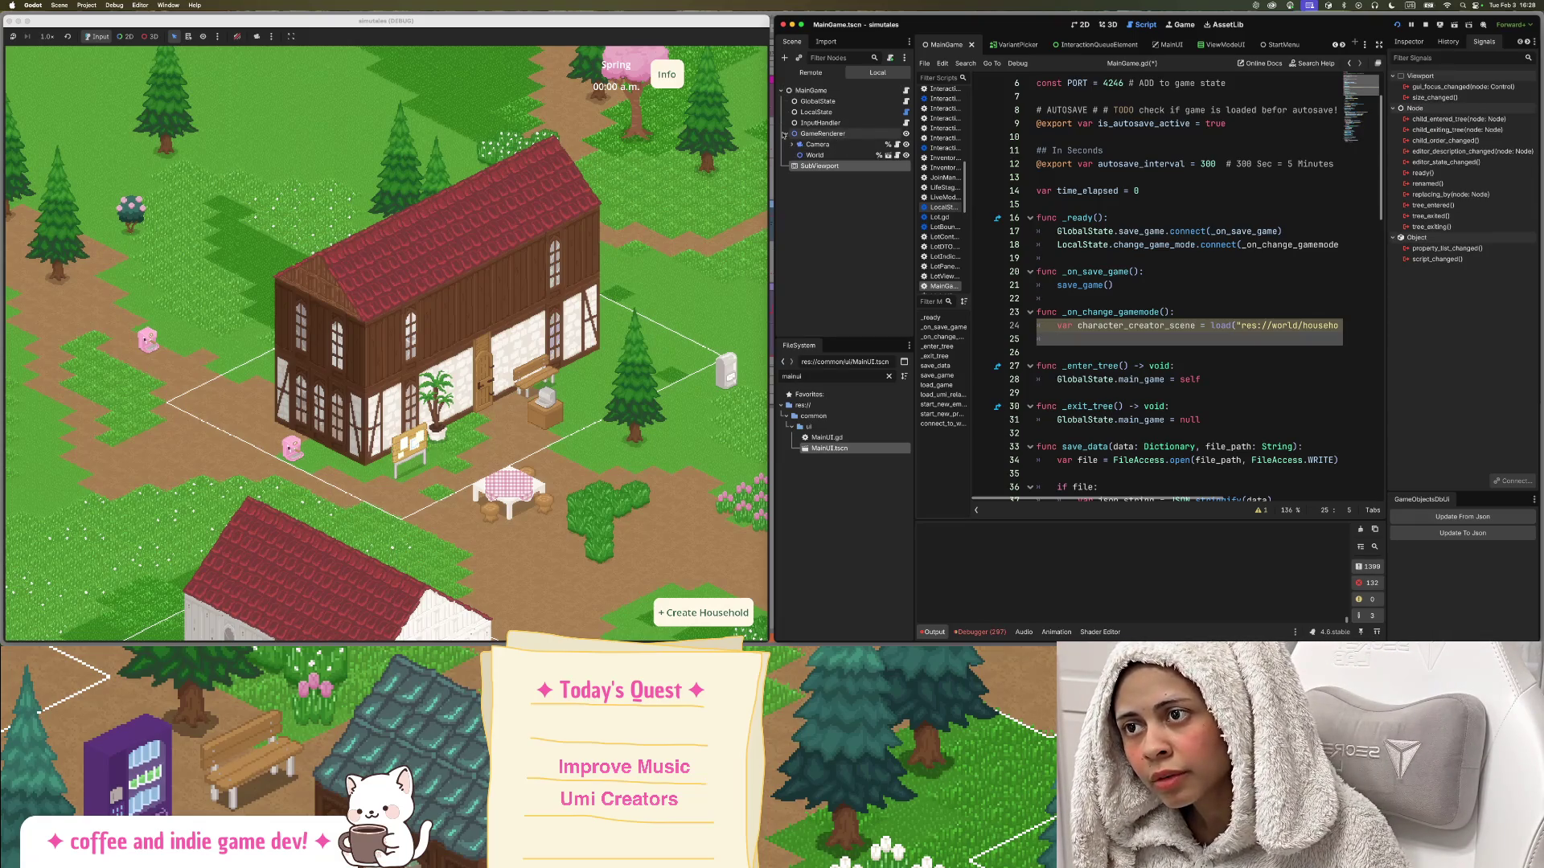
pyautogui.click(785, 134)
pyautogui.click(785, 134)
pyautogui.click(786, 134)
pyautogui.click(785, 134)
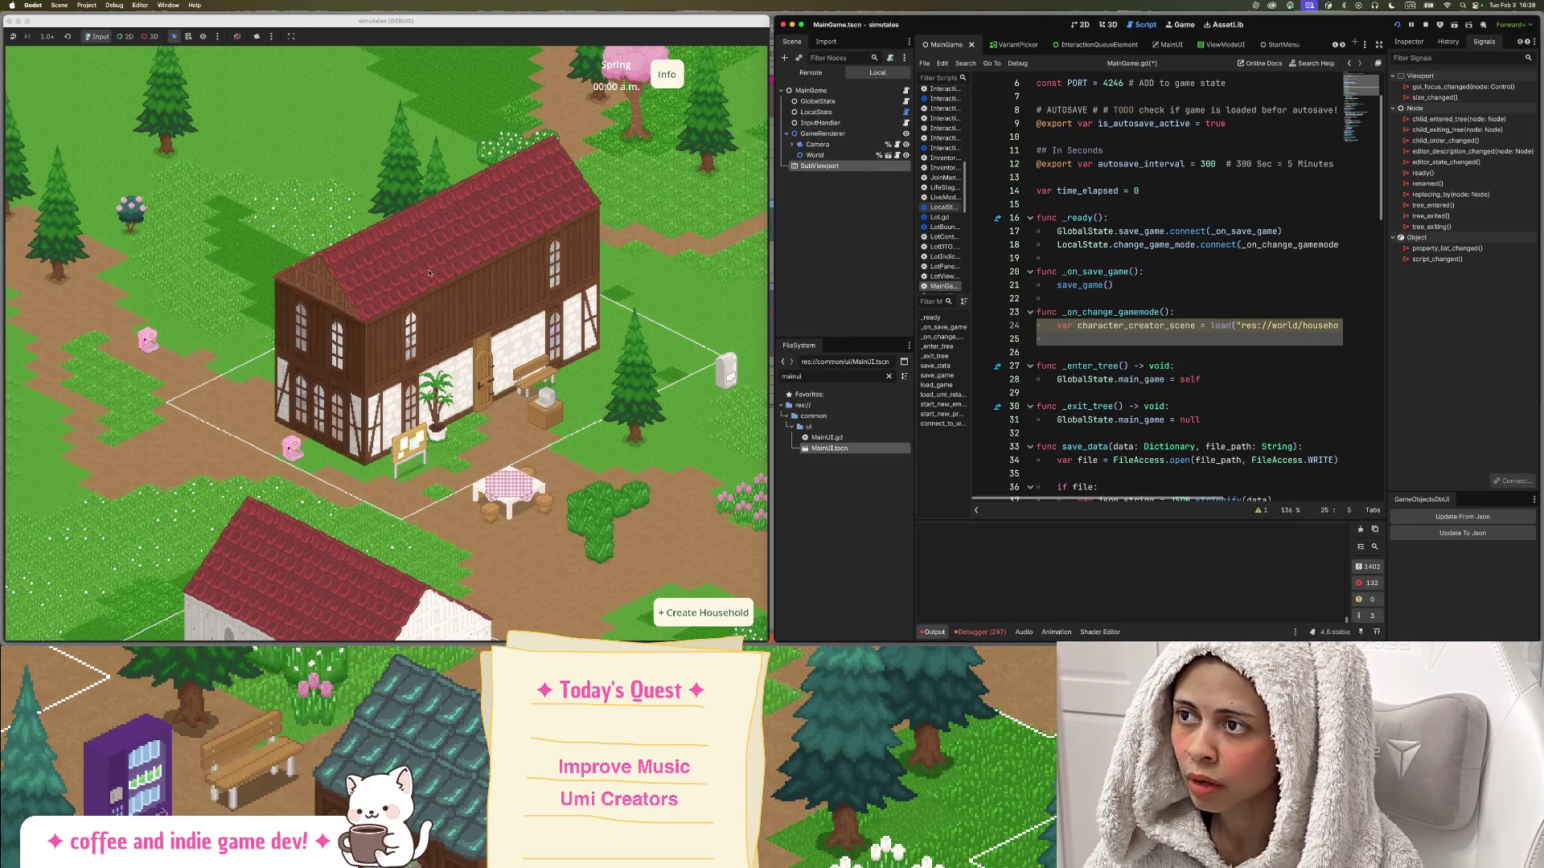
pyautogui.click(11, 329)
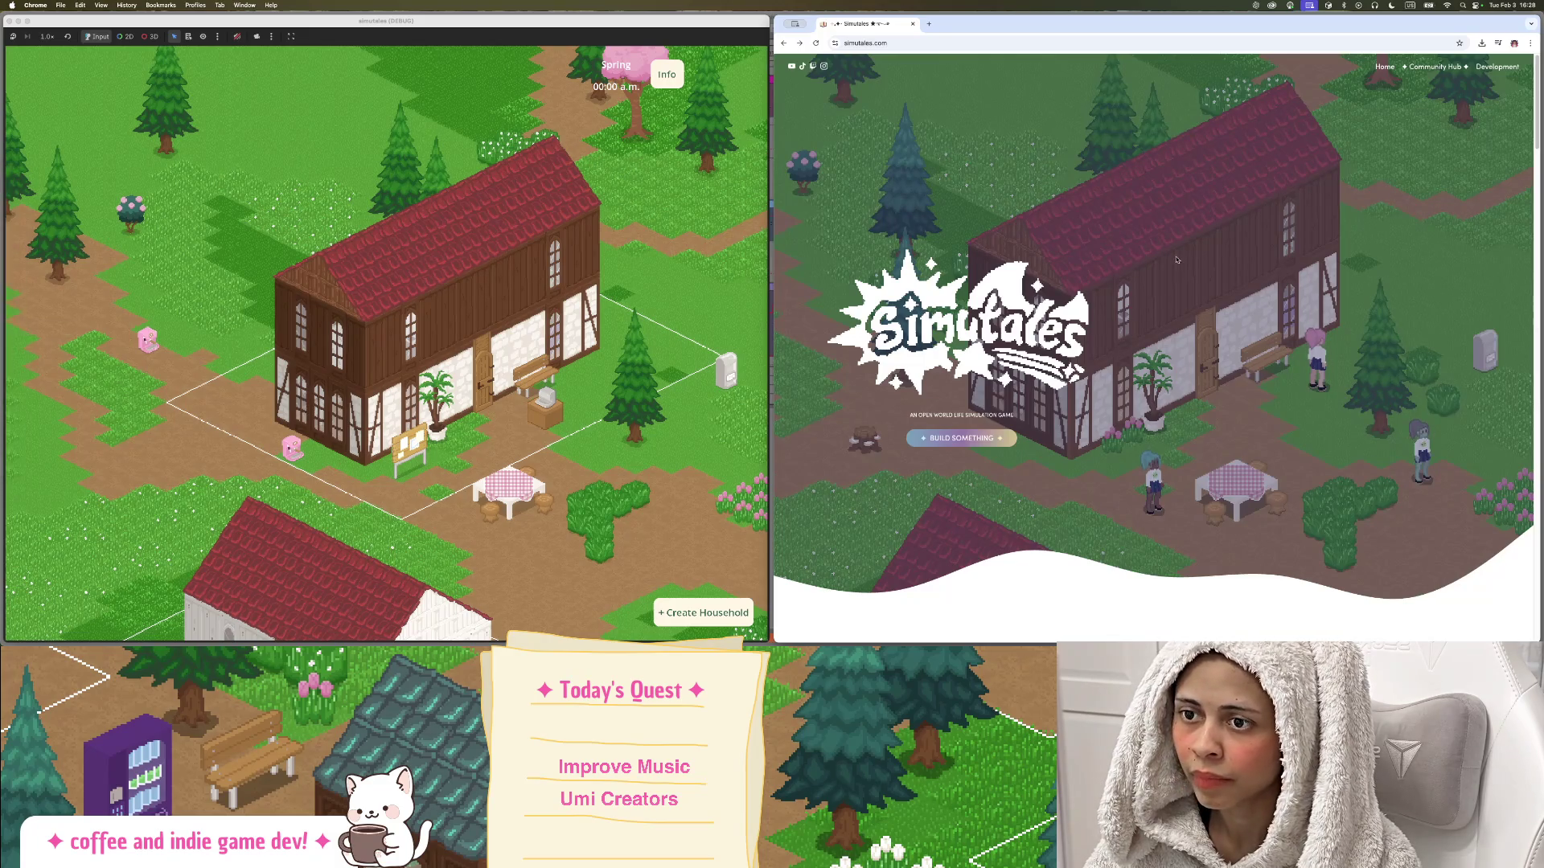
pyautogui.scroll(-10, 1173, 261)
pyautogui.scroll(-15, 1173, 261)
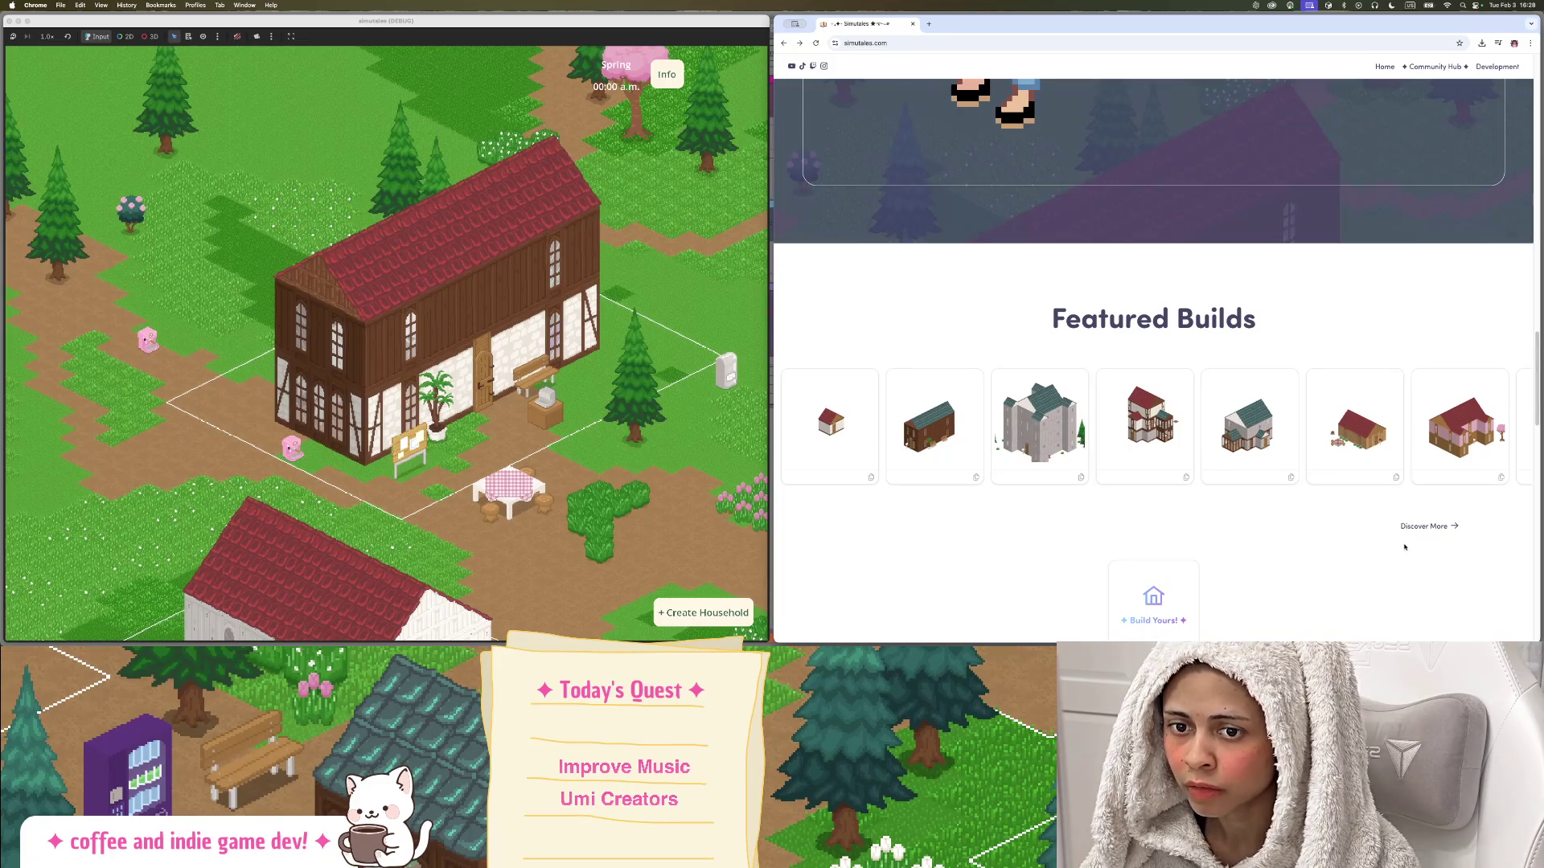
pyautogui.click(1411, 527)
pyautogui.scroll(-5, 1205, 435)
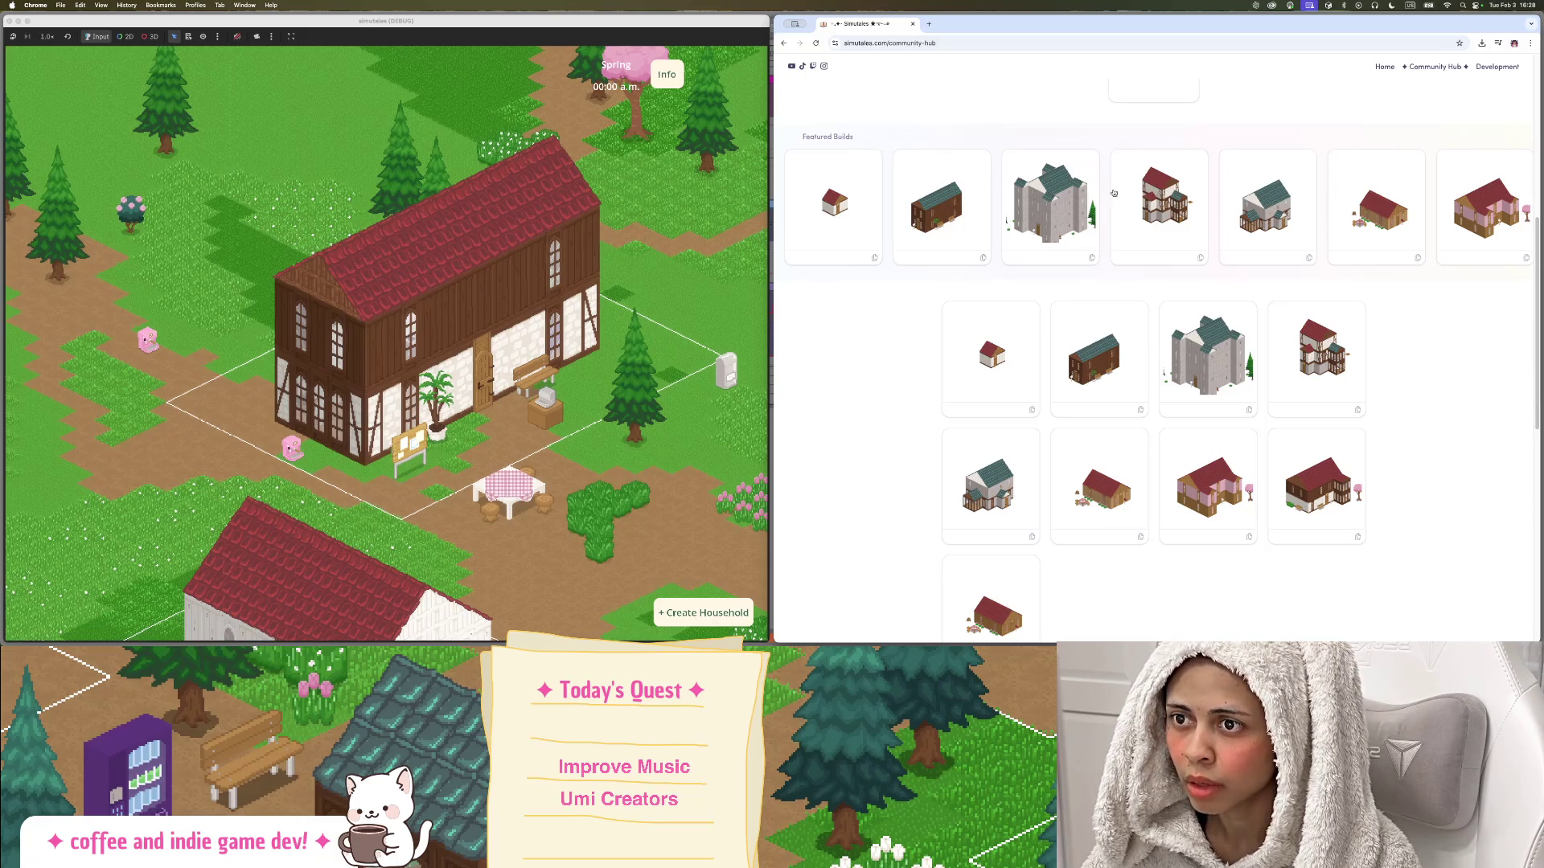
pyautogui.moveTo(1013, 26)
pyautogui.mouseDown()
pyautogui.moveTo(1014, 354)
pyautogui.moveTo(1013, 175)
pyautogui.moveTo(810, 234)
pyautogui.moveTo(1110, 123)
pyautogui.moveTo(894, 152)
pyautogui.mouseUp()
pyautogui.scroll(-3, 1052, 334)
pyautogui.press('super+h')
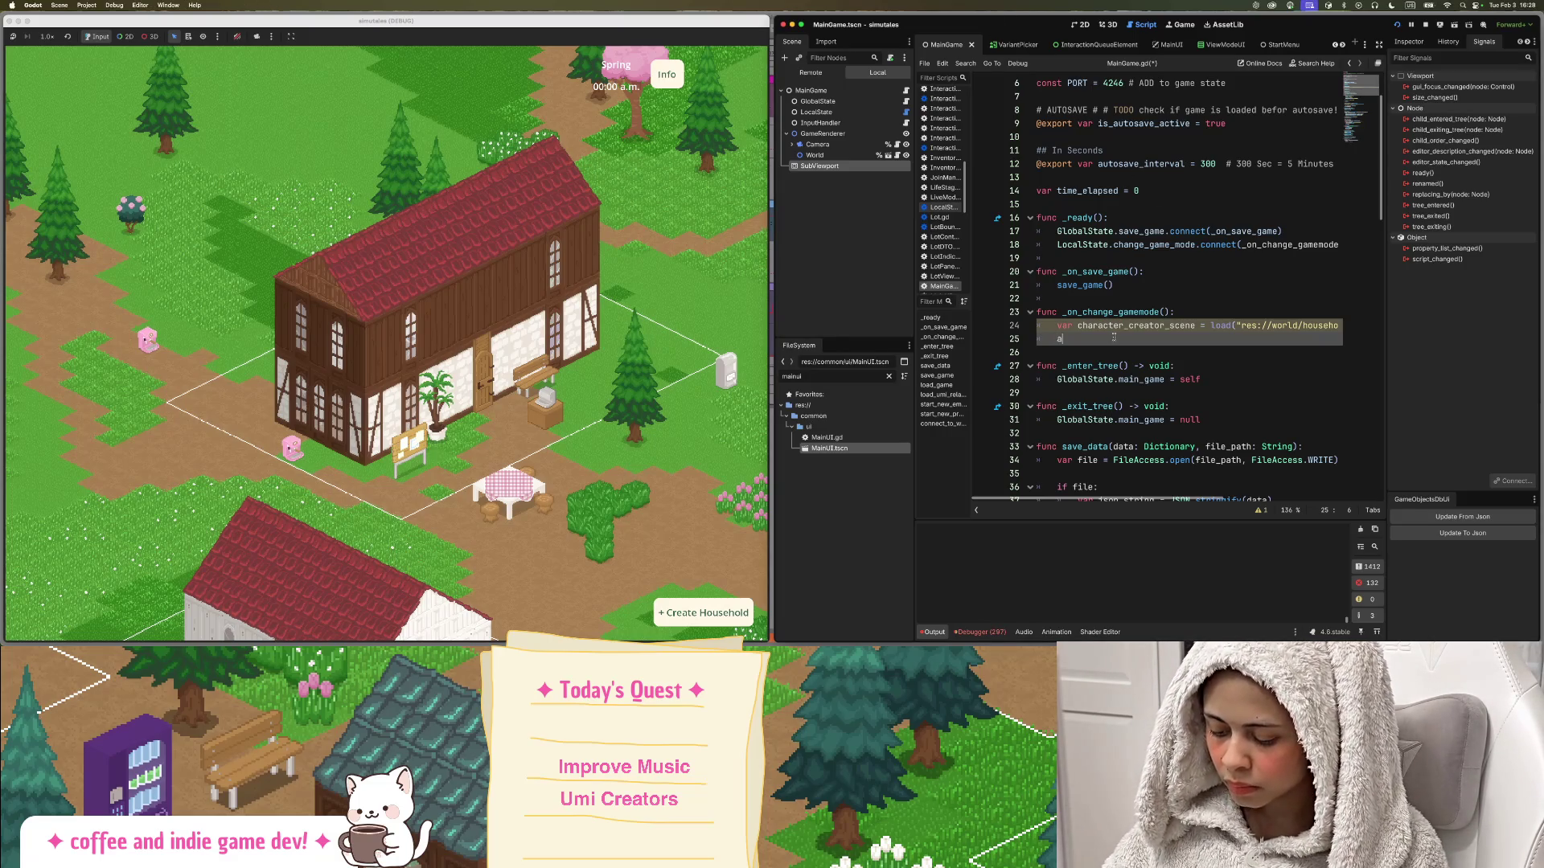
# Add add_child(character_creator_scene) to the handler and save MainGame.gd.
pyautogui.write('dd')
pyautogui.press('Return')
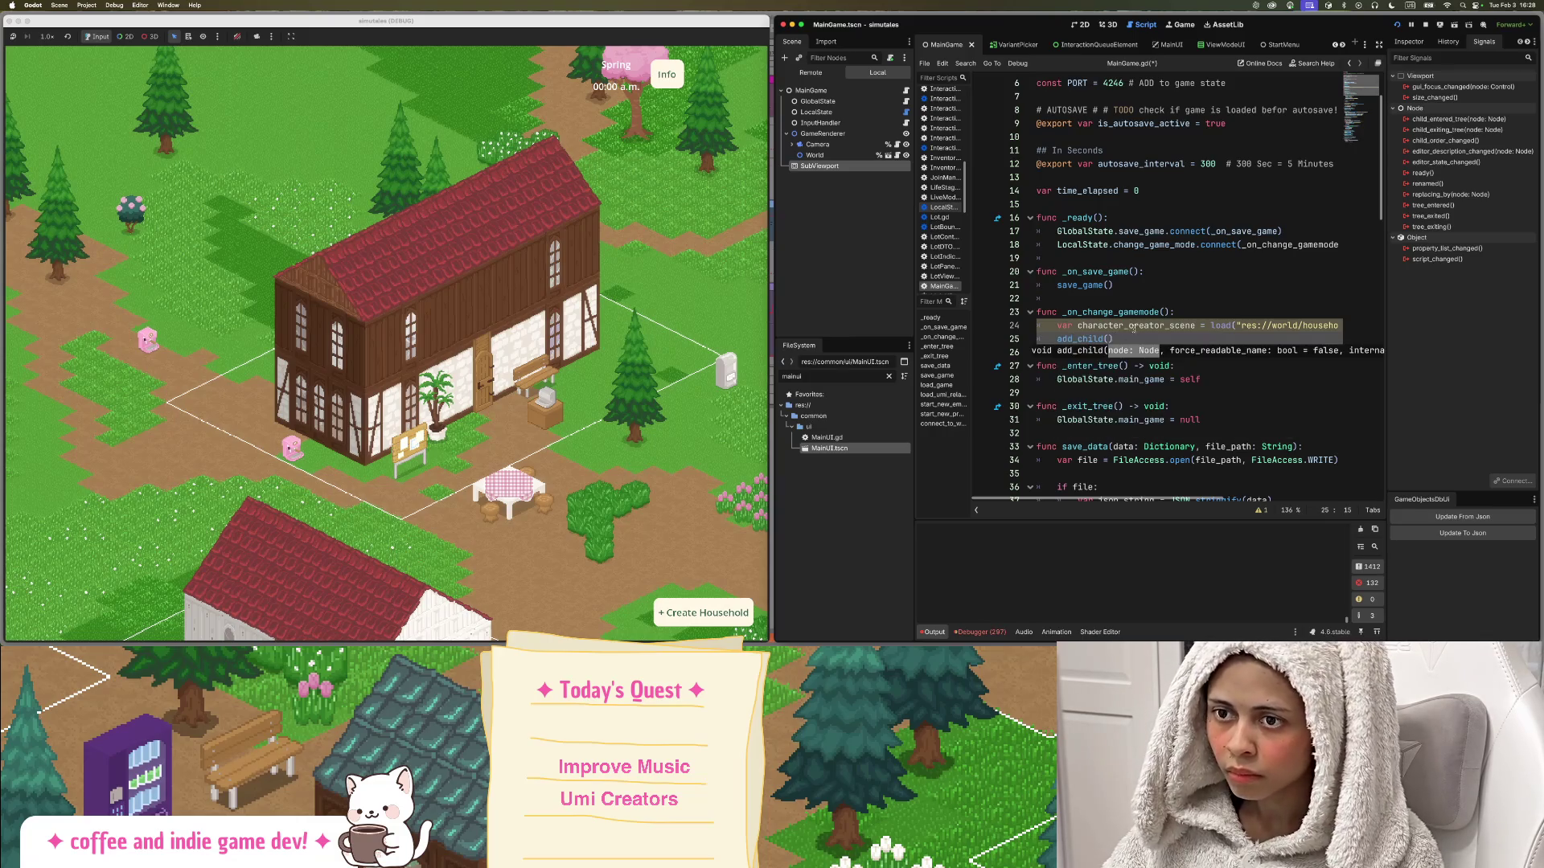
pyautogui.doubleClick(1133, 325)
pyautogui.press('super+c')
pyautogui.click(1108, 338)
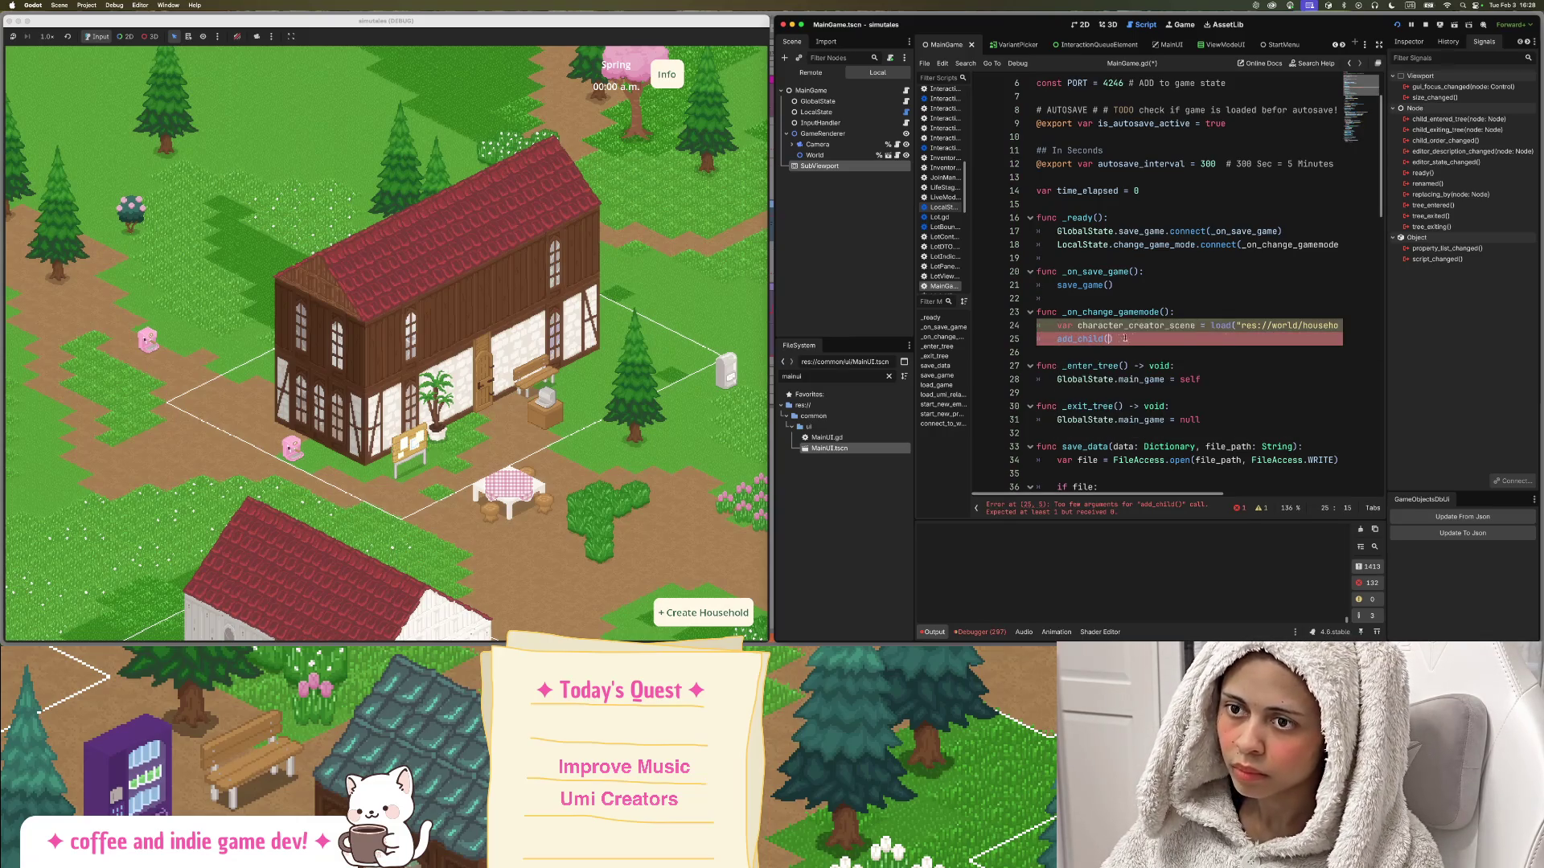
pyautogui.press('super+v')
pyautogui.press('super+s')
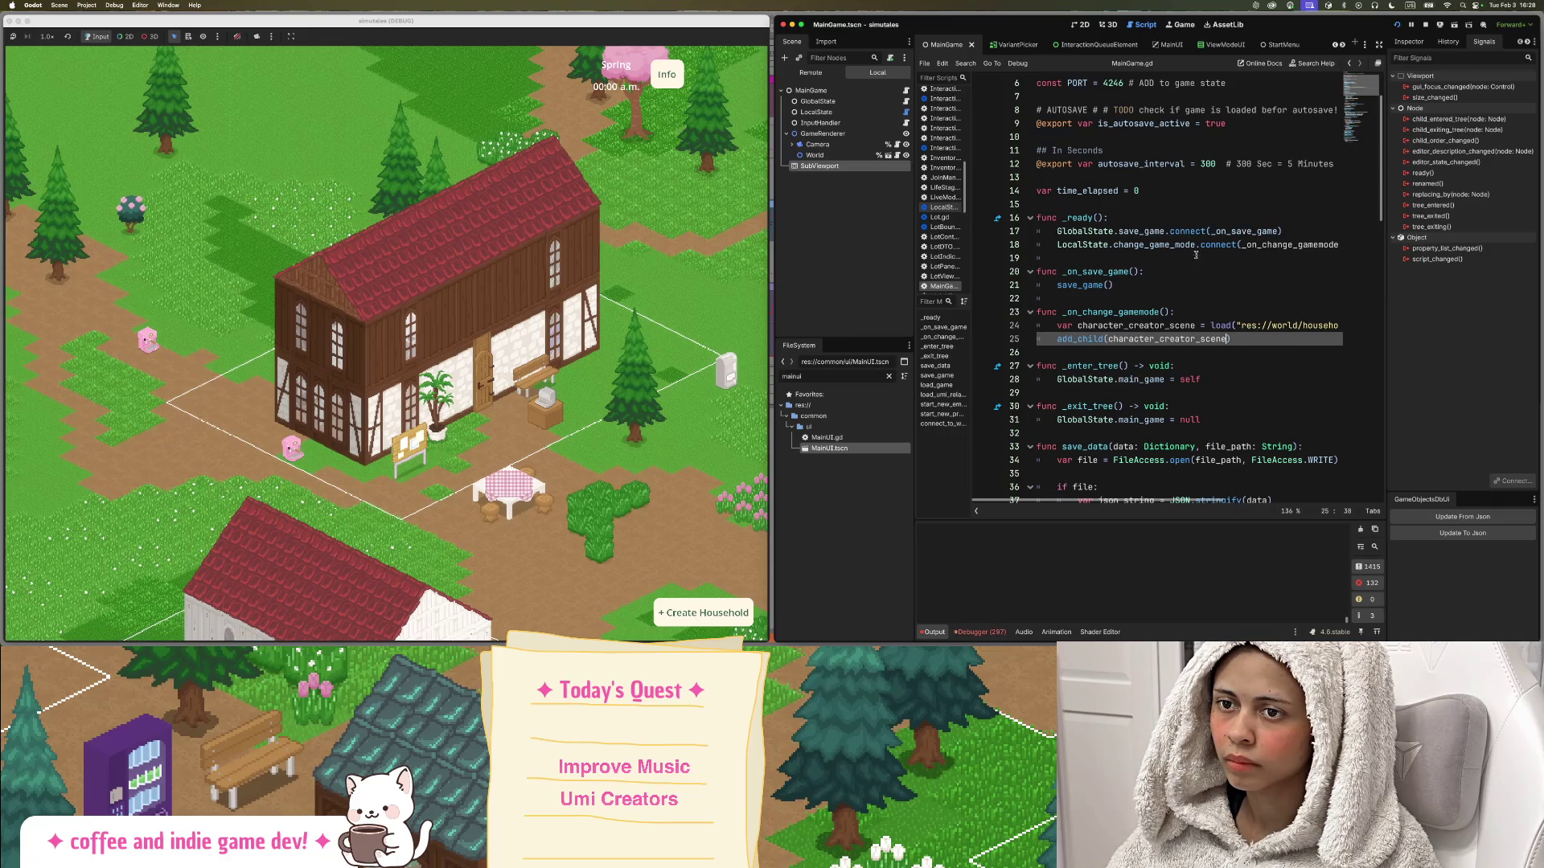
# Start a match line and give _on_change_gamemode a game_mode: Utils.GameMode parameter.
pyautogui.click(1190, 312)
pyautogui.press('Return')
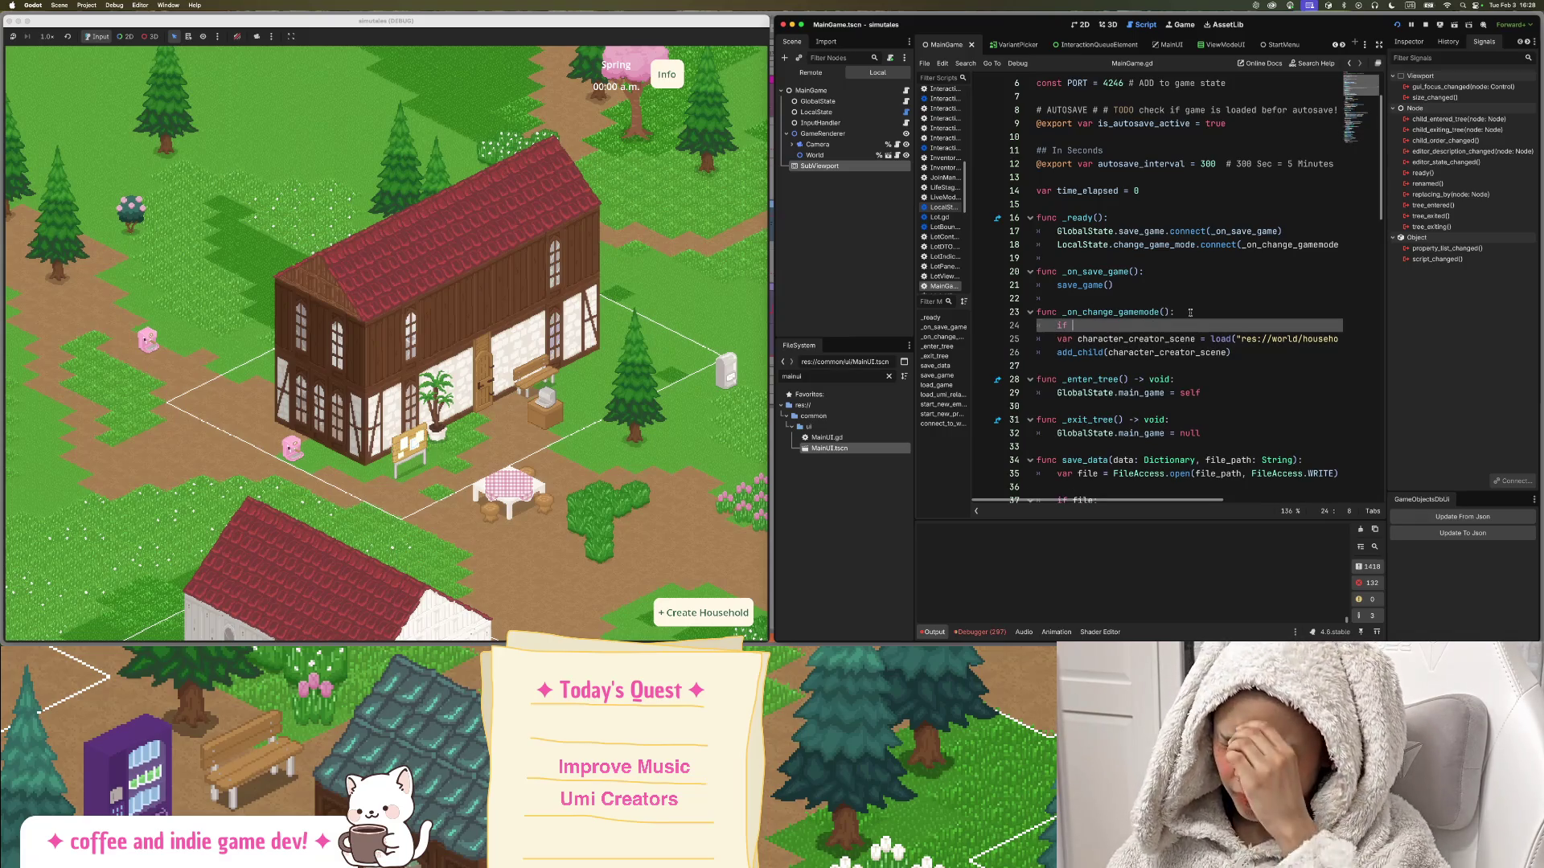
pyautogui.press('BackSpace')
pyautogui.press('BackSpace')
pyautogui.press('BackSpace')
pyautogui.write('ma')
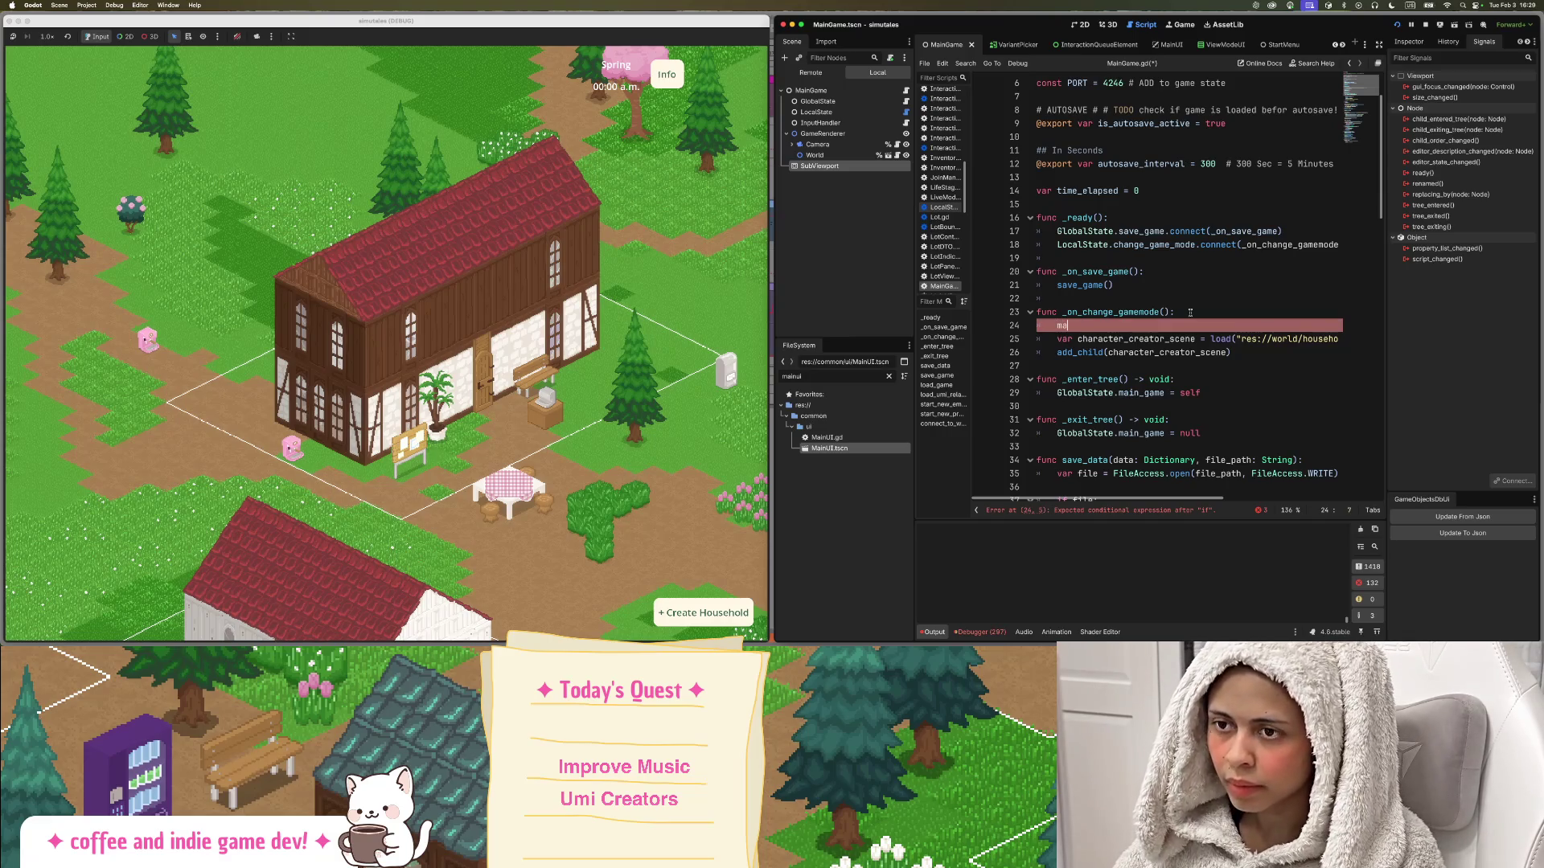
pyautogui.write('tch')
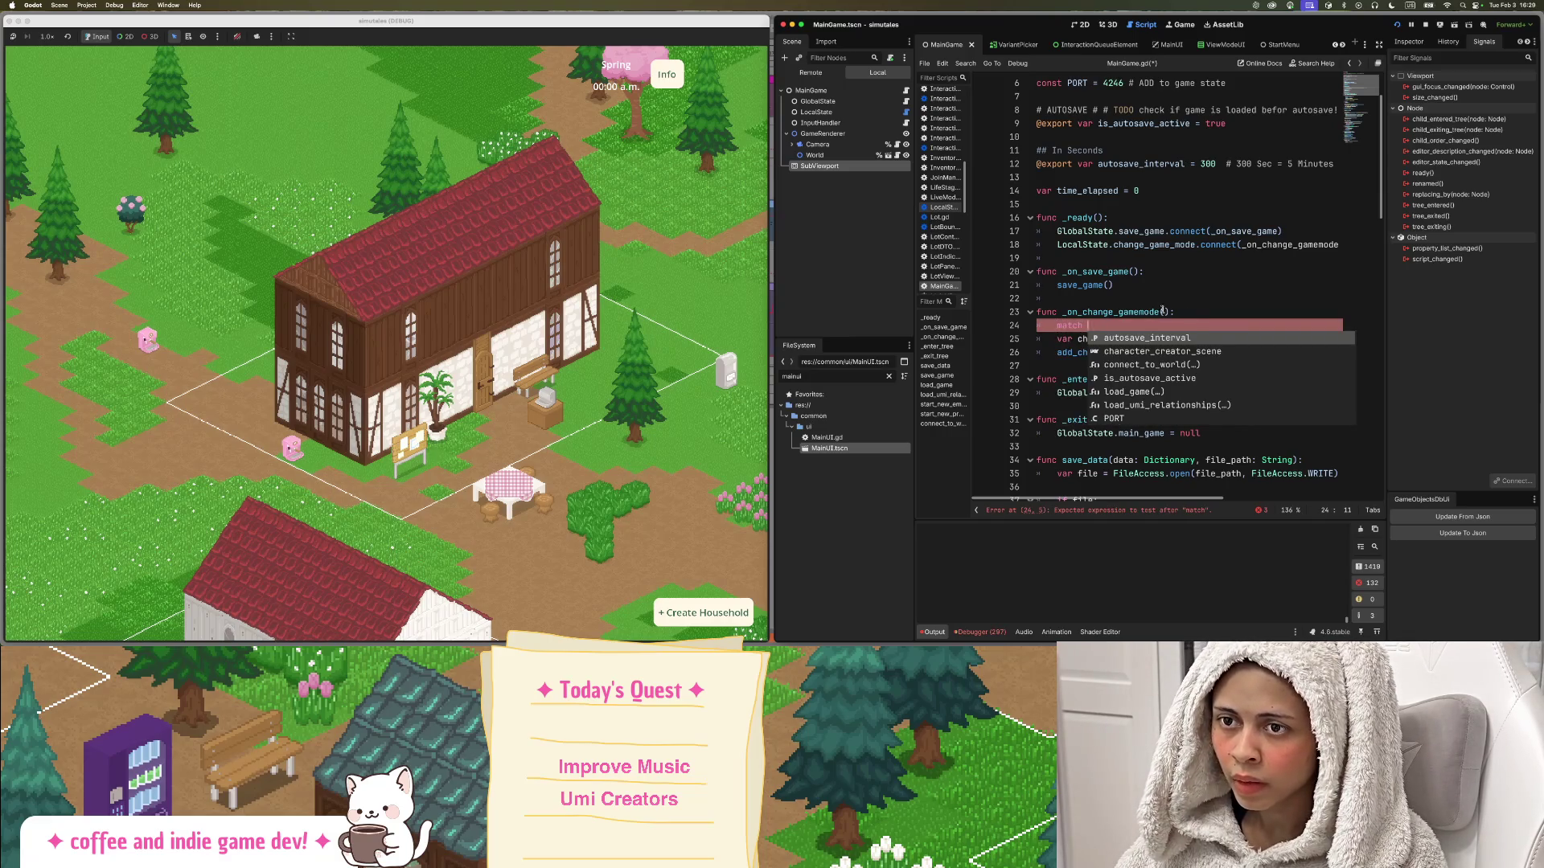
pyautogui.click(1163, 312)
pyautogui.write('game')
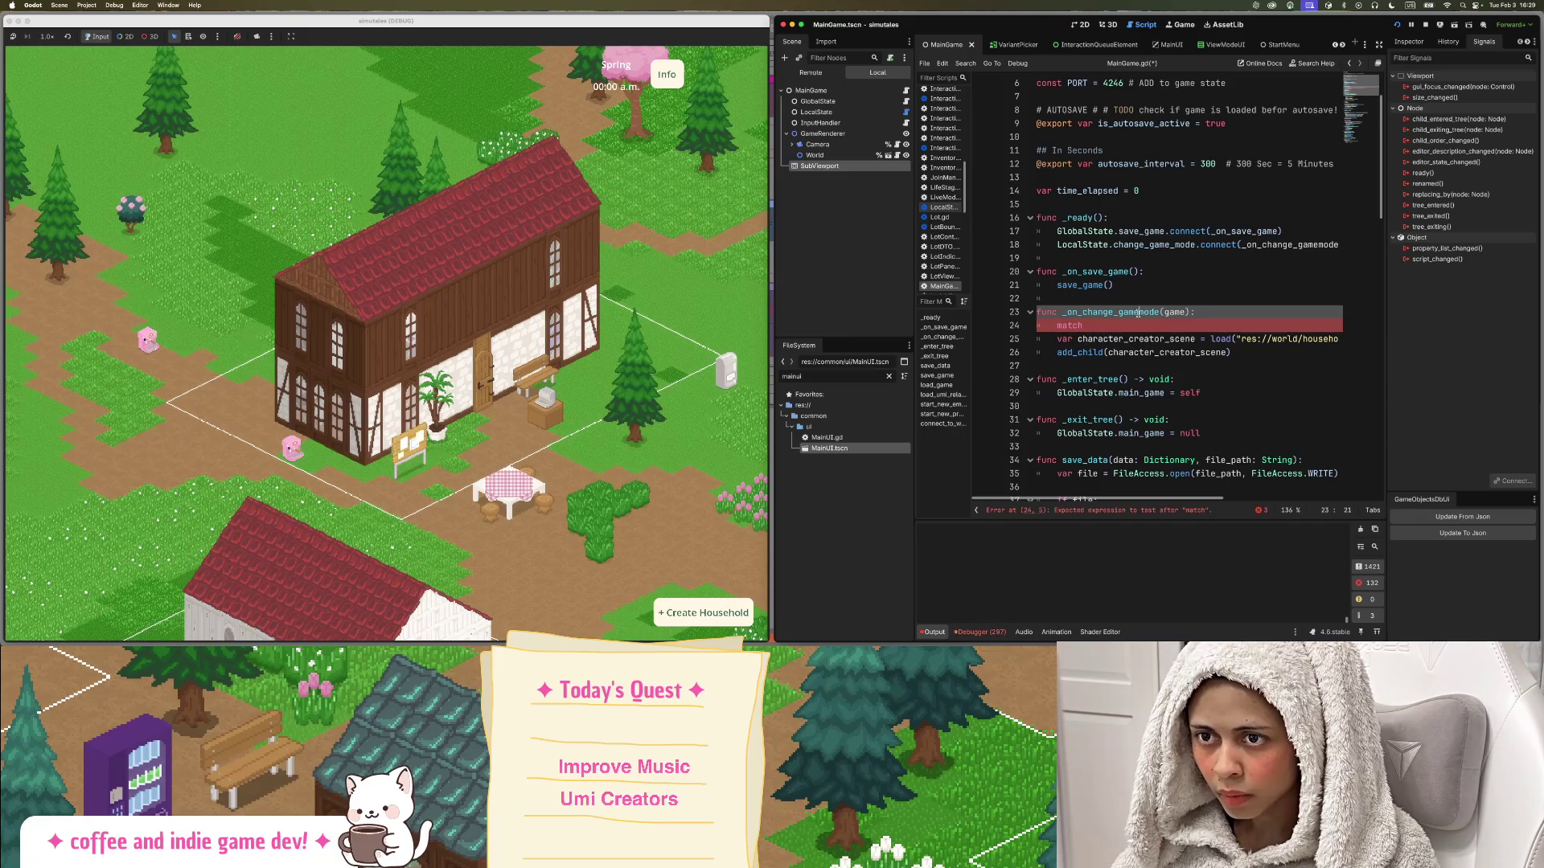
pyautogui.write('_mode: U')
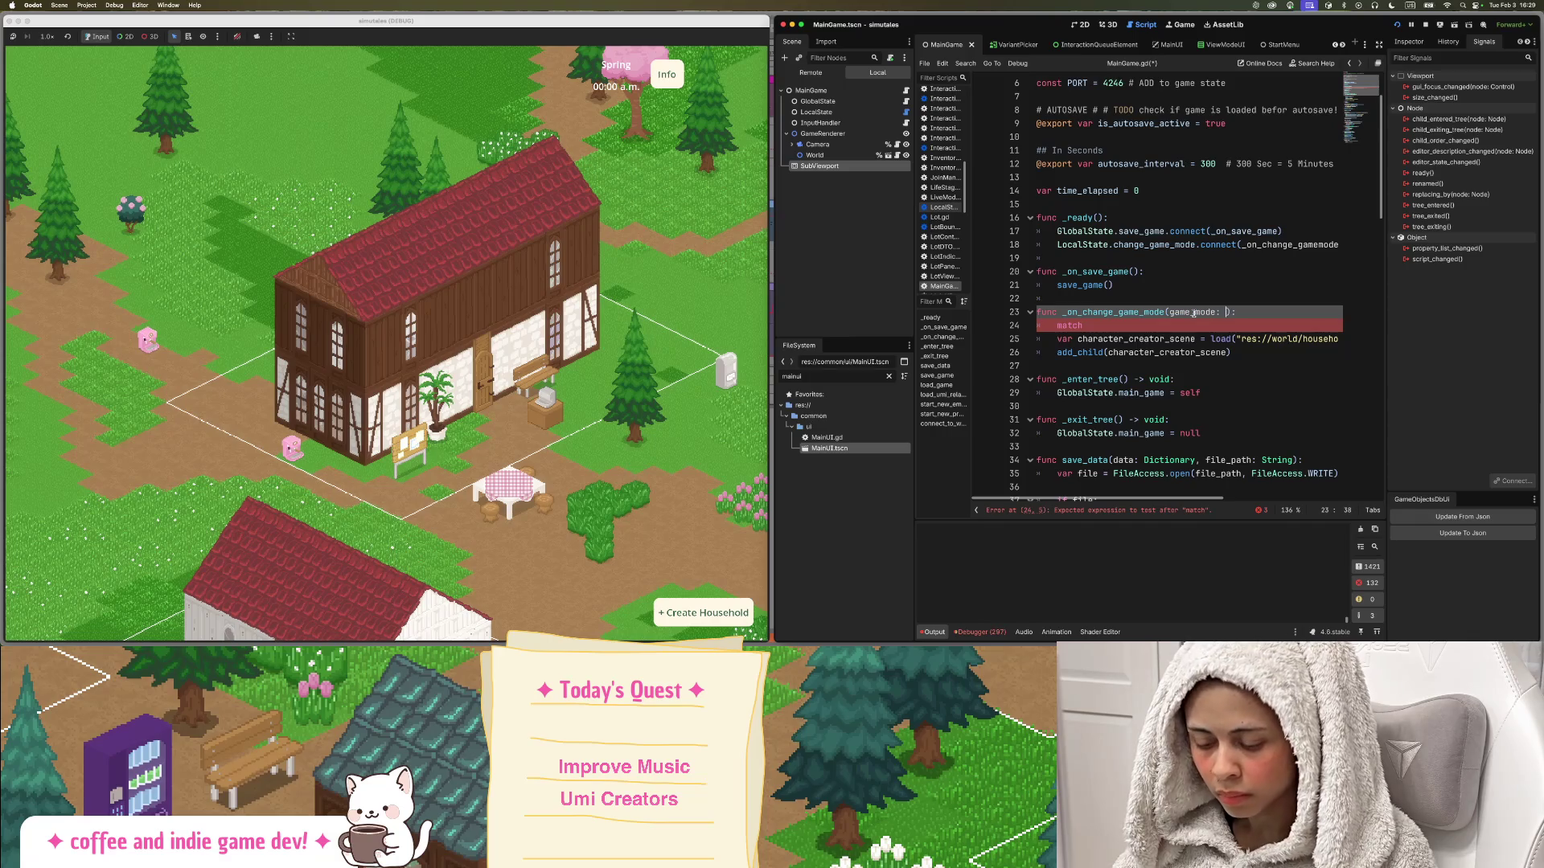
pyautogui.write('t')
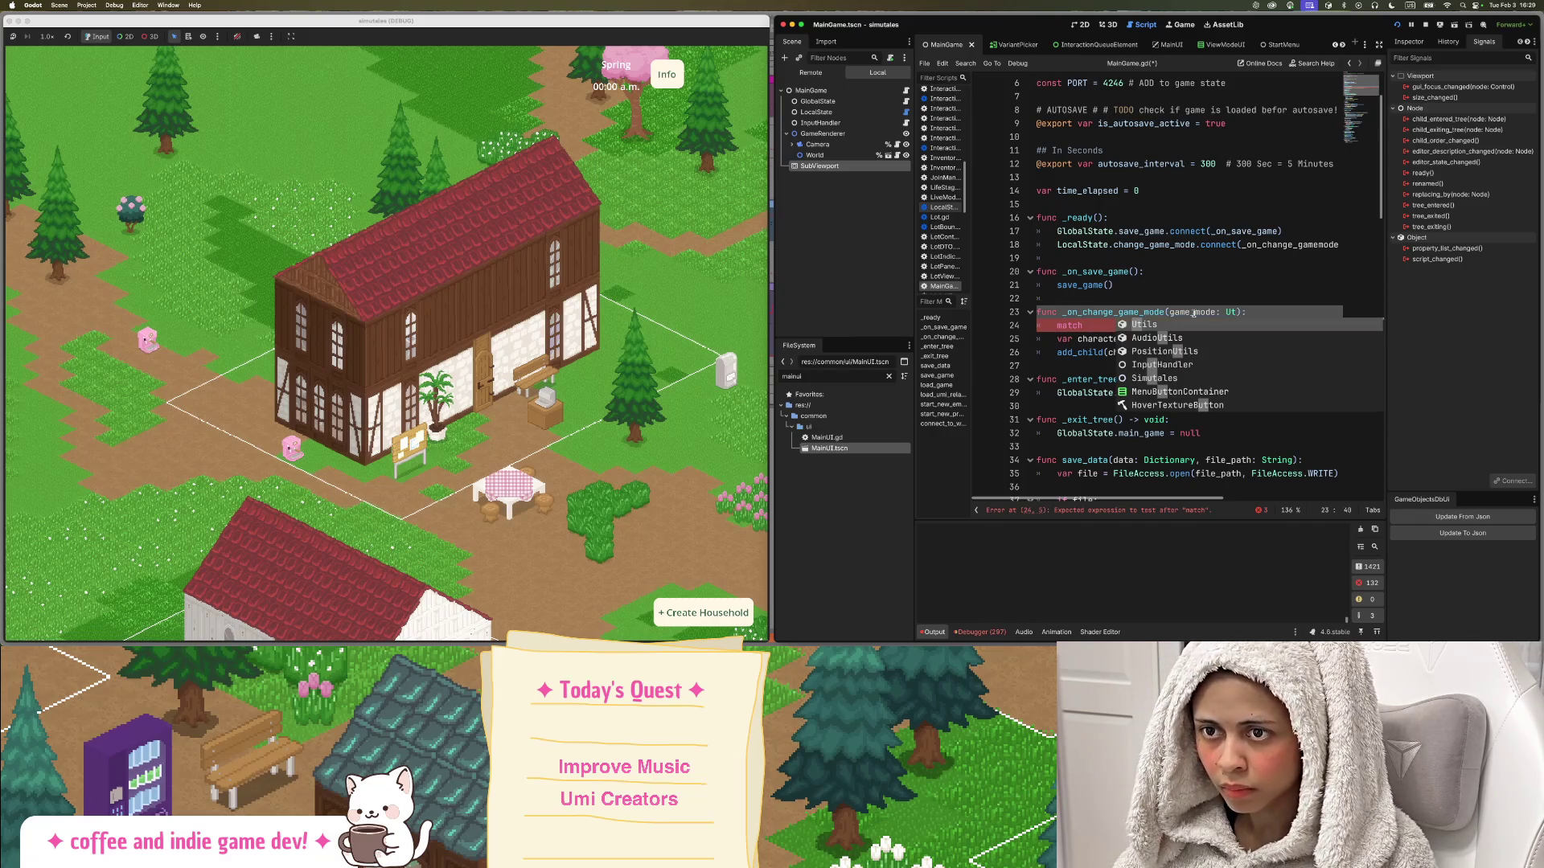
pyautogui.write('ils.')
pyautogui.write('GameMode')
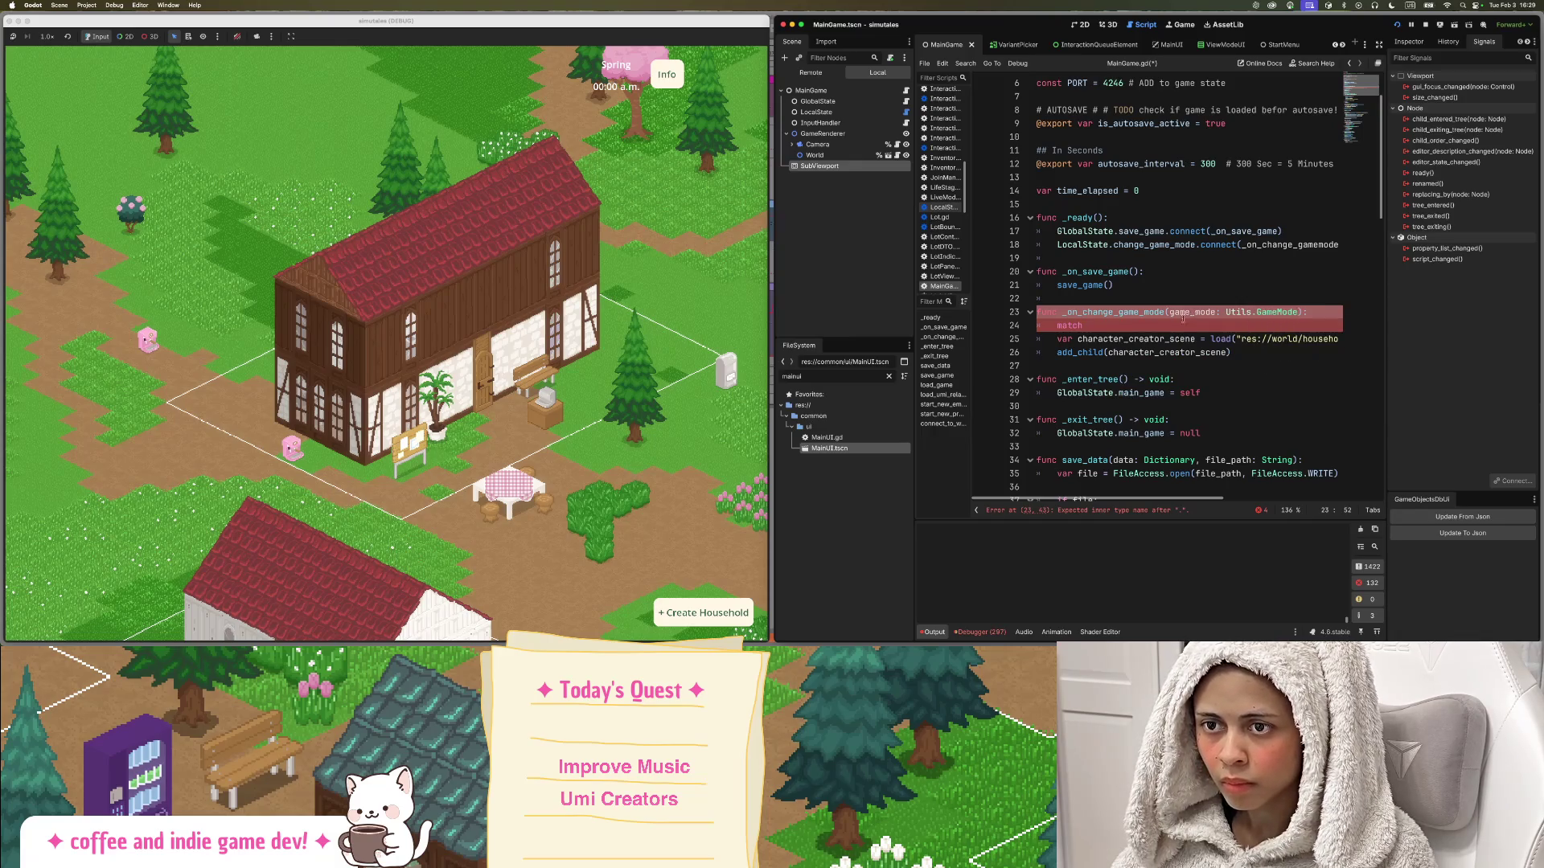
pyautogui.press('Return')
# Complete 'match game_mode:' and indent the scene-loading lines beneath it.
pyautogui.doubleClick(1196, 312)
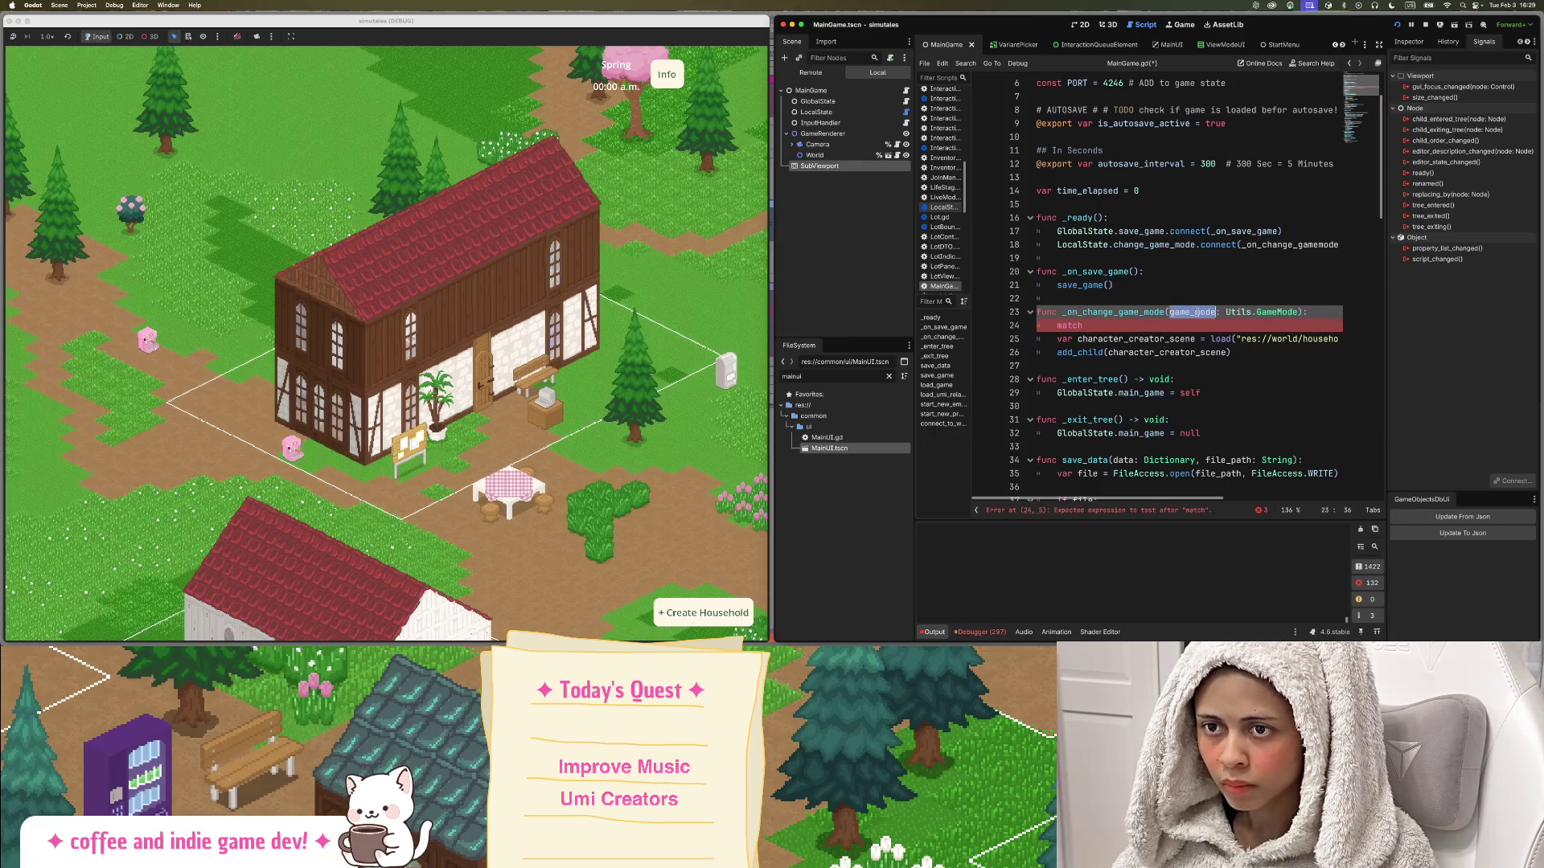
pyautogui.click(1118, 326)
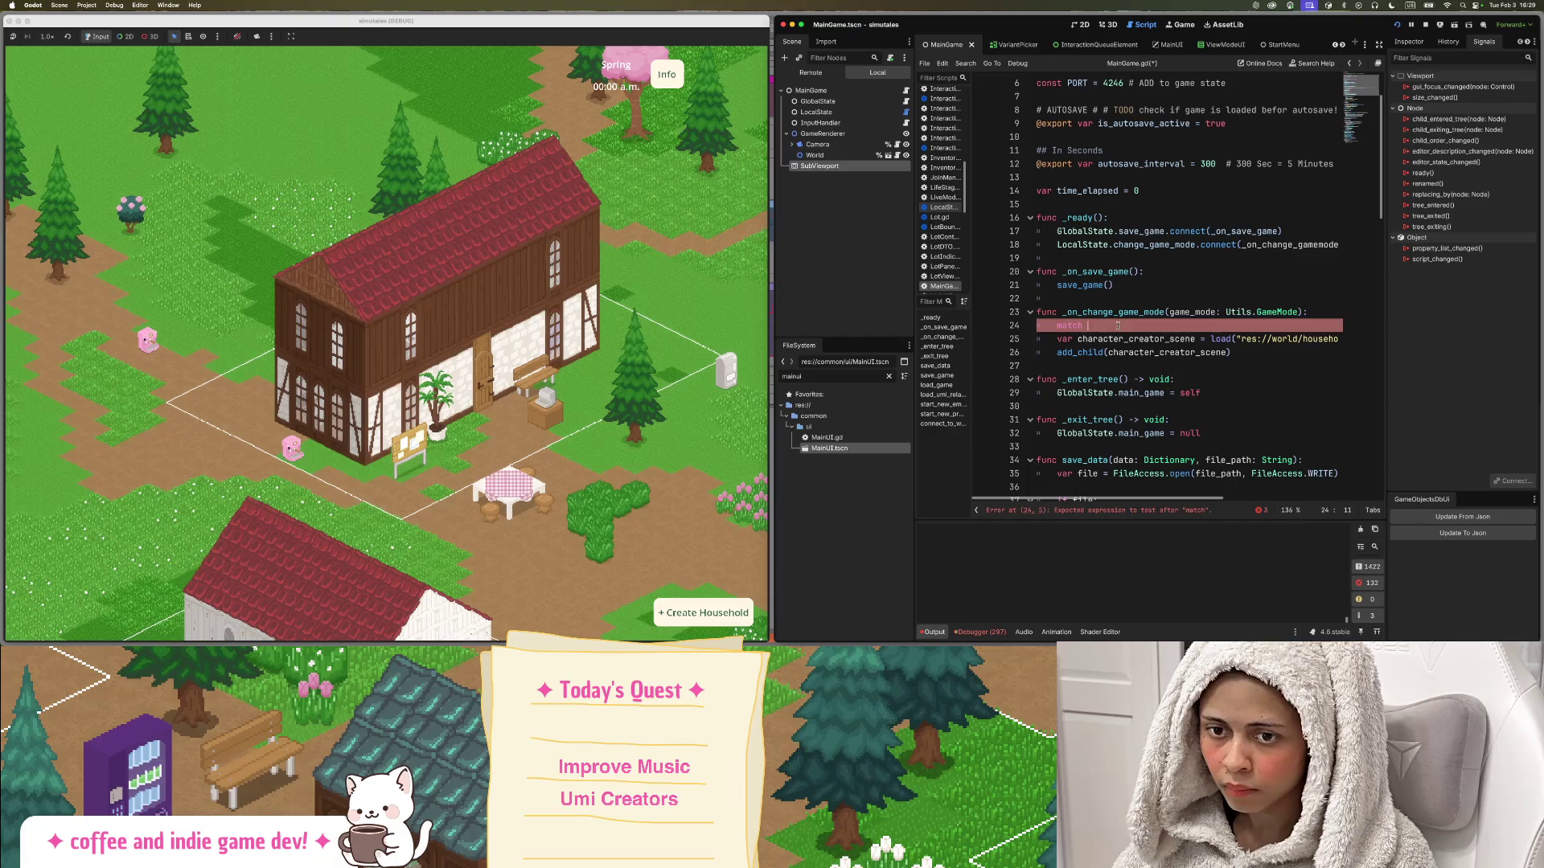
pyautogui.write('game_mode:')
pyautogui.moveTo(1138, 326)
pyautogui.mouseDown()
pyautogui.moveTo(1230, 352)
pyautogui.moveTo(1040, 343)
pyautogui.mouseUp()
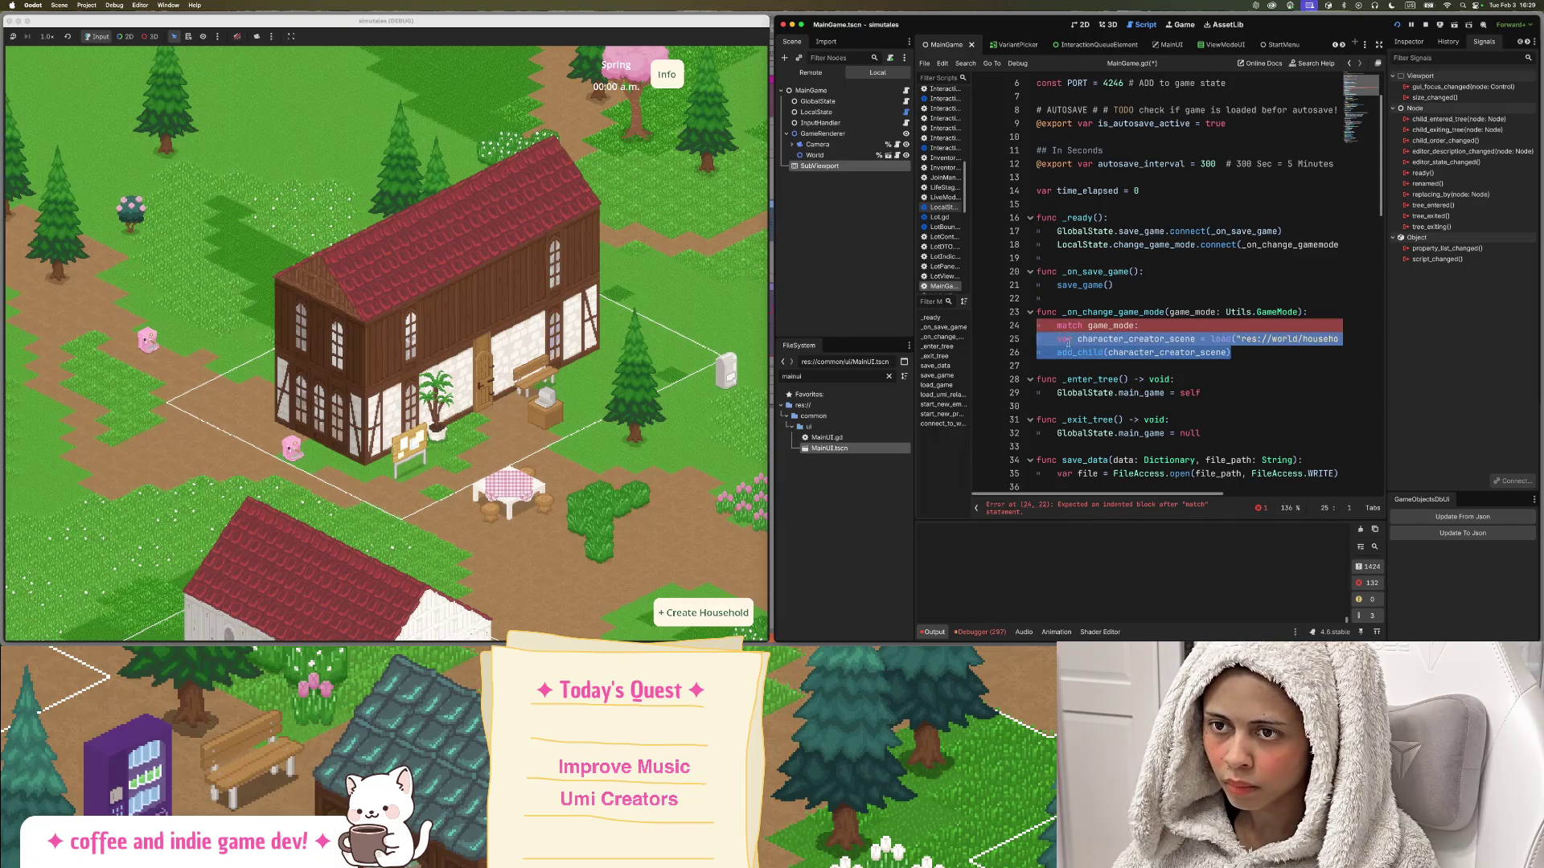
pyautogui.press('Tab')
# Add a Utils.GameMode.CHARACTER_HOUSEHOLD branch and jump to the GameMode enum in Utils.gd.
pyautogui.click(1152, 325)
pyautogui.press('Return')
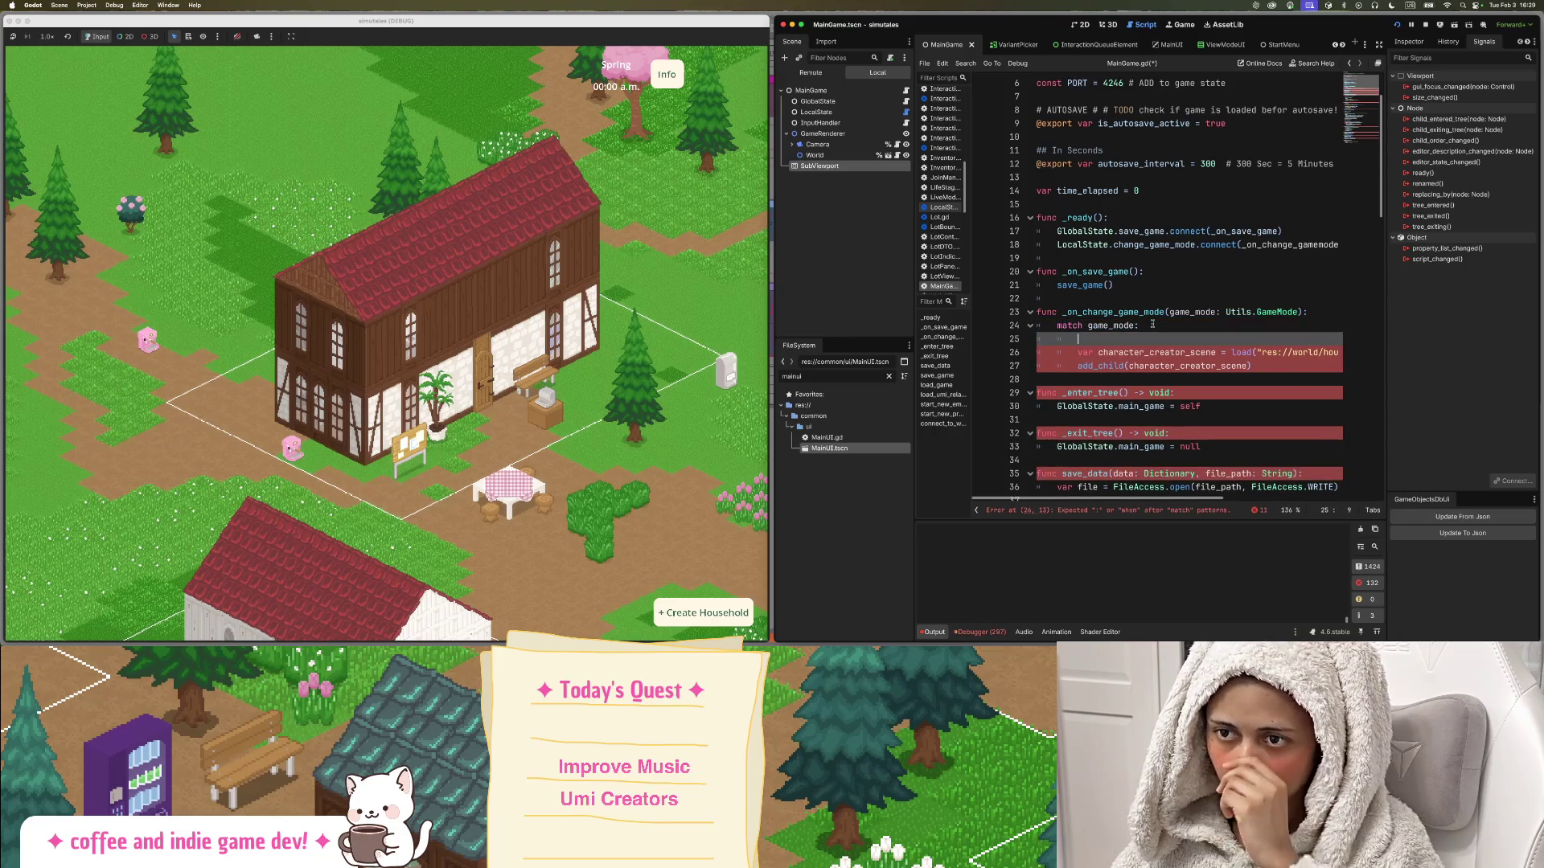
pyautogui.write('Ut')
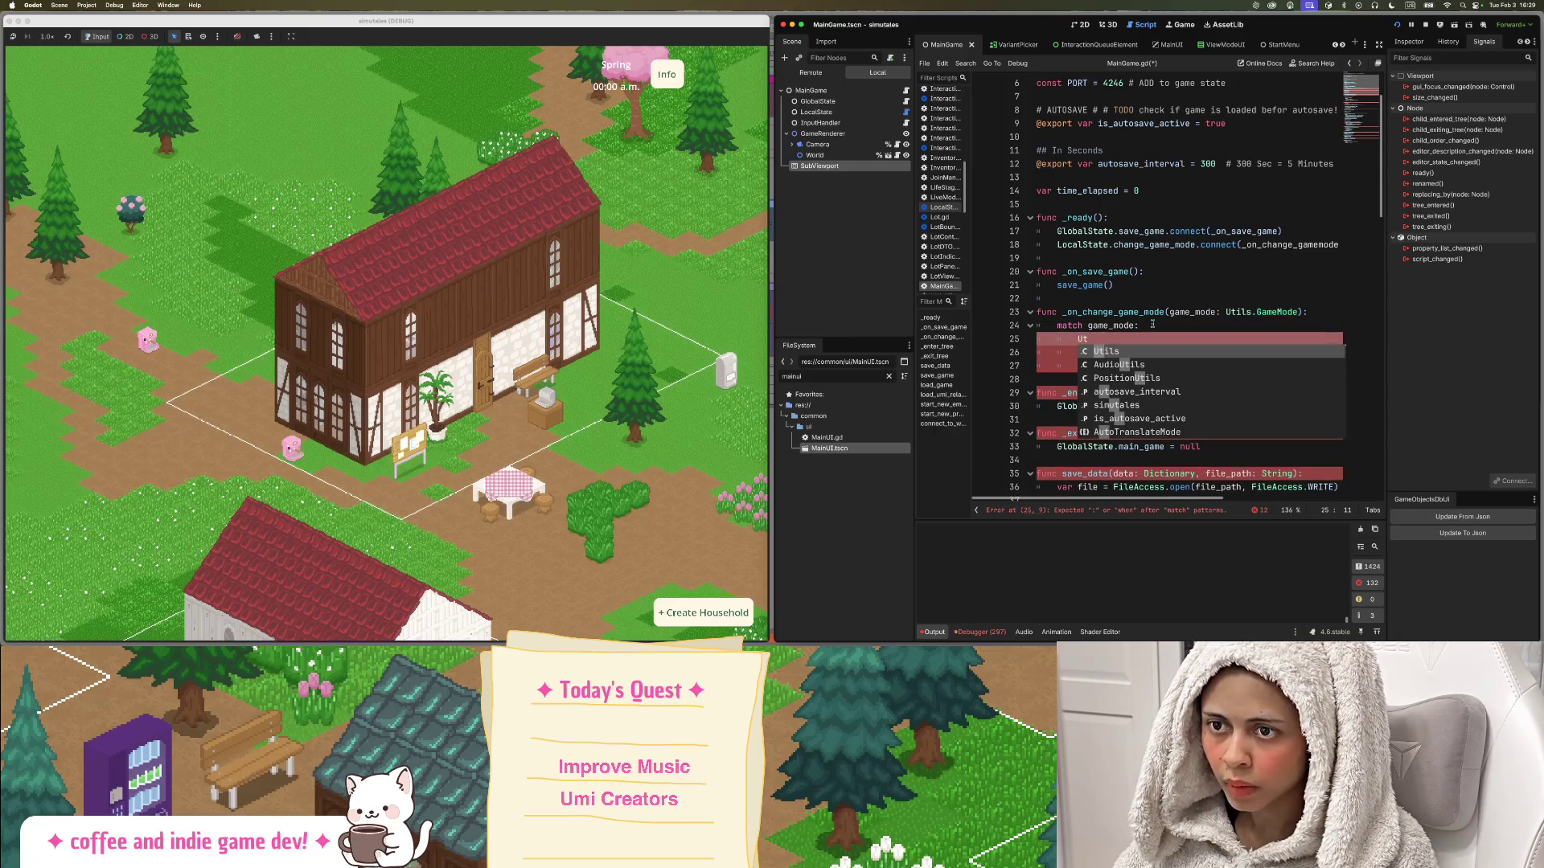
pyautogui.write('ils.')
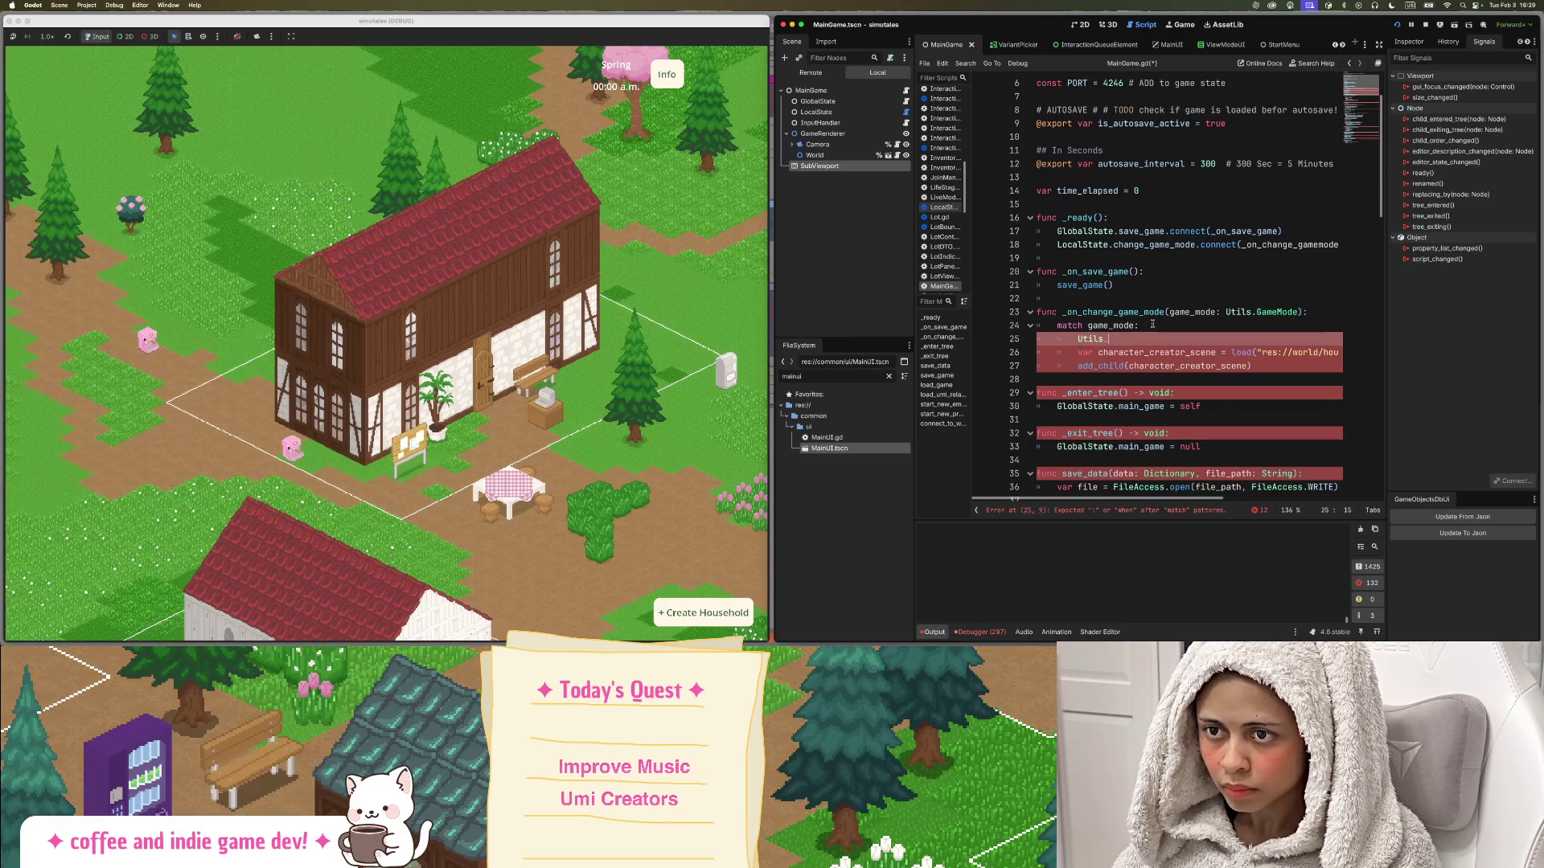
pyautogui.write('C')
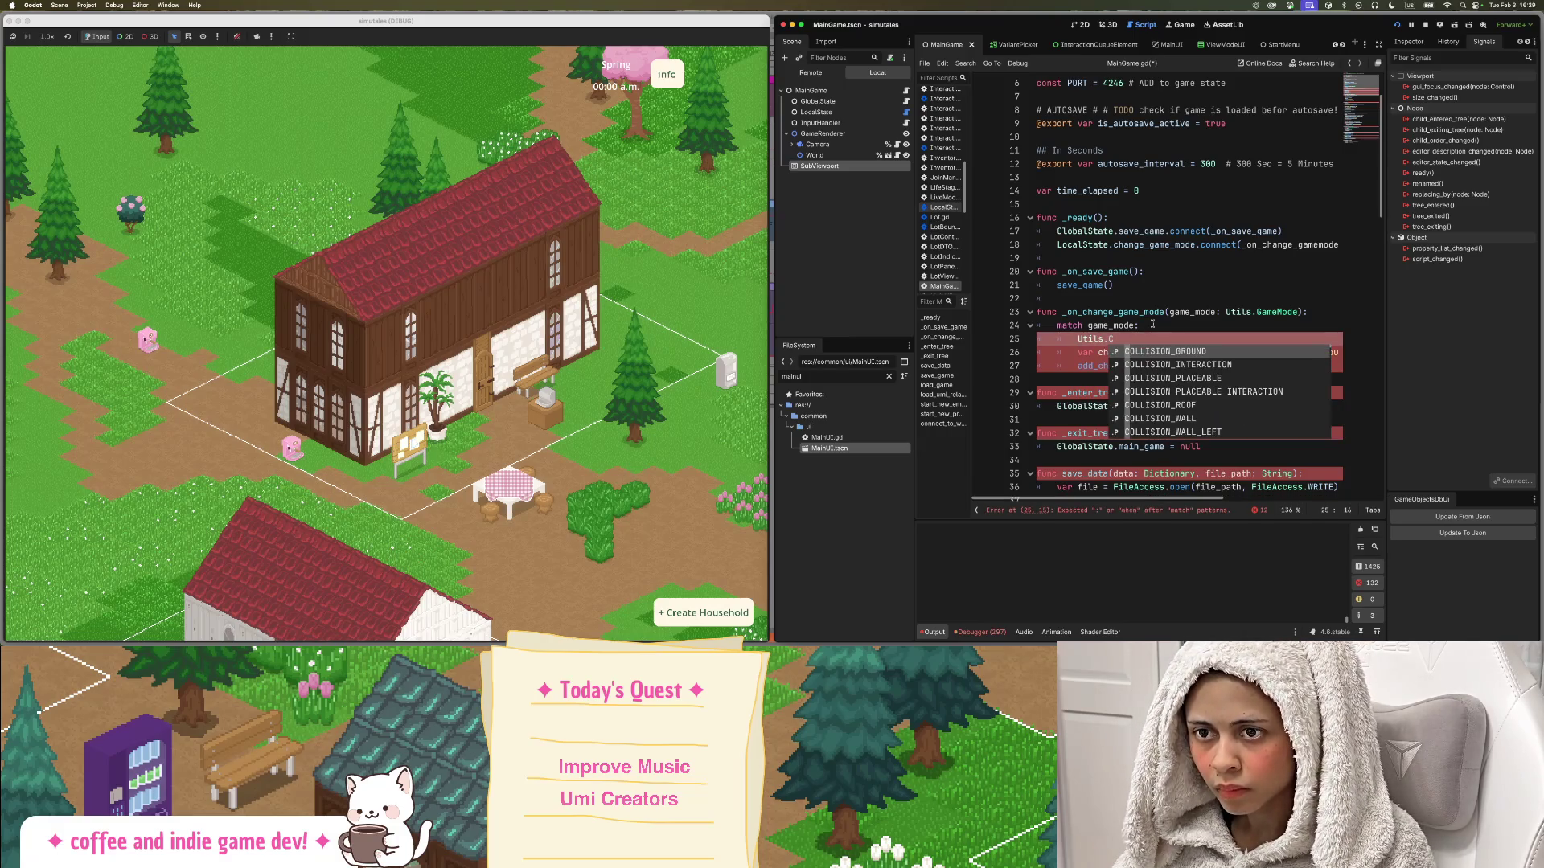
pyautogui.press('BackSpace')
pyautogui.write('GameMode.')
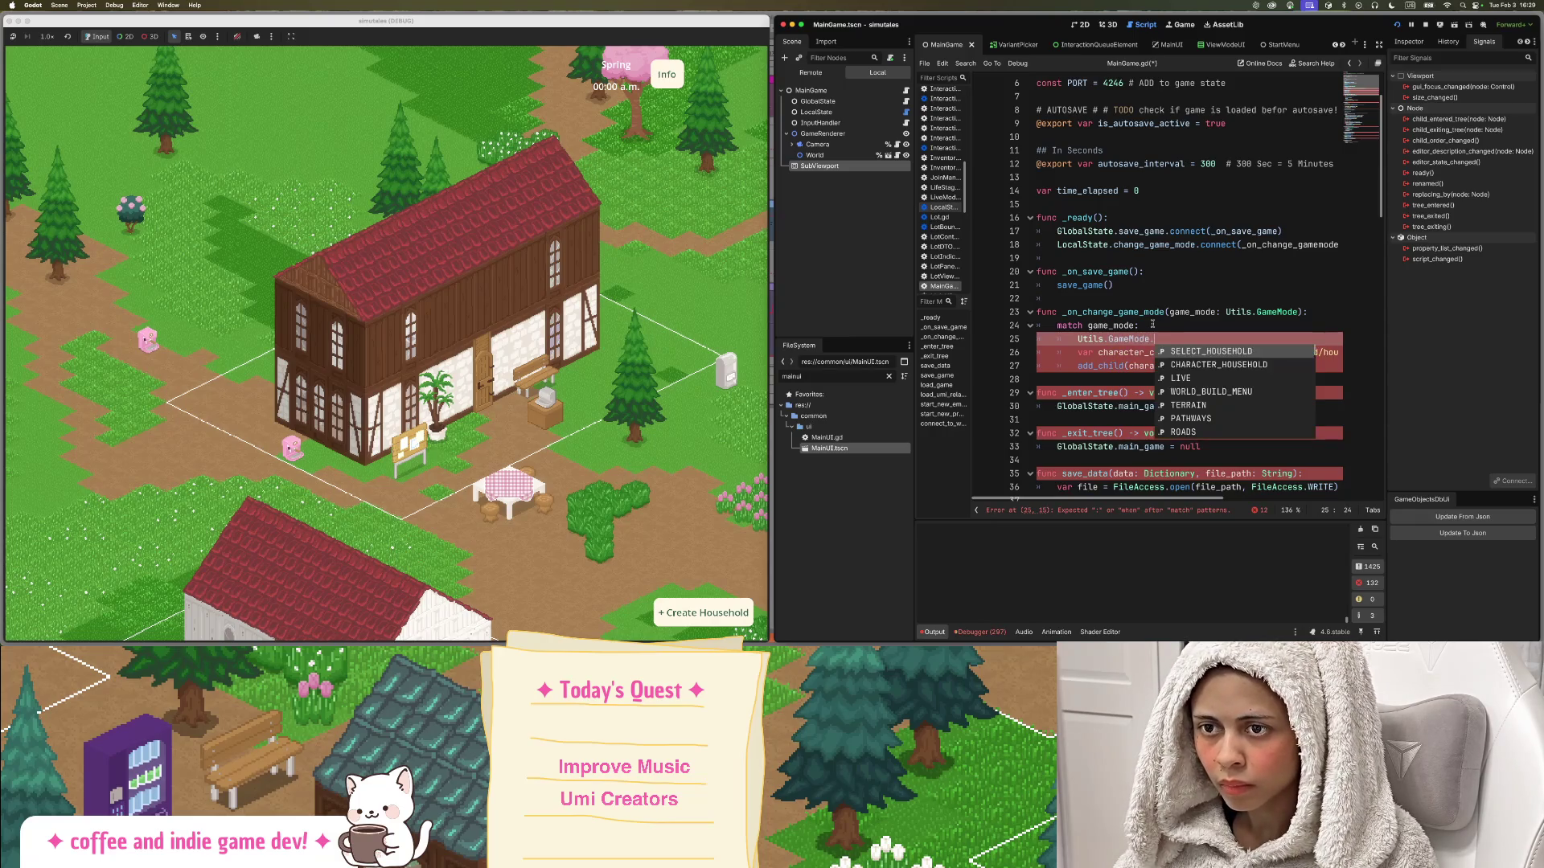
pyautogui.press('Down')
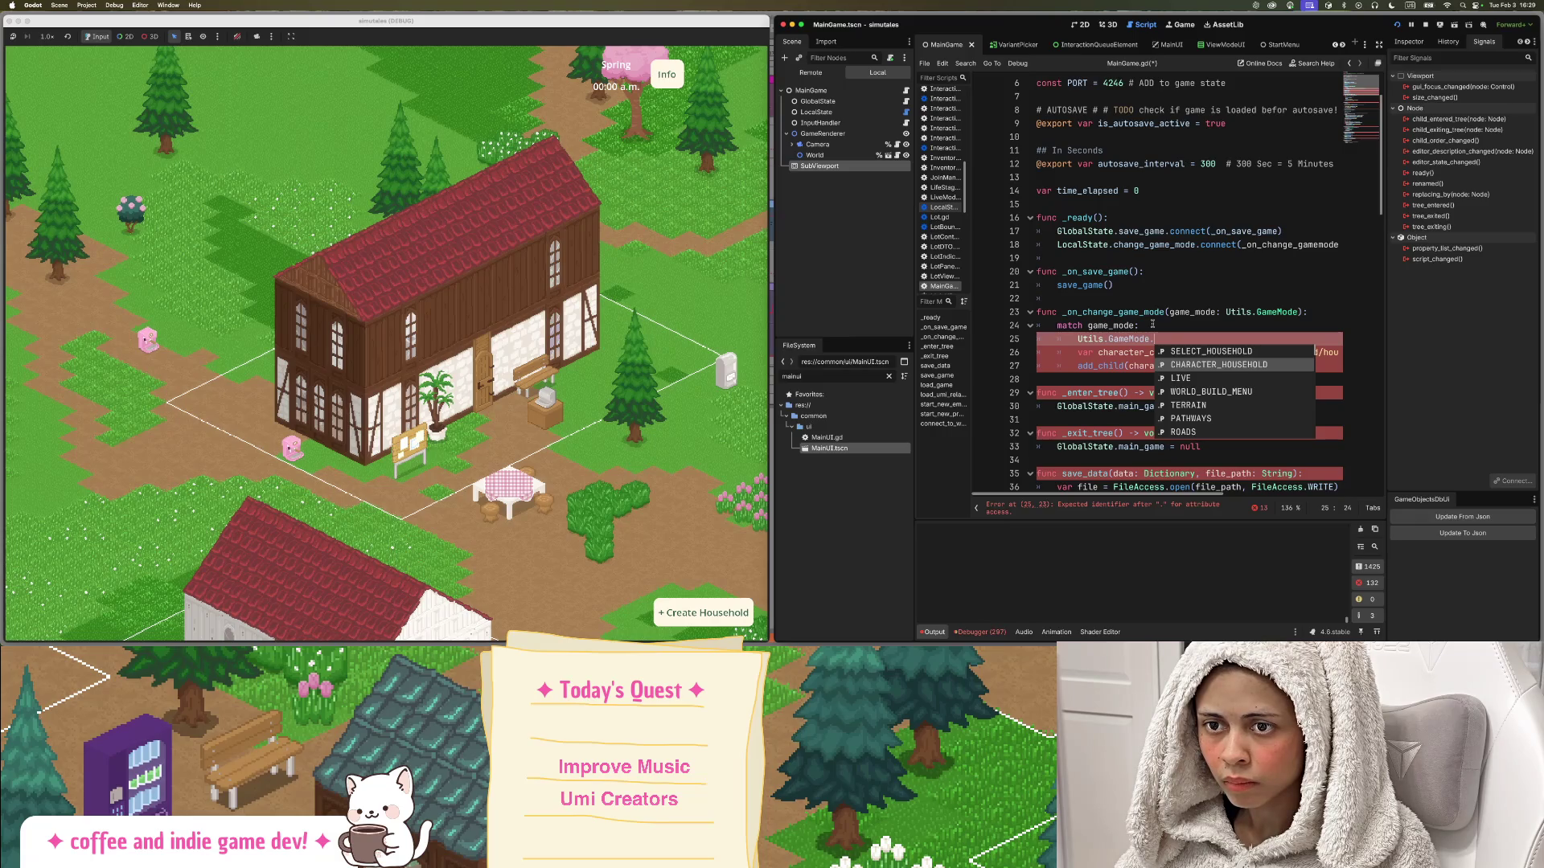
pyautogui.press('Return')
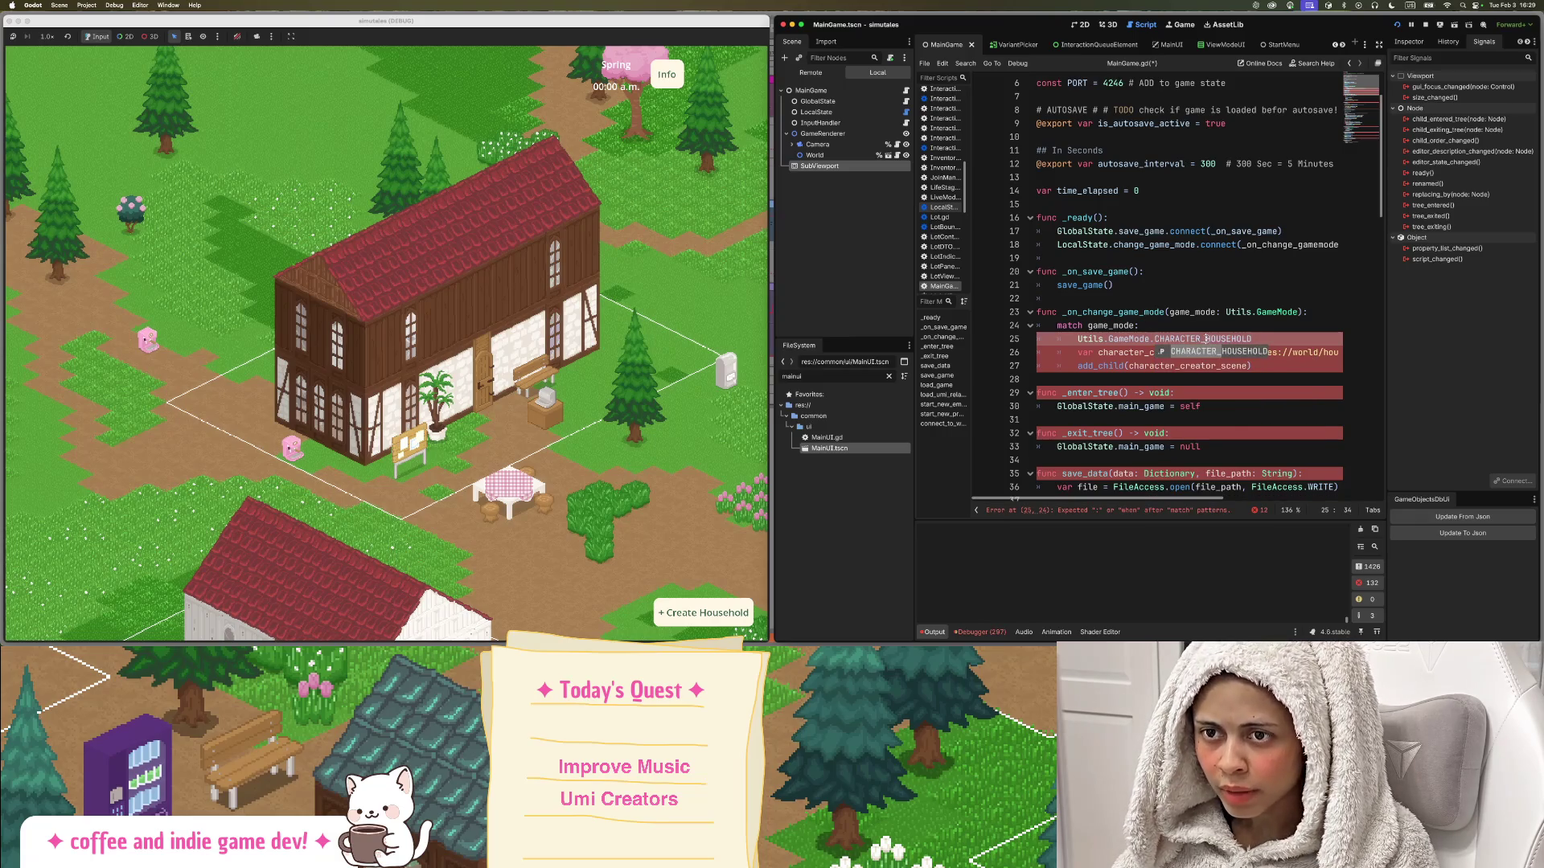
pyautogui.keyDown('super'); pyautogui.click(1271, 315); pyautogui.keyUp('super')
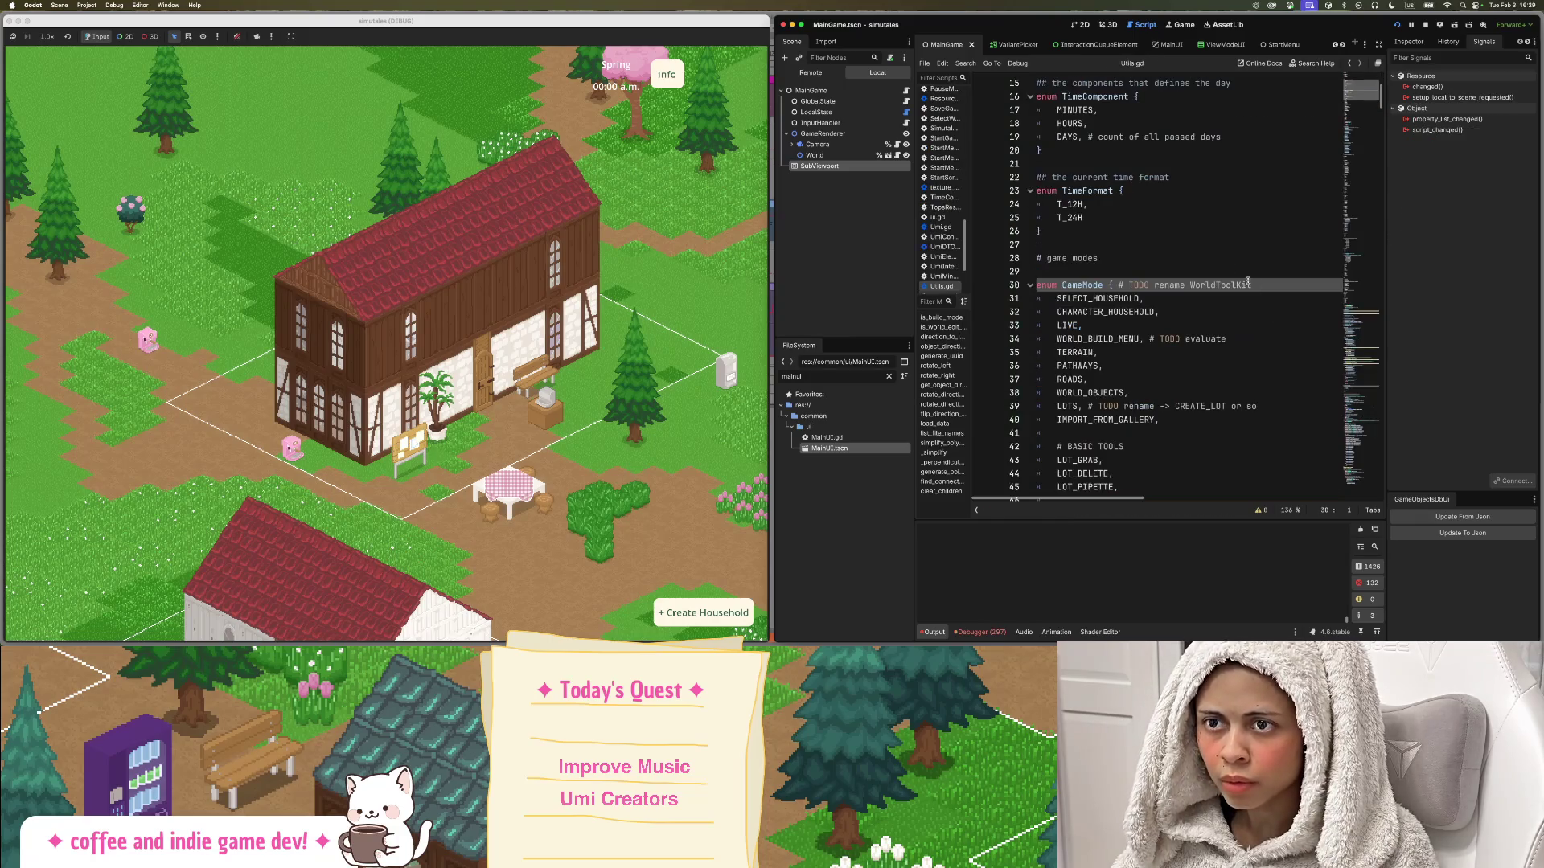
# Rename the enum value to CHARACTER_CREATOR in Utils.gd and paste it into MainGame.gd's match branch.
pyautogui.moveTo(1109, 312); pyautogui.dragTo(1153, 312)
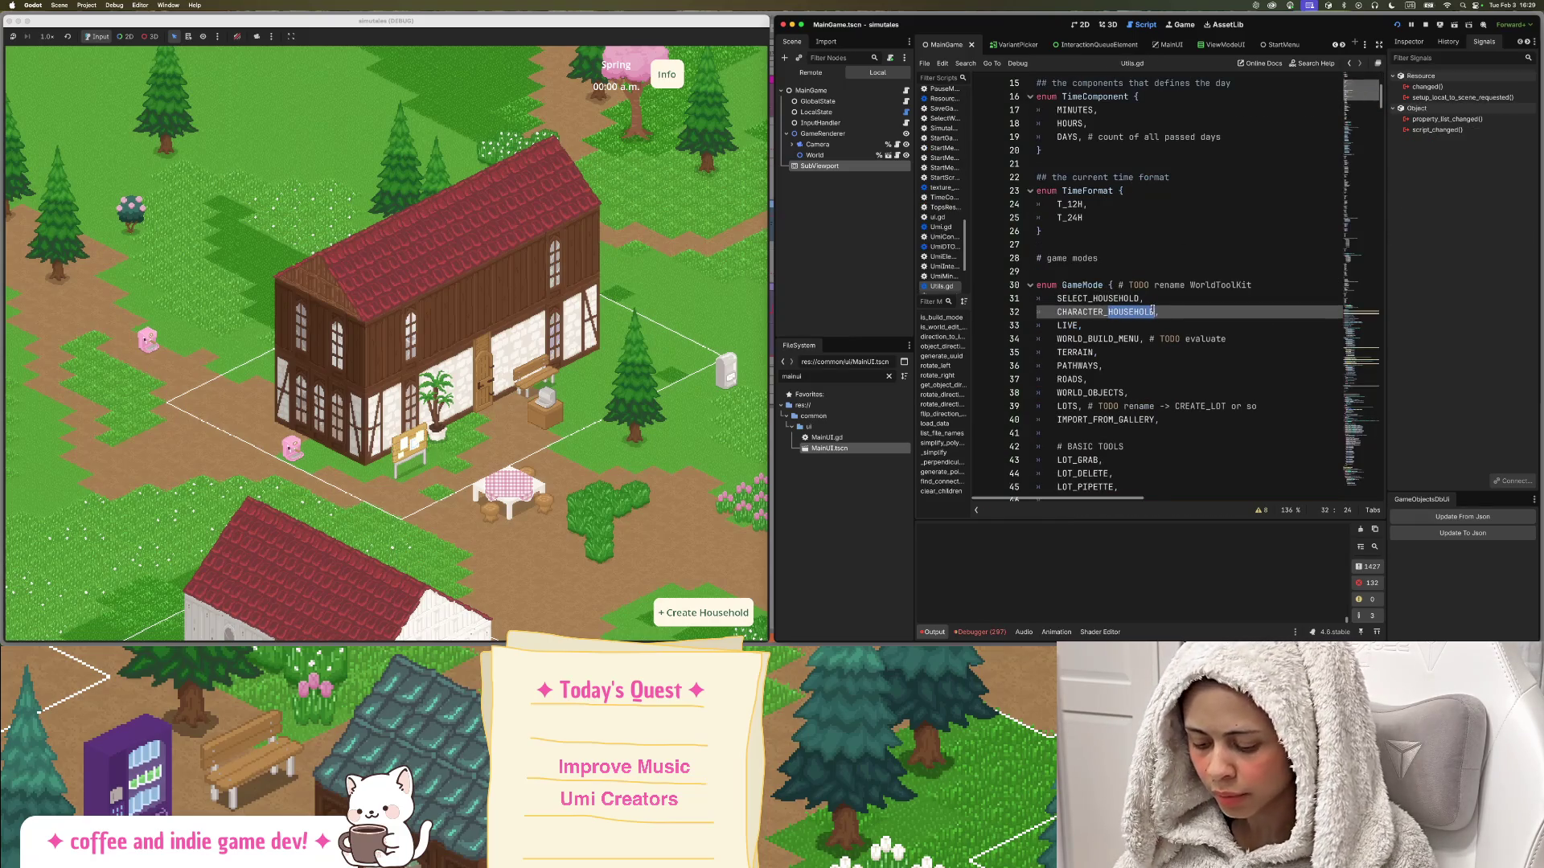
pyautogui.write('CREATOR')
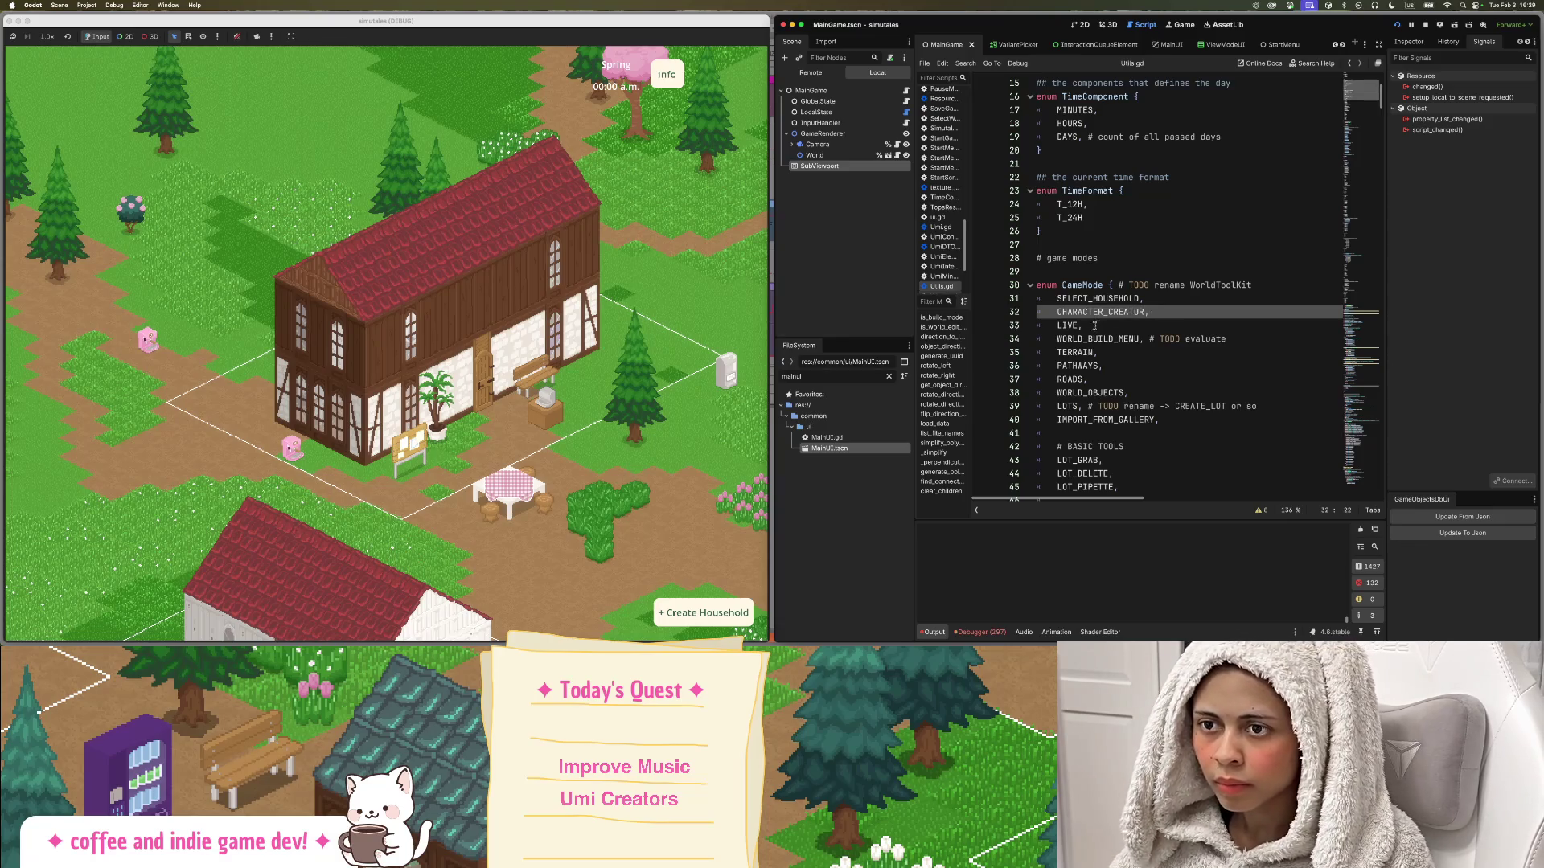
pyautogui.doubleClick(1098, 313)
pyautogui.hotkey('ctrl', 'c')
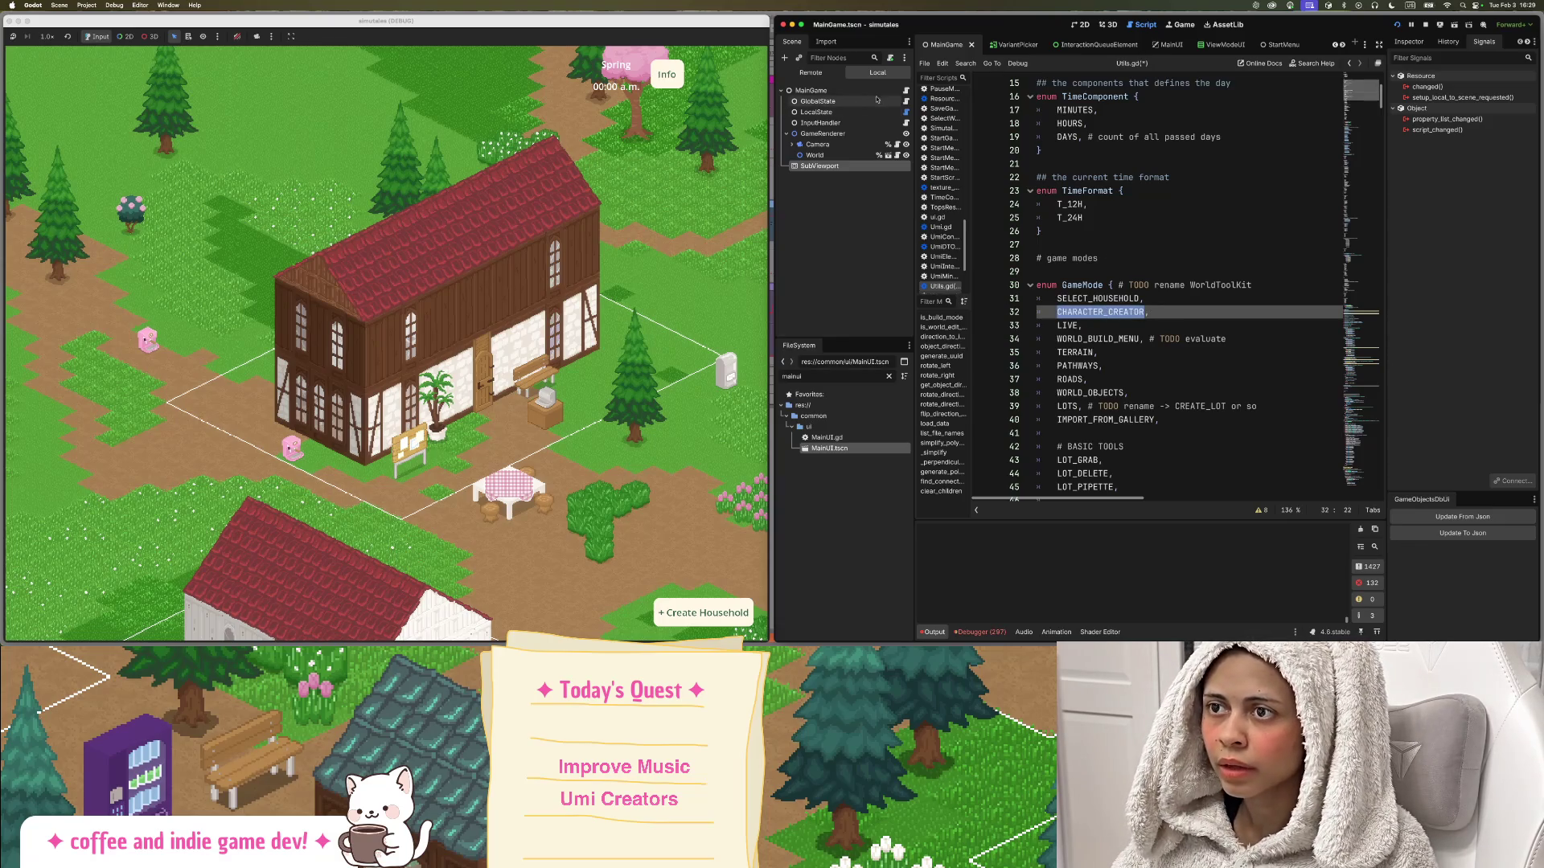
pyautogui.click(906, 90)
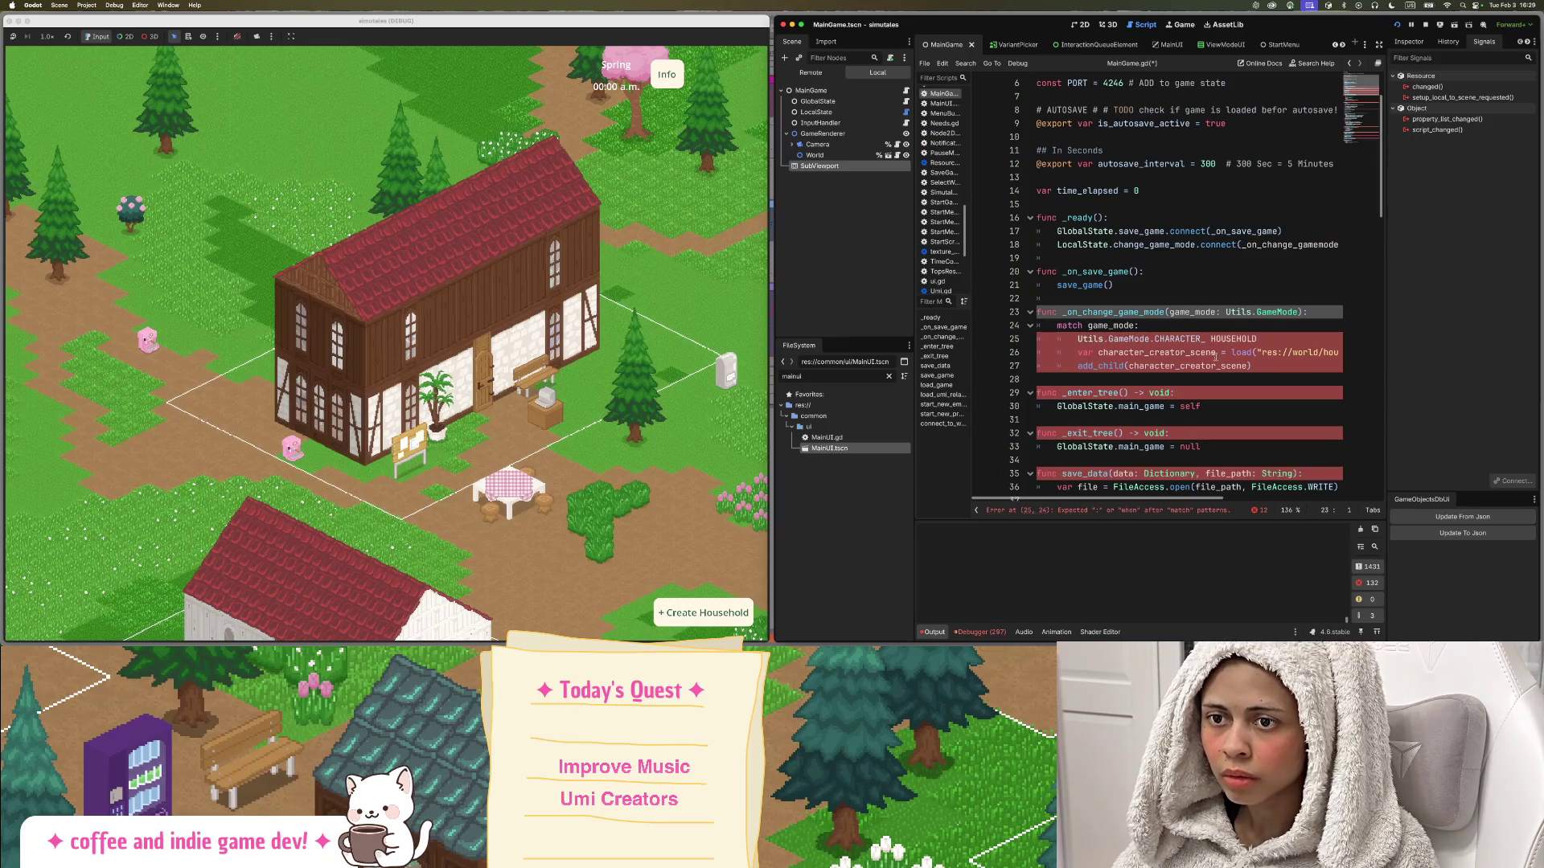
pyautogui.doubleClick(1178, 338)
pyautogui.hotkey('ctrl', 'v')
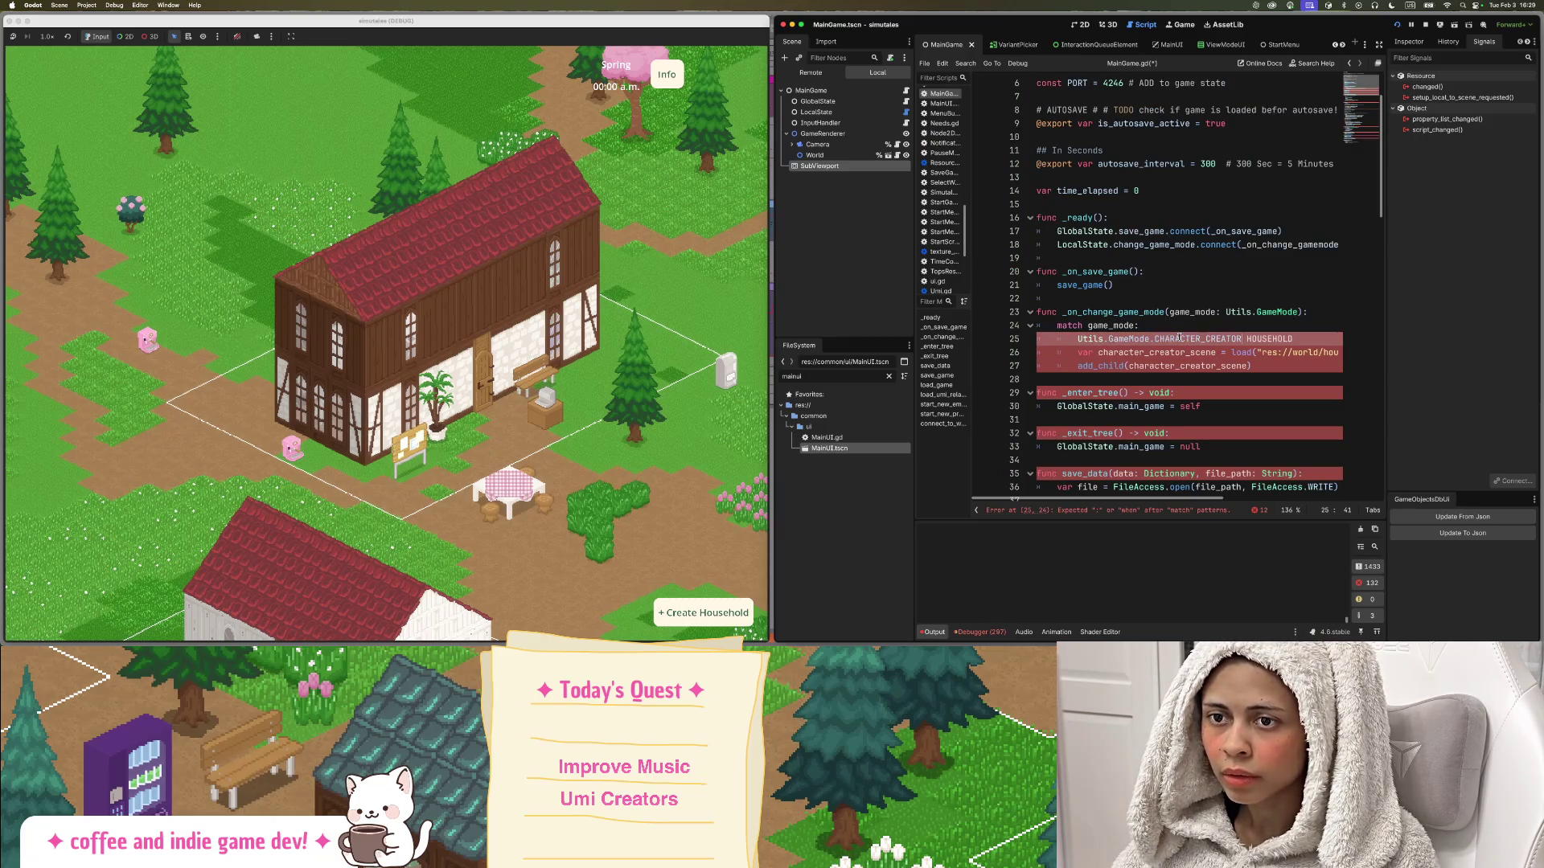
pyautogui.doubleClick(1250, 338)
pyautogui.press('BackSpace')
pyautogui.write(':')
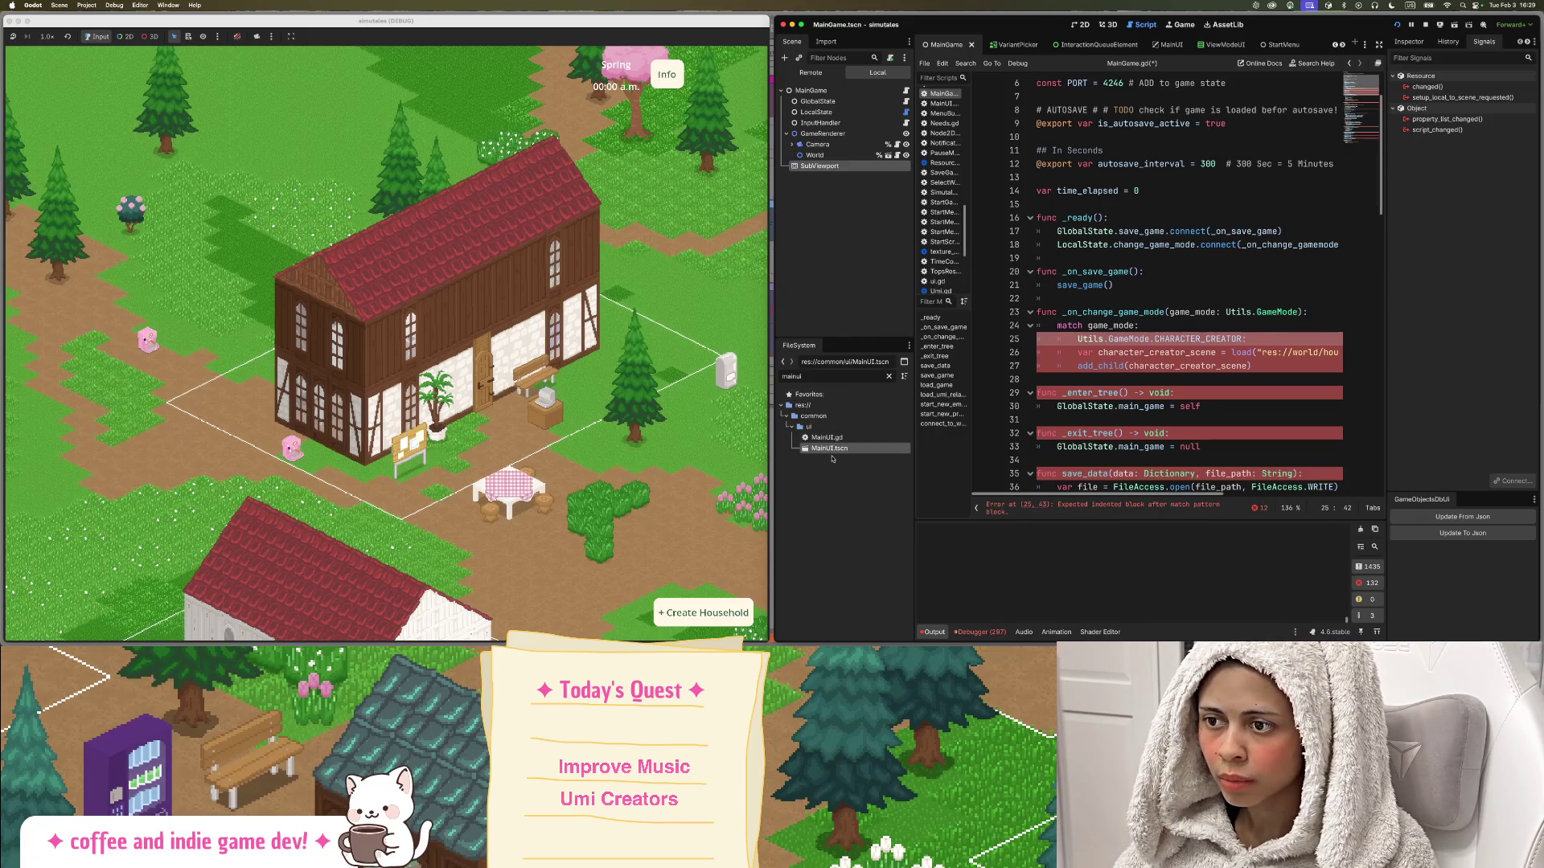
# Change CreateHouseholdButton.gd's emit to Utils.GameMode.CHARACTER_CREATOR and save it.
pyautogui.doubleClick(834, 448)
pyautogui.click(906, 187)
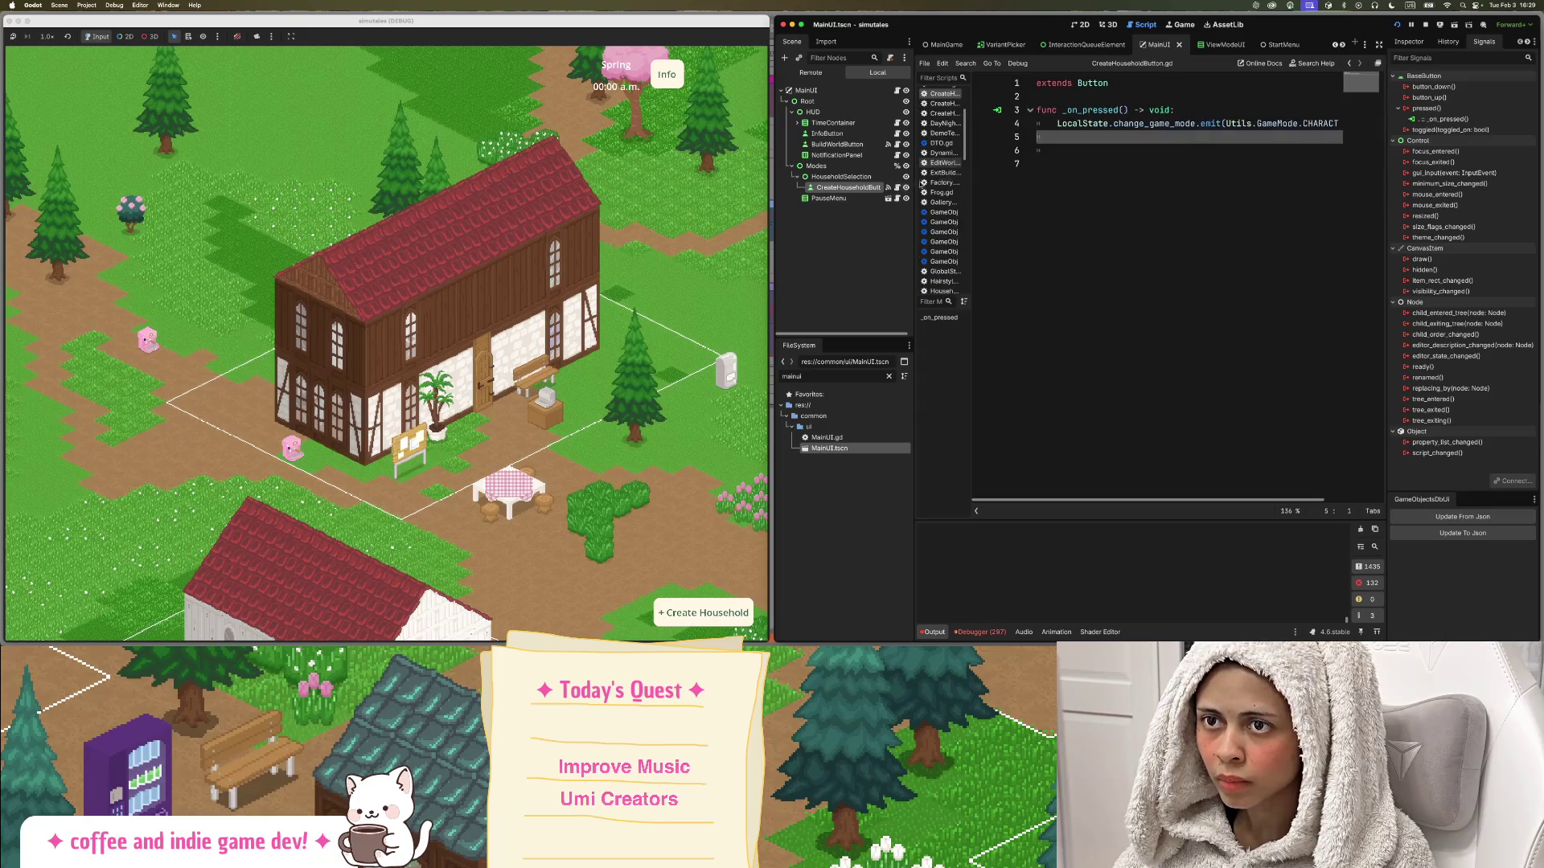
pyautogui.press('Up')
pyautogui.hotkey('shift', 'End')
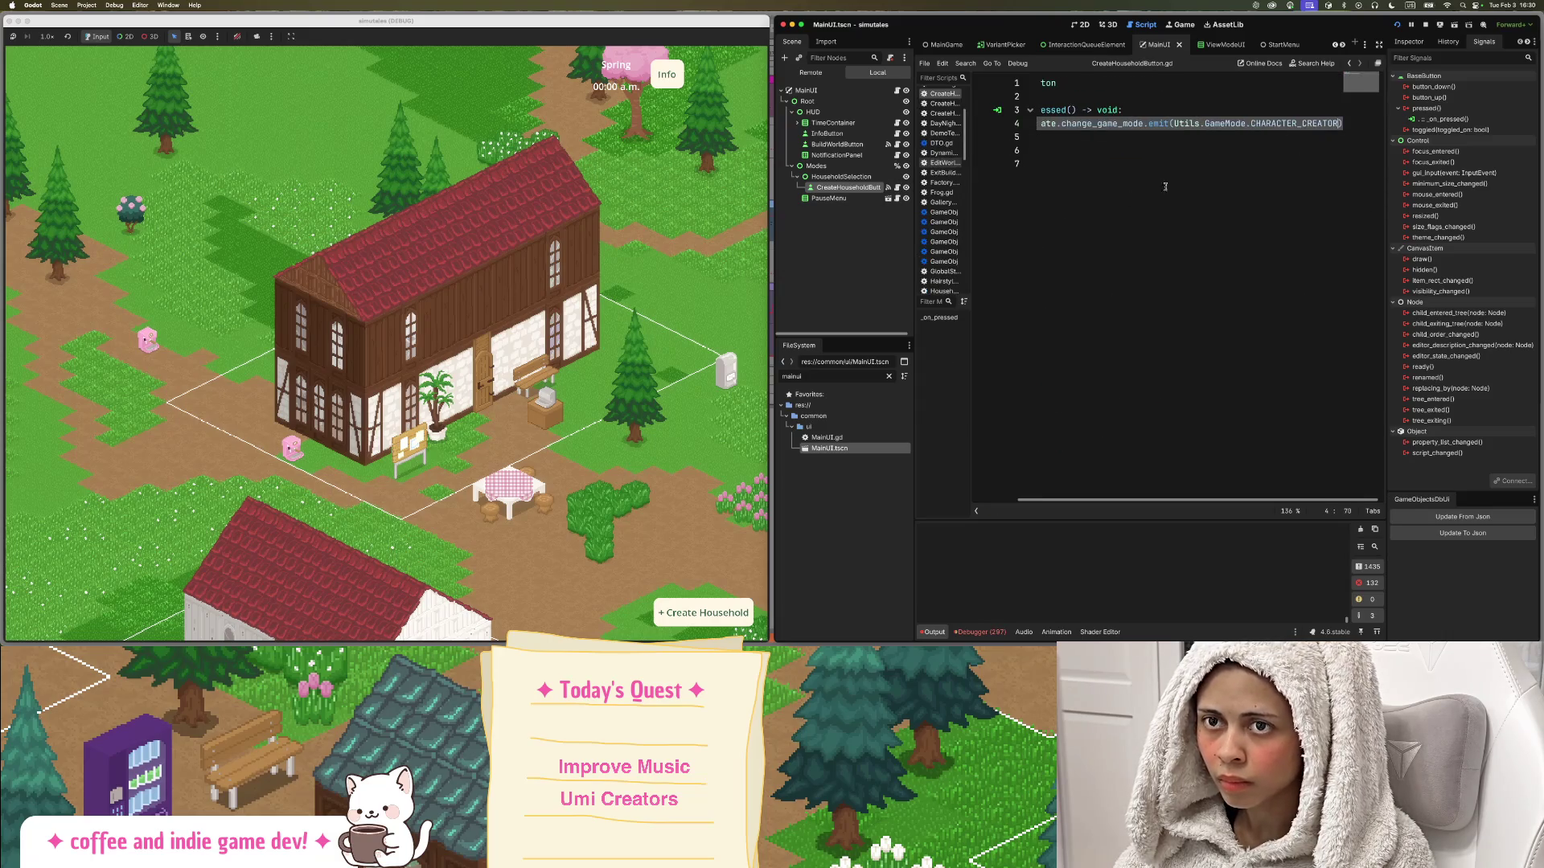
pyautogui.hotkey('ctrl', 'v')
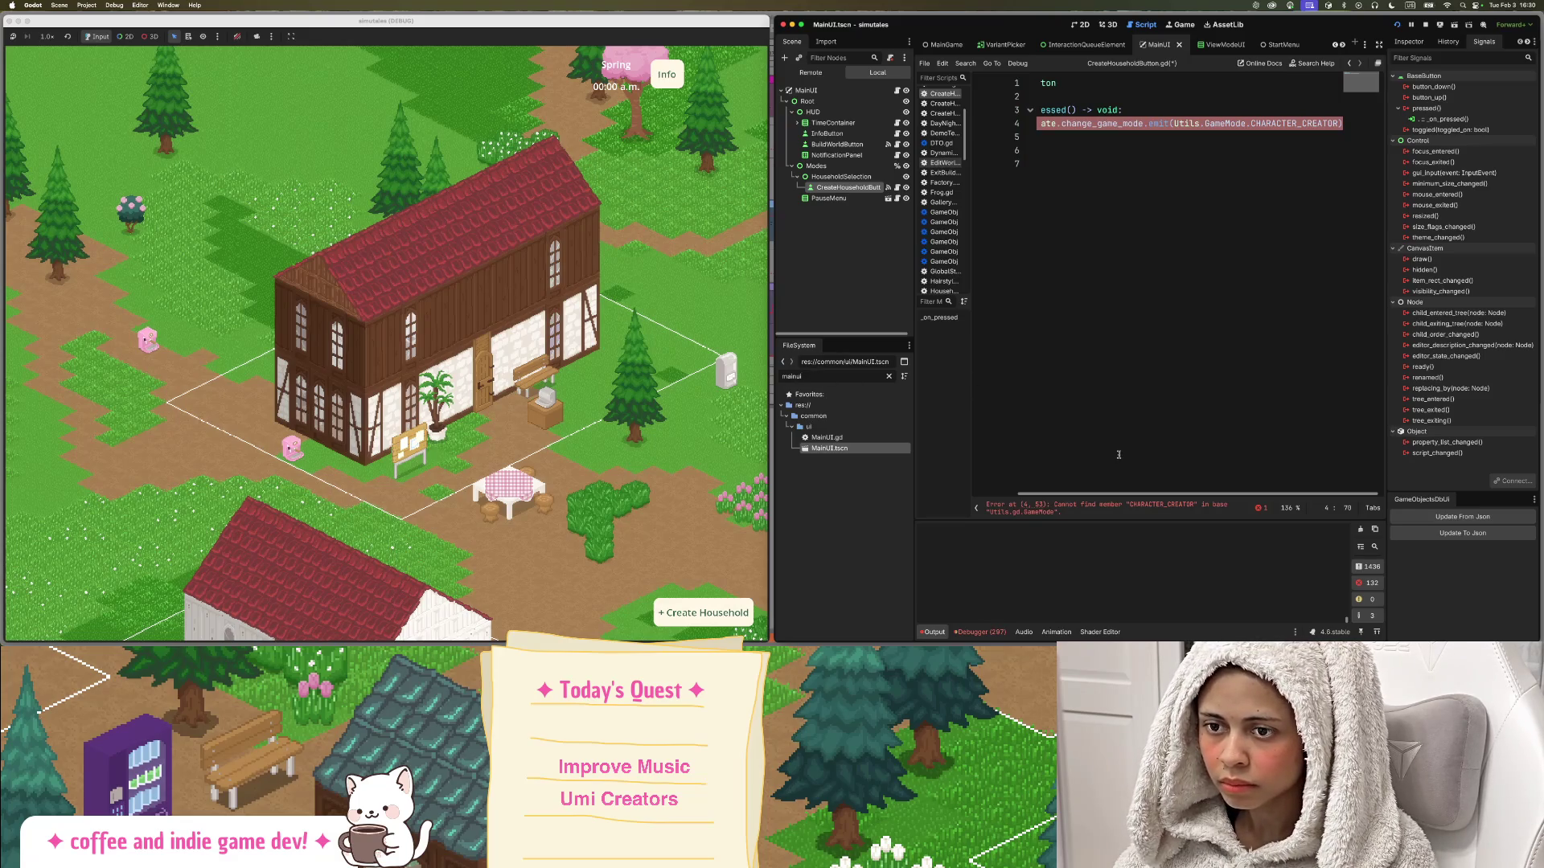
pyautogui.hotkey('ctrl', 's')
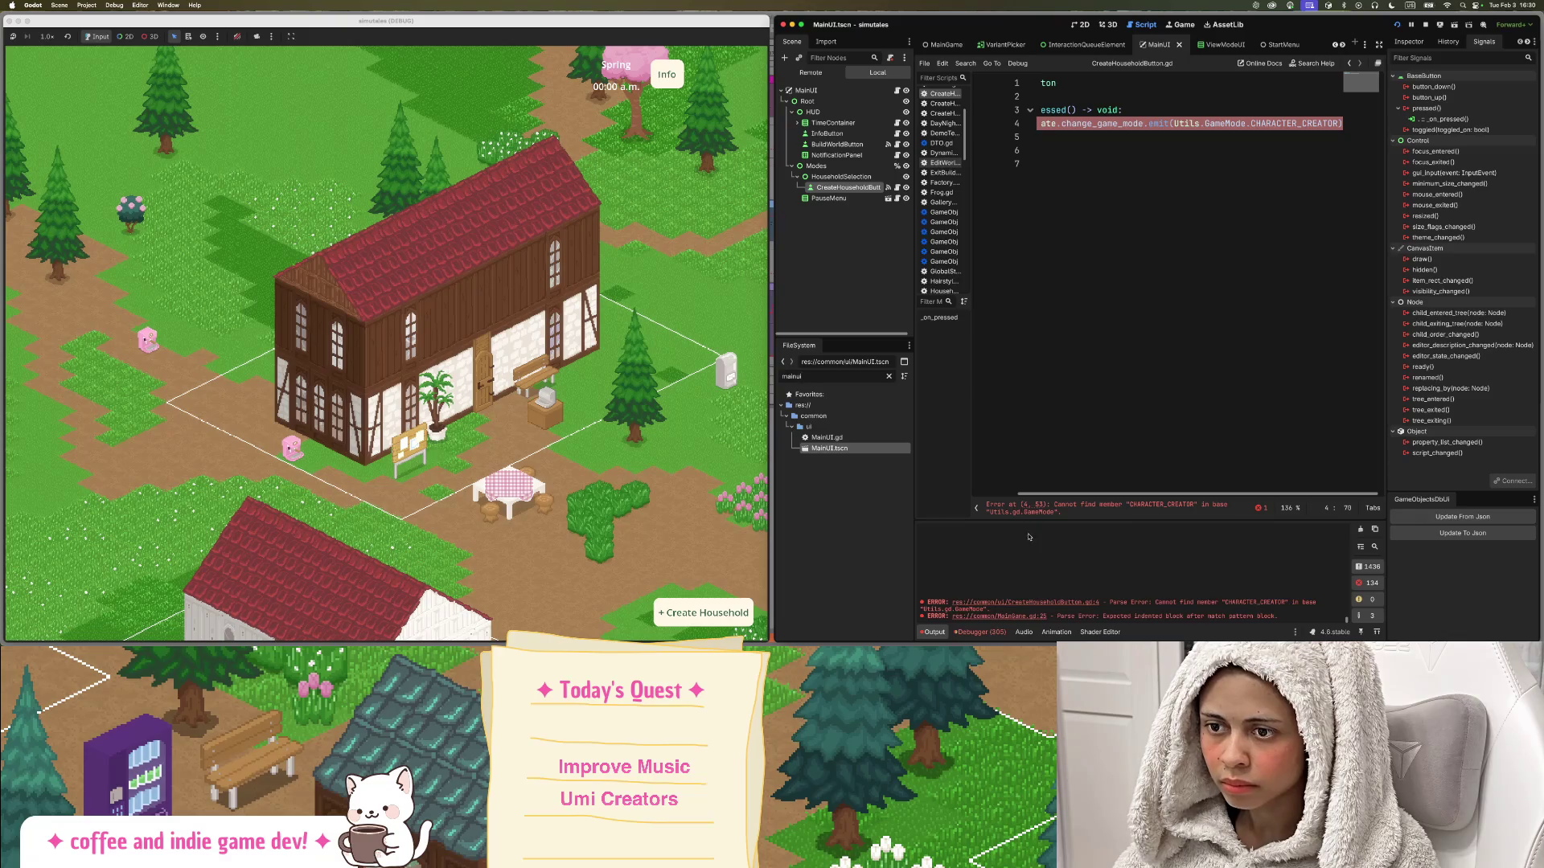
pyautogui.moveTo(1282, 123)
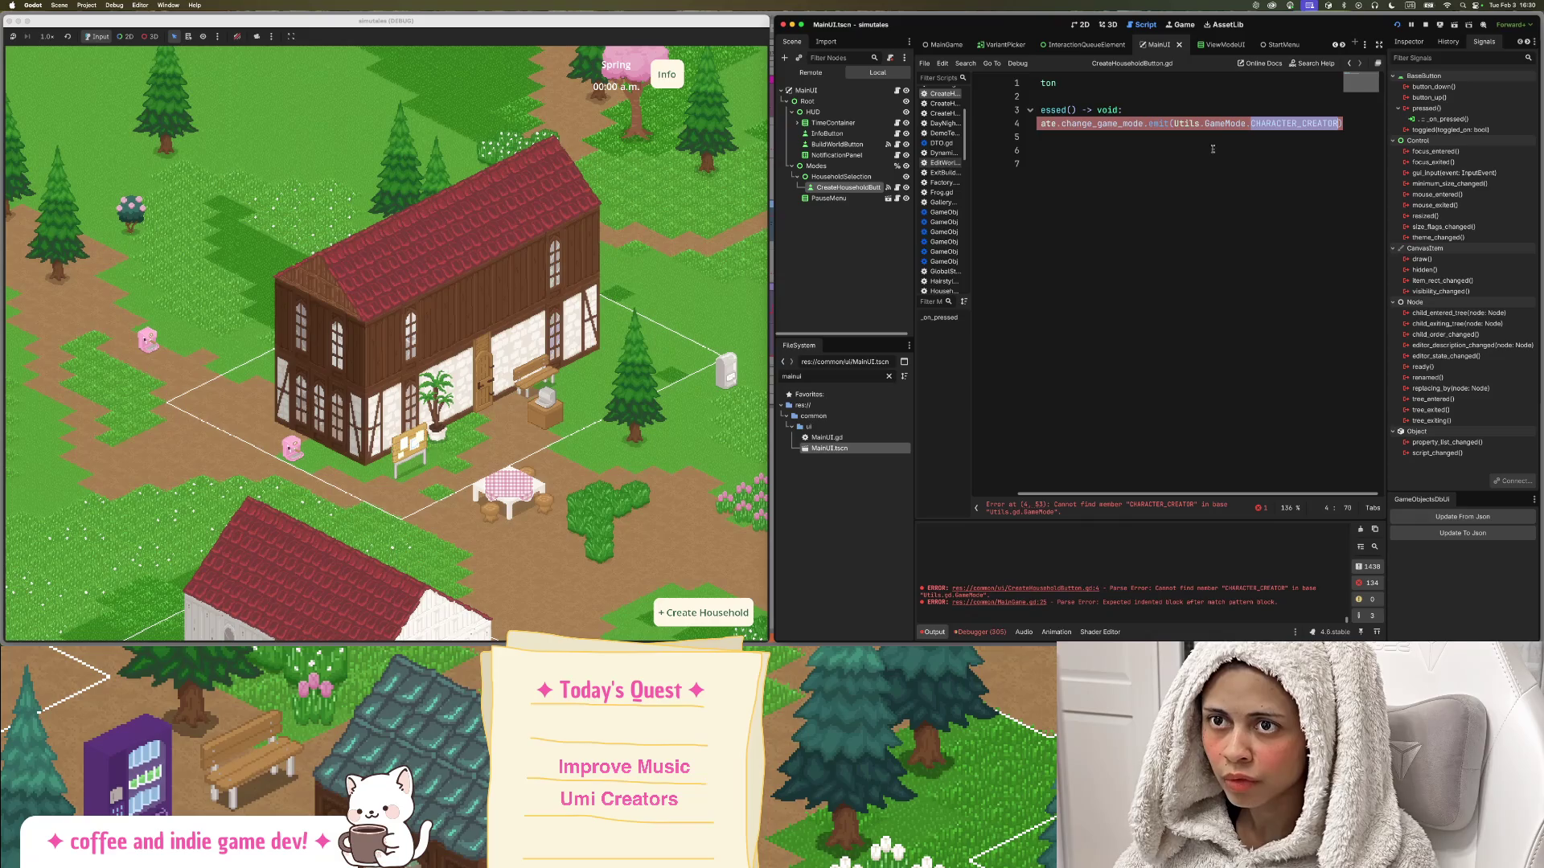
pyautogui.keyDown('ctrl'); pyautogui.click(1294, 123); pyautogui.keyUp('ctrl')
pyautogui.click(1218, 164)
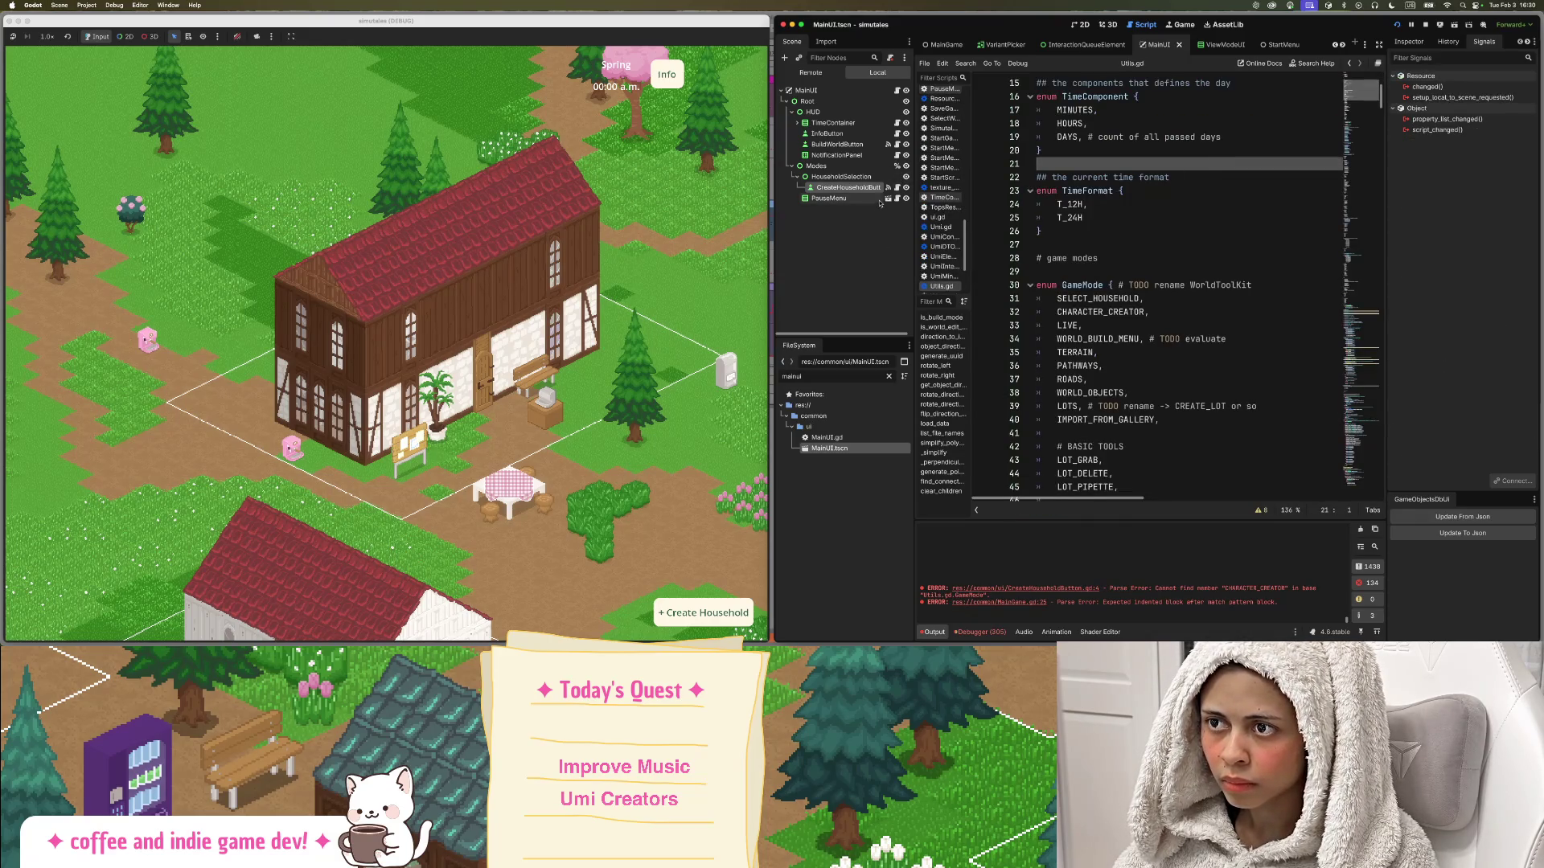
# Filter the FileSystem for MainGame and reopen MainGame.gd at the mode handler.
pyautogui.click(898, 188)
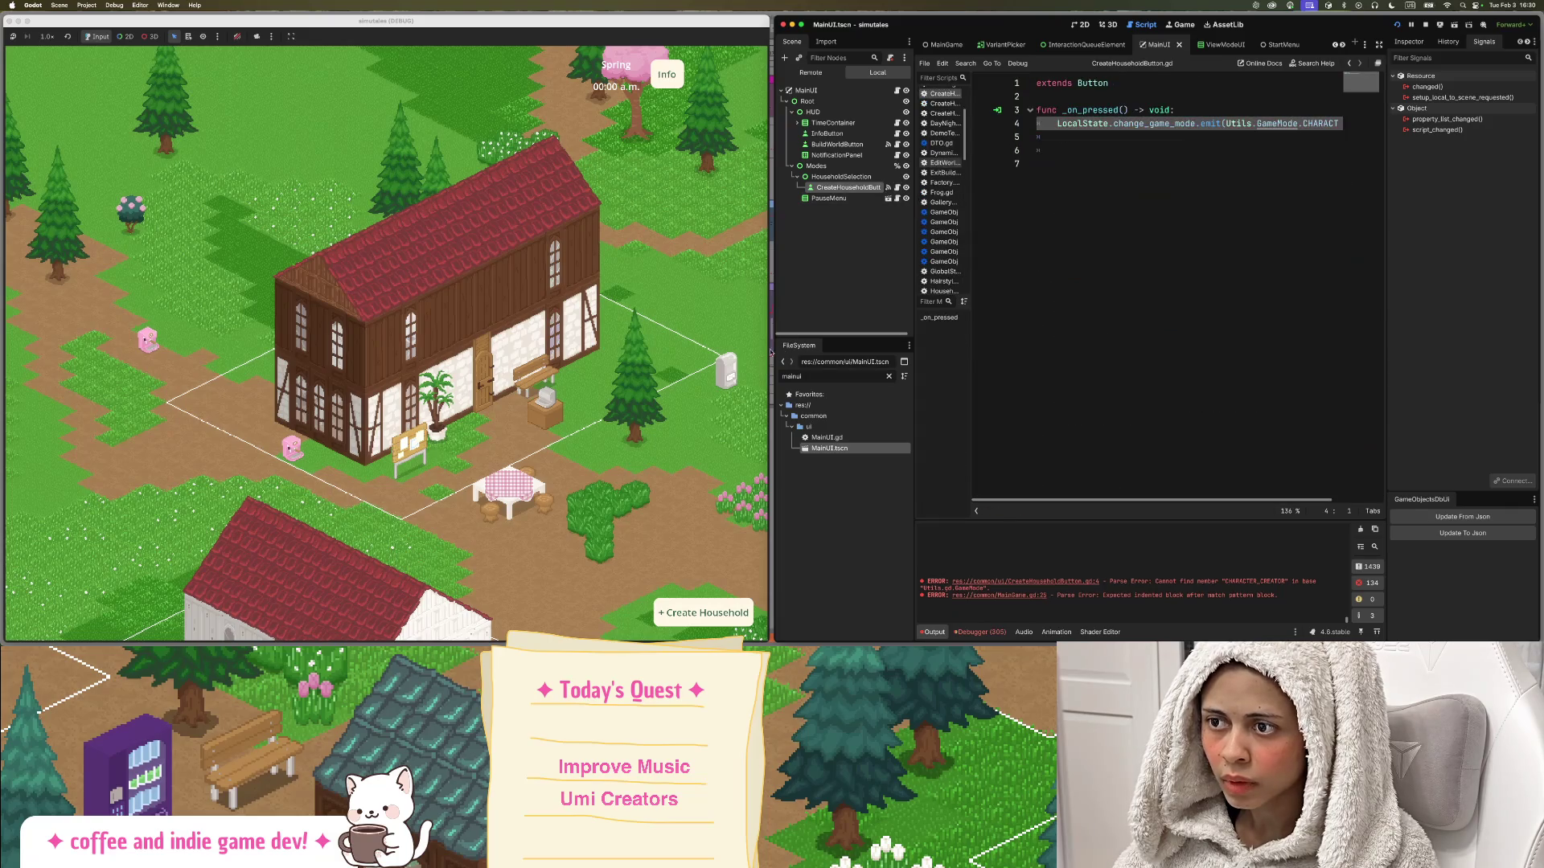
pyautogui.press('BackSpace')
pyautogui.press('BackSpace')
pyautogui.write('game')
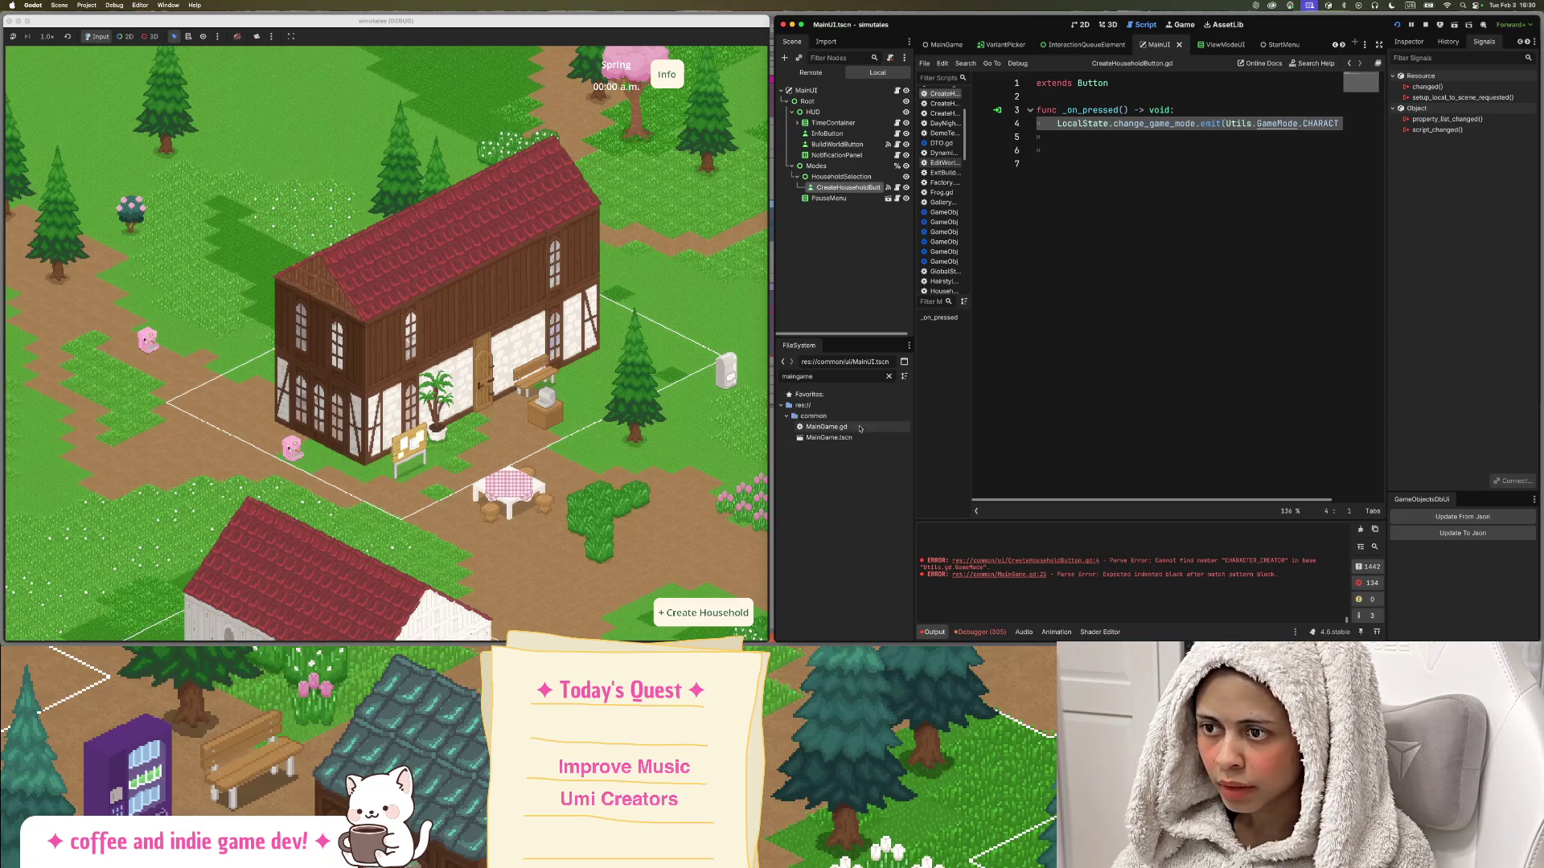
pyautogui.doubleClick(828, 438)
pyautogui.click(907, 93)
pyautogui.click(1224, 312)
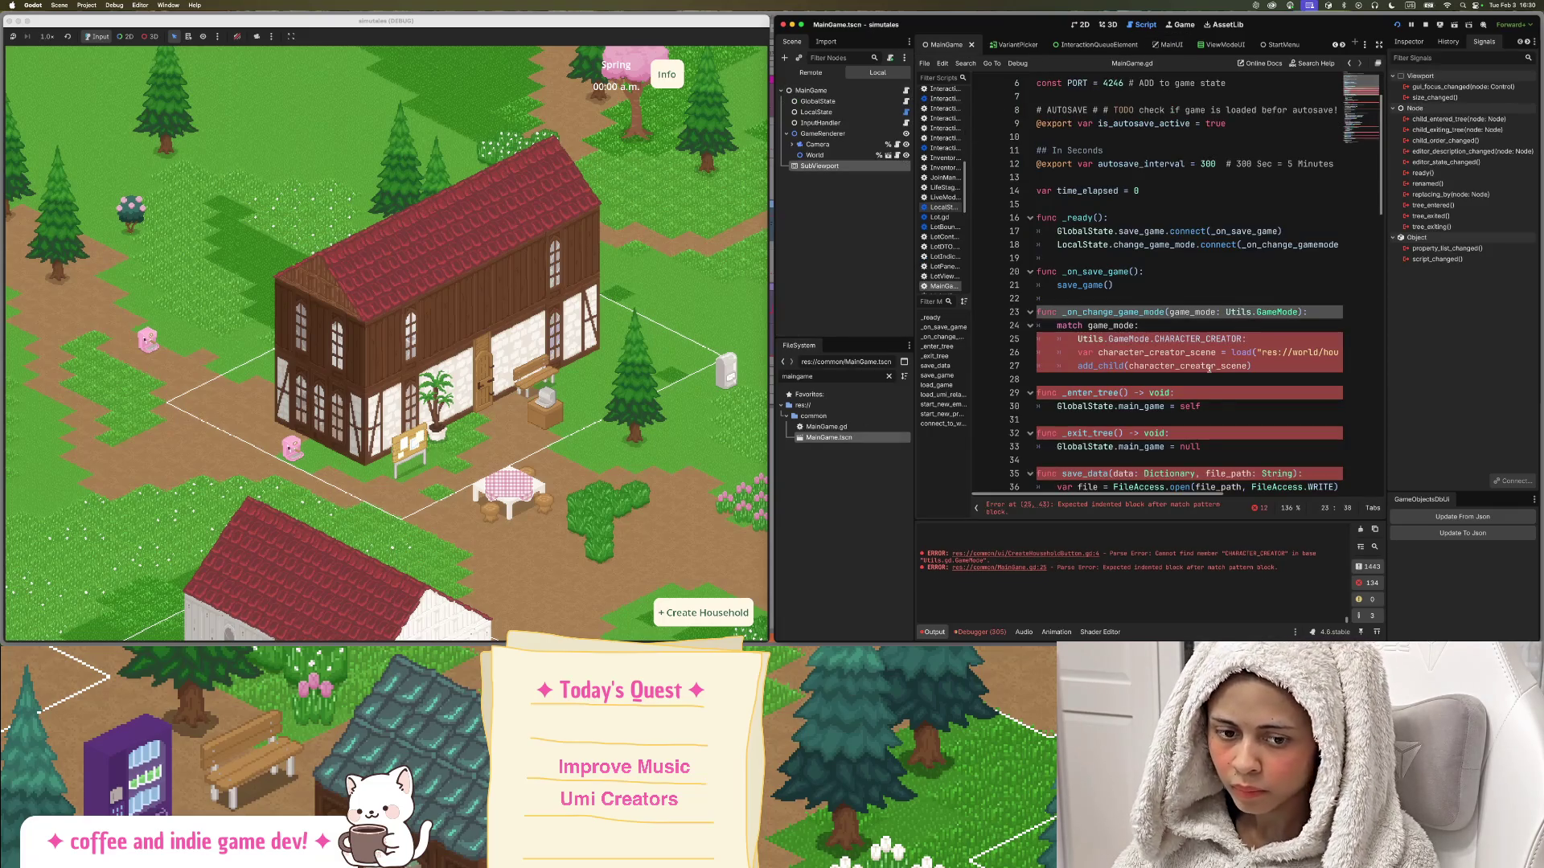
# Indent the two scene-loading lines under the CHARACTER_CREATOR branch and save MainGame.gd.
pyautogui.click(1248, 366)
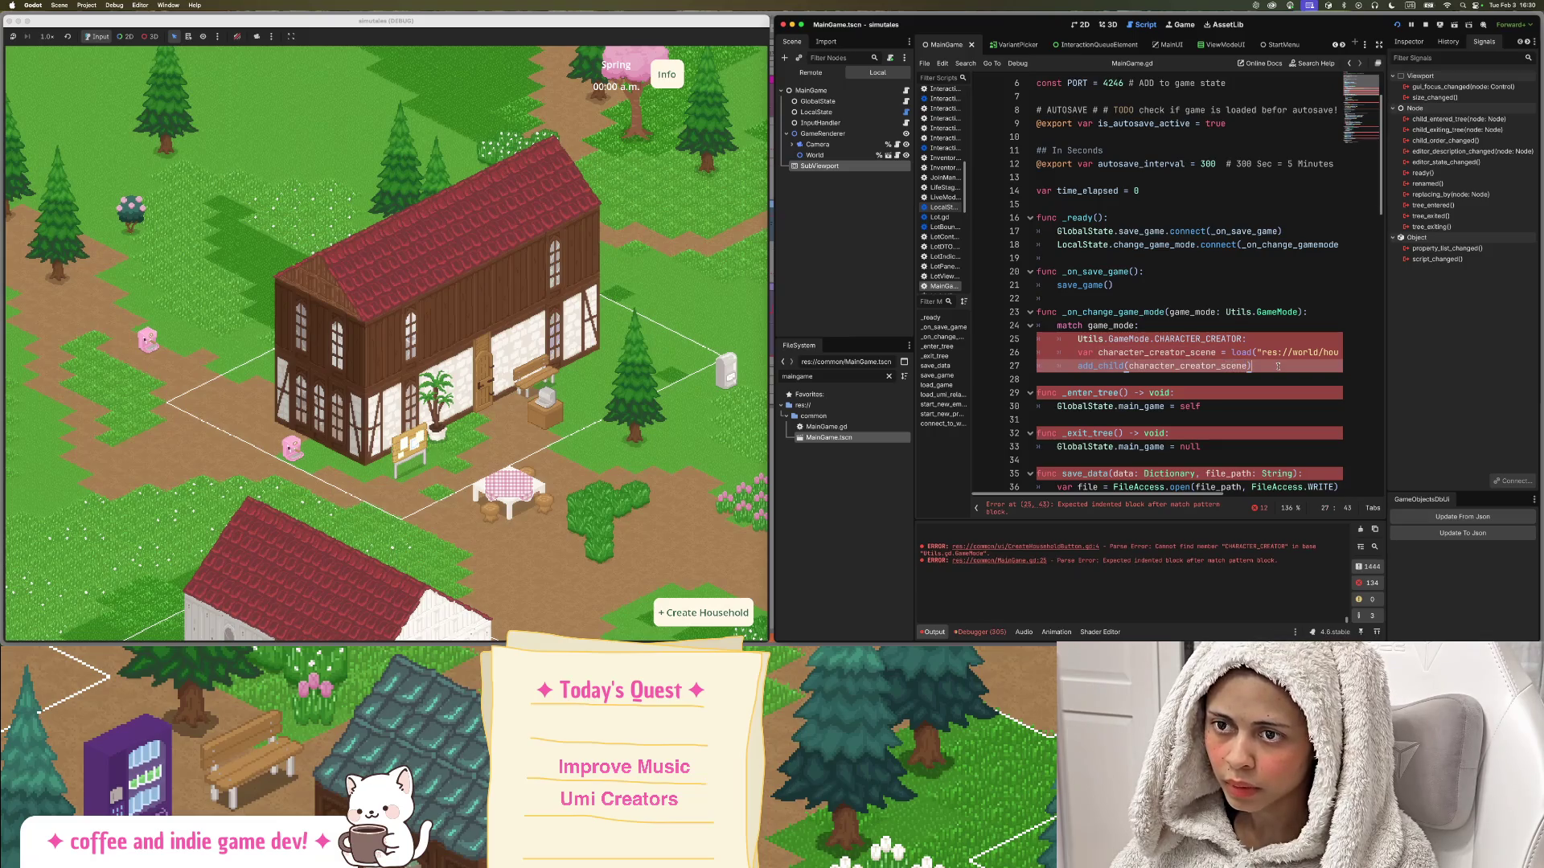
pyautogui.moveTo(1249, 366); pyautogui.dragTo(983, 353)
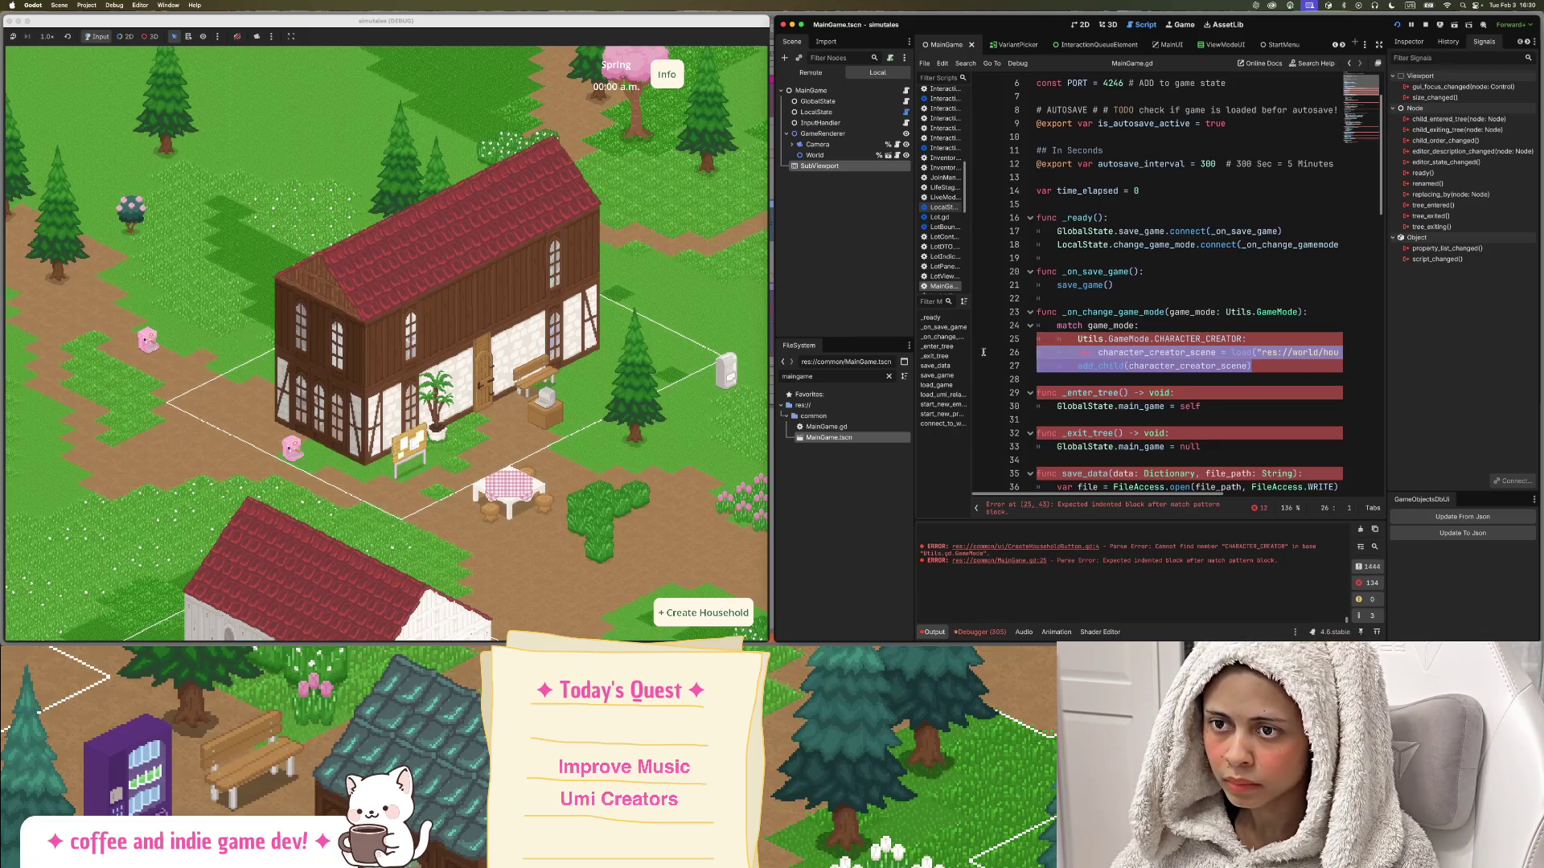
pyautogui.press('Tab')
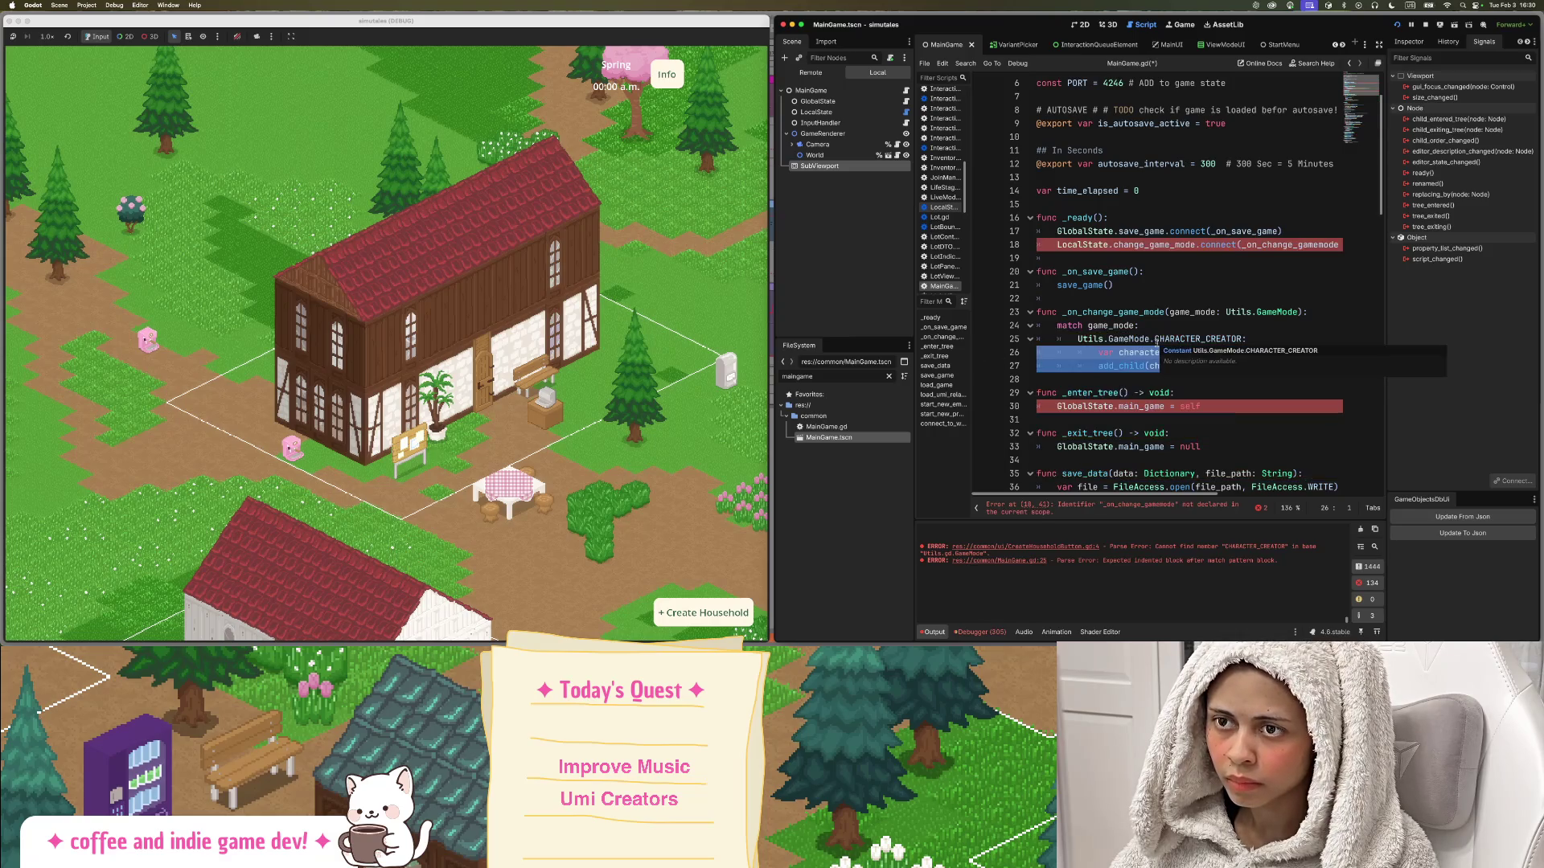
pyautogui.click(1168, 324)
pyautogui.press('cmd+s')
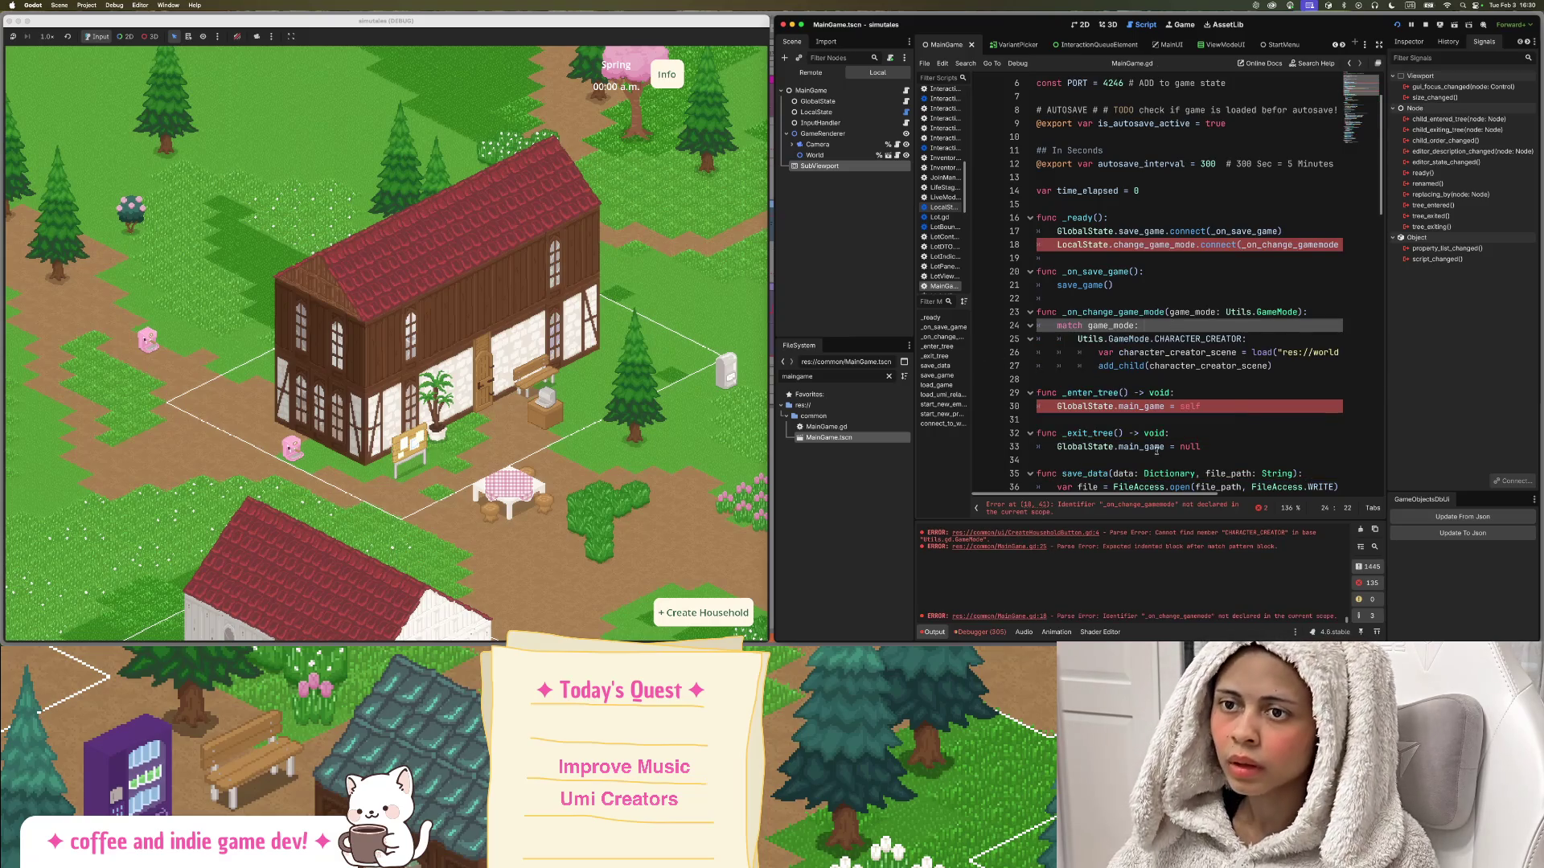
# Correct the handler name on line 18 to _on_change_game_mode and save.
pyautogui.hscroll(2, 1083, 493)
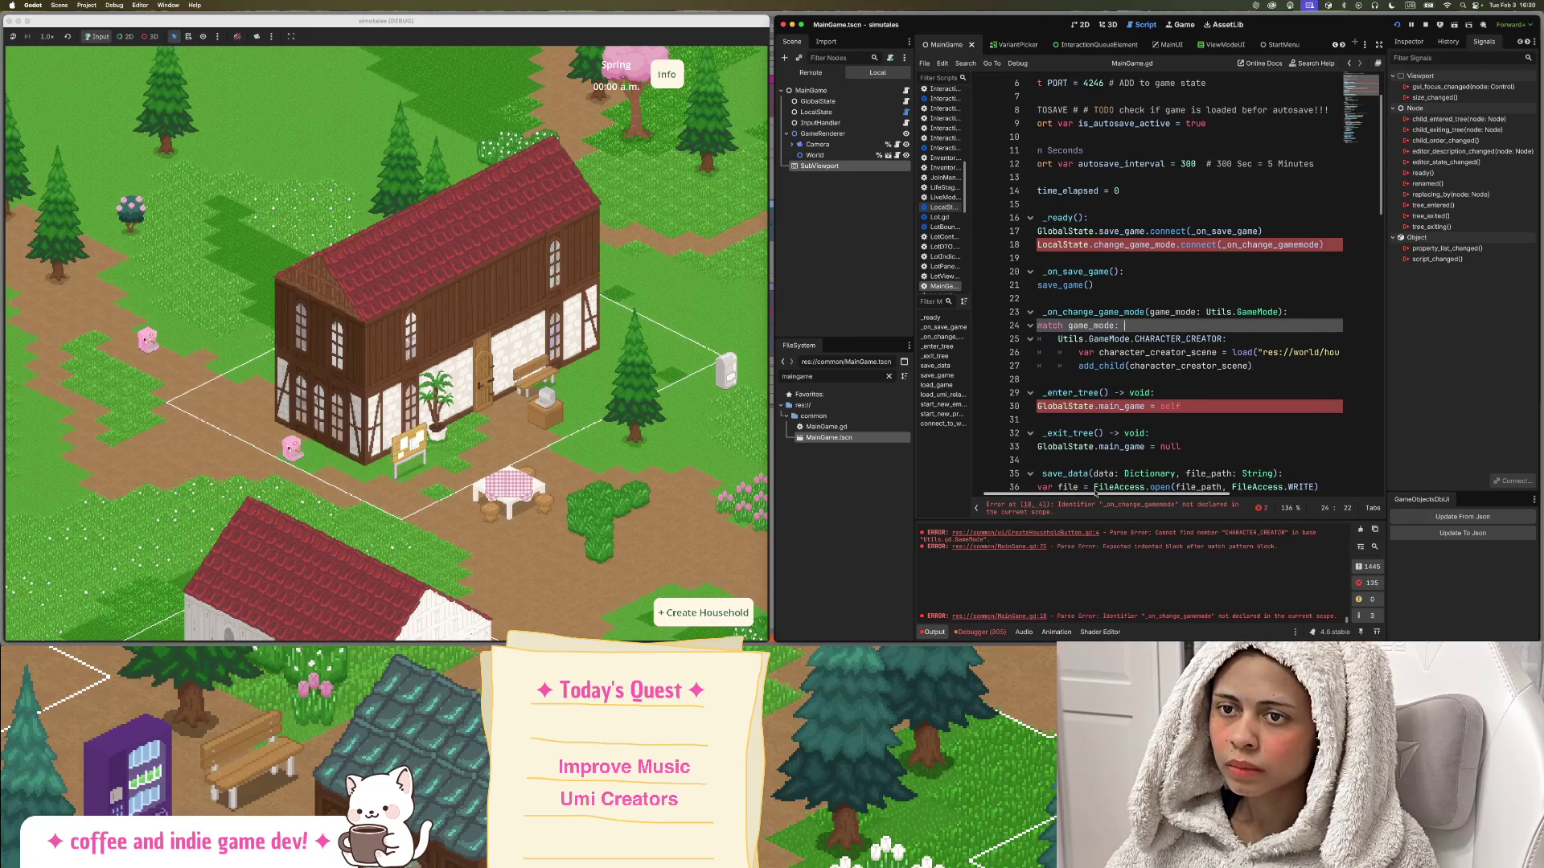
pyautogui.click(1300, 245)
pyautogui.write('_+')
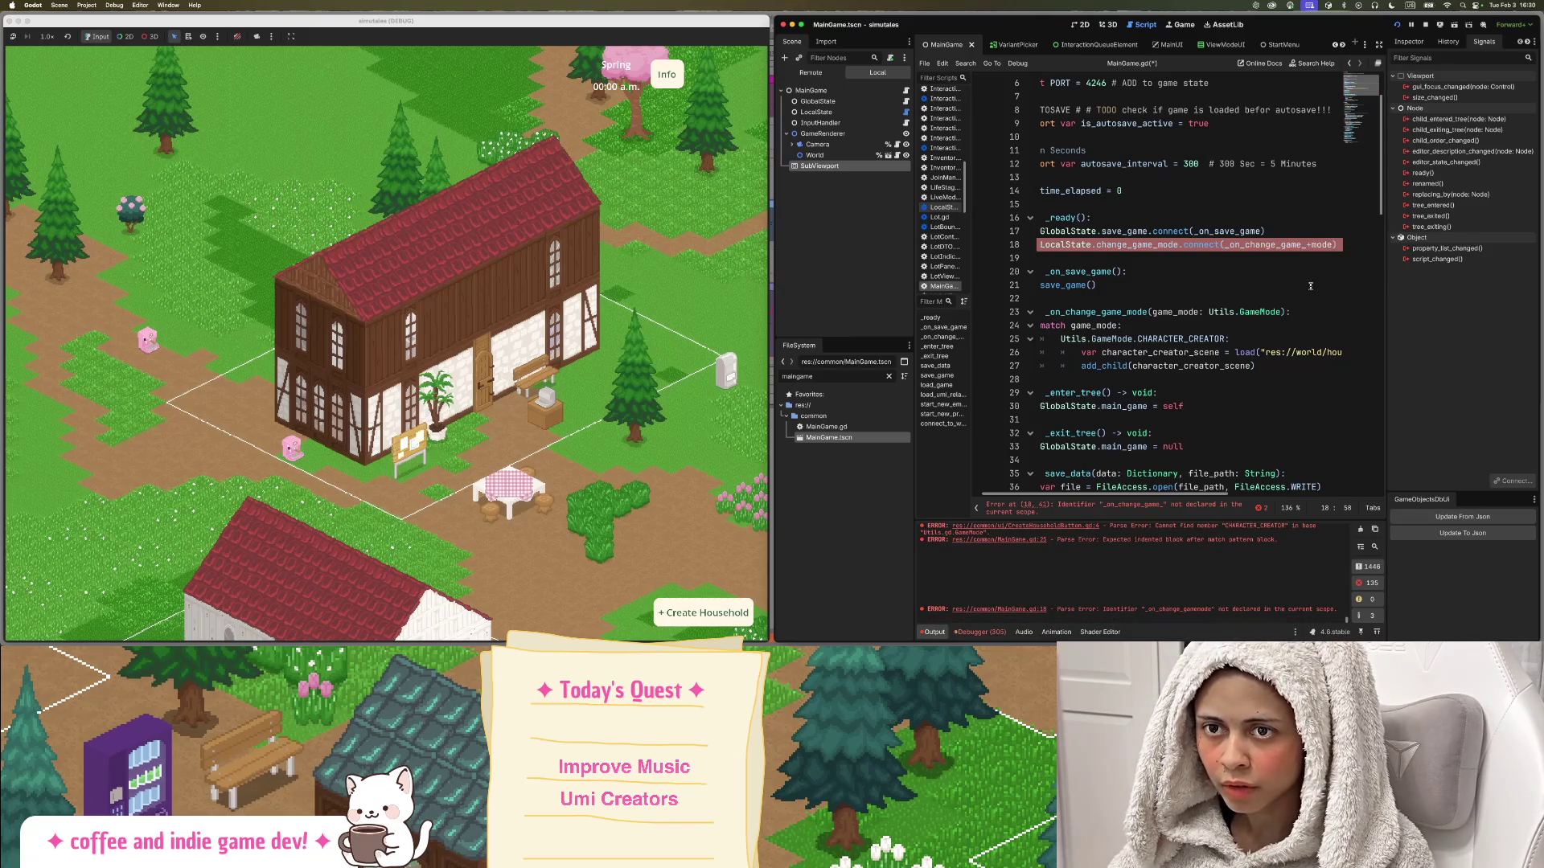
pyautogui.press('BackSpace')
pyautogui.click(1260, 312)
pyautogui.press('super+s')
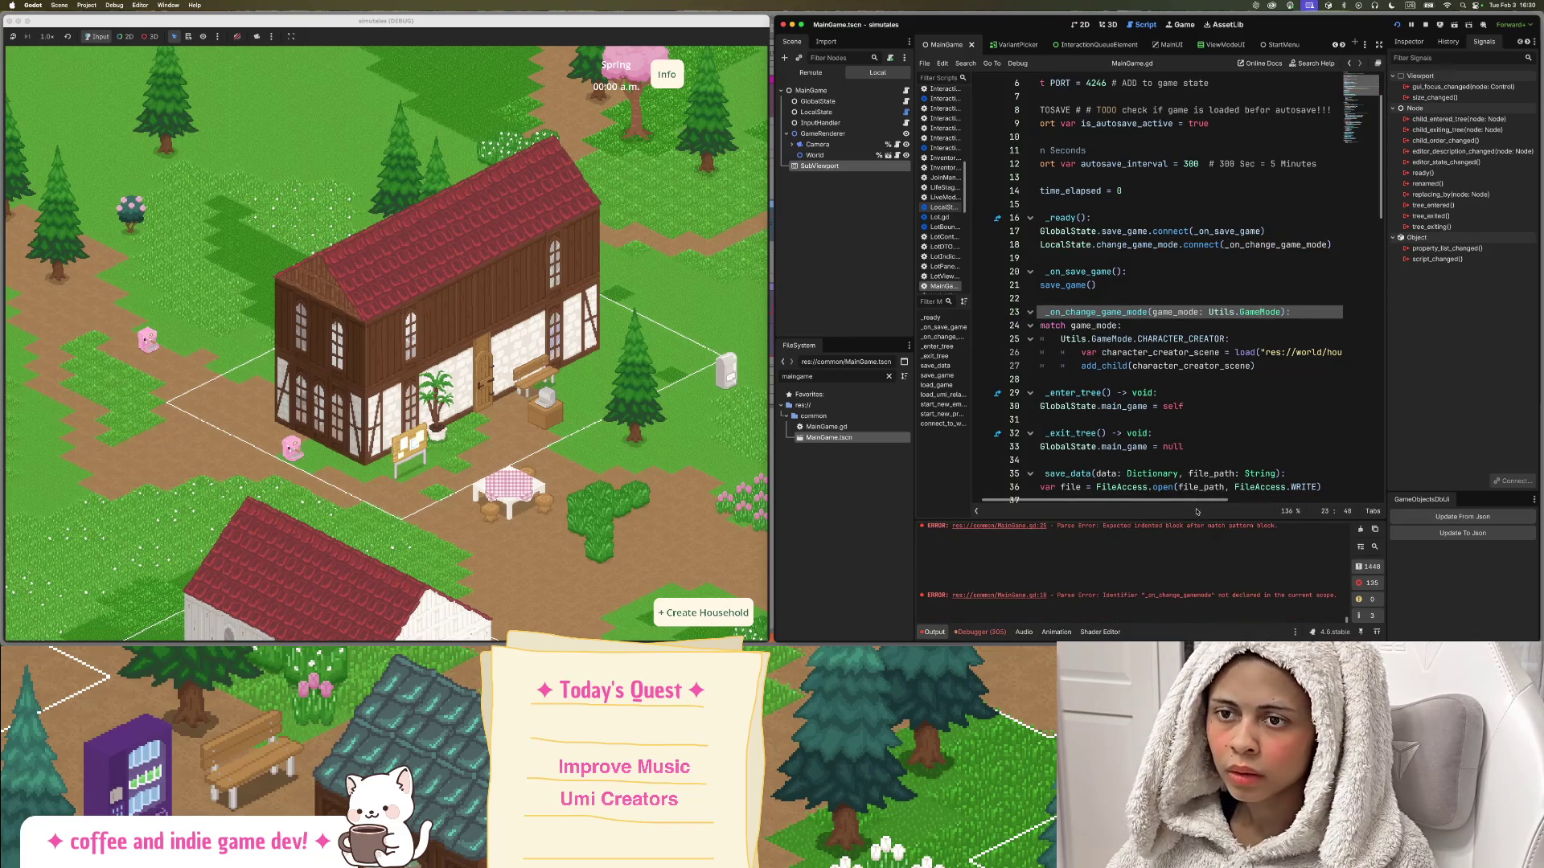
# Insert a new, further-indented line after the add_child call.
pyautogui.click(1268, 364)
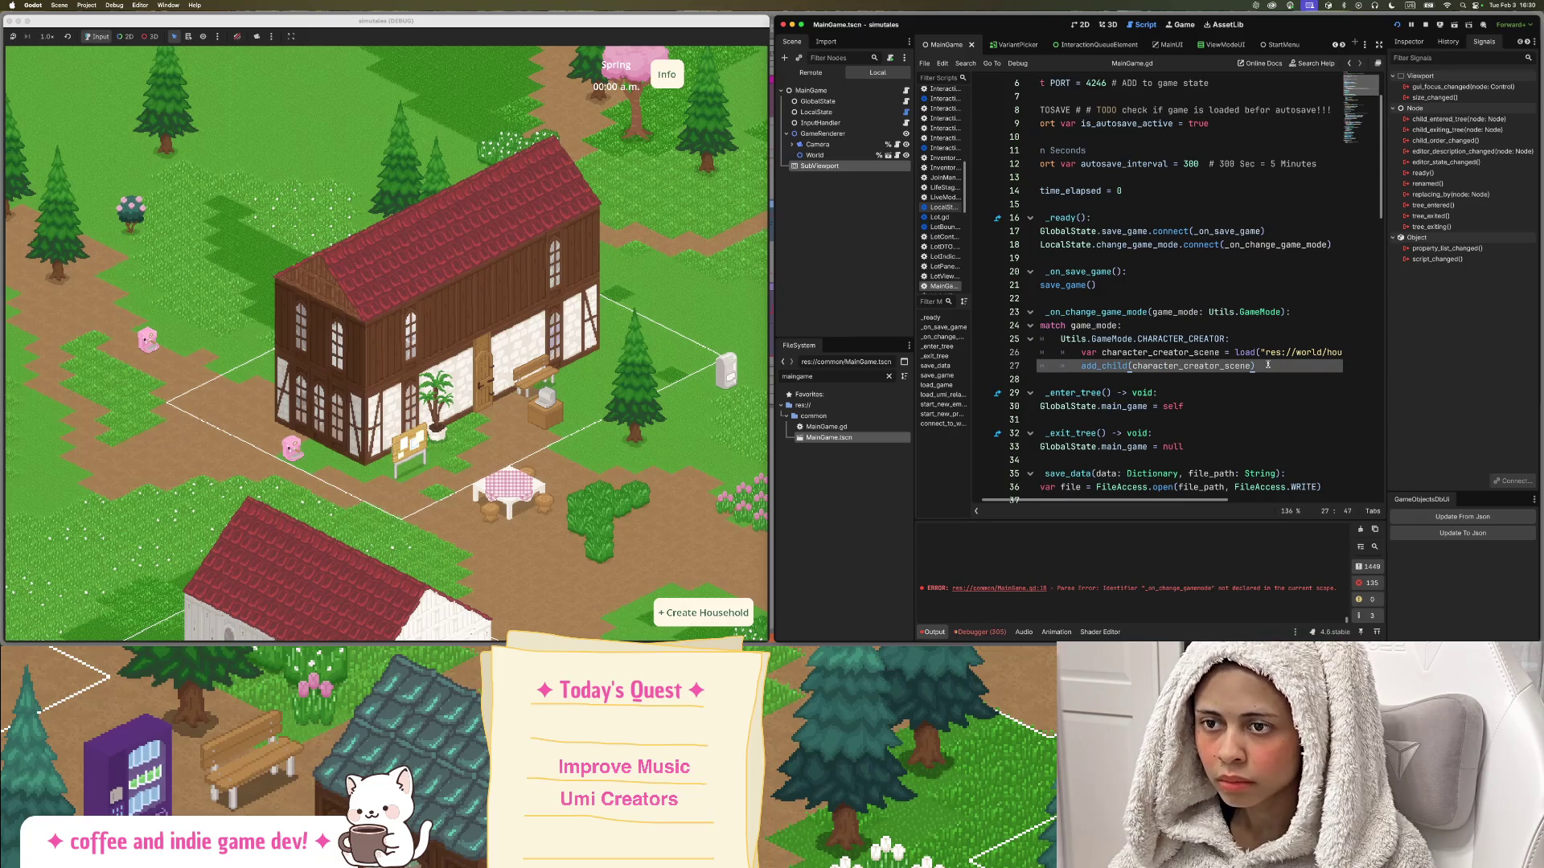
pyautogui.press('Return')
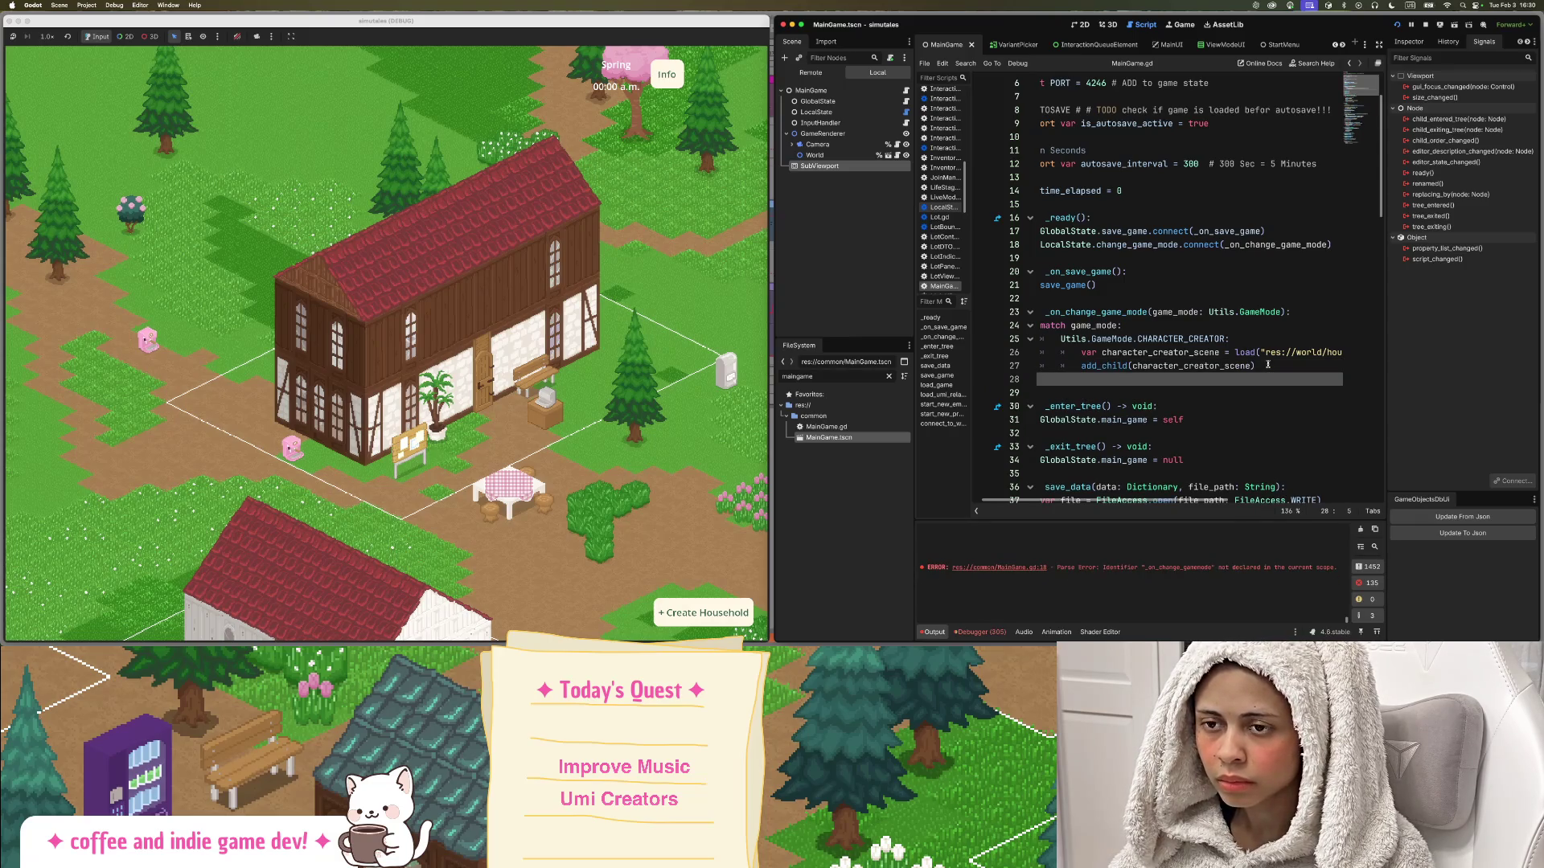
pyautogui.hscroll(-3, 1181, 500)
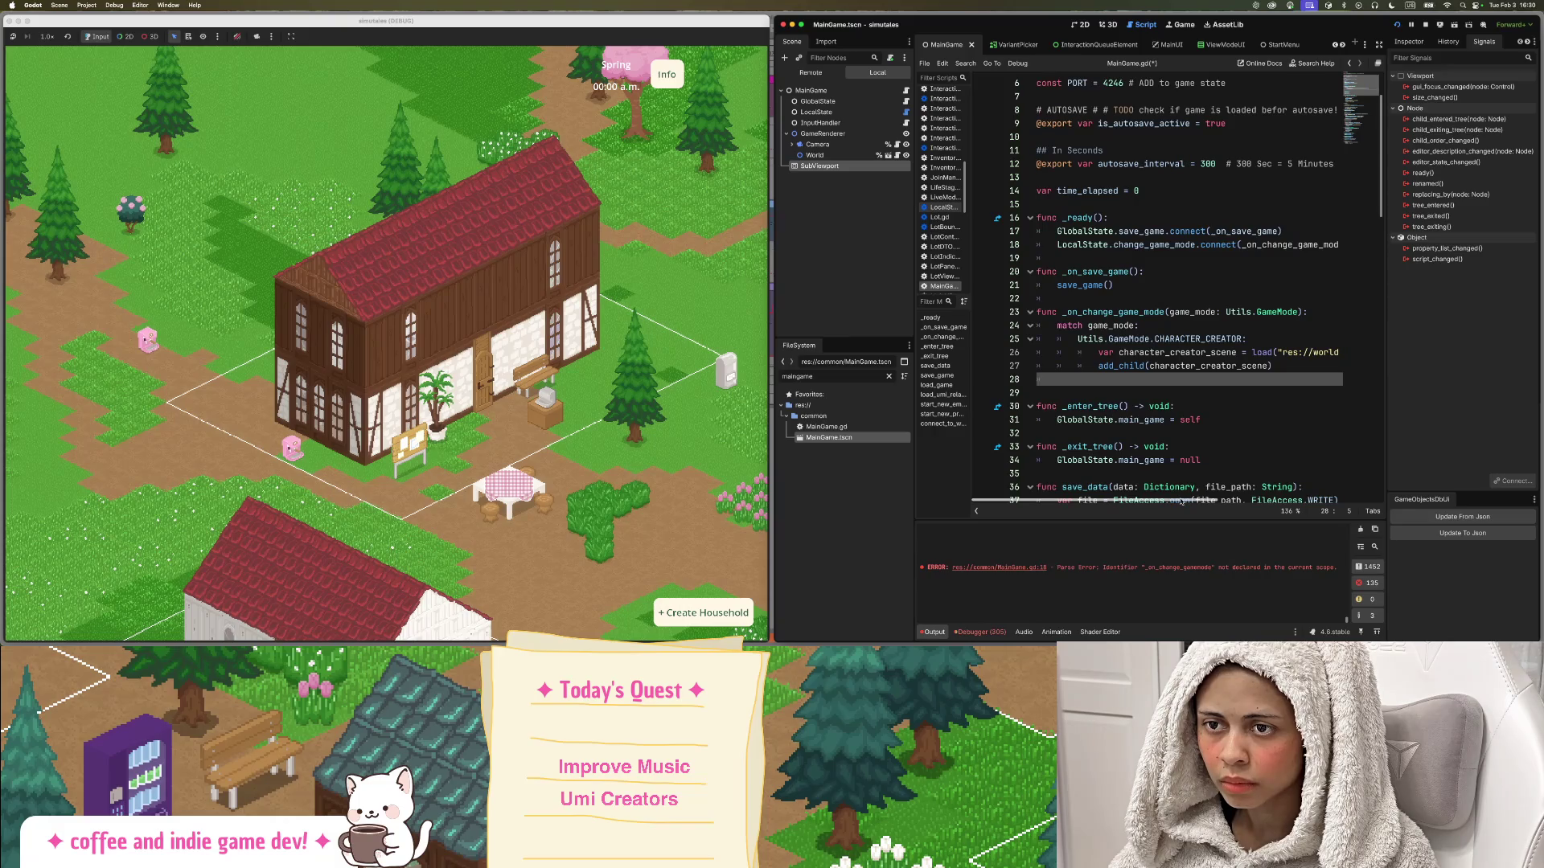
pyautogui.press('Tab')
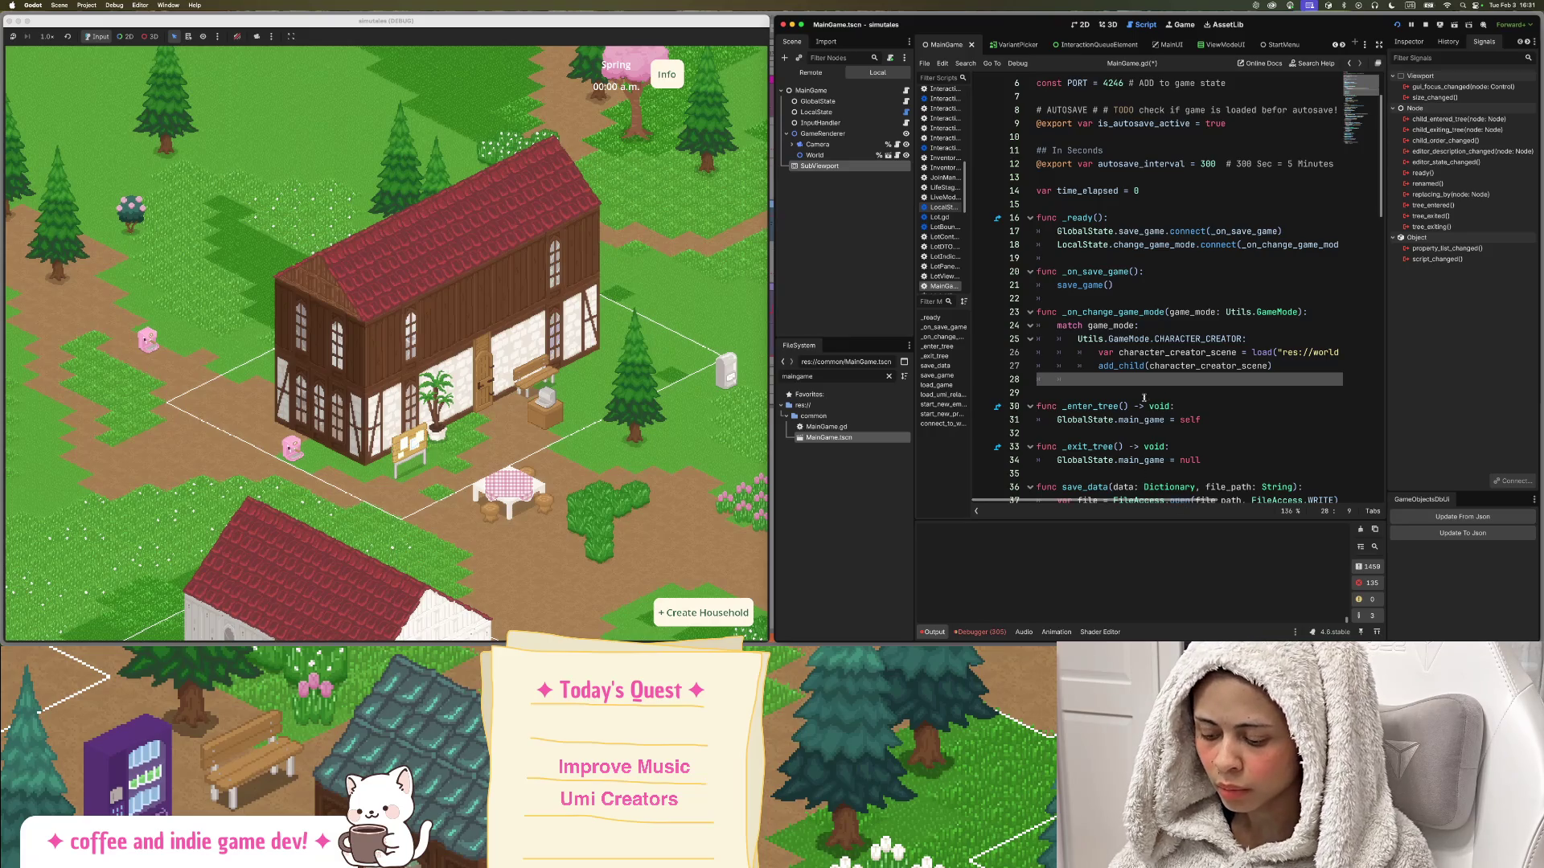
pyautogui.hotkey('alt', 'a')
# Select the add_child(character_creator_scene) call on line 27, then save and relaunch the game.
pyautogui.click(1164, 284)
pyautogui.scroll(-3, 1164, 284)
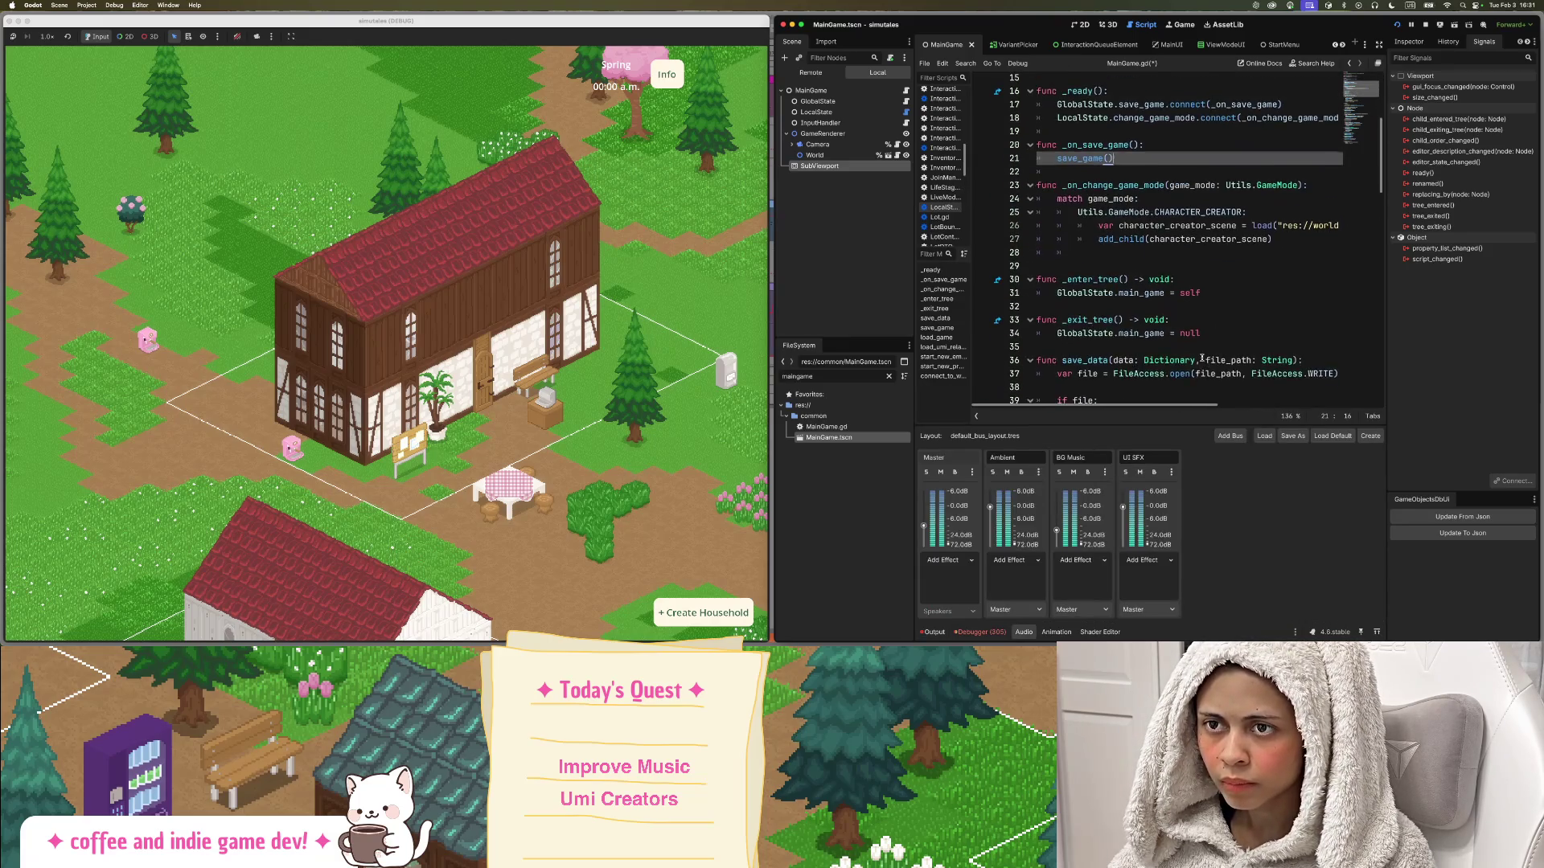
pyautogui.click(1197, 299)
pyautogui.moveTo(1099, 288); pyautogui.dragTo(1285, 290)
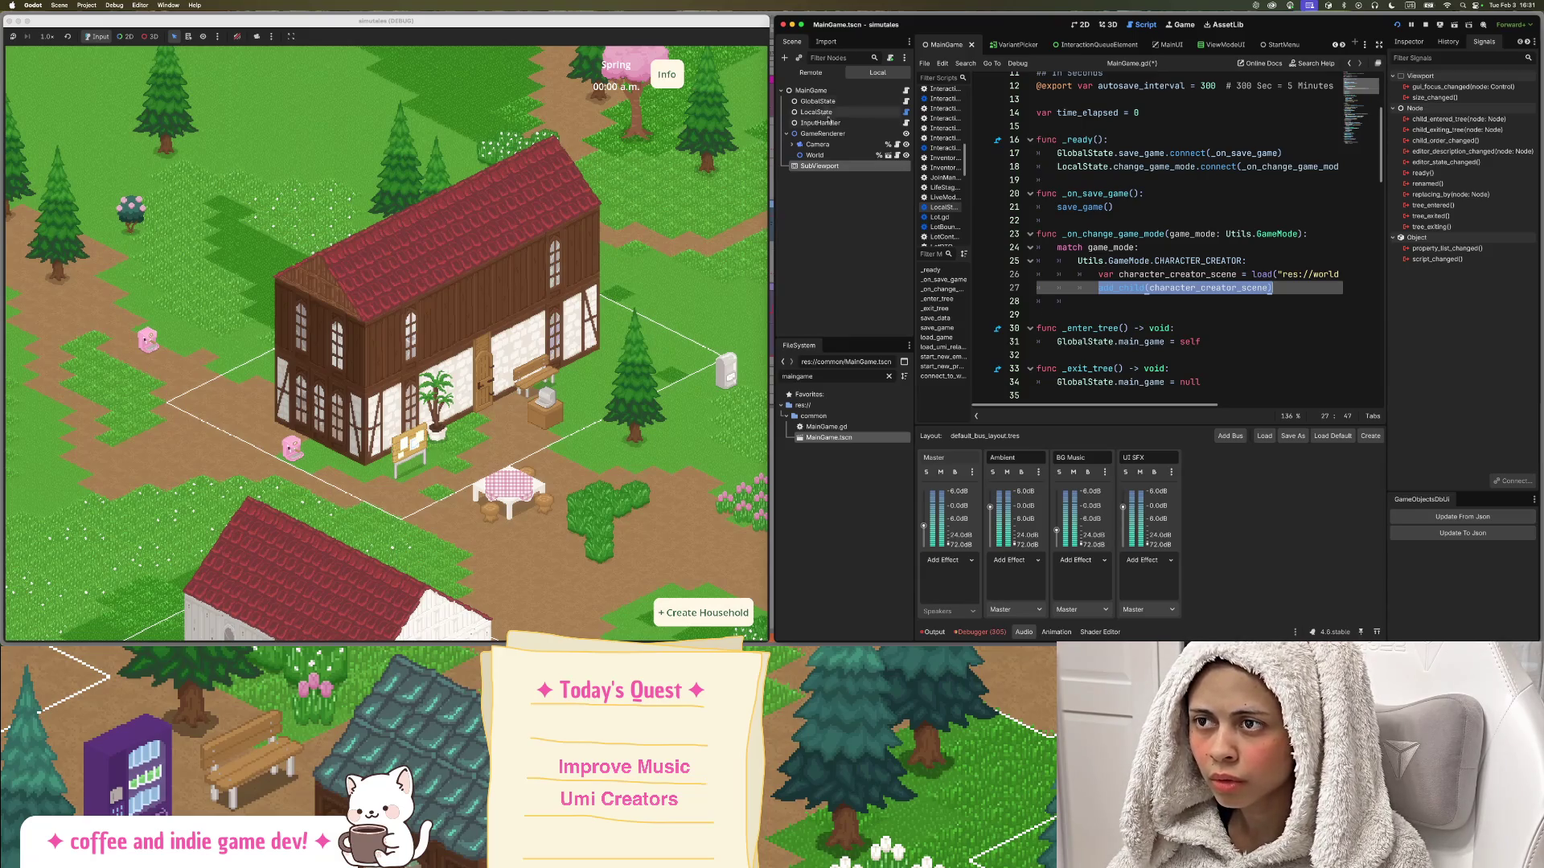
pyautogui.click(786, 133)
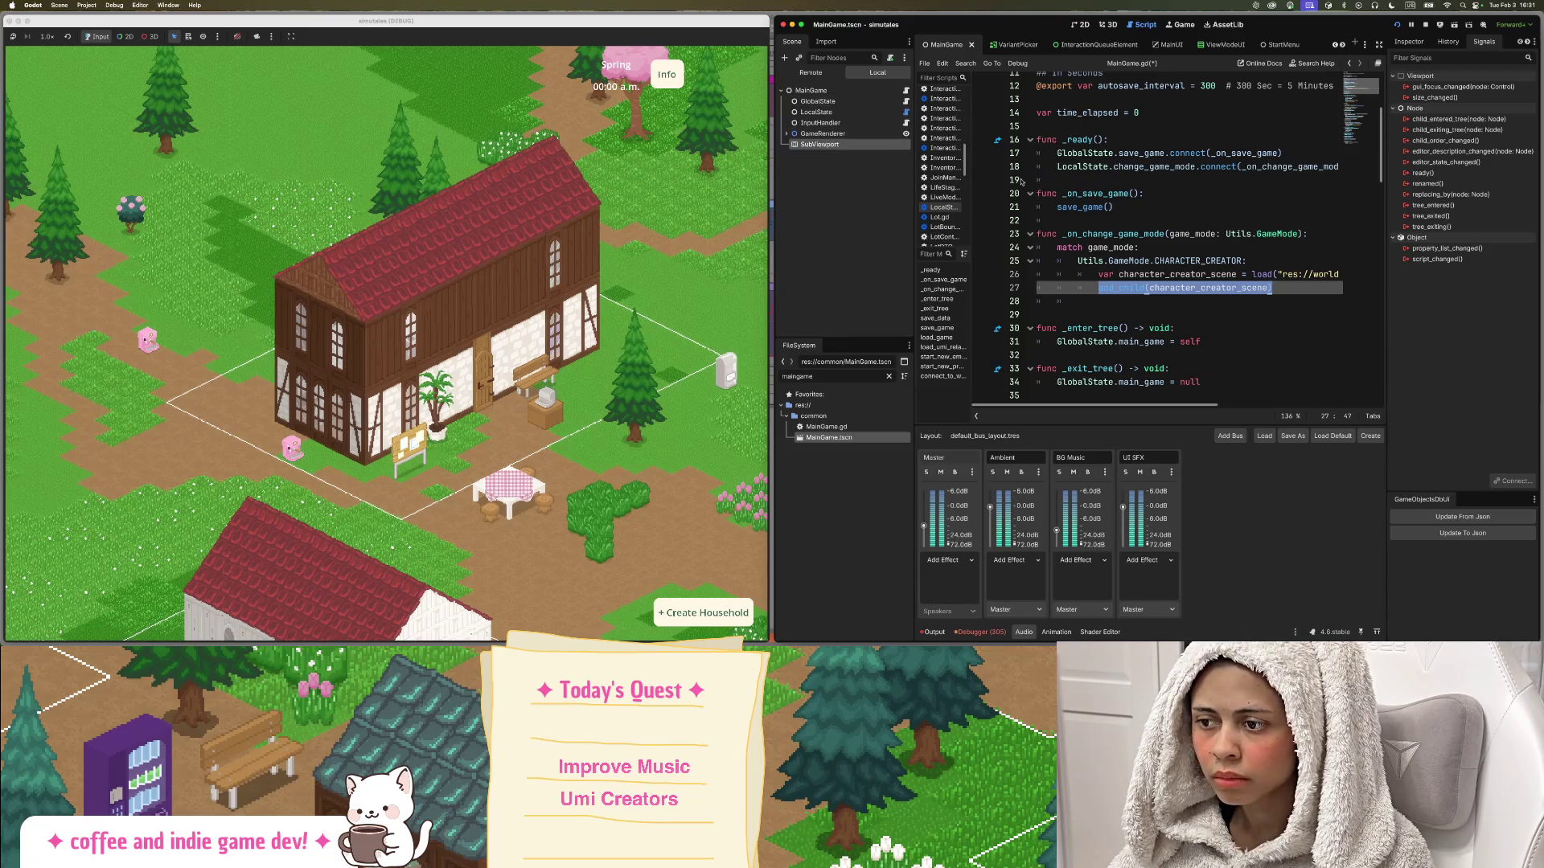
pyautogui.press('cmd+s')
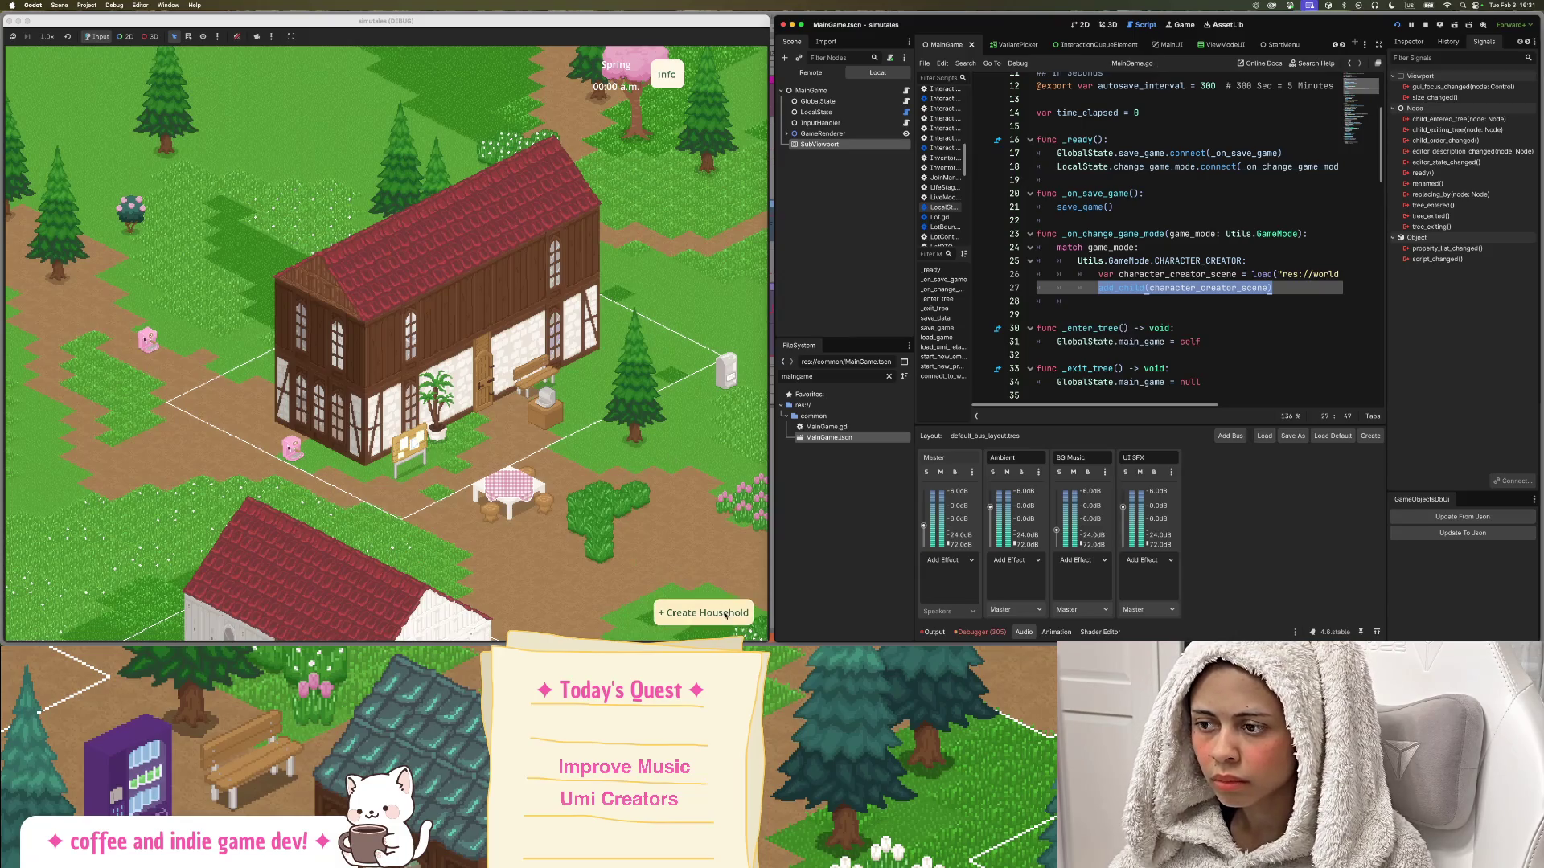
pyautogui.press('cmd+b')
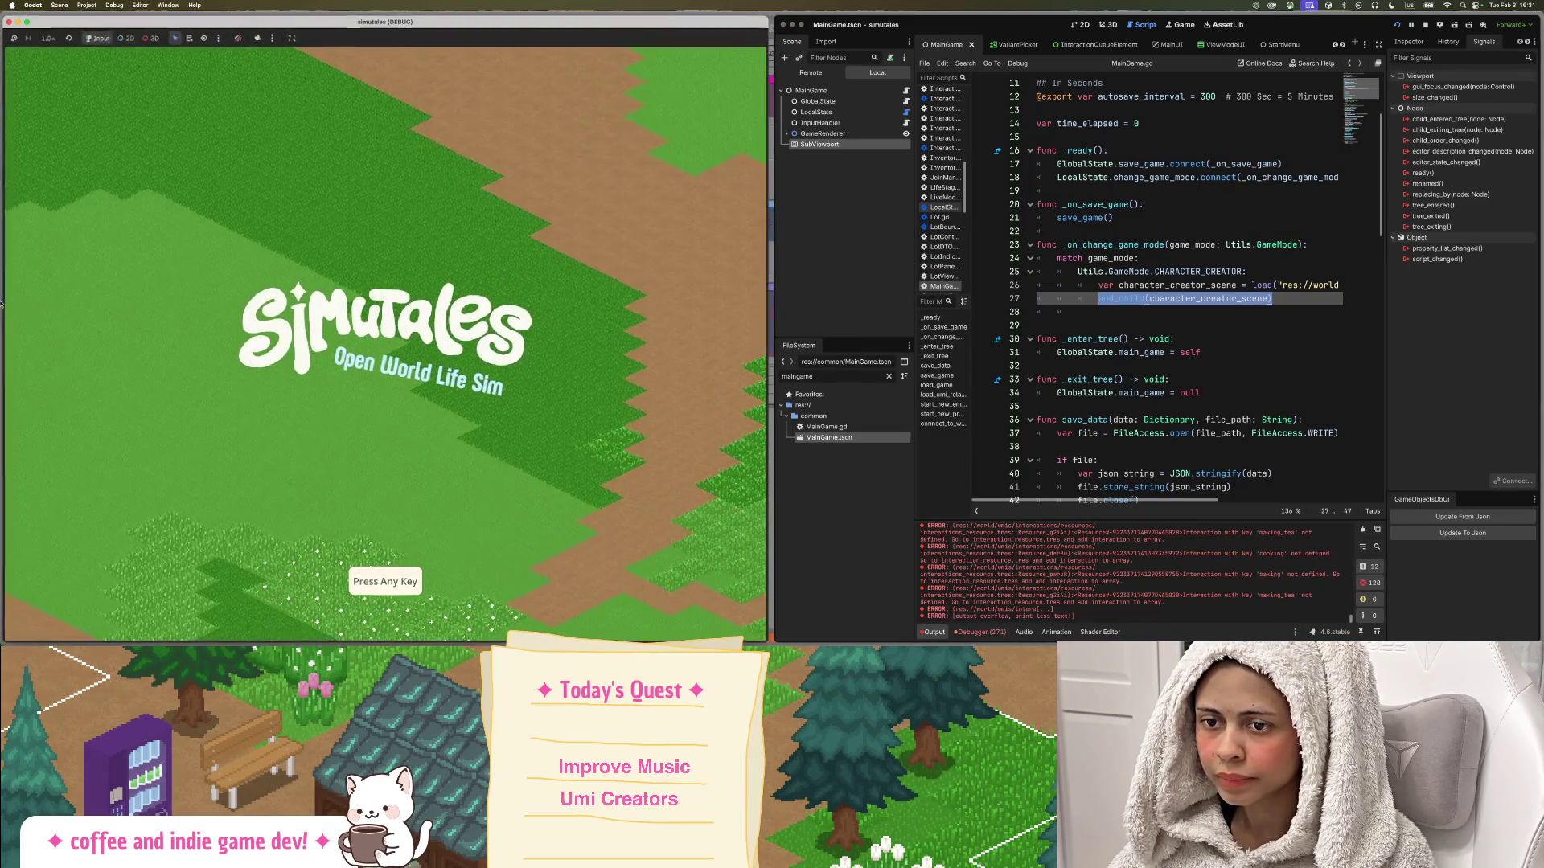
# Pass the title screen, start the game, load tulip_town, and open the household creator.
pyautogui.press('space')
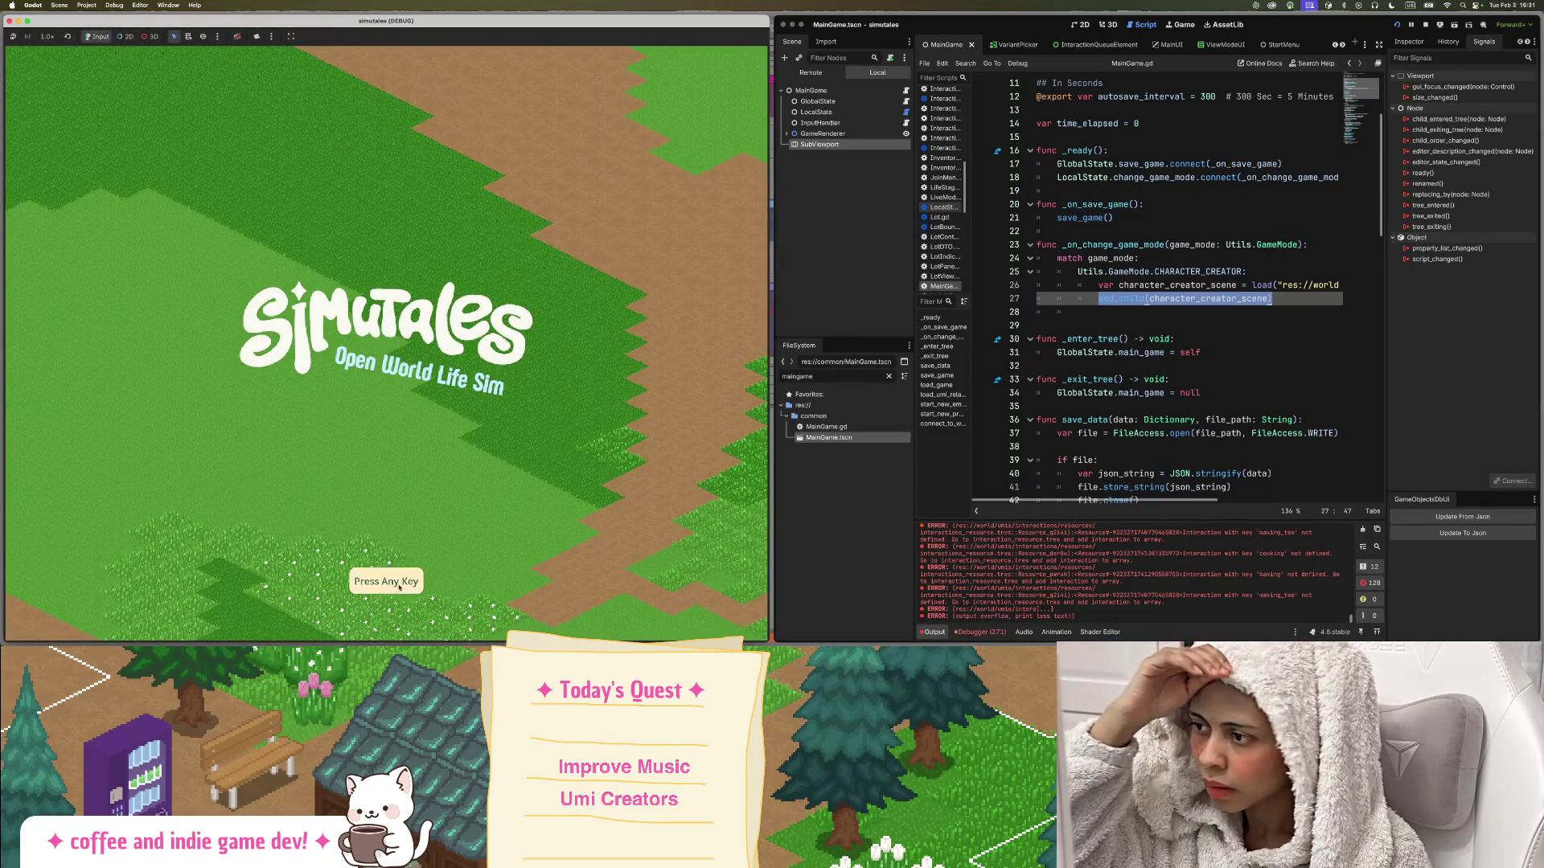
pyautogui.click(65, 300)
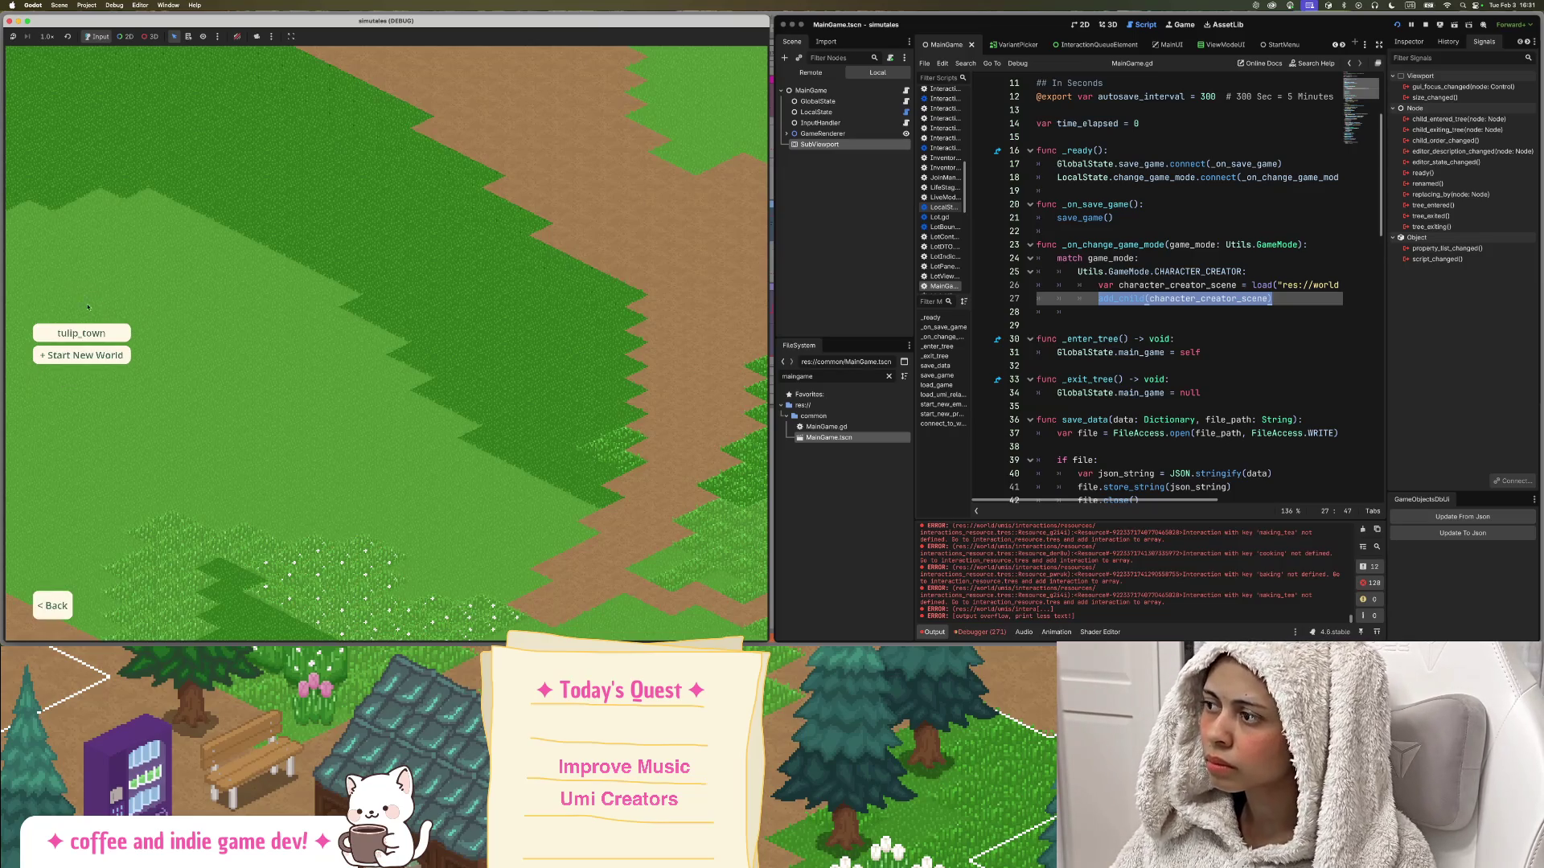
pyautogui.click(103, 334)
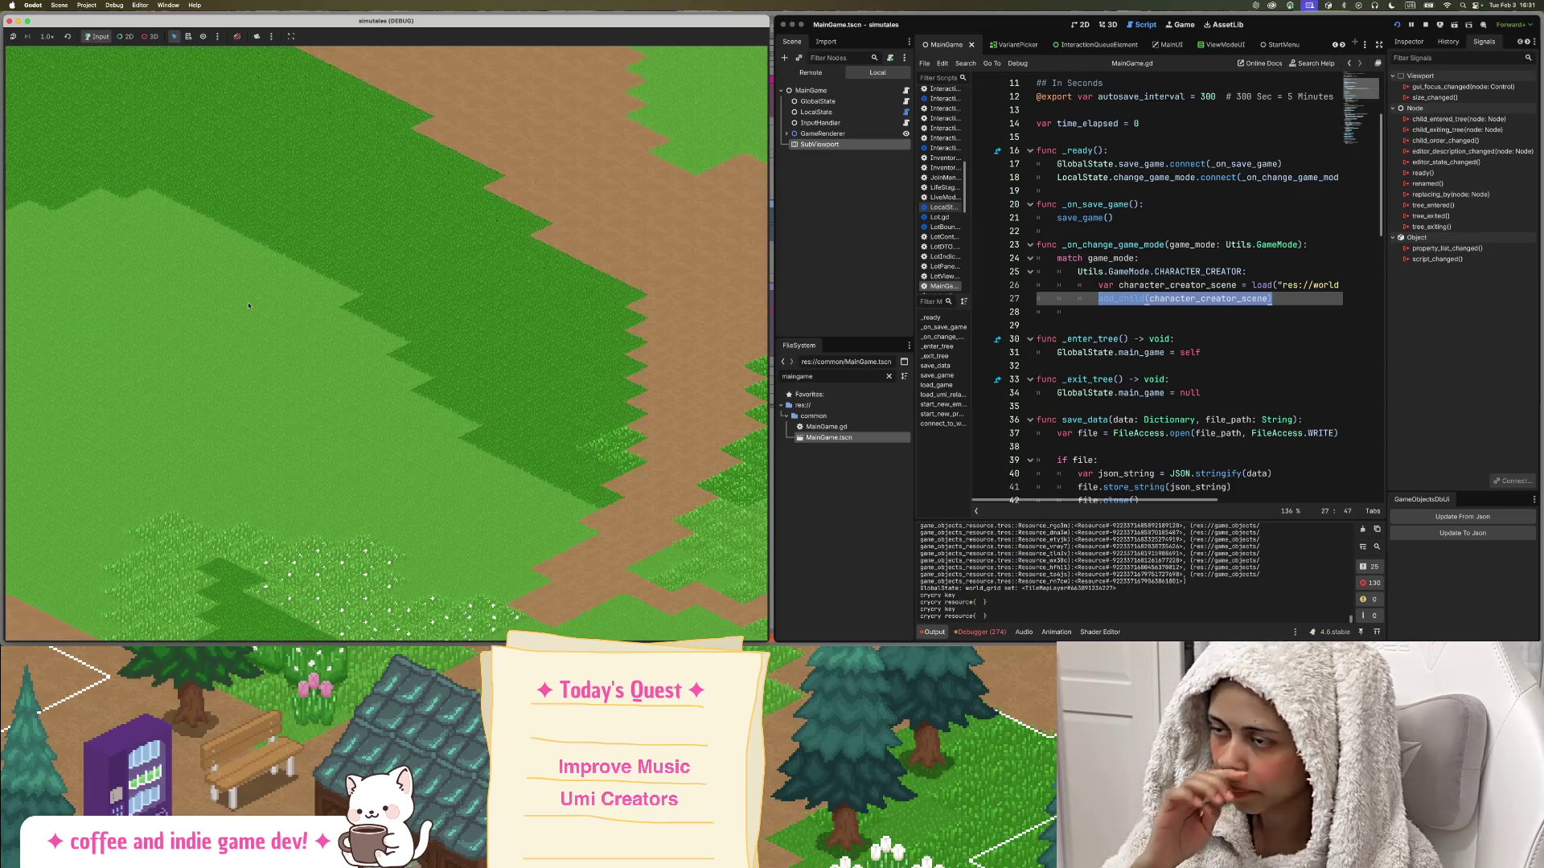
pyautogui.click(1130, 150)
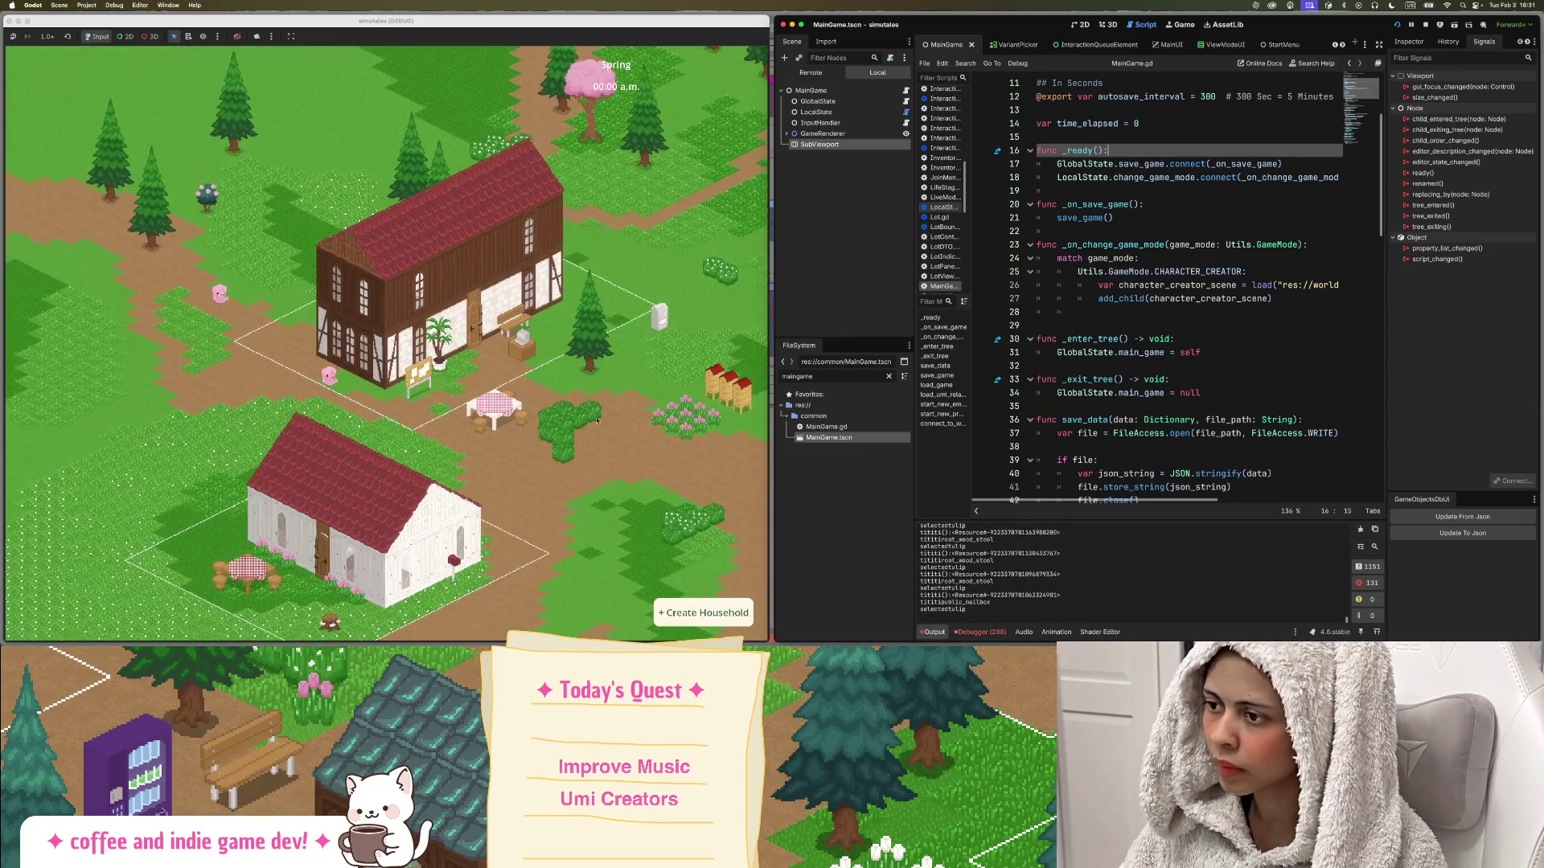
pyautogui.click(669, 614)
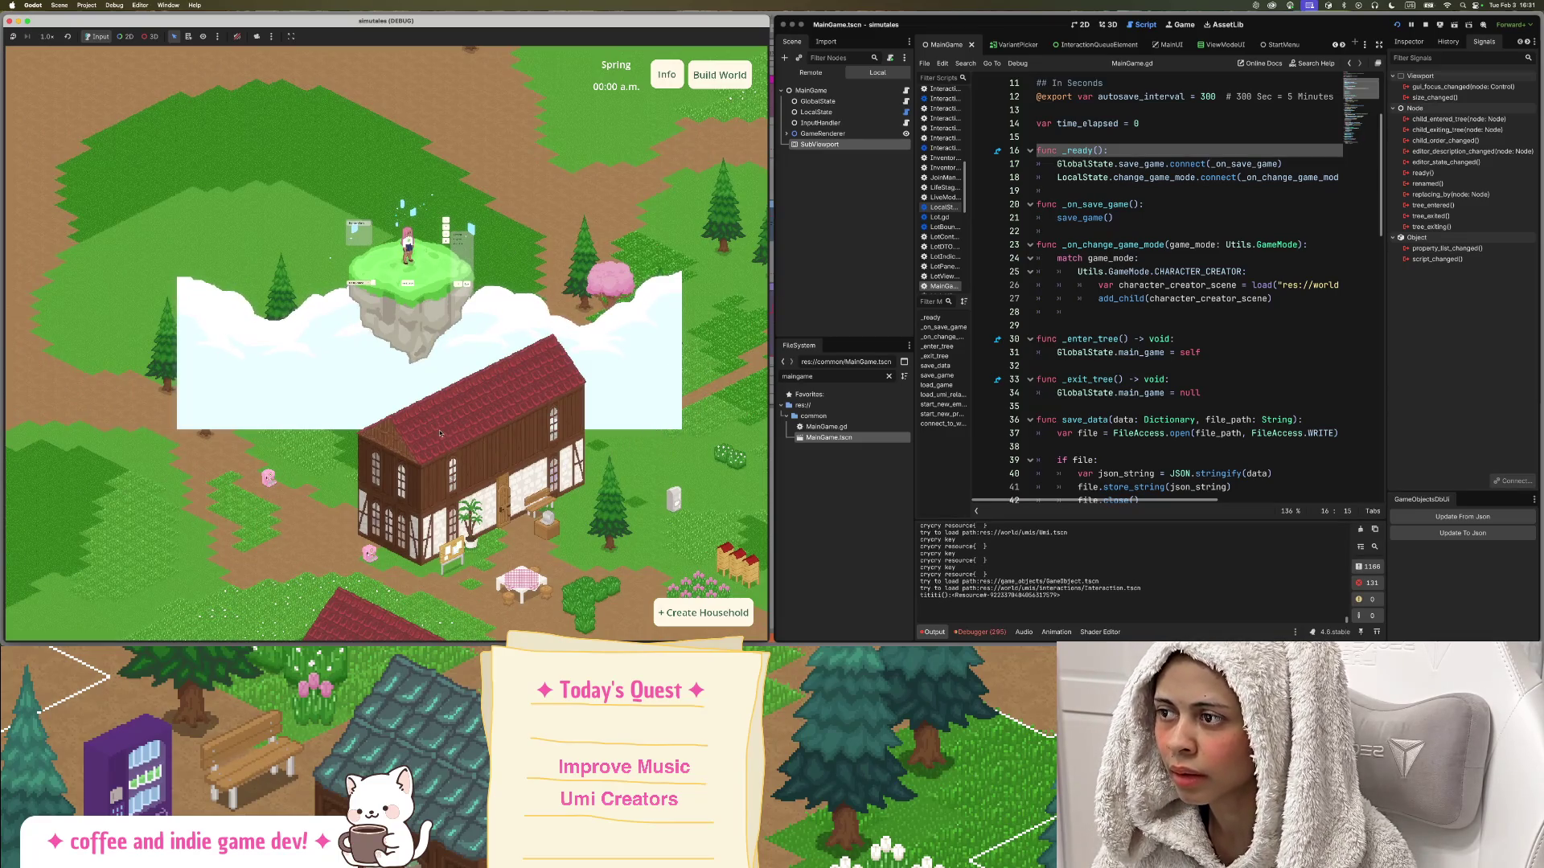
# Pan the game view south over the town and back, then filter FileSystem on 'crea'.
pyautogui.scroll(3, 505, 390)
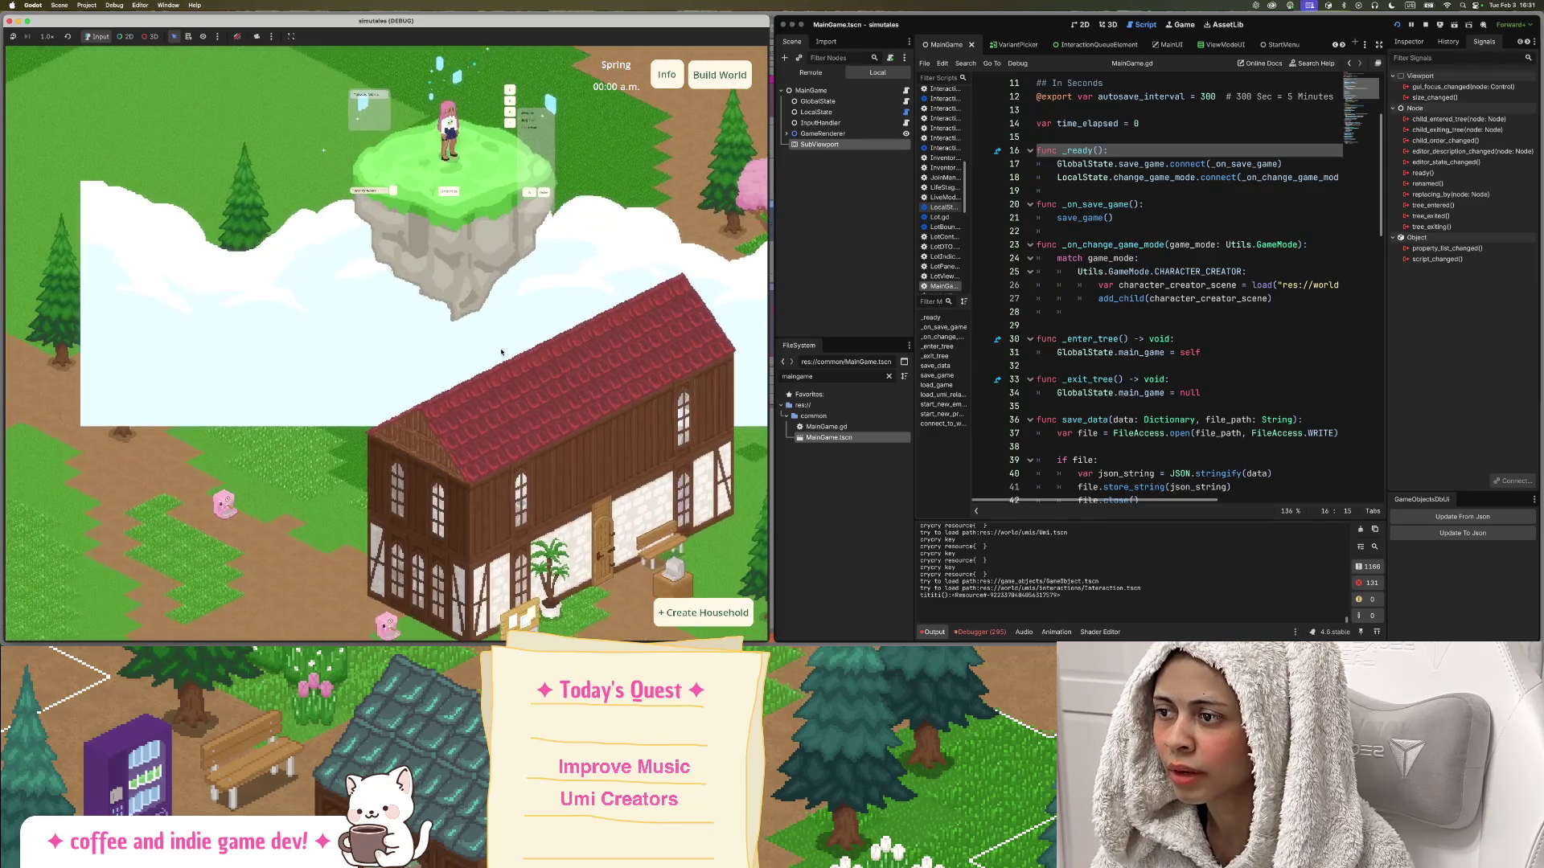
pyautogui.scroll(-5, 505, 418)
pyautogui.scroll(2, 504, 424)
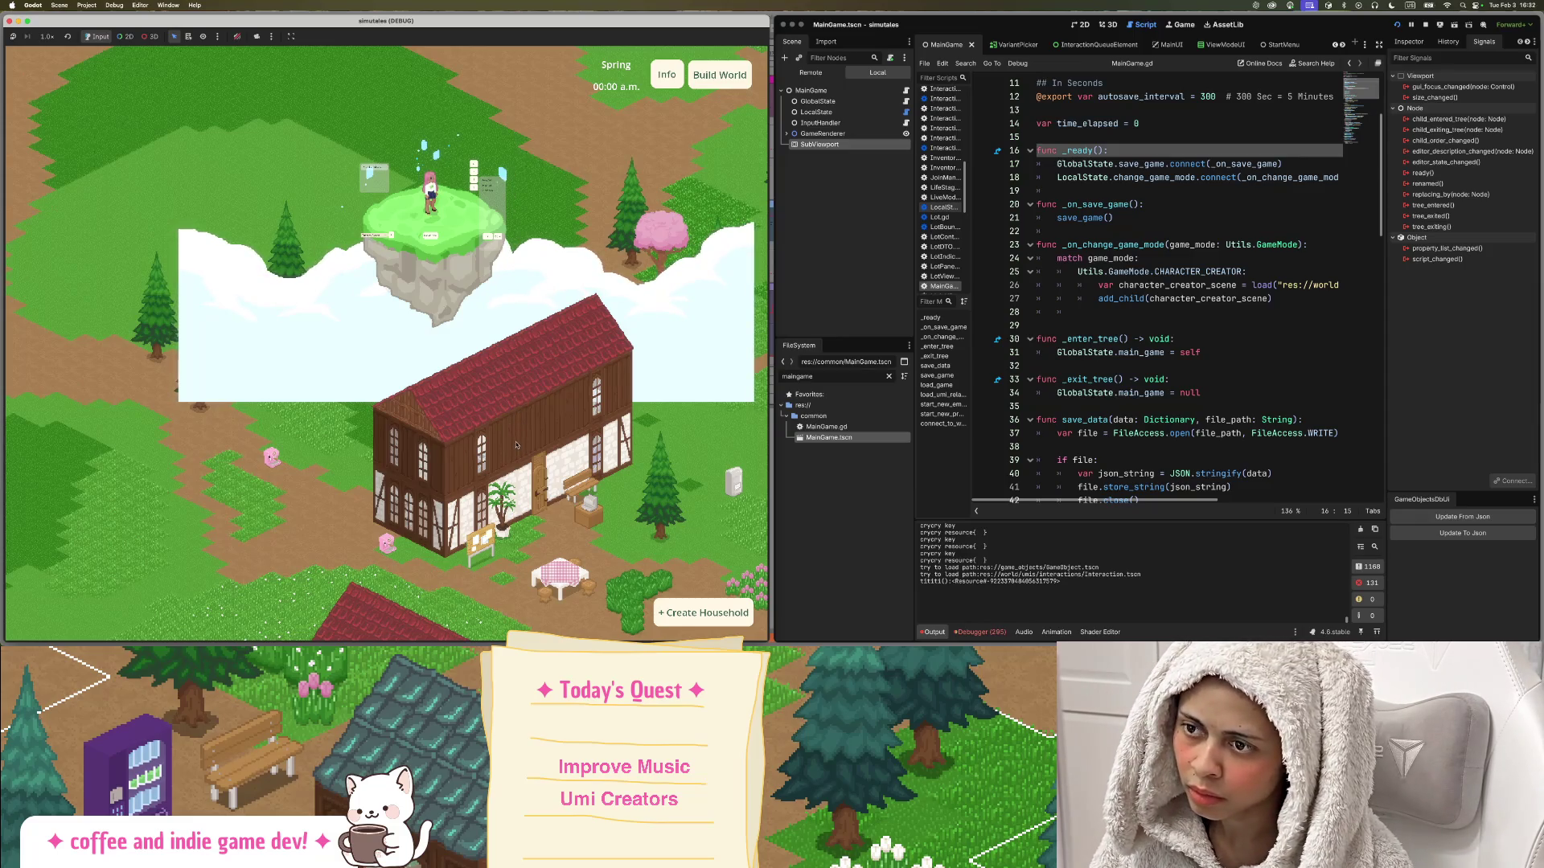
pyautogui.press('s')
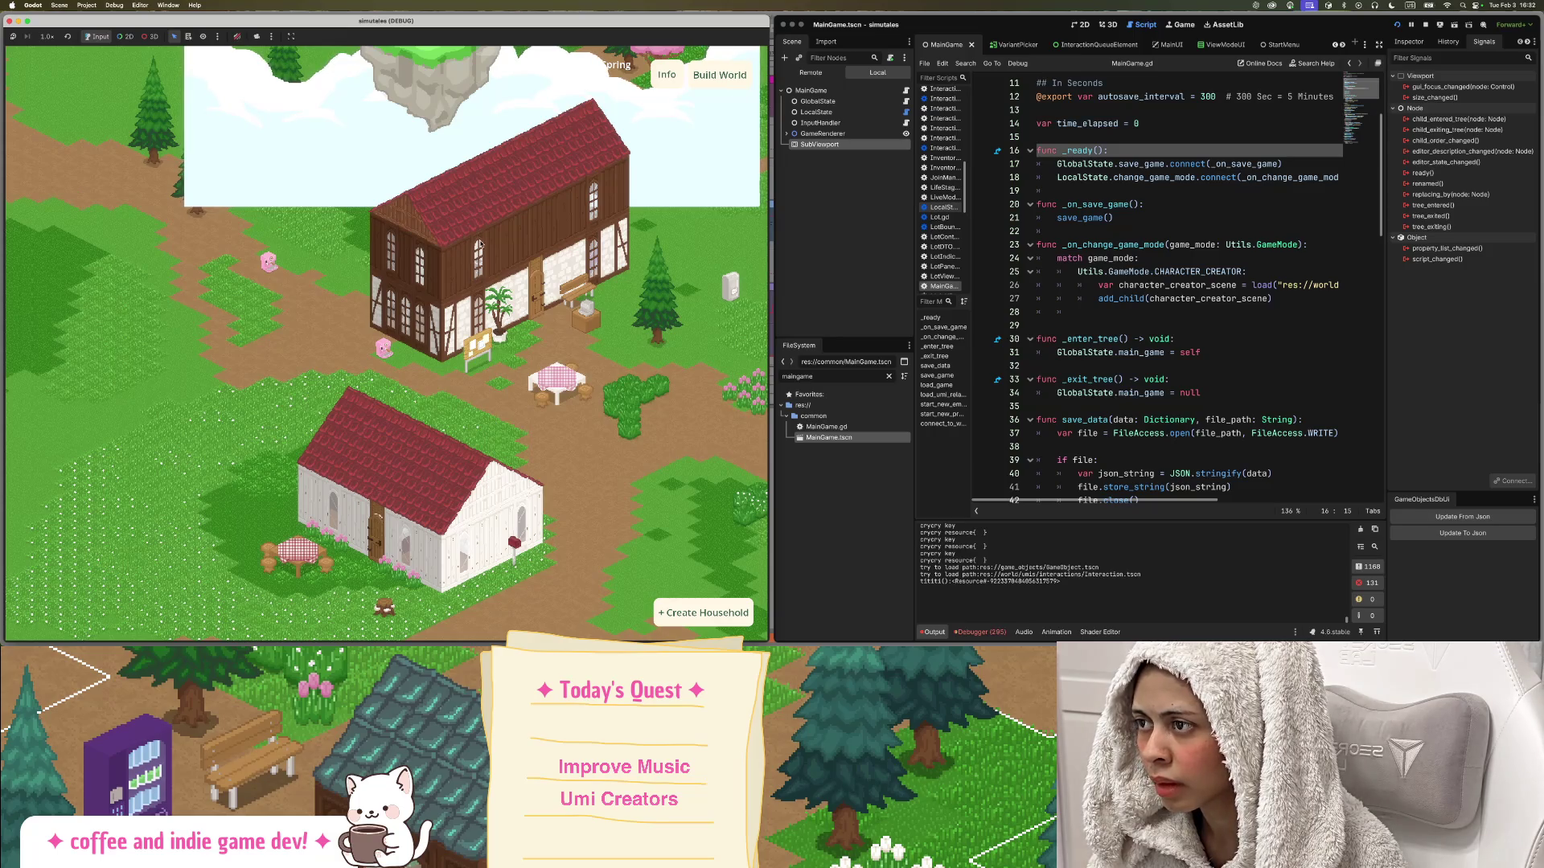
pyautogui.press('w')
pyautogui.press('w')
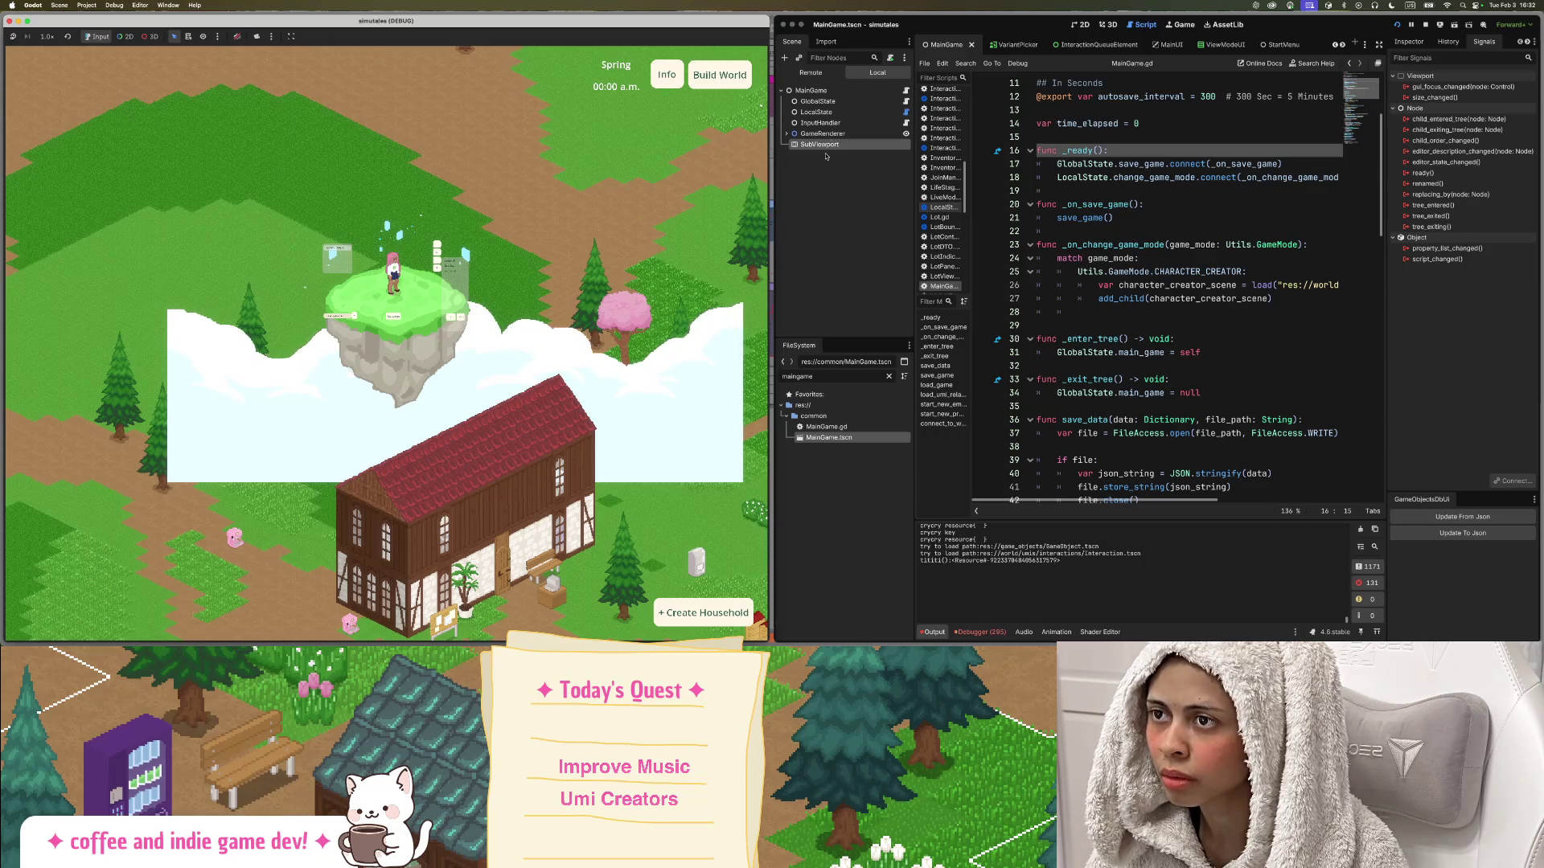
pyautogui.doubleClick(822, 375)
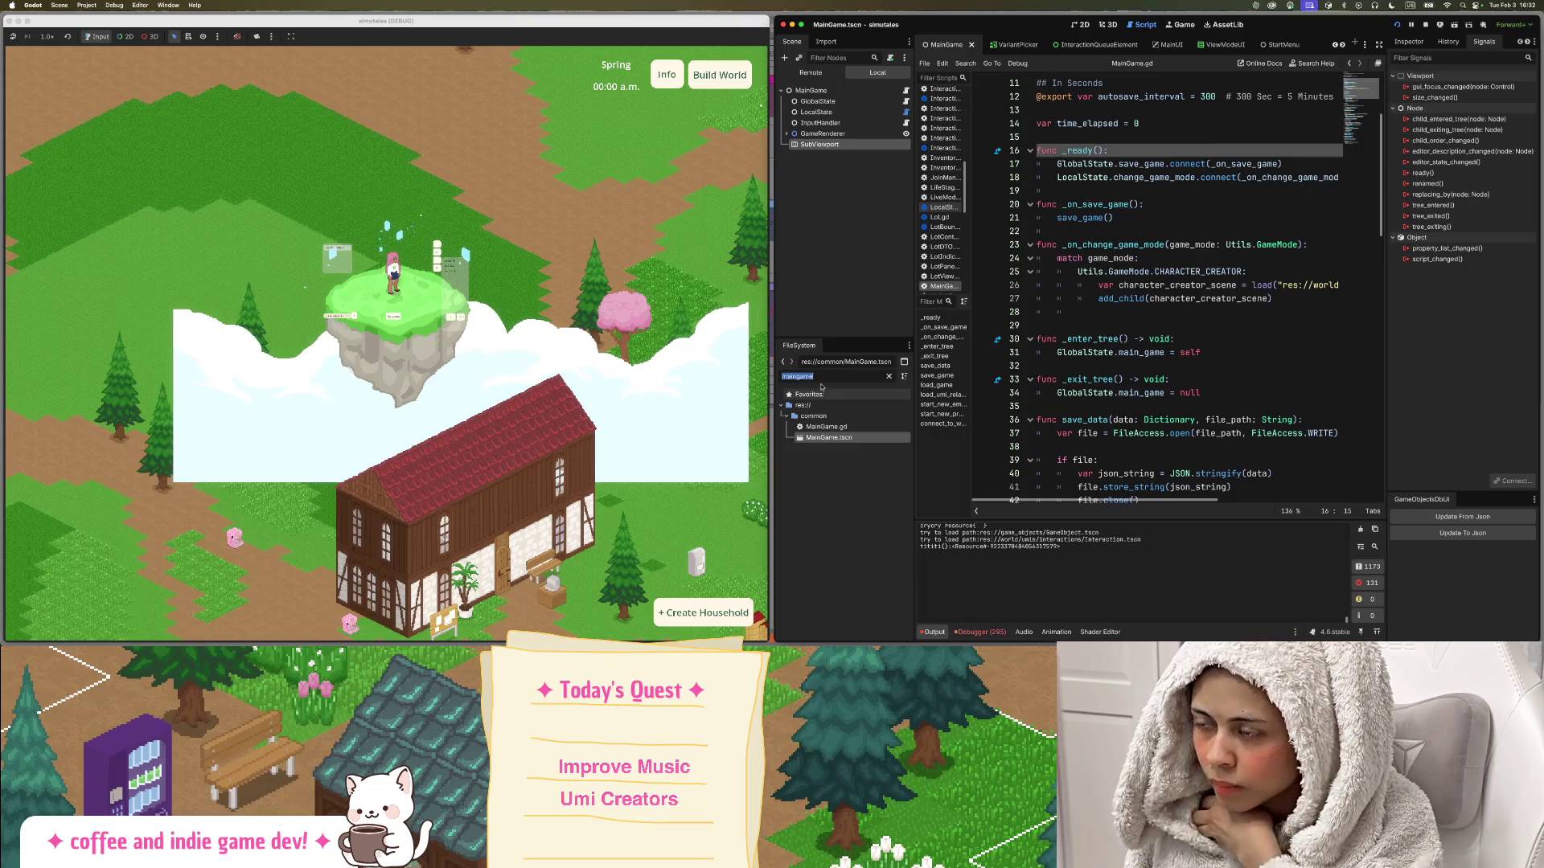
pyautogui.write('crea')
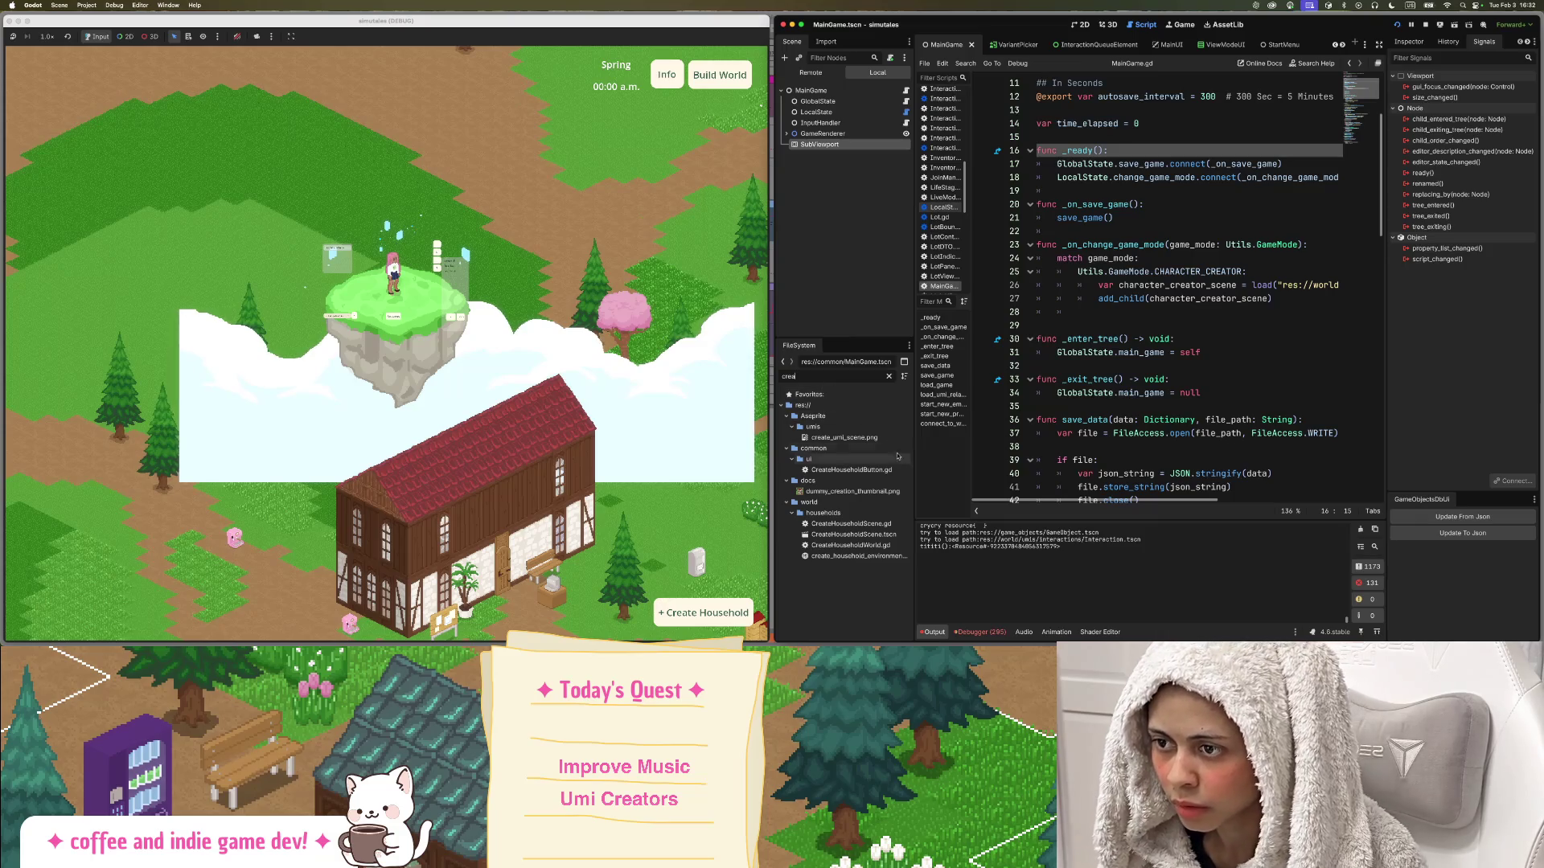
pyautogui.doubleClick(895, 535)
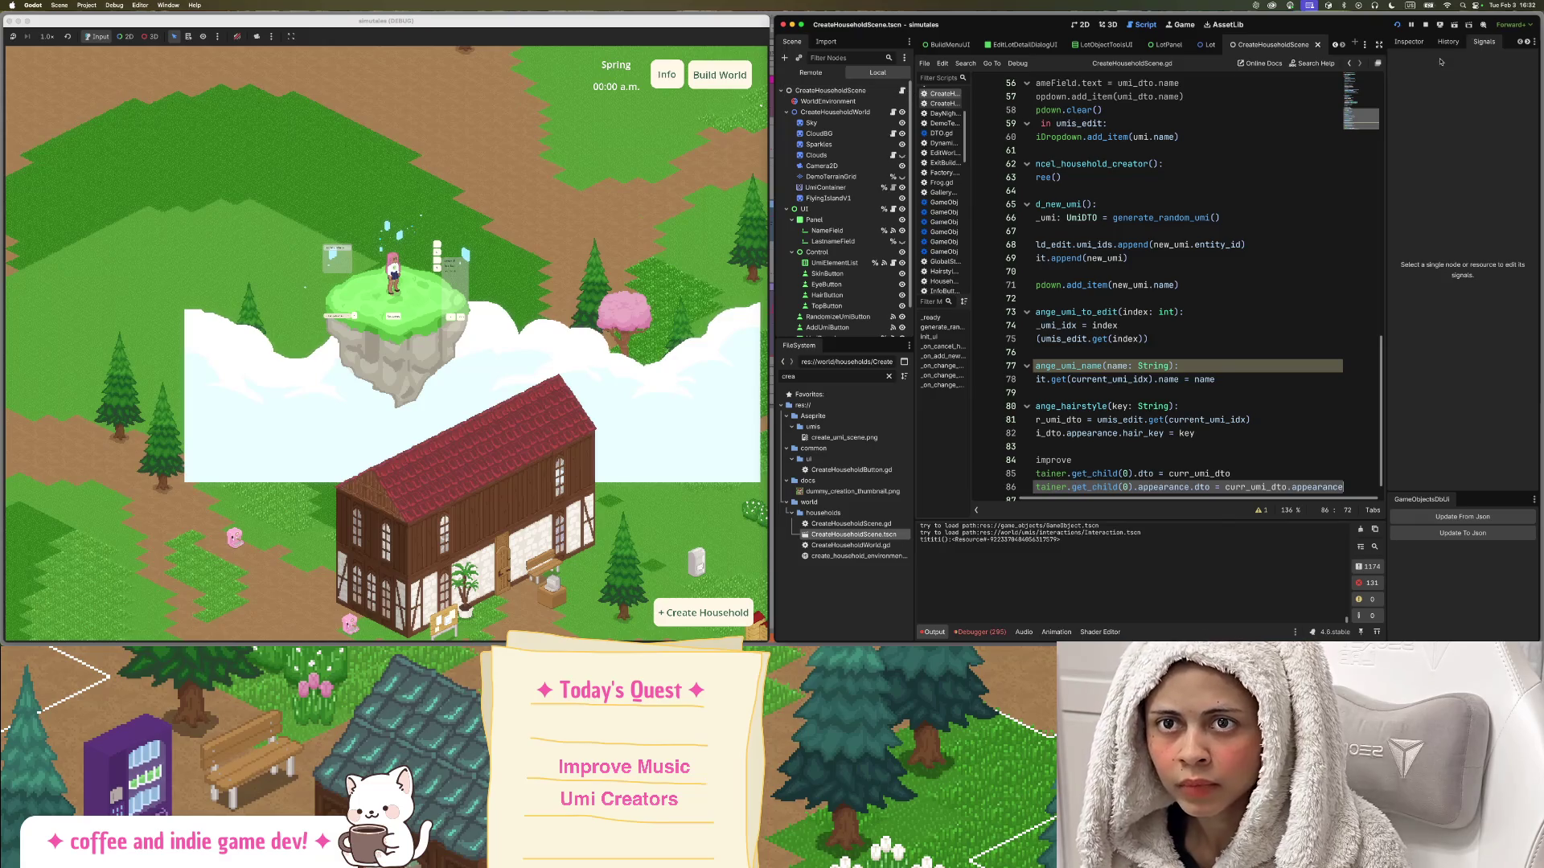
pyautogui.click(1420, 41)
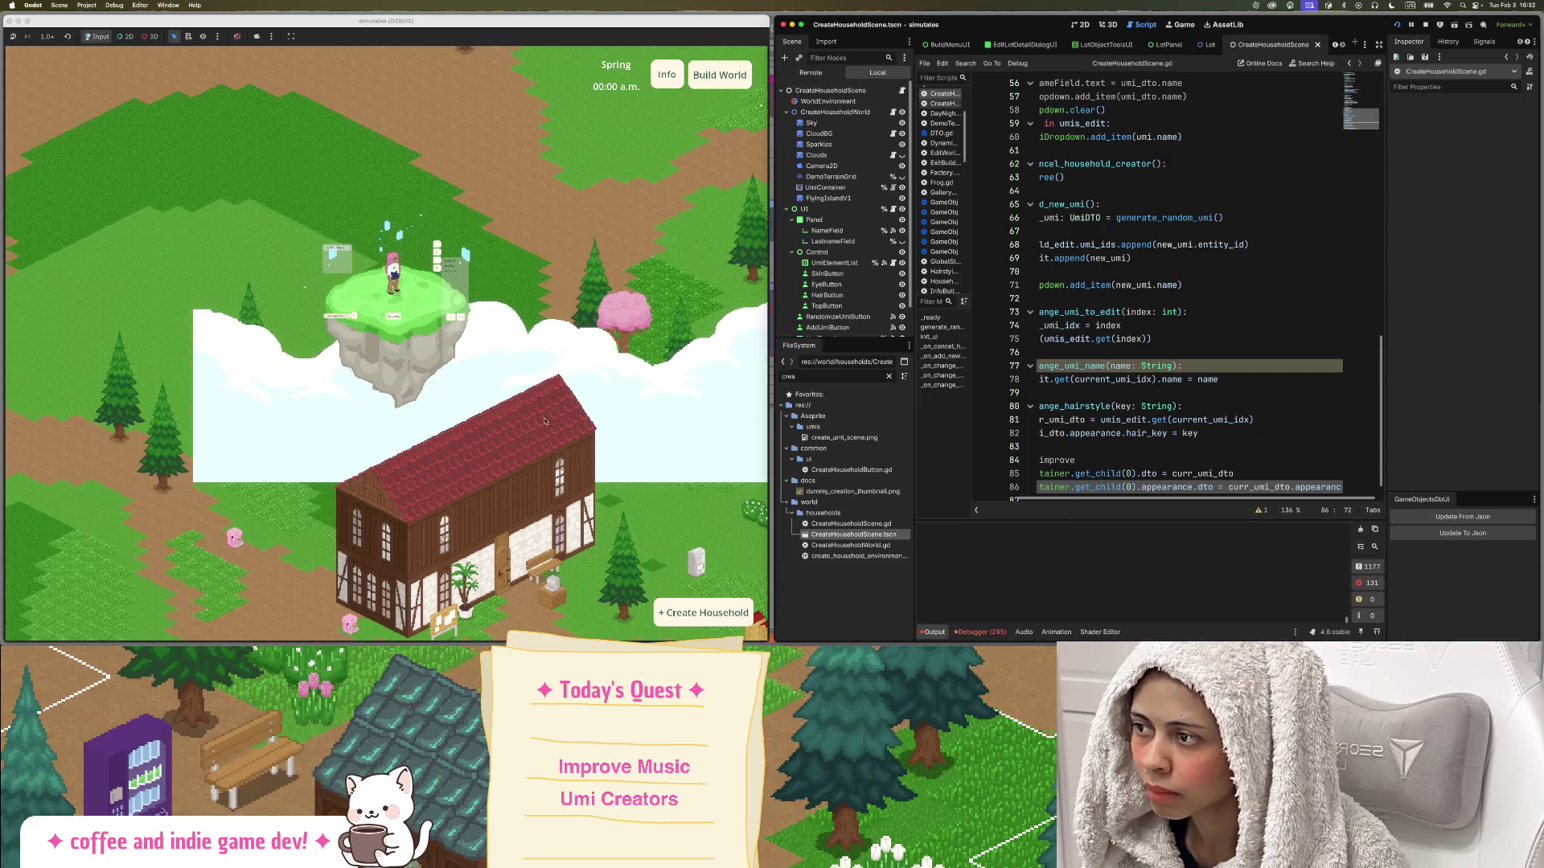
pyautogui.scroll(2, 512, 410)
pyautogui.moveTo(512, 410); pyautogui.dragTo(527, 218)
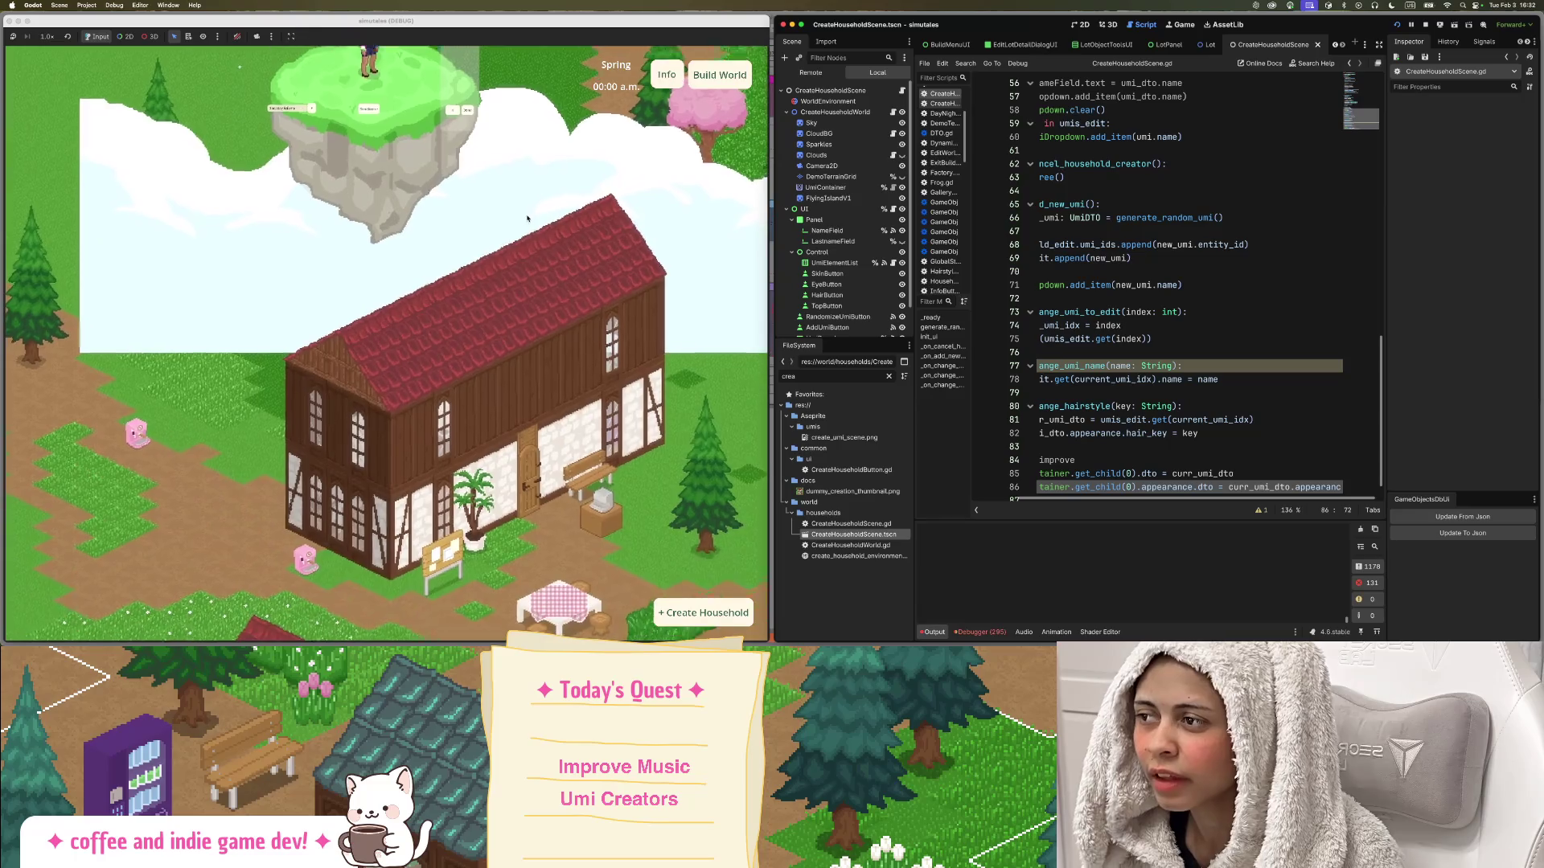
pyautogui.scroll(-2, 531, 241)
pyautogui.scroll(-1, 567, 402)
pyautogui.moveTo(571, 413)
pyautogui.mouseDown()
pyautogui.moveTo(453, 291)
pyautogui.moveTo(522, 299)
pyautogui.moveTo(596, 391)
pyautogui.mouseUp()
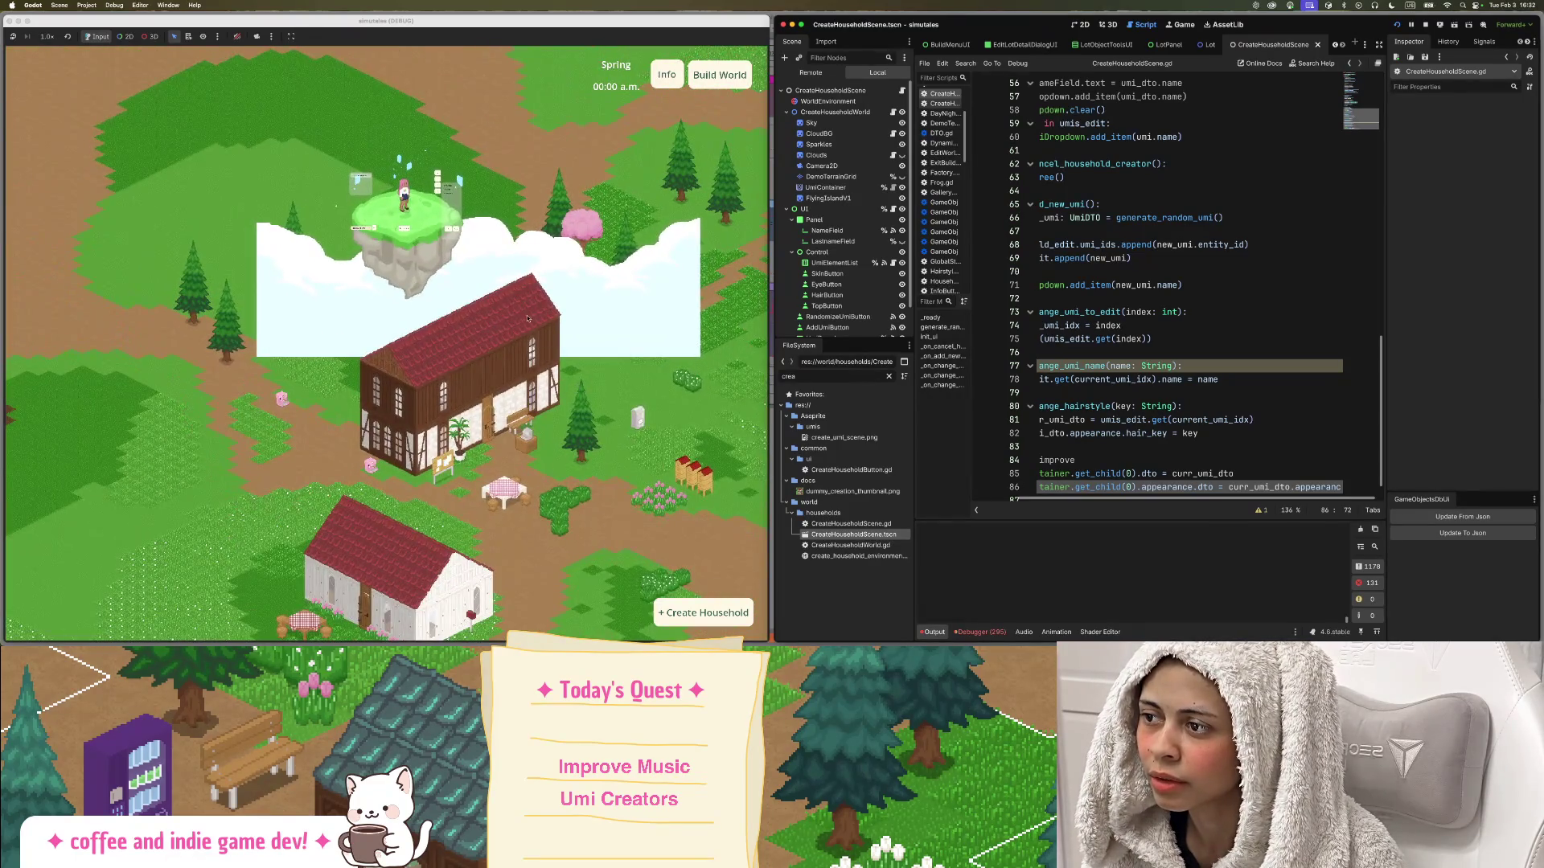
pyautogui.moveTo(528, 319); pyautogui.dragTo(591, 440)
pyautogui.scroll(2, 381, 344)
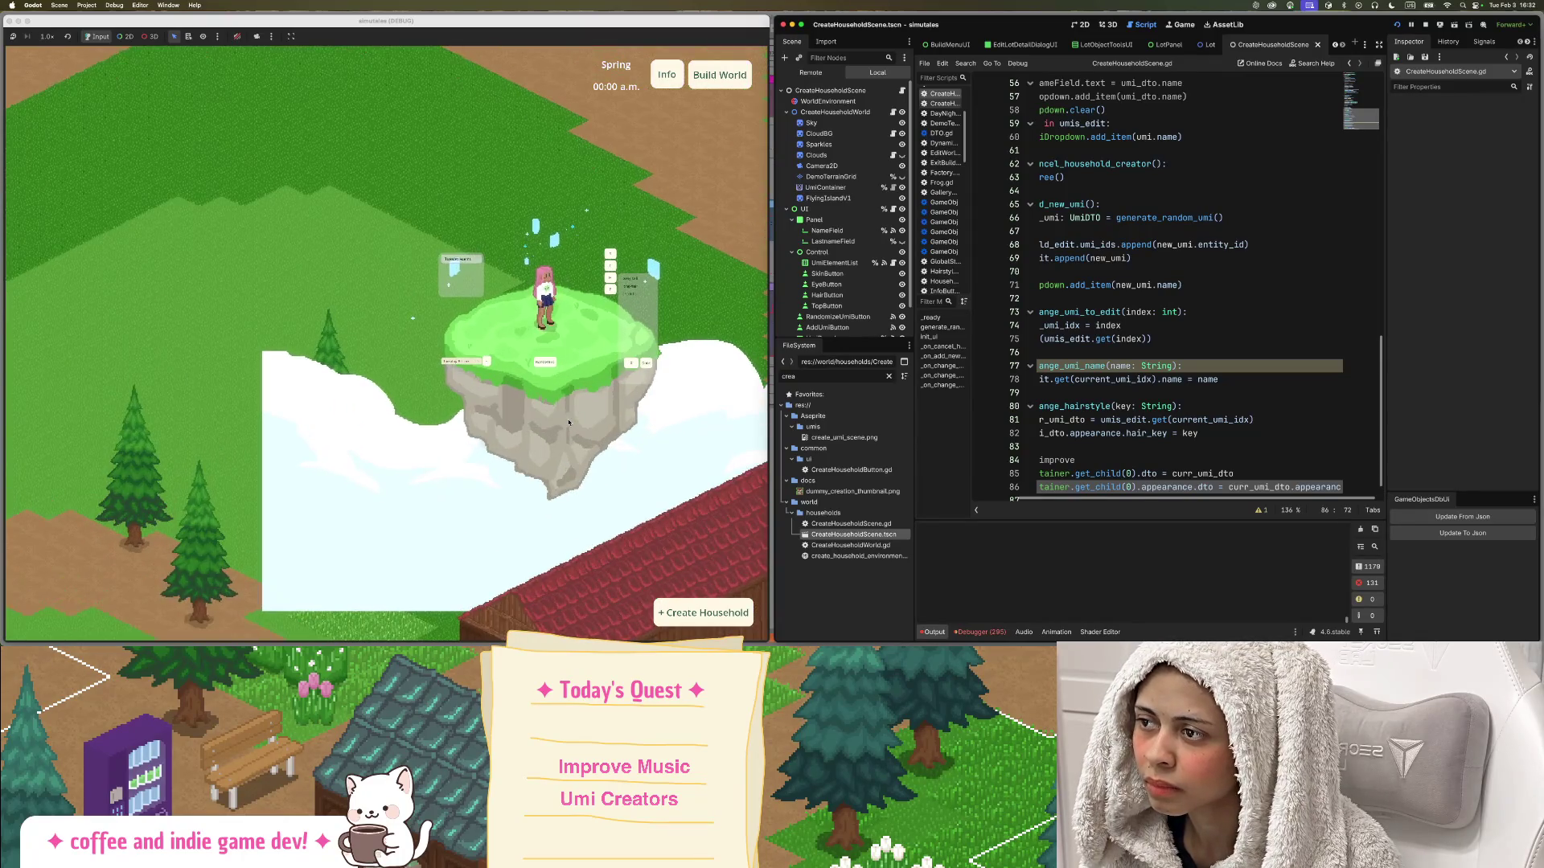
pyautogui.scroll(-3, 482, 289)
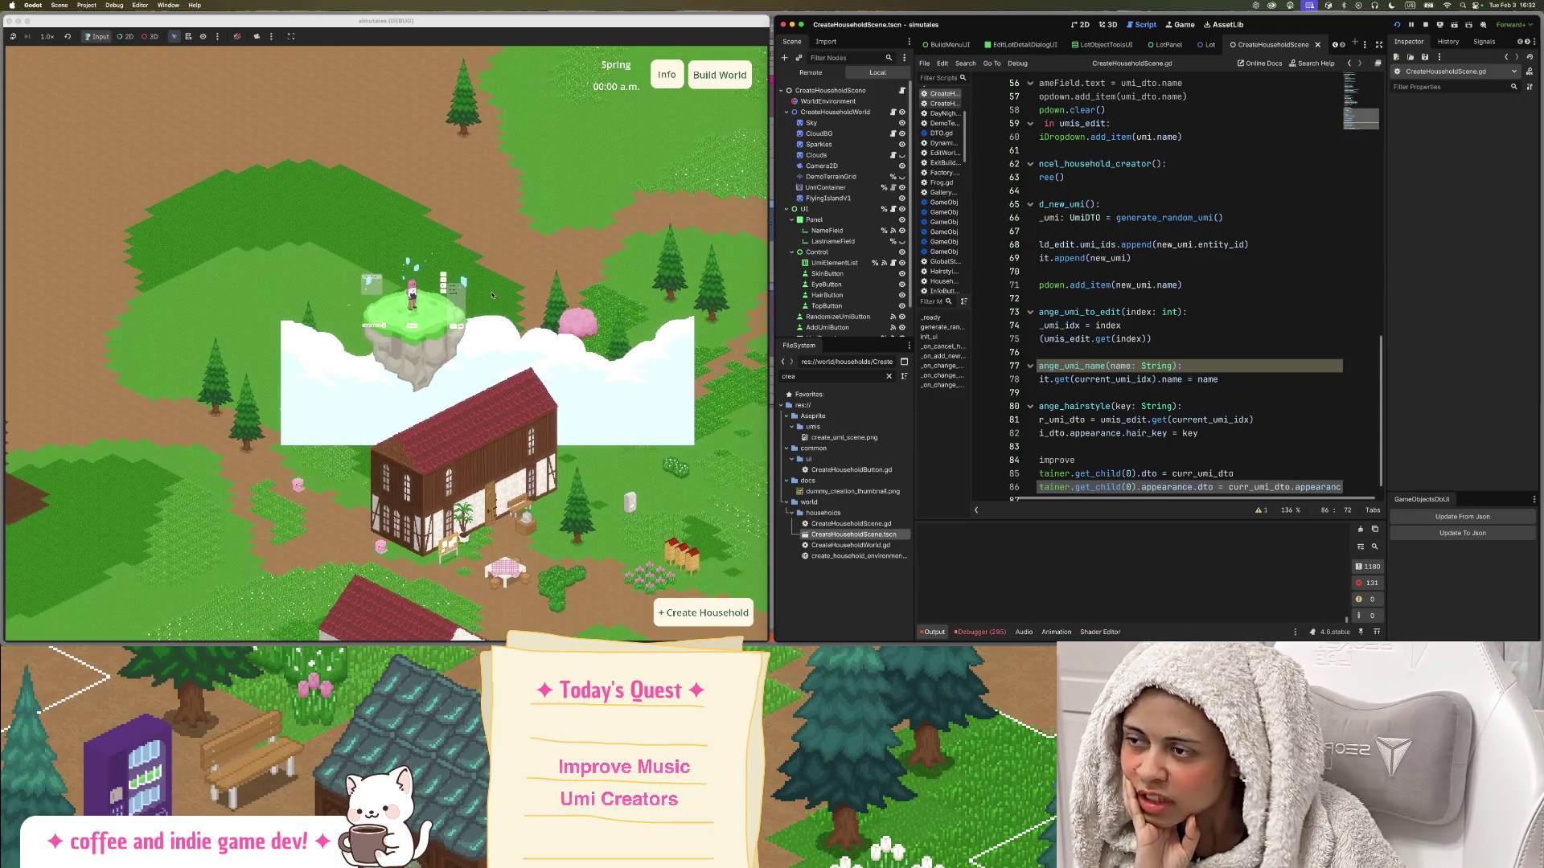
pyautogui.moveTo(495, 291); pyautogui.dragTo(411, 265)
pyautogui.scroll(1, 412, 265)
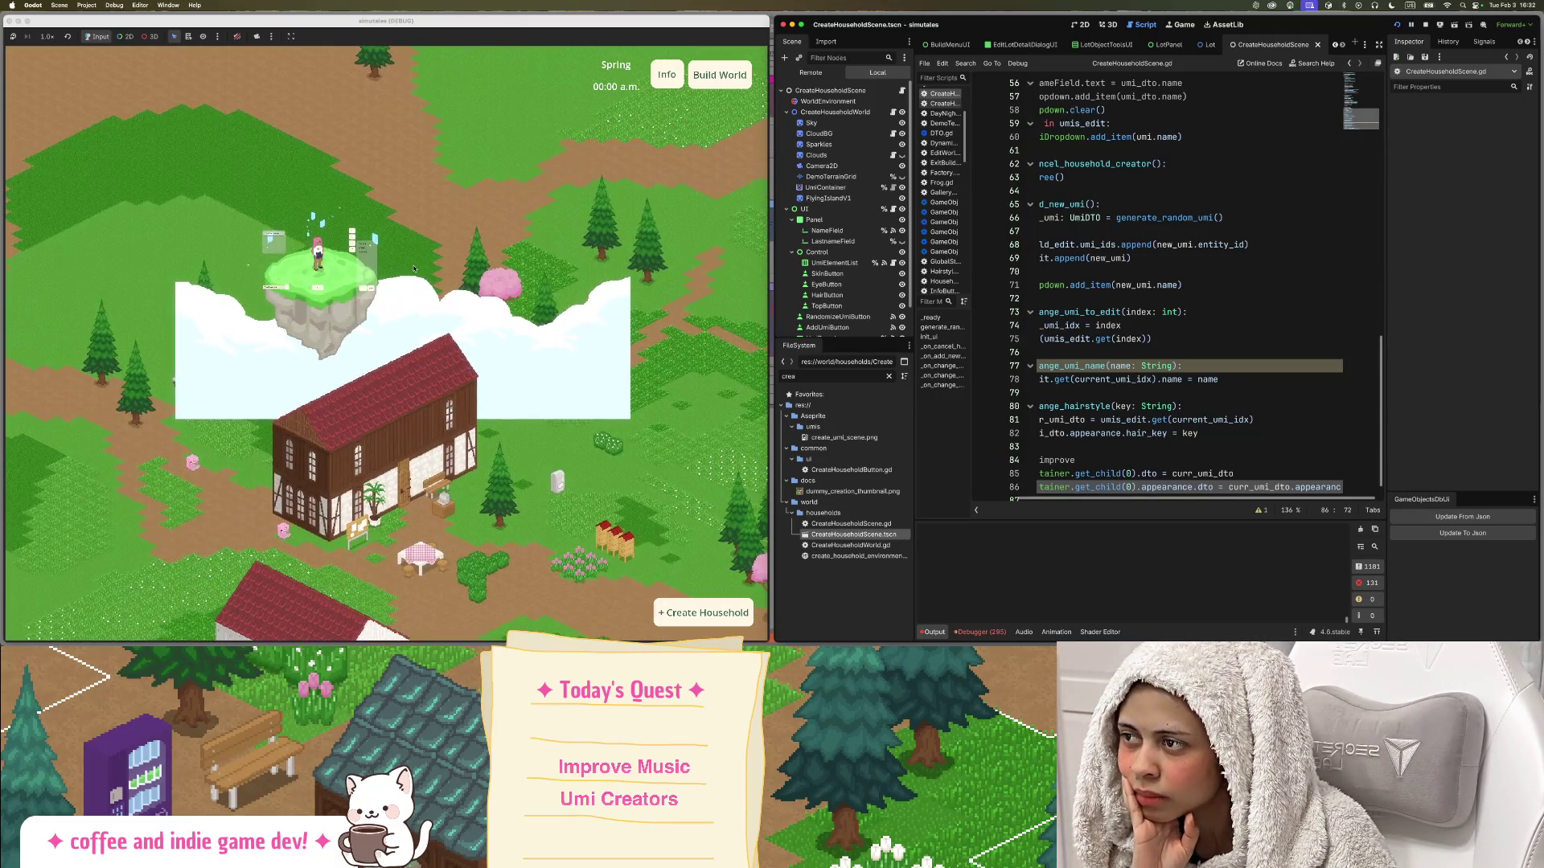
pyautogui.scroll(-2, 396, 311)
pyautogui.scroll(3, 434, 322)
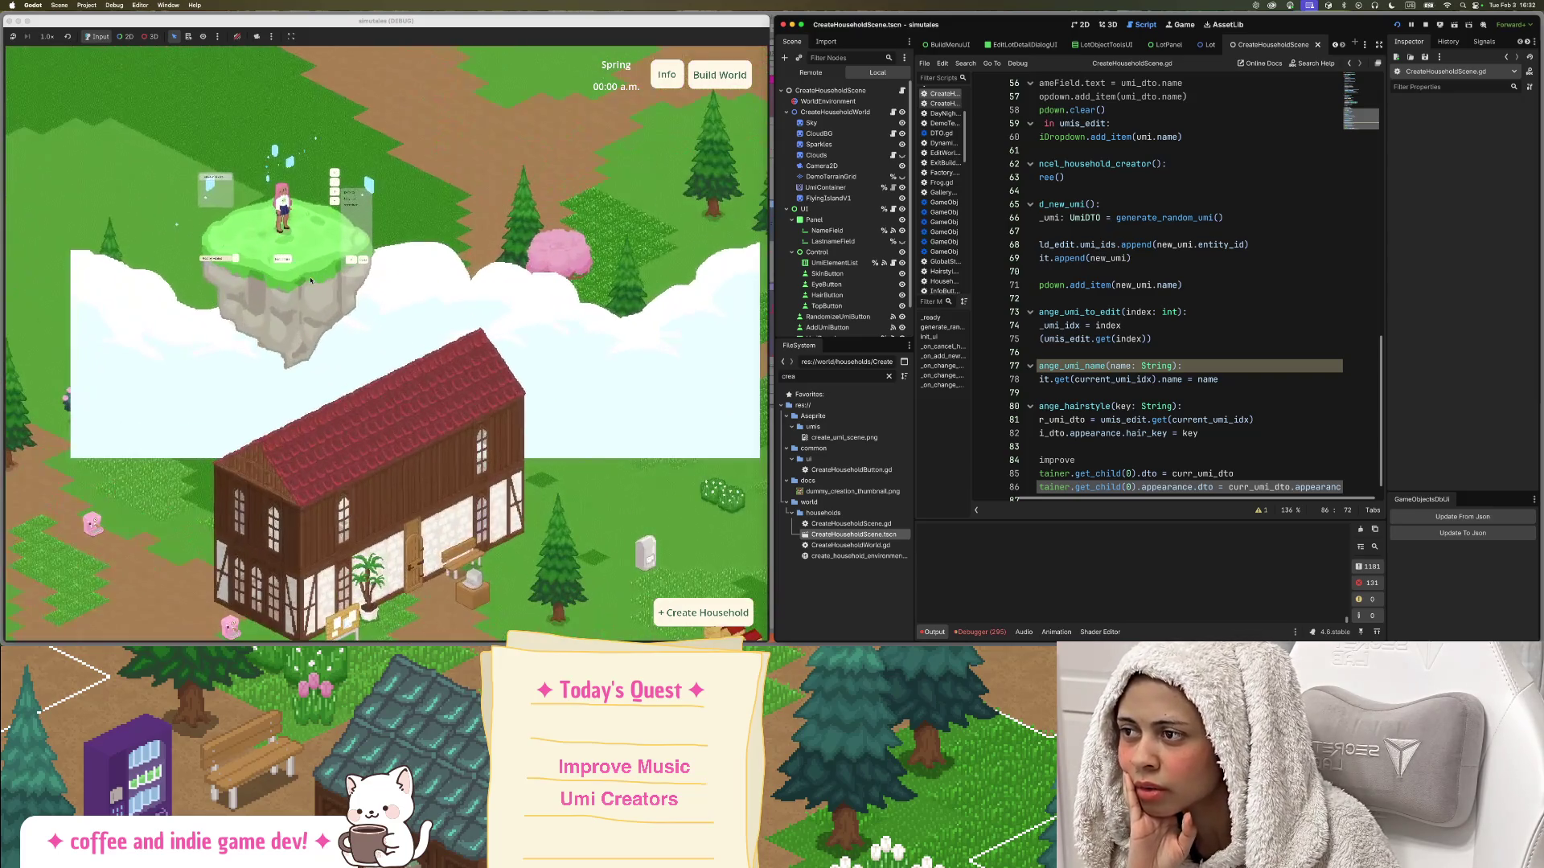
pyautogui.moveTo(466, 332); pyautogui.dragTo(510, 331)
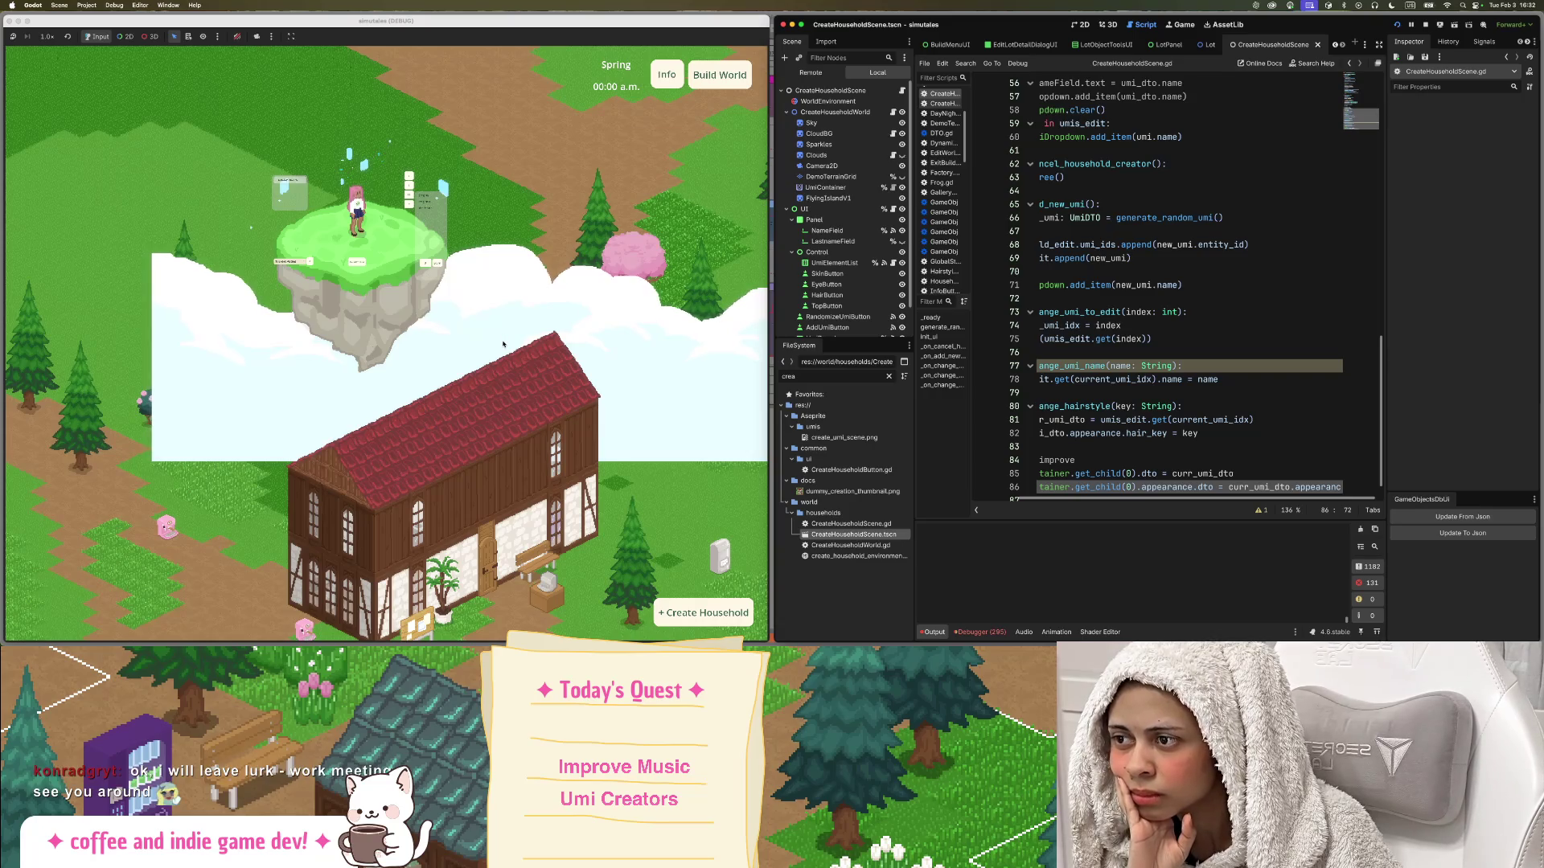
pyautogui.scroll(1, 504, 344)
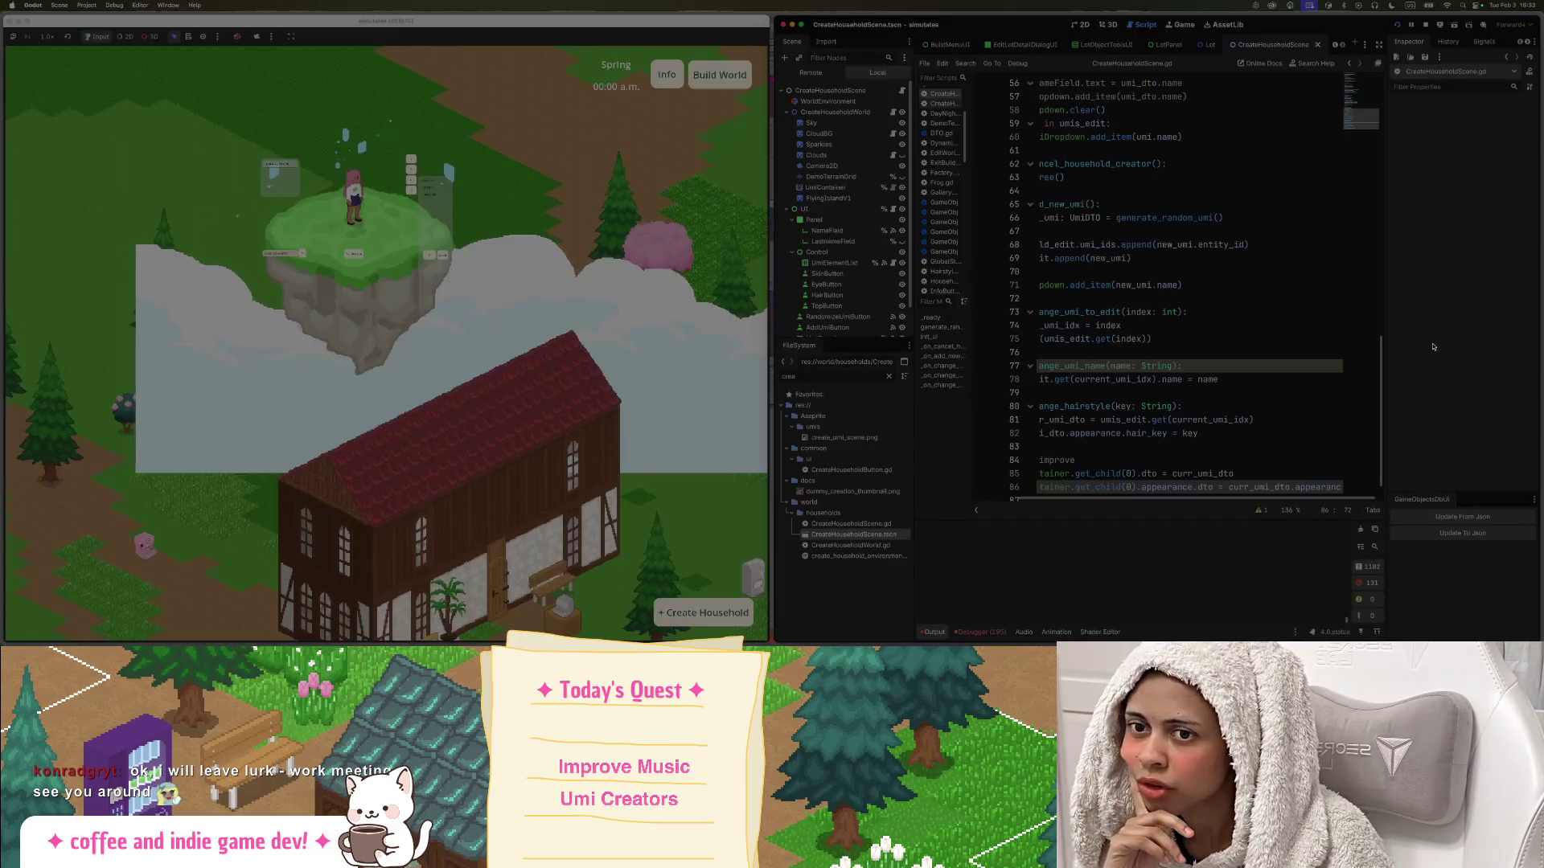
pyautogui.moveTo(30, 70)
pyautogui.mouseDown()
pyautogui.moveTo(965, 483)
pyautogui.moveTo(684, 424)
pyautogui.moveTo(745, 624)
pyautogui.mouseUp()
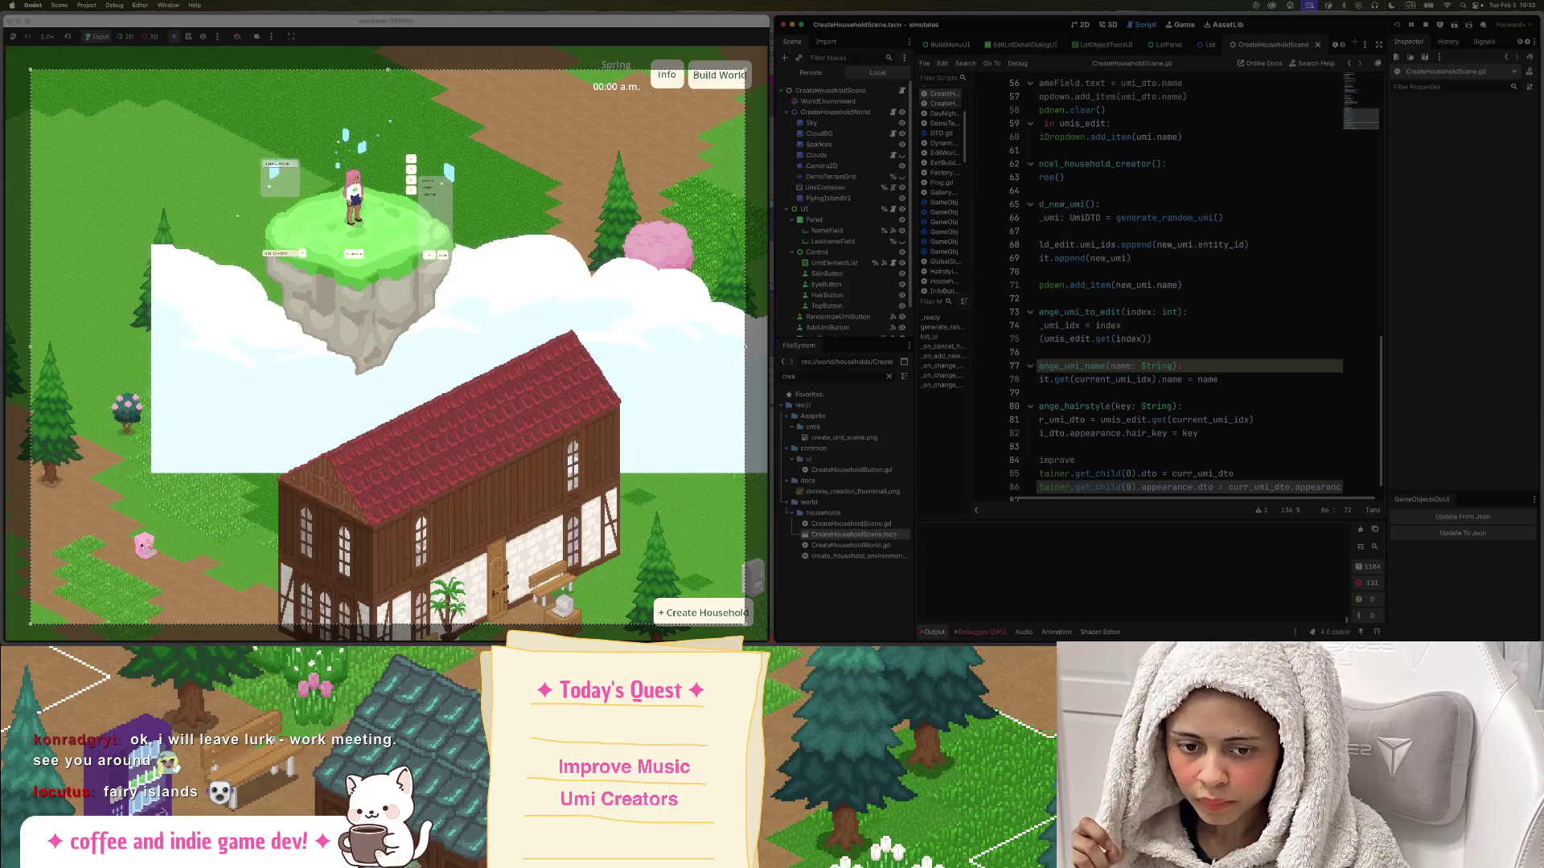
pyautogui.press('Return')
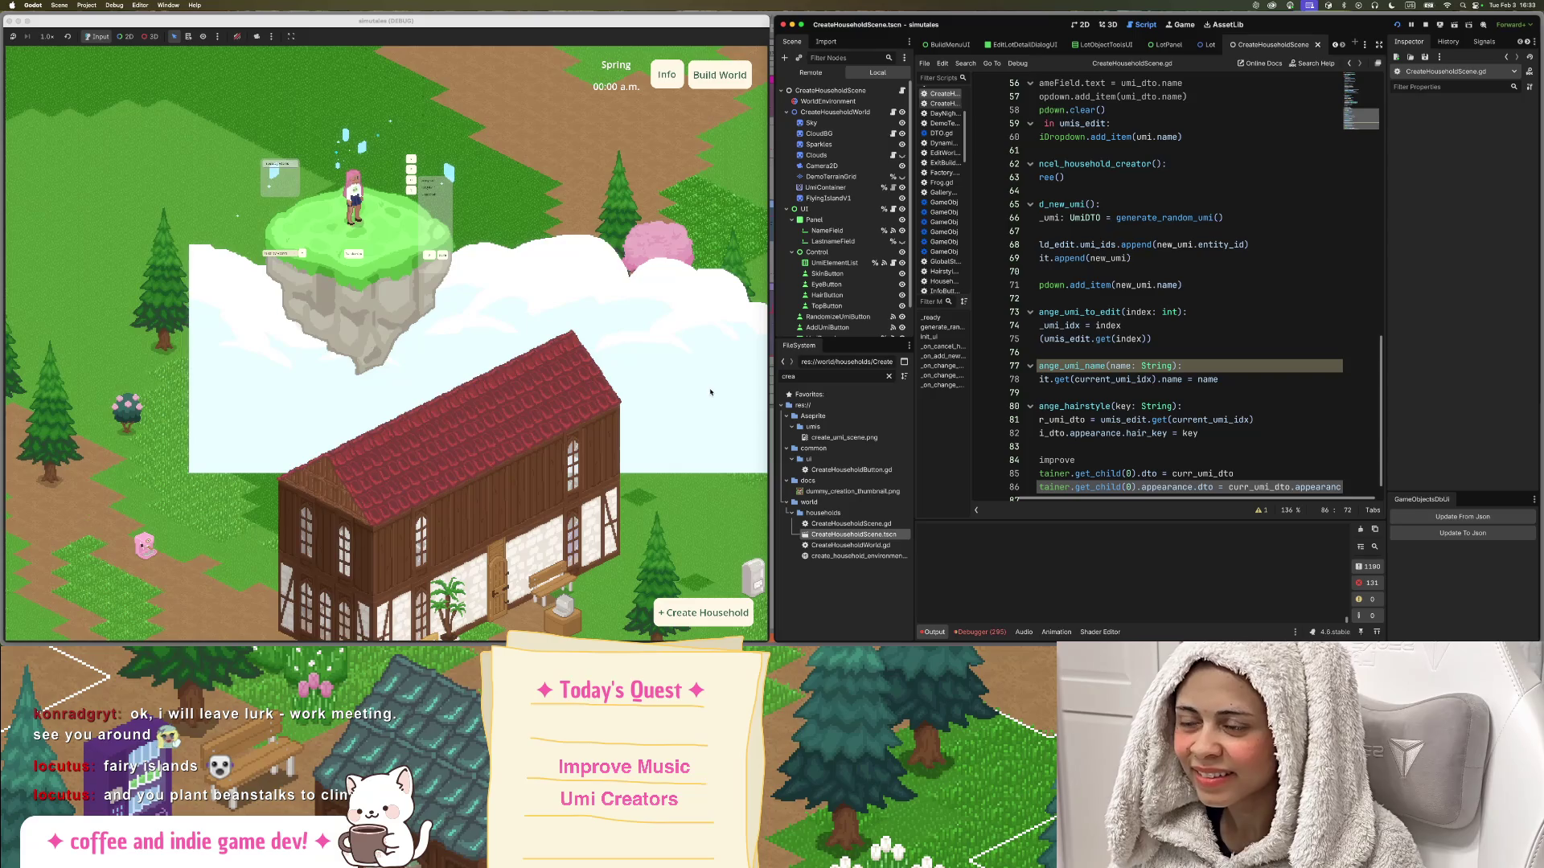
pyautogui.moveTo(3, 359)
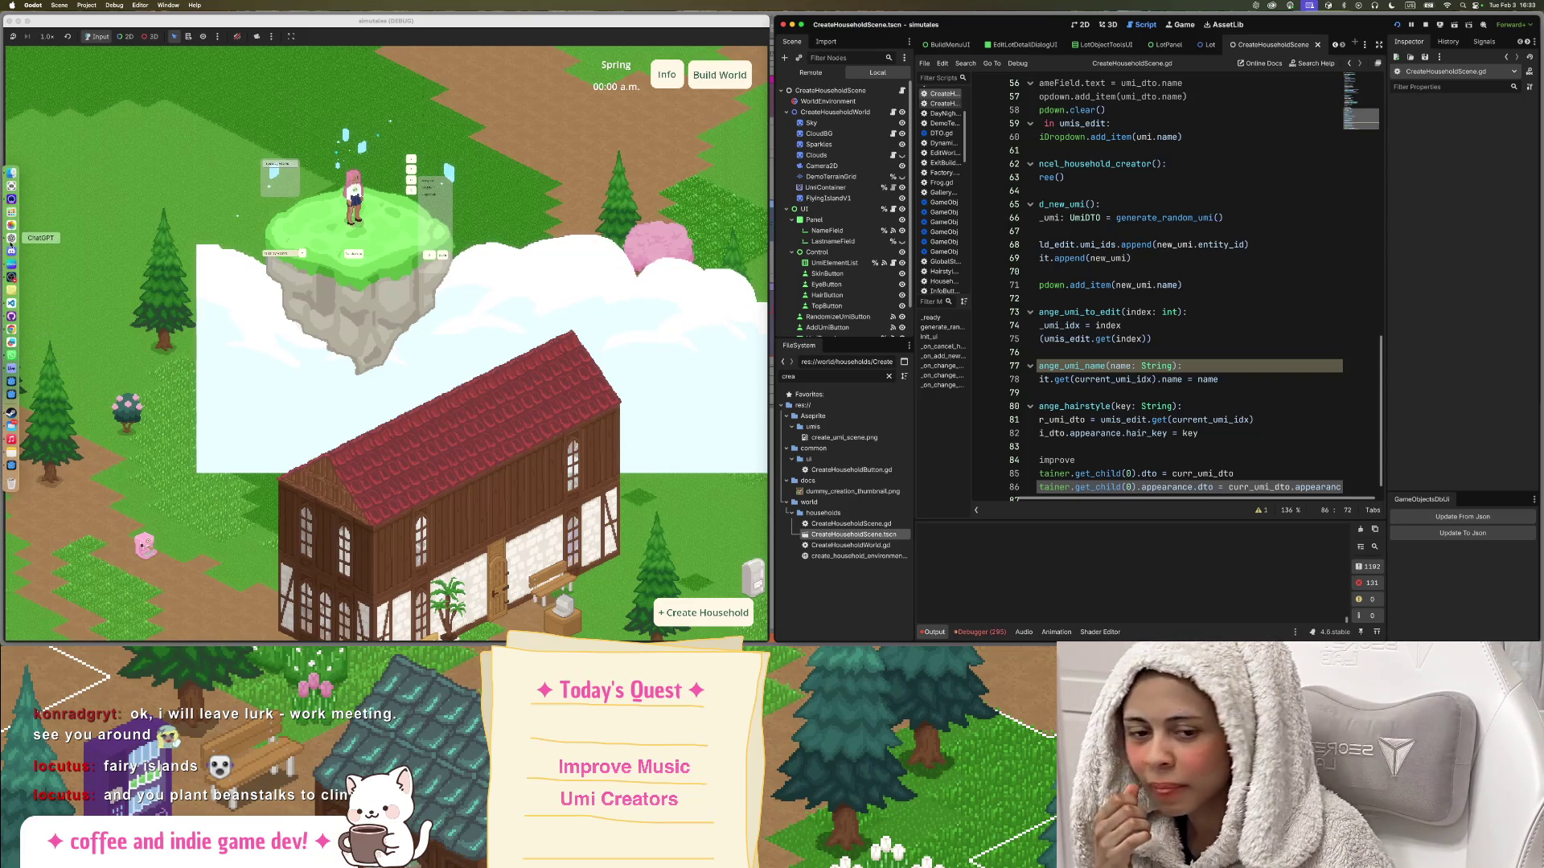
pyautogui.hotkey('ctrl', 'Up')
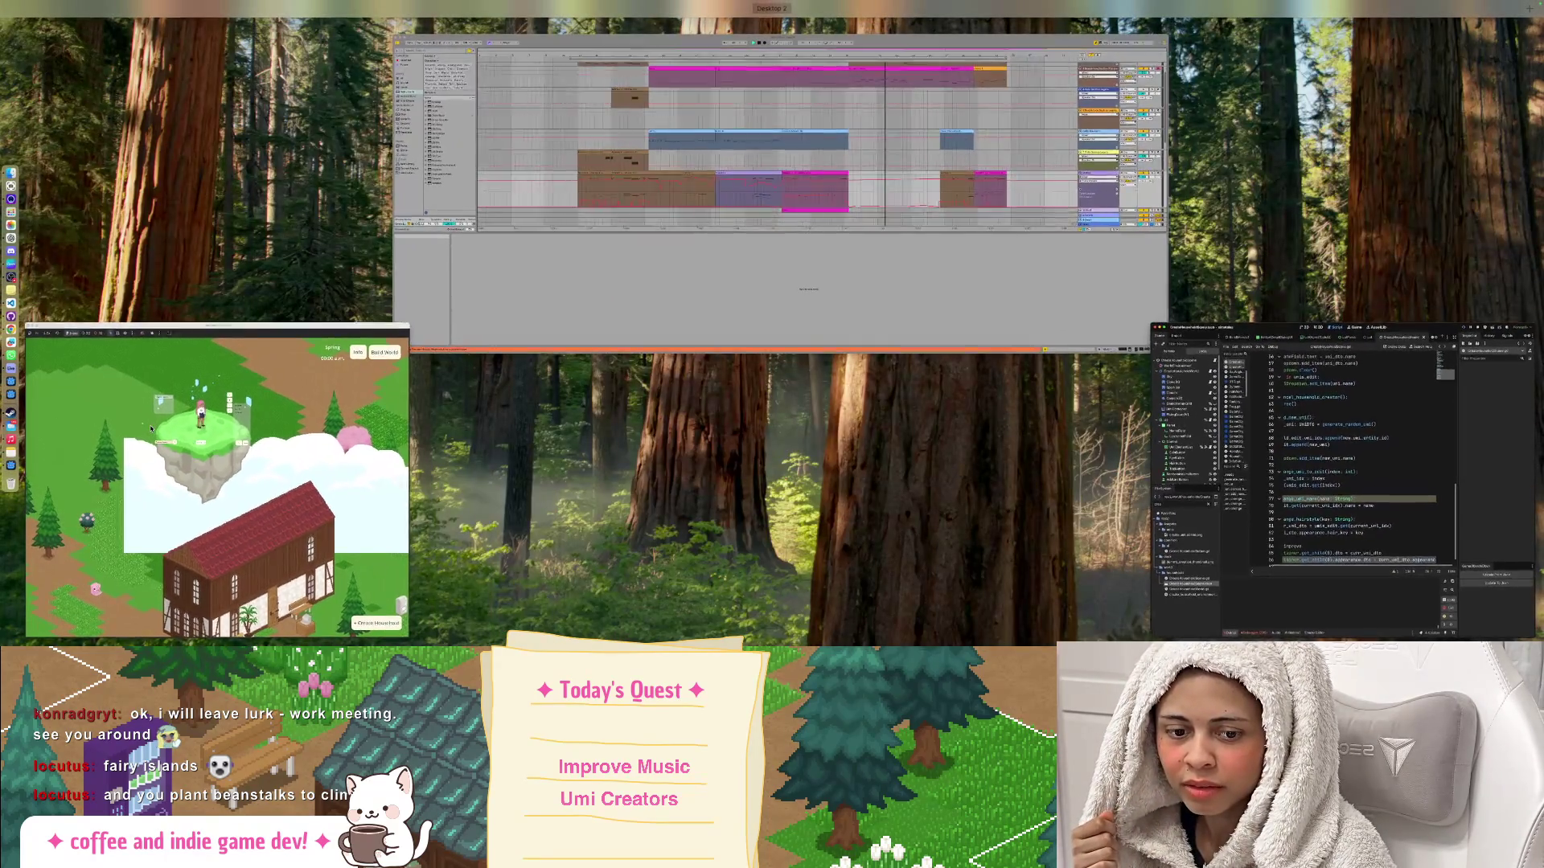
pyautogui.click(150, 428)
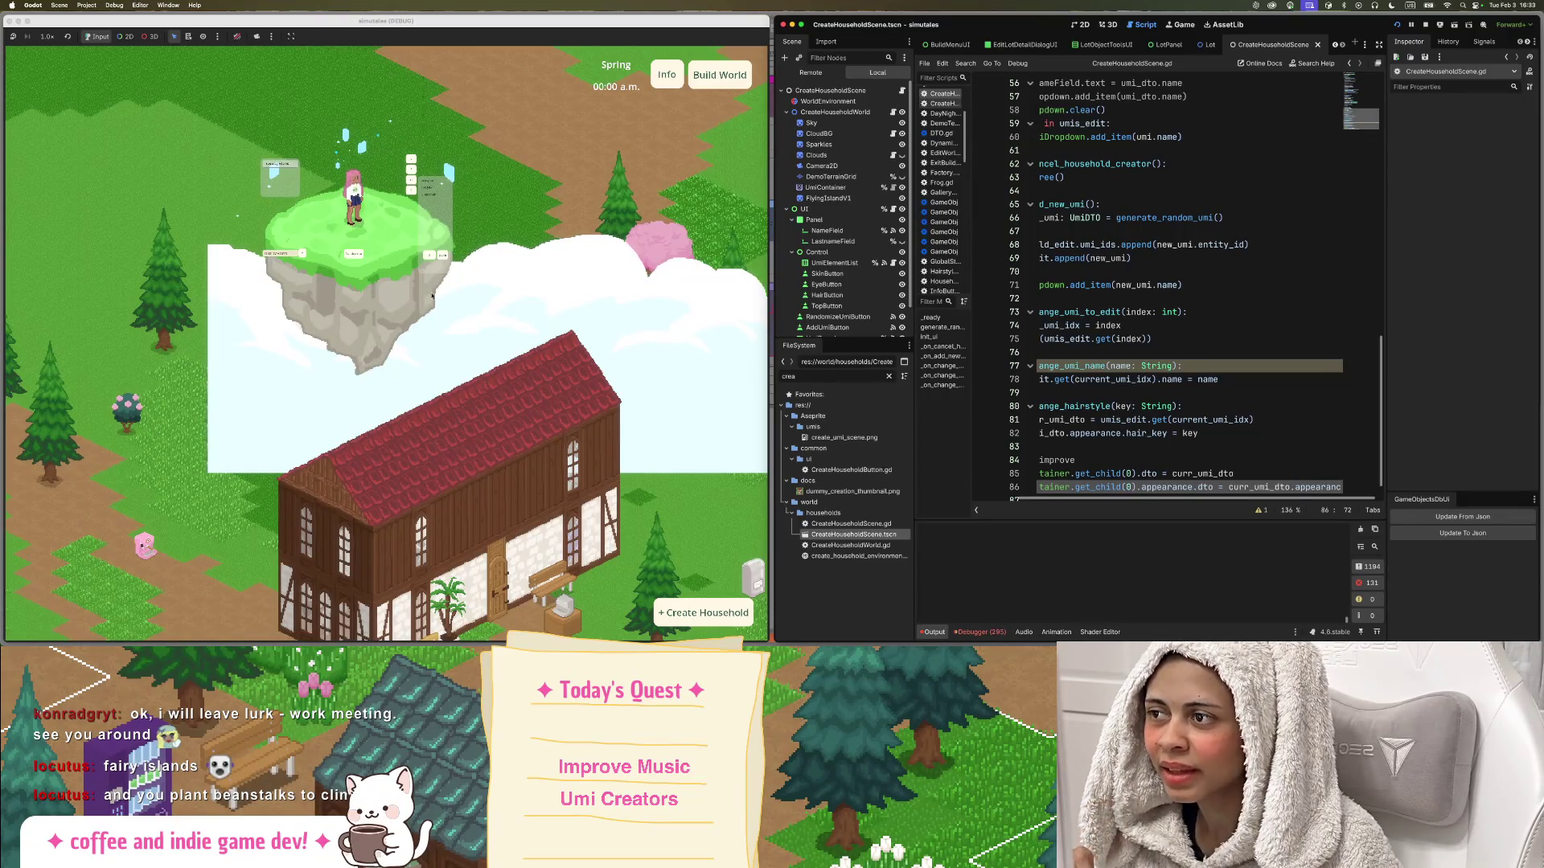
pyautogui.scroll(-3, 447, 241)
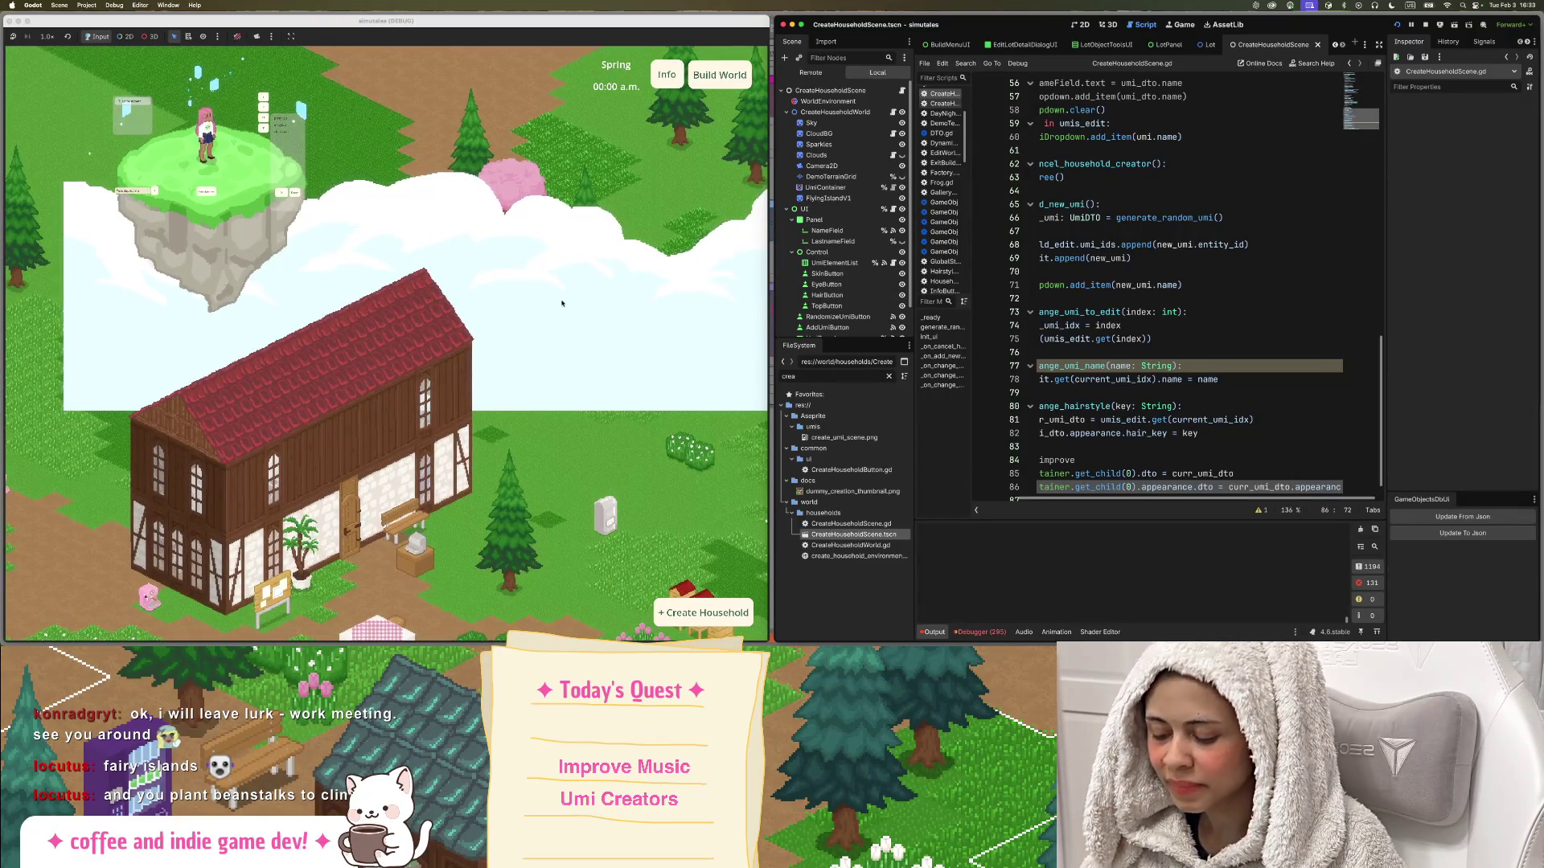
pyautogui.scroll(-1, 561, 303)
pyautogui.scroll(-3, 490, 262)
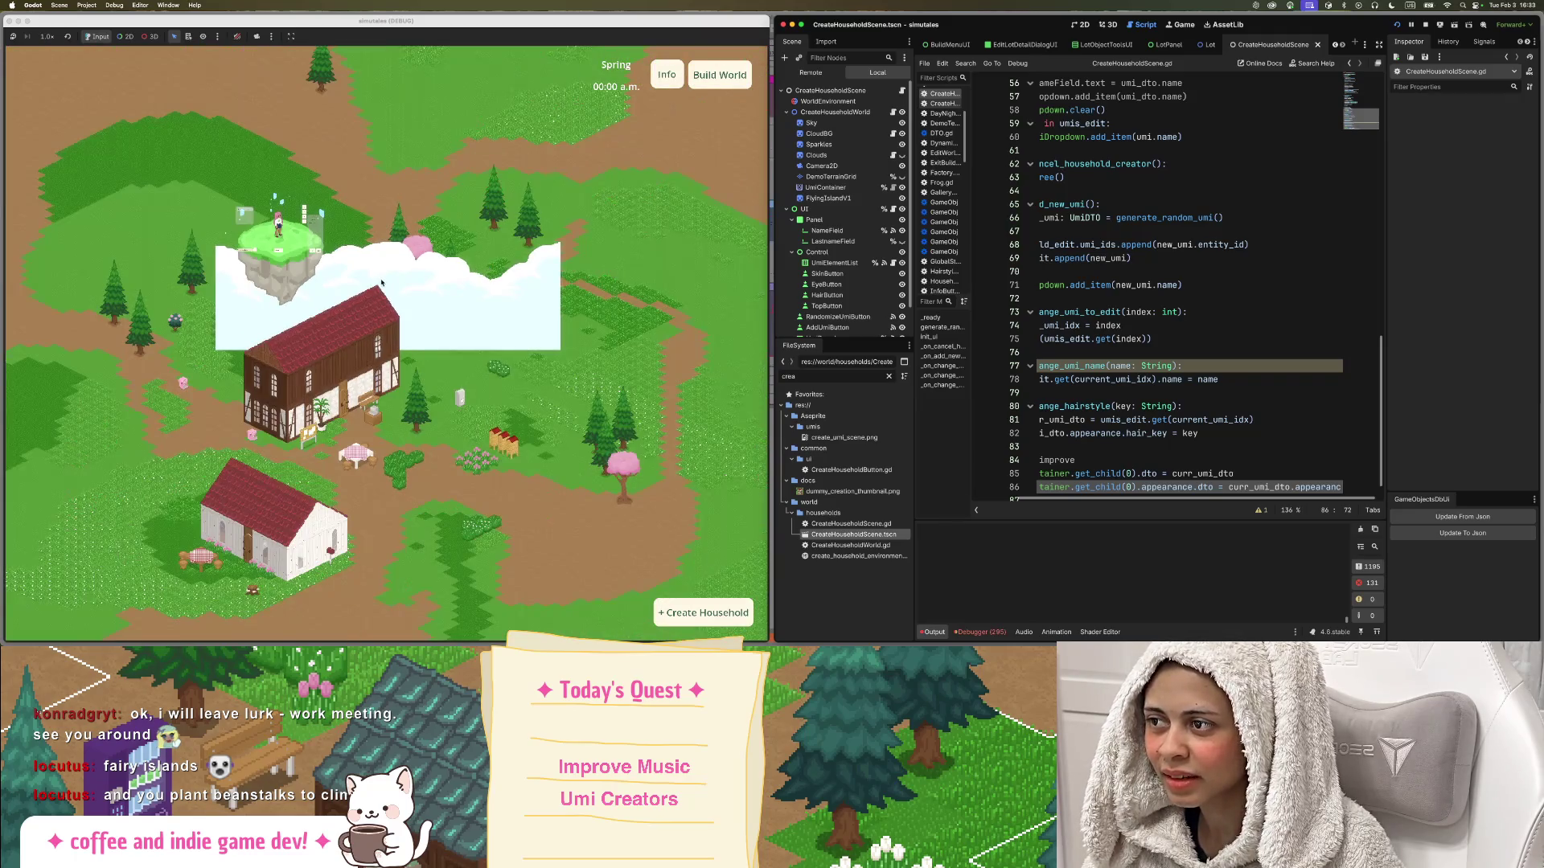
pyautogui.scroll(1, 371, 294)
pyautogui.moveTo(371, 294); pyautogui.dragTo(491, 249)
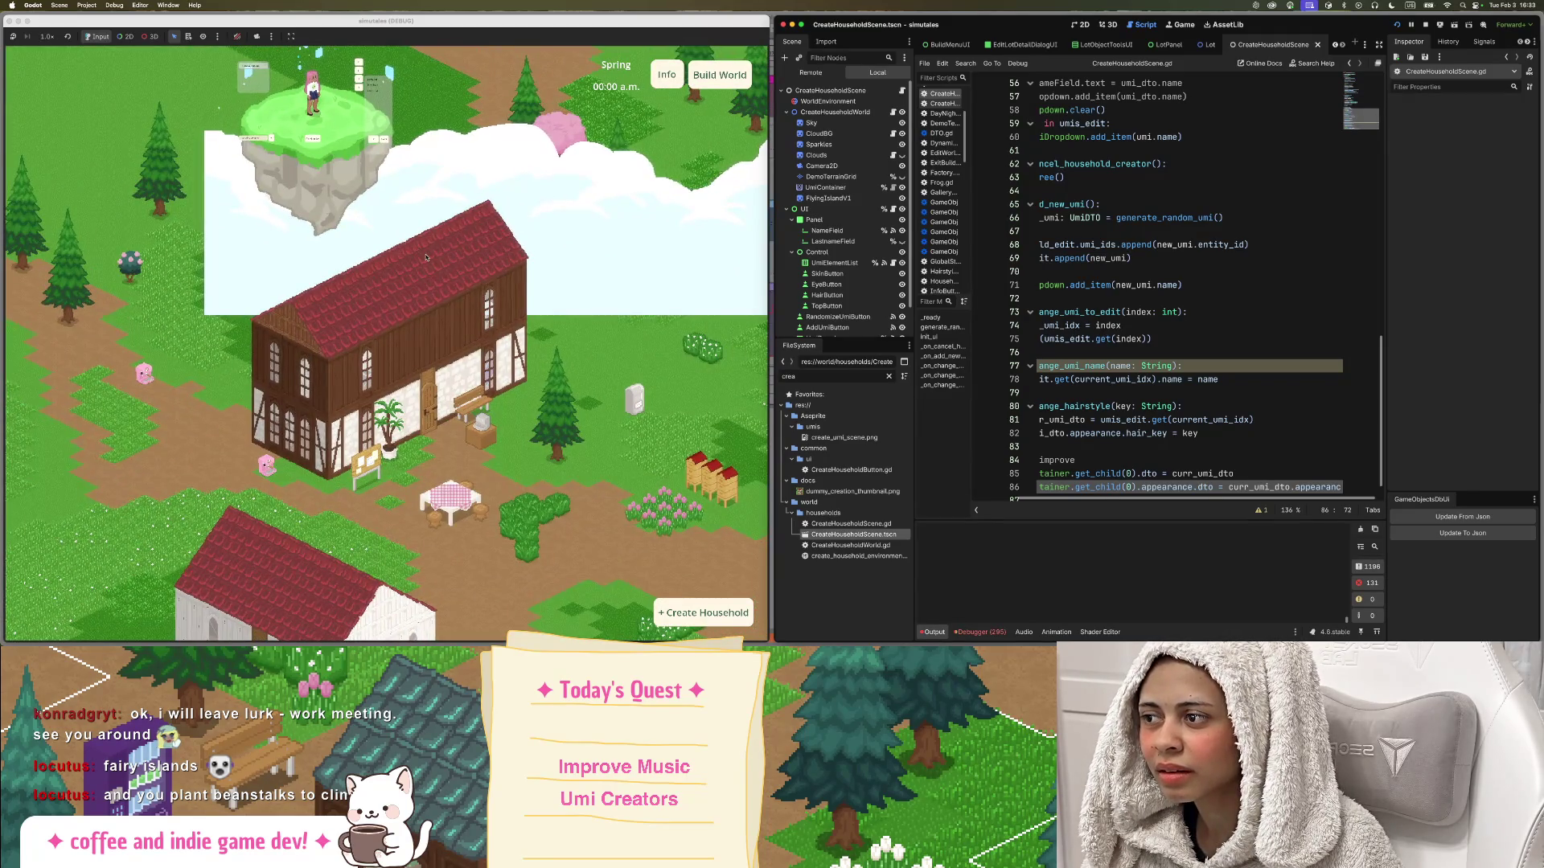
pyautogui.moveTo(427, 258); pyautogui.dragTo(477, 325)
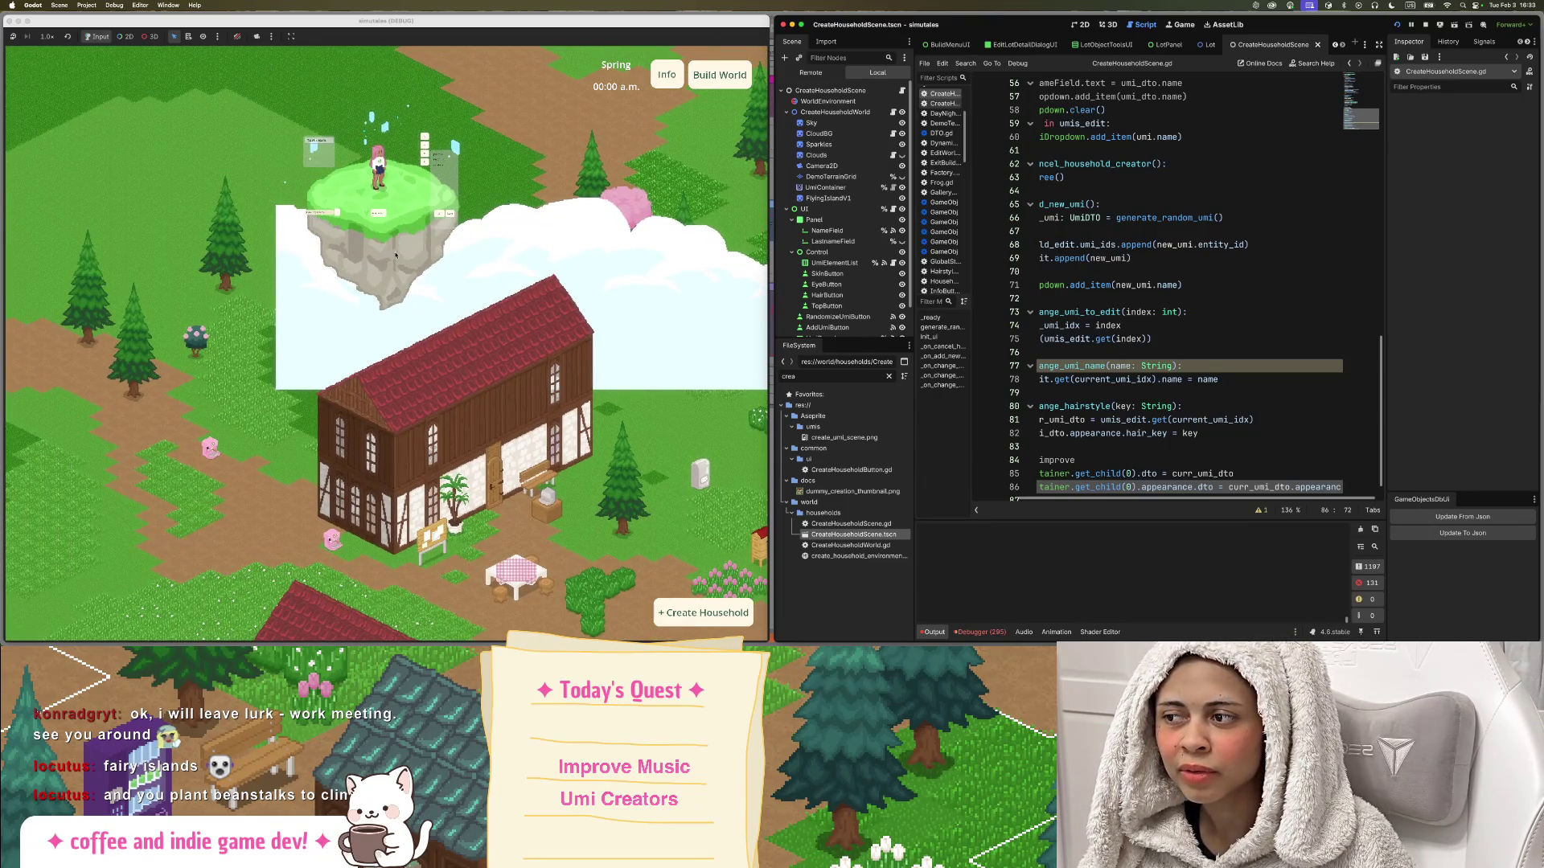
pyautogui.scroll(4, 530, 336)
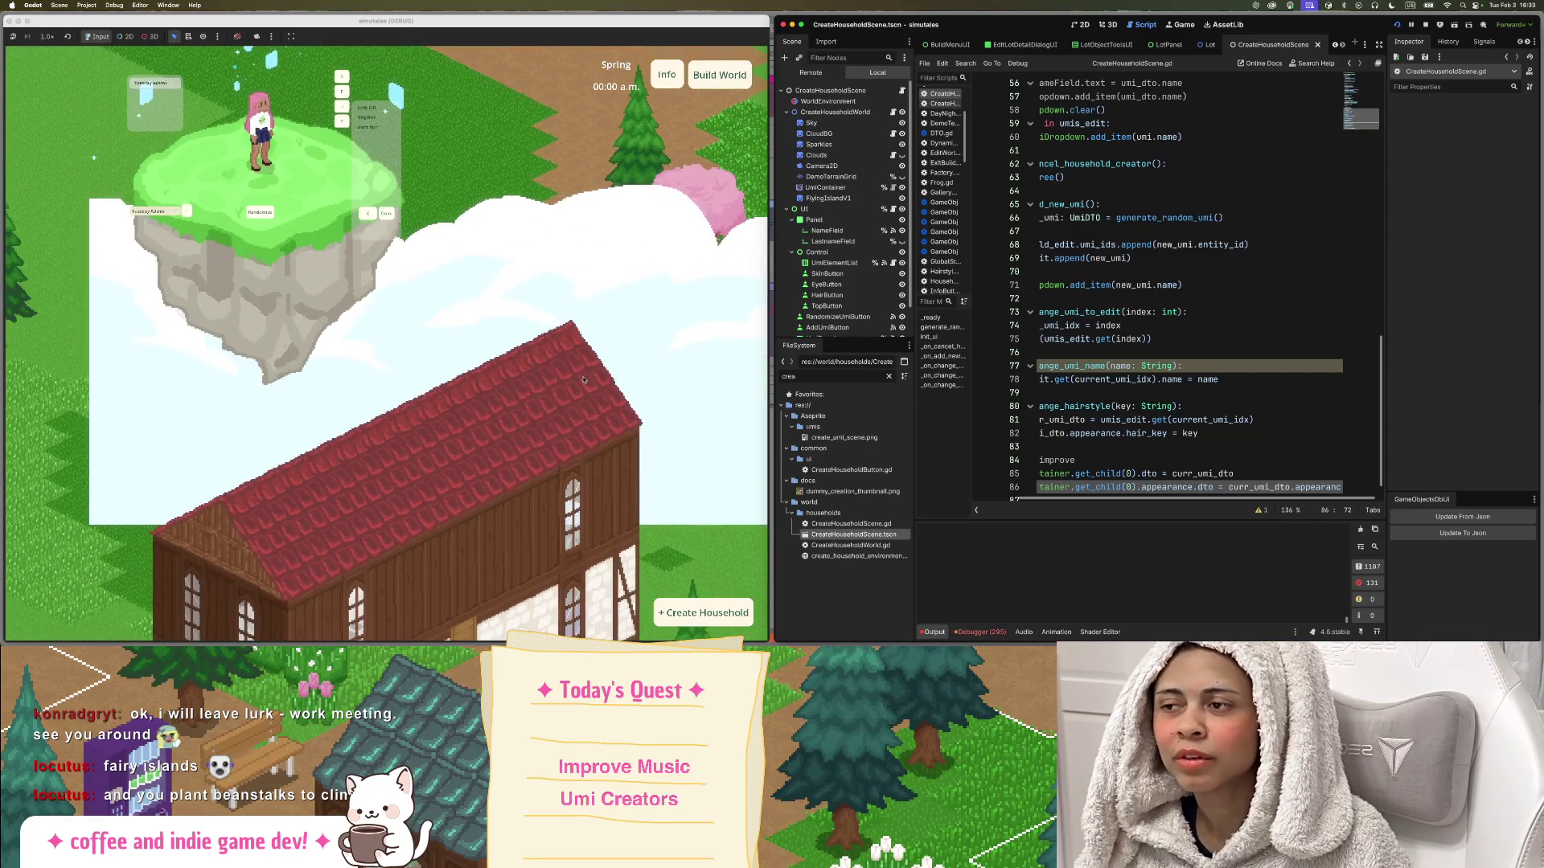
pyautogui.moveTo(513, 448); pyautogui.dragTo(523, 375)
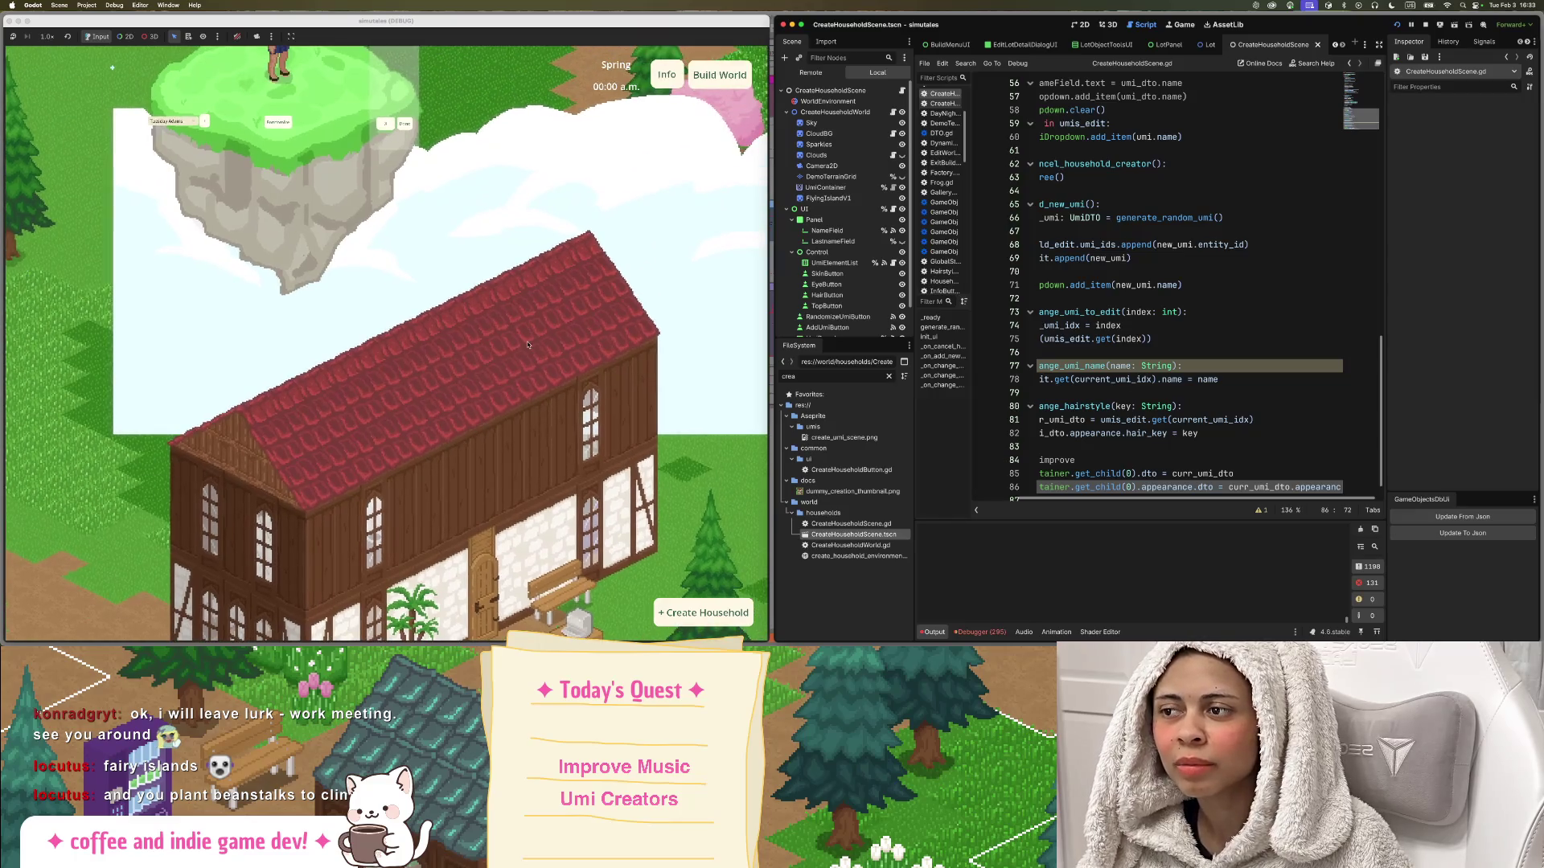
pyautogui.scroll(2, 551, 393)
pyautogui.scroll(-5, 563, 378)
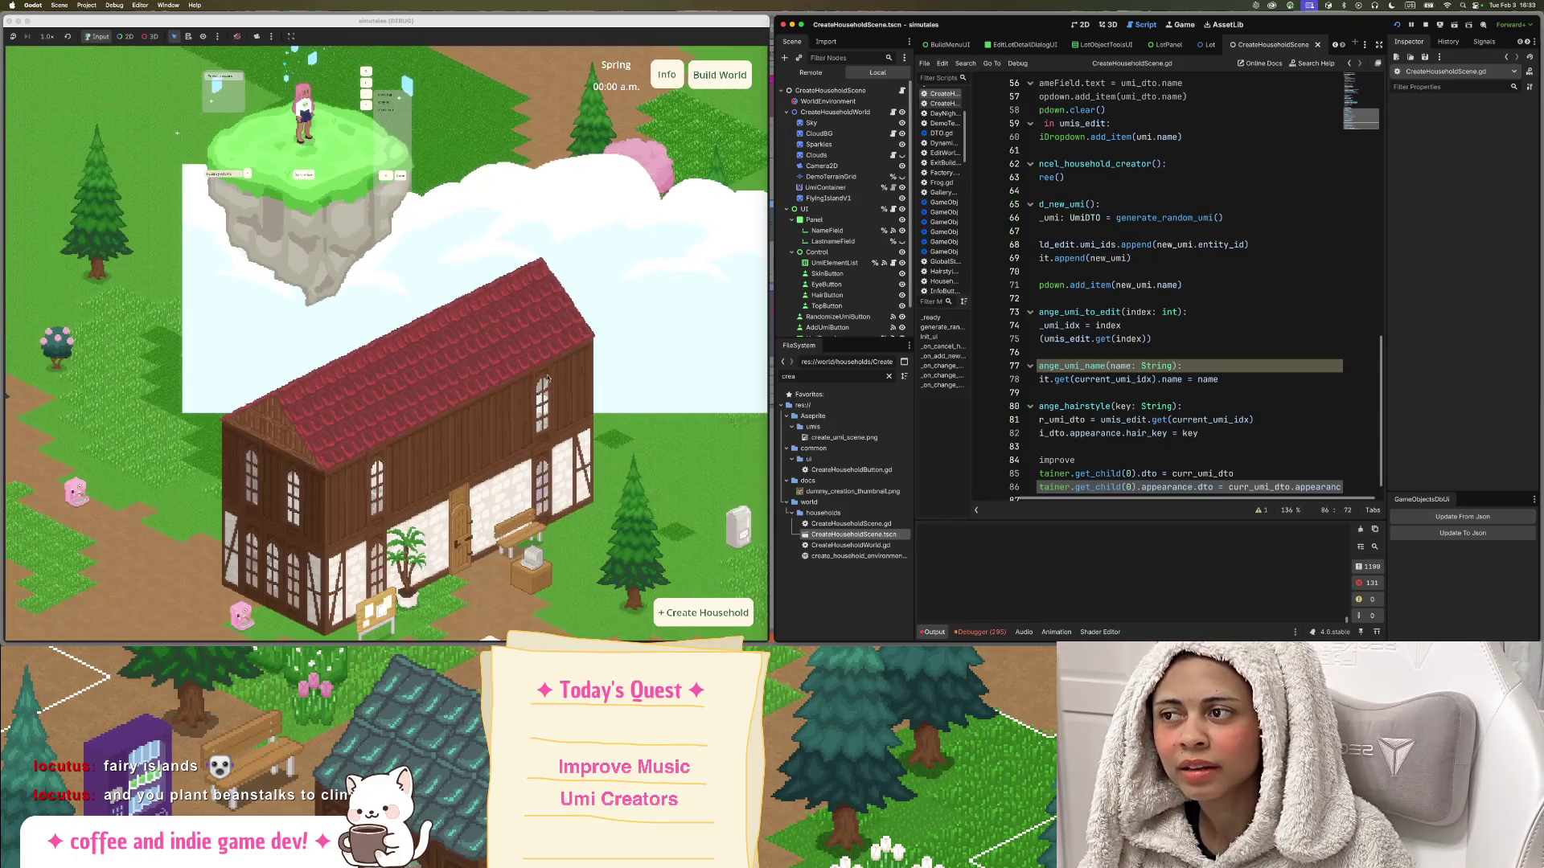
pyautogui.scroll(2, 546, 469)
pyautogui.scroll(-2, 555, 459)
pyautogui.scroll(5, 575, 459)
pyautogui.scroll(-3, 563, 454)
pyautogui.scroll(2, 498, 434)
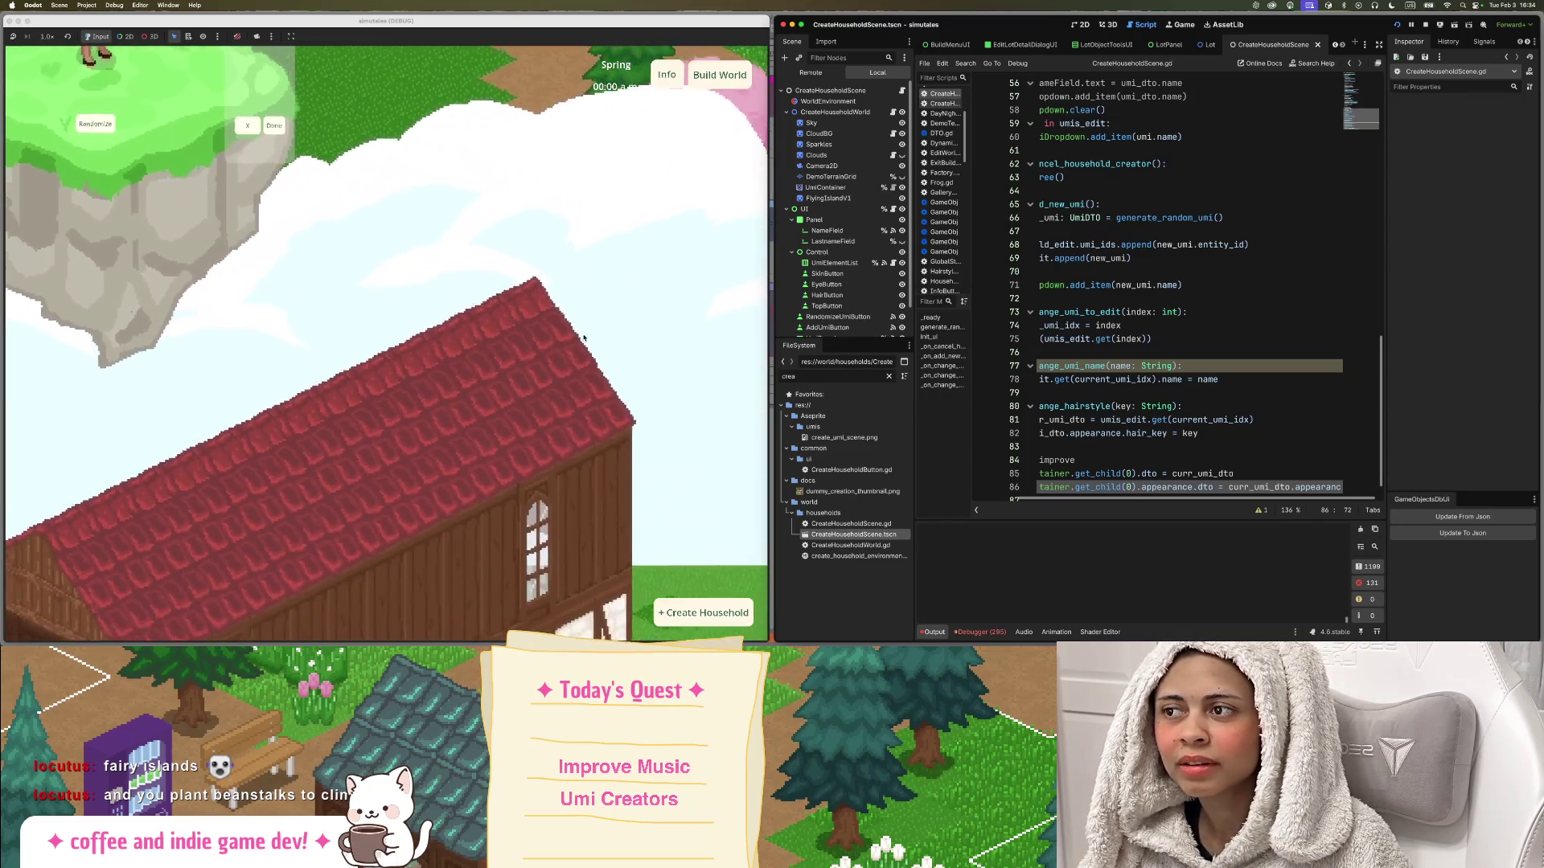
pyautogui.scroll(4, 439, 405)
pyautogui.scroll(-5, 439, 406)
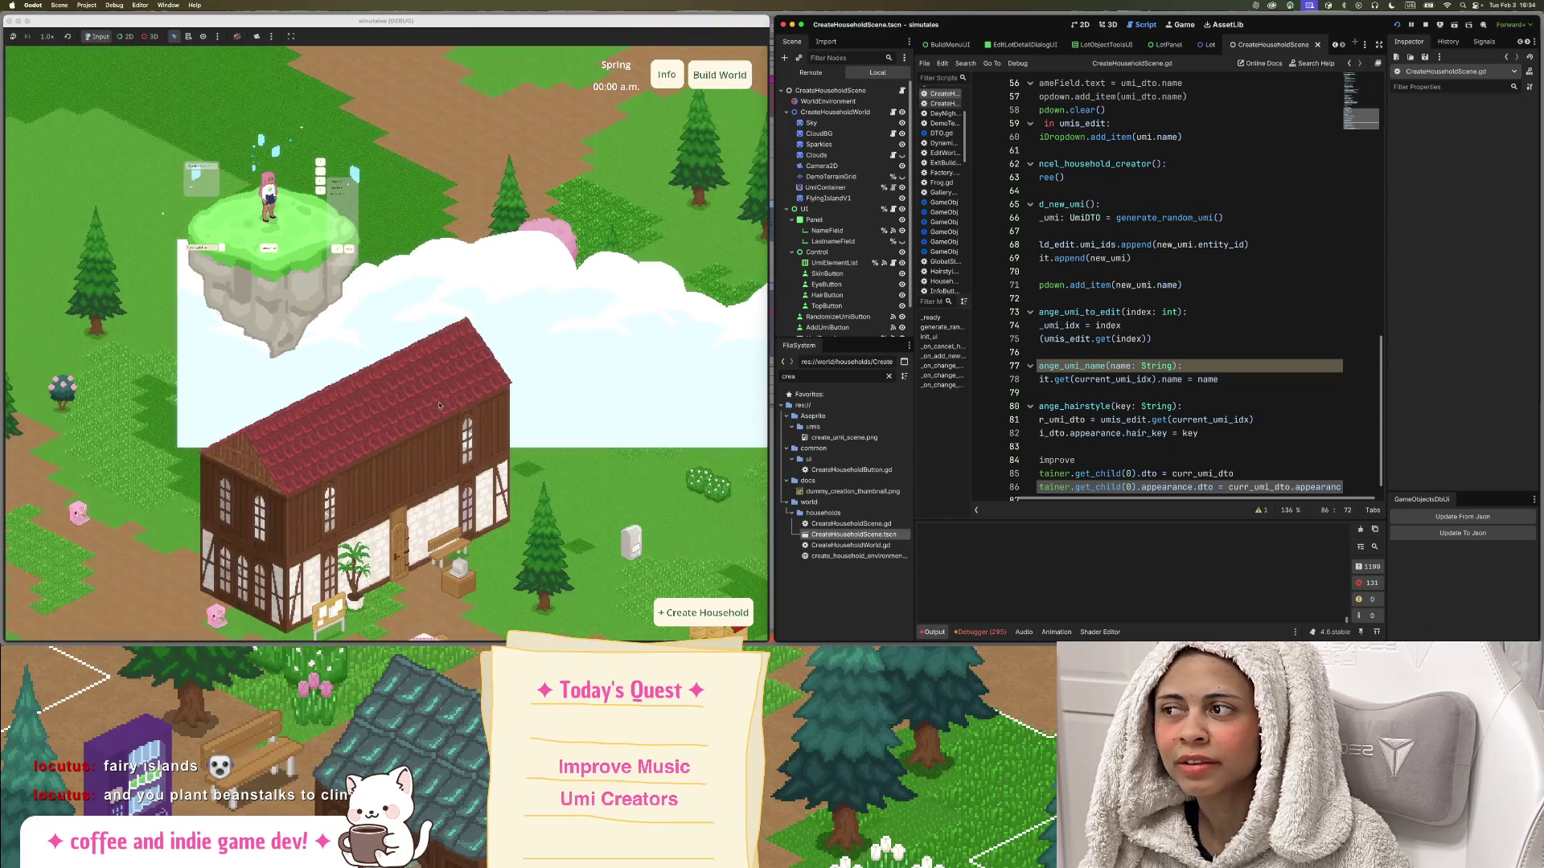
pyautogui.hscroll(-2, 523, 361)
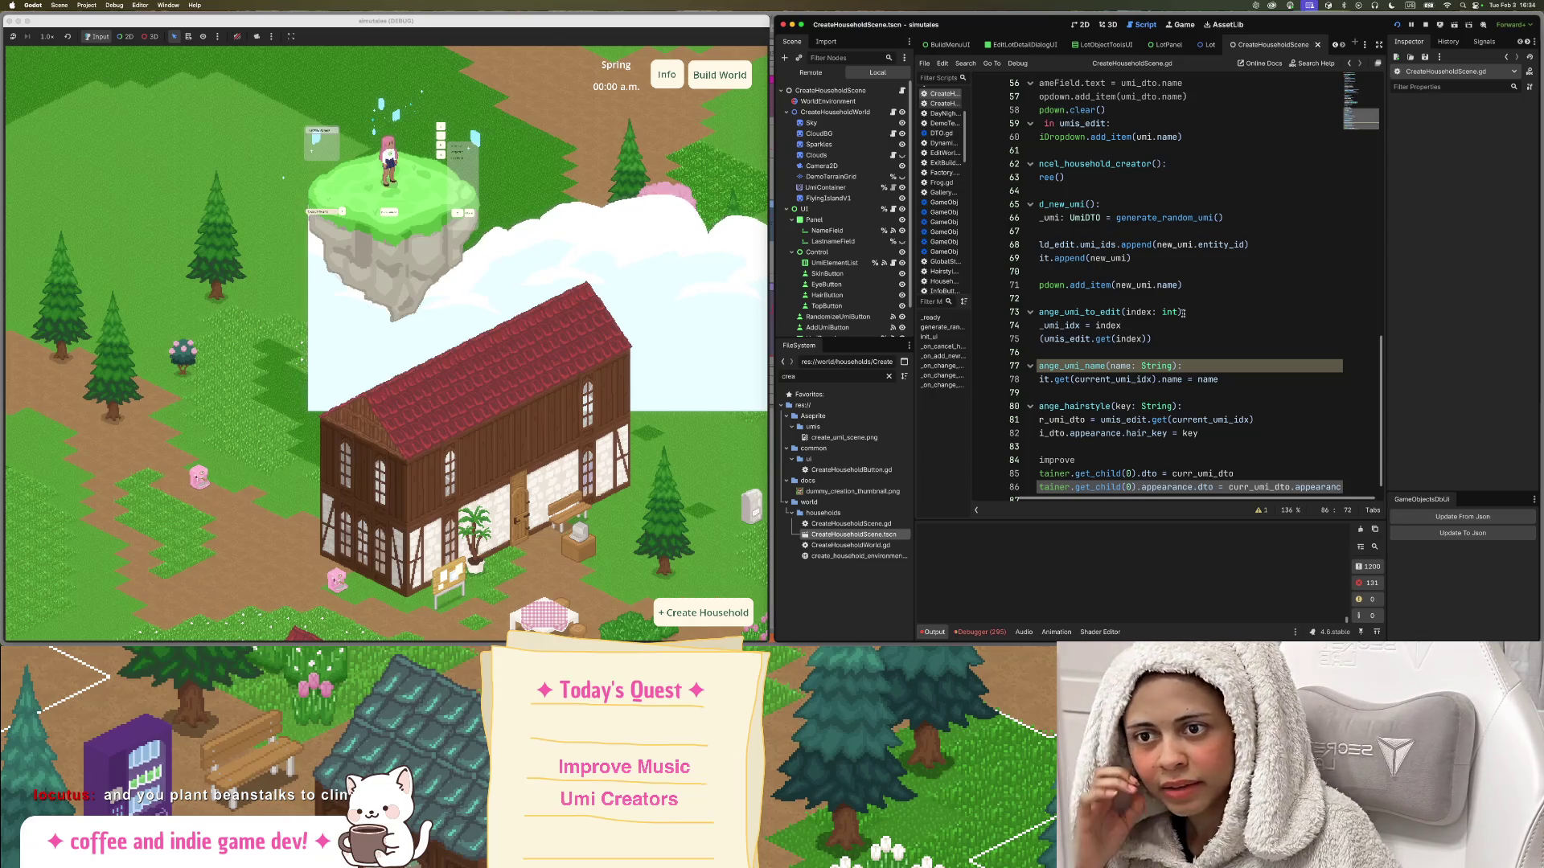
pyautogui.scroll(-1, 1140, 325)
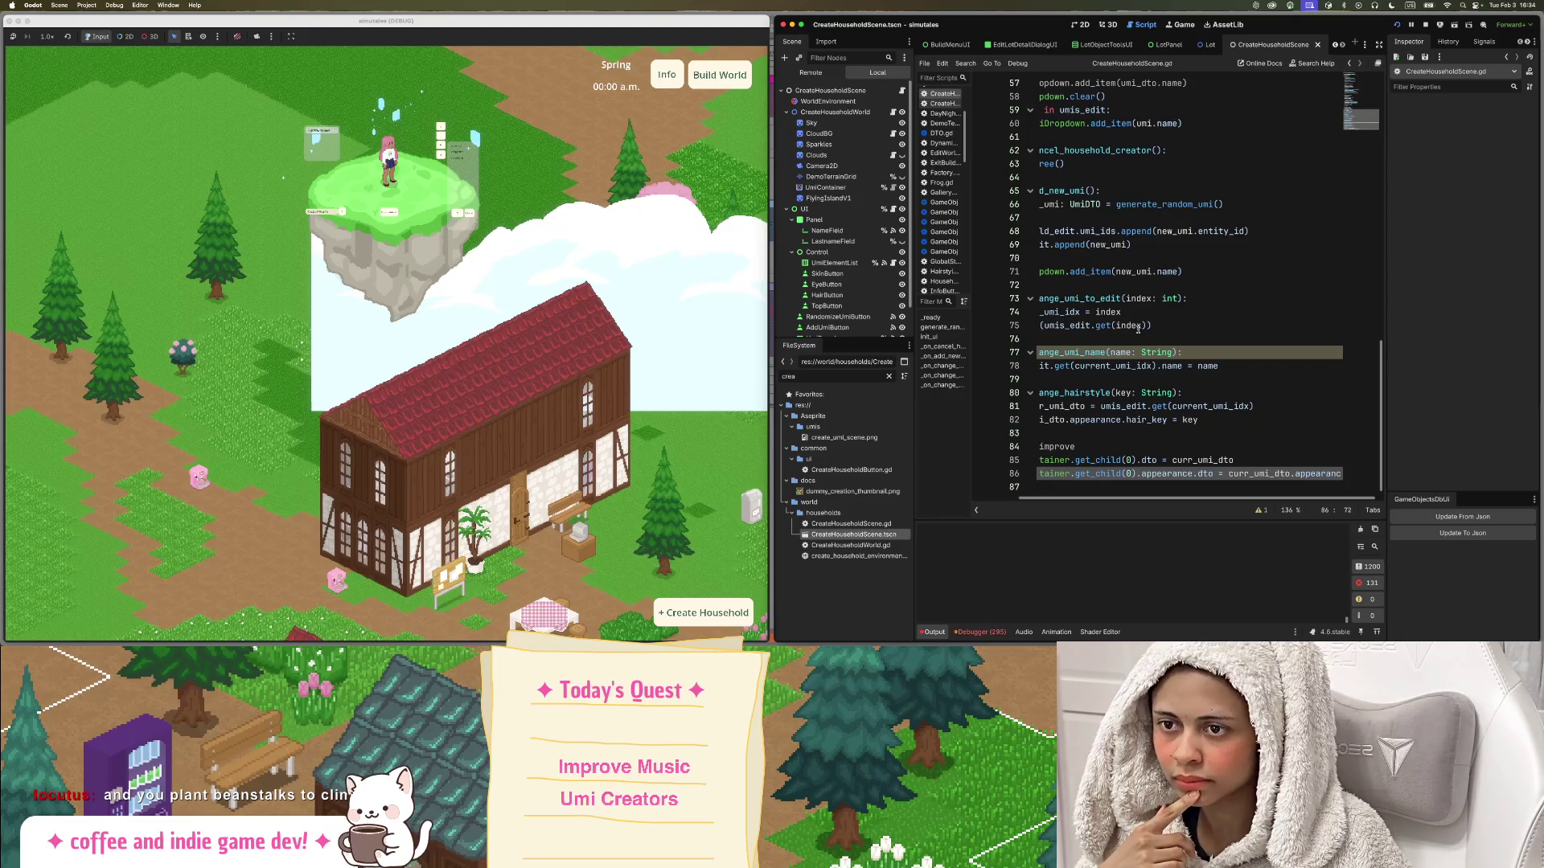
pyautogui.hscroll(-5, 1137, 328)
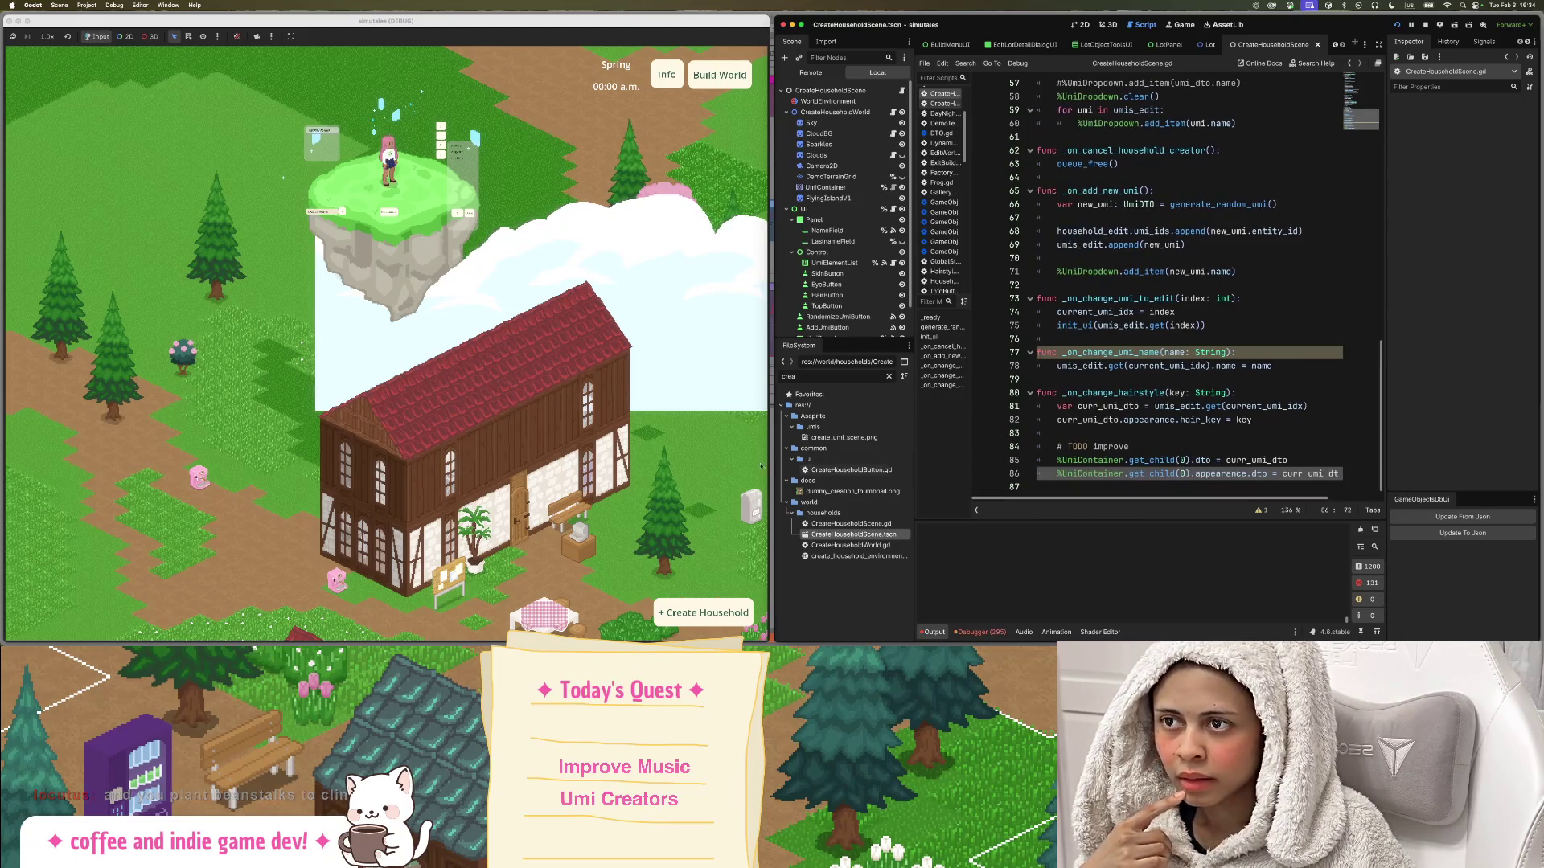
pyautogui.click(867, 90)
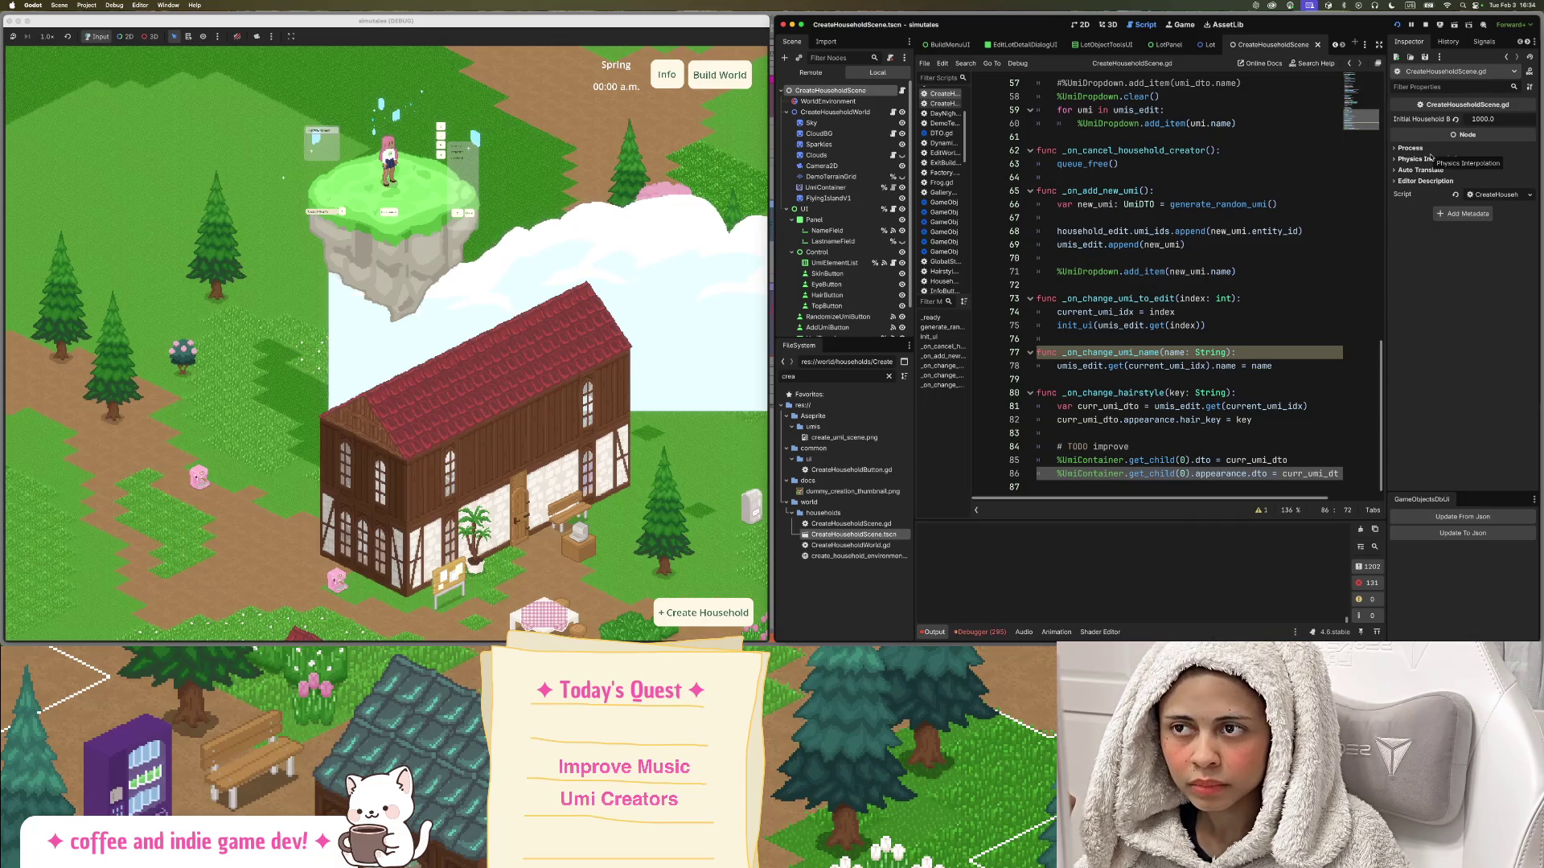
# Set the CreateHouseholdWorld node's Z Index to 1000.
pyautogui.click(855, 112)
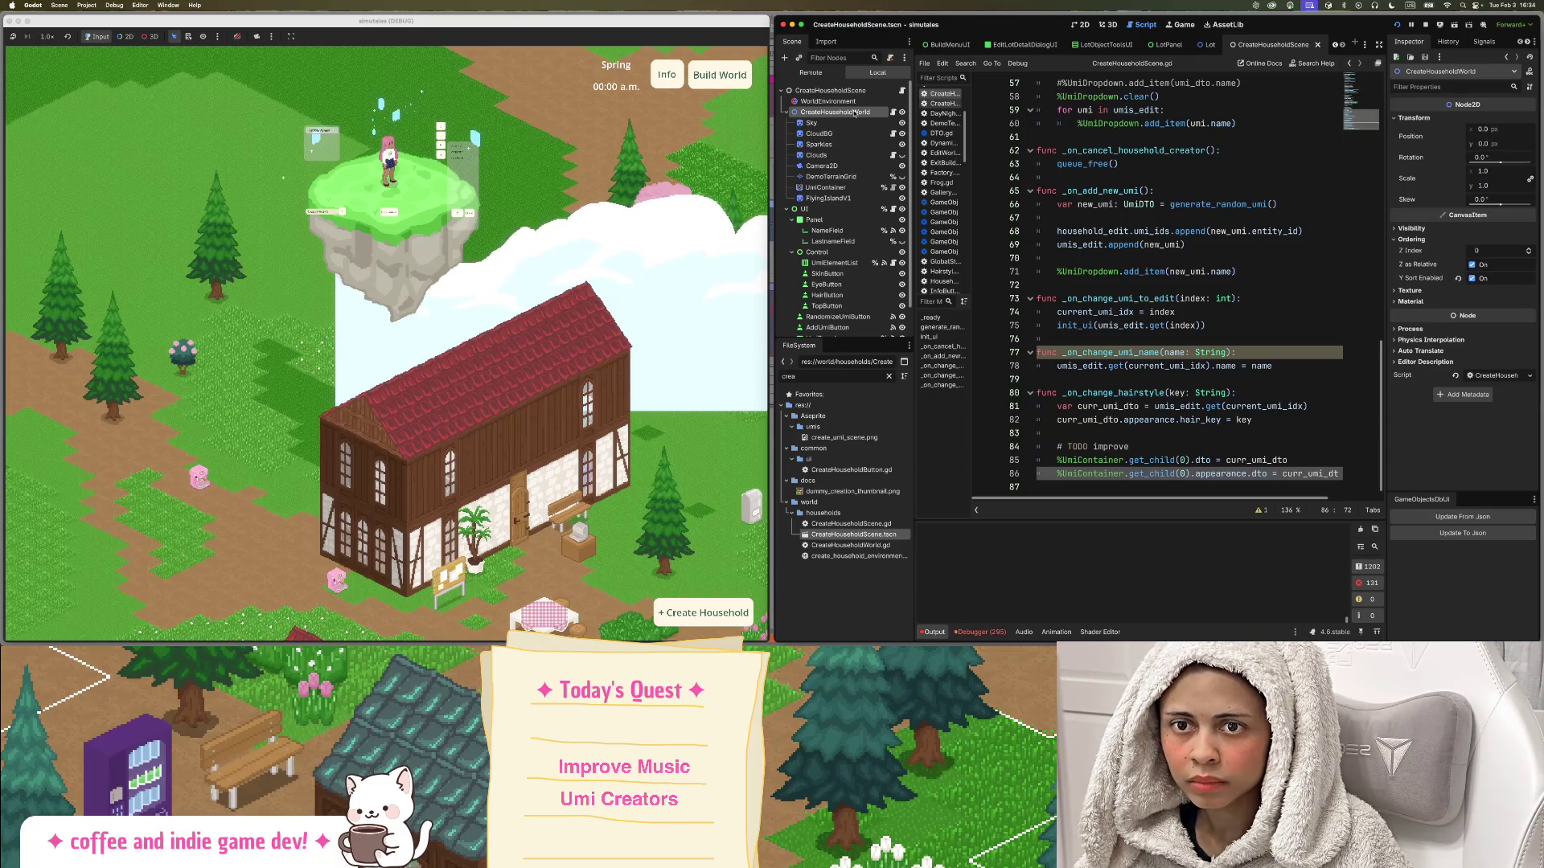
pyautogui.click(1512, 254)
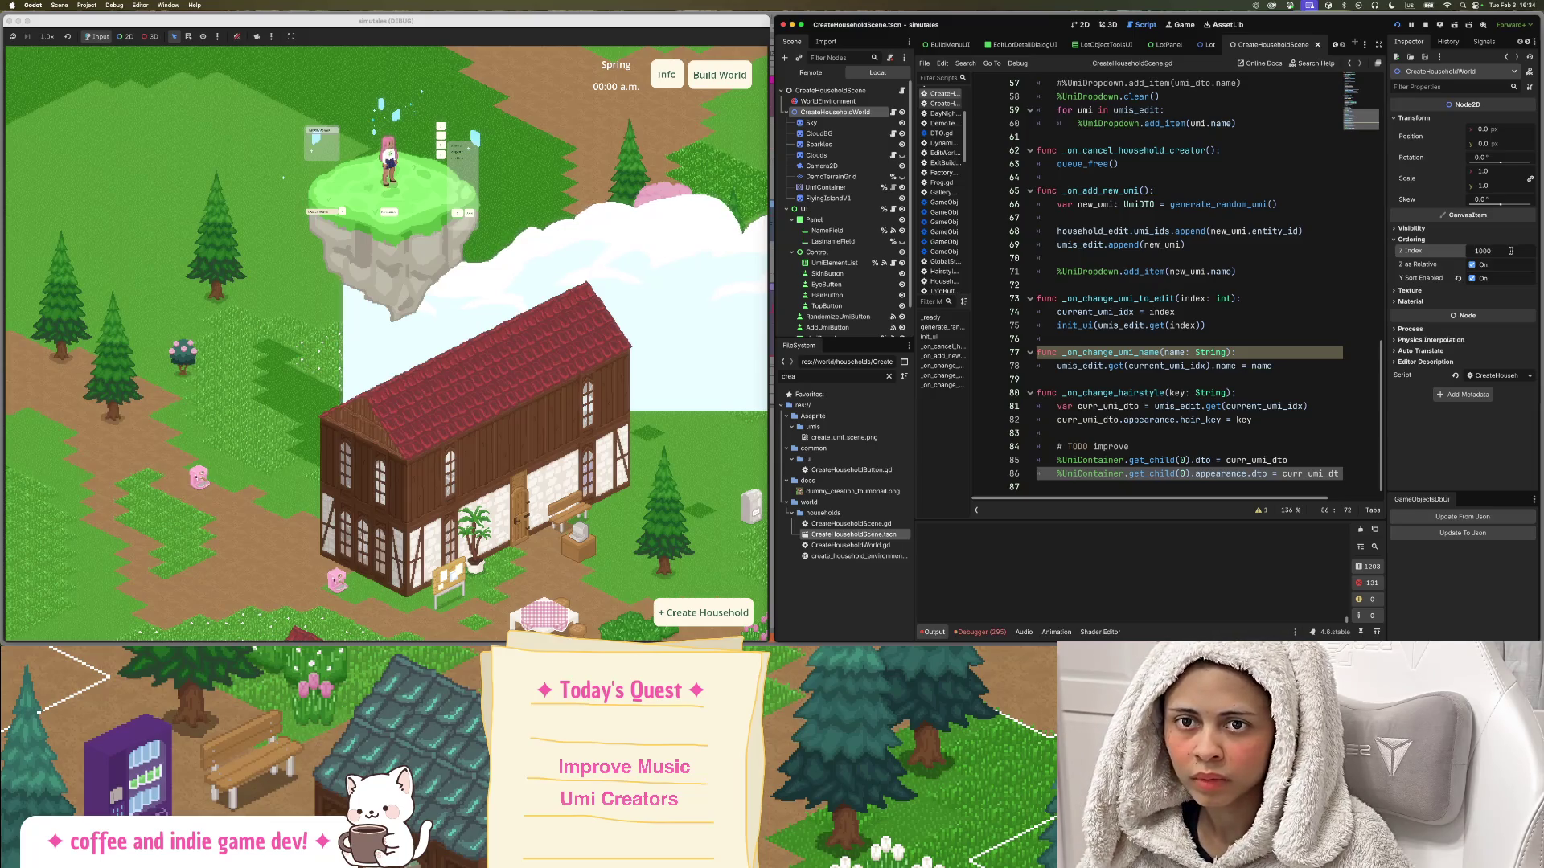
pyautogui.press('Return')
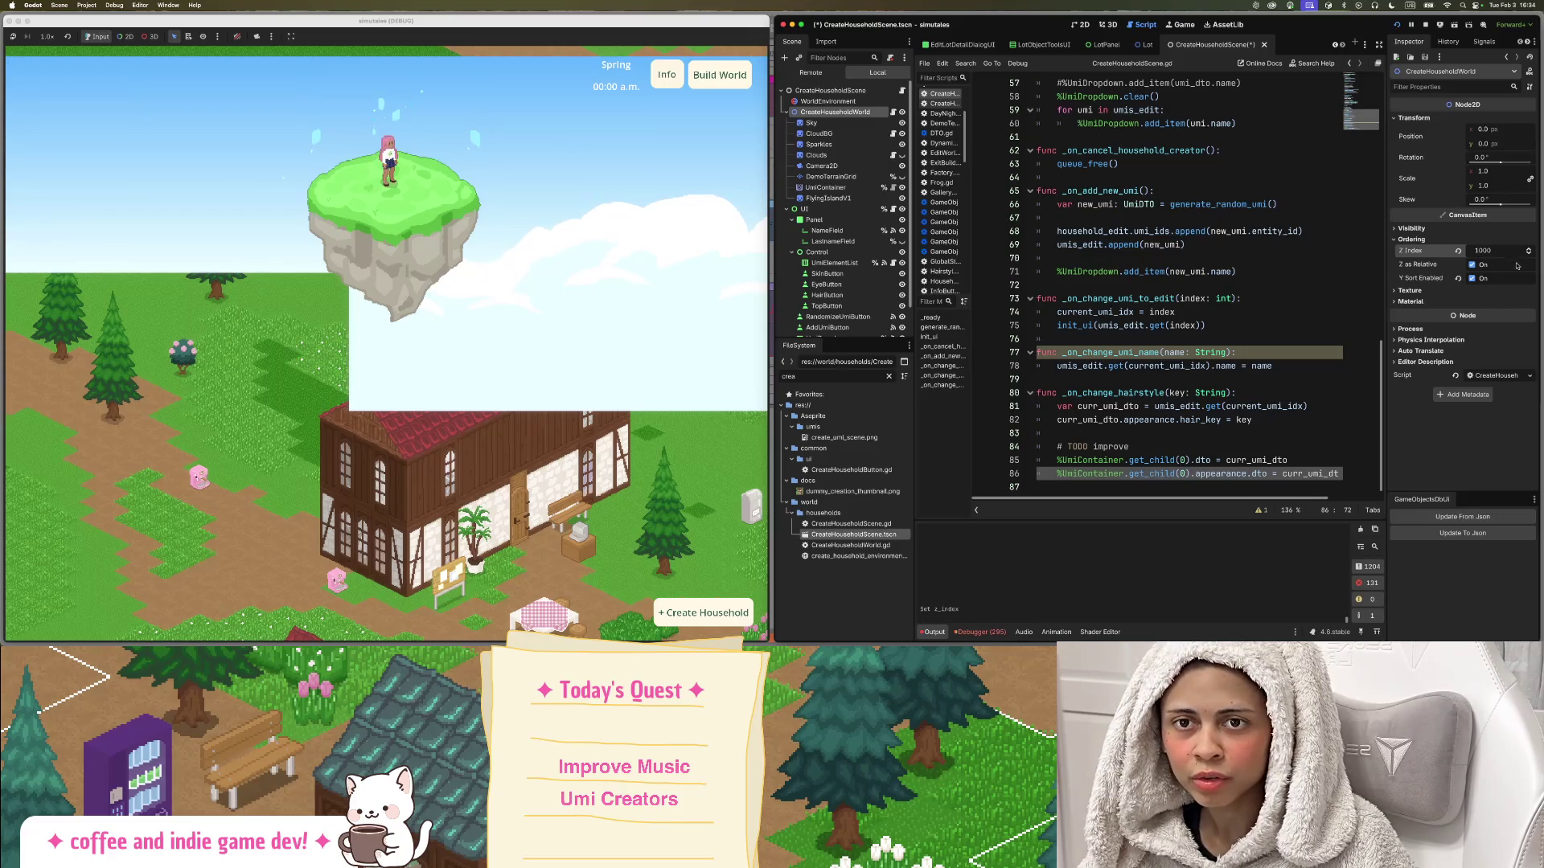
# Select the UI node and begin editing its Z Index value of 5.
pyautogui.click(814, 211)
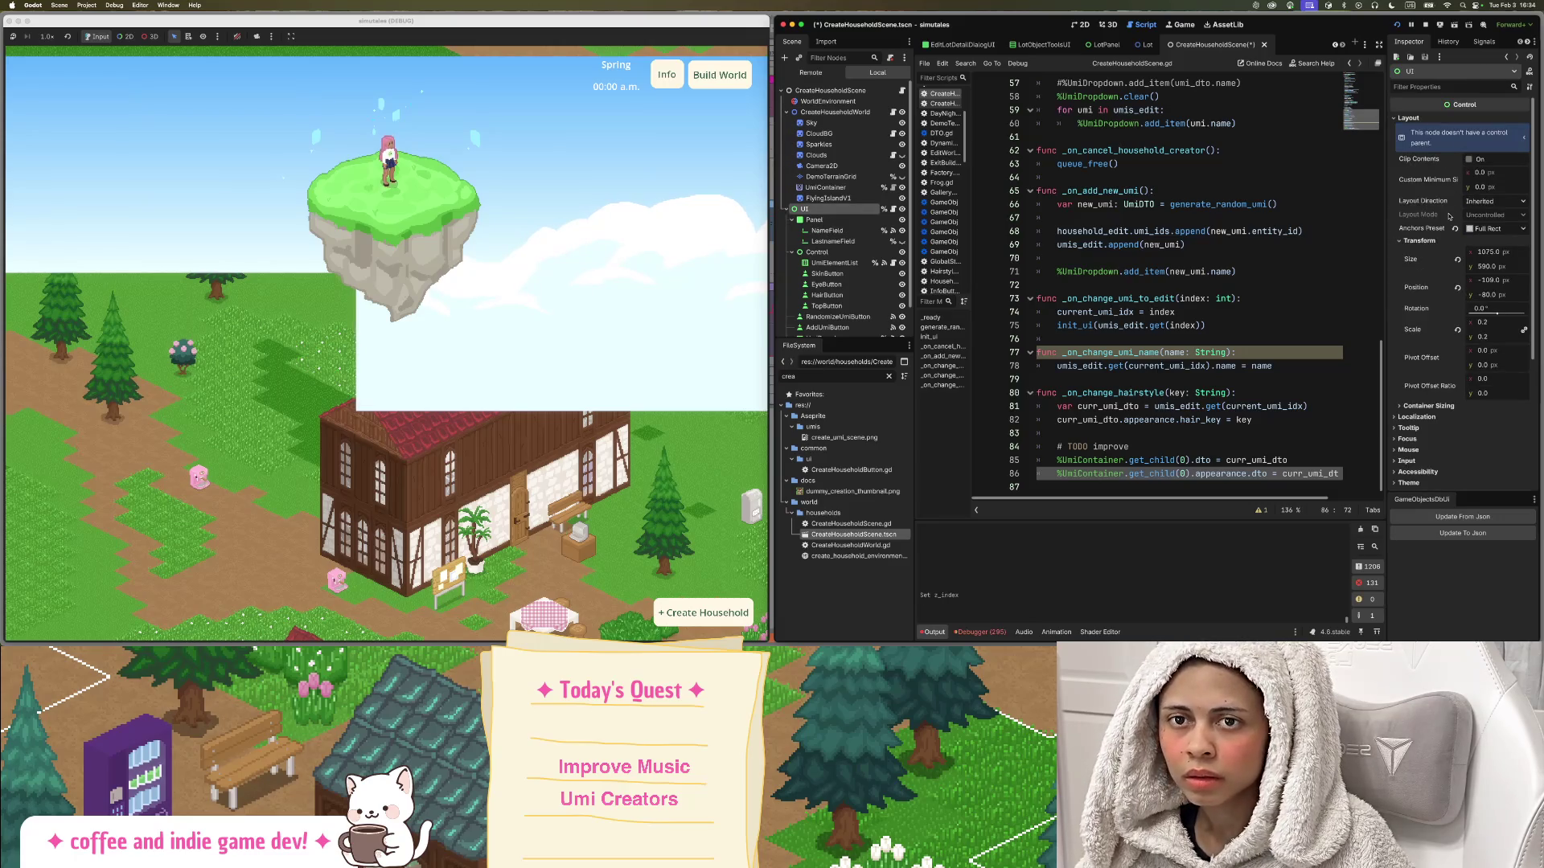
pyautogui.scroll(-5, 1428, 400)
pyautogui.click(1497, 338)
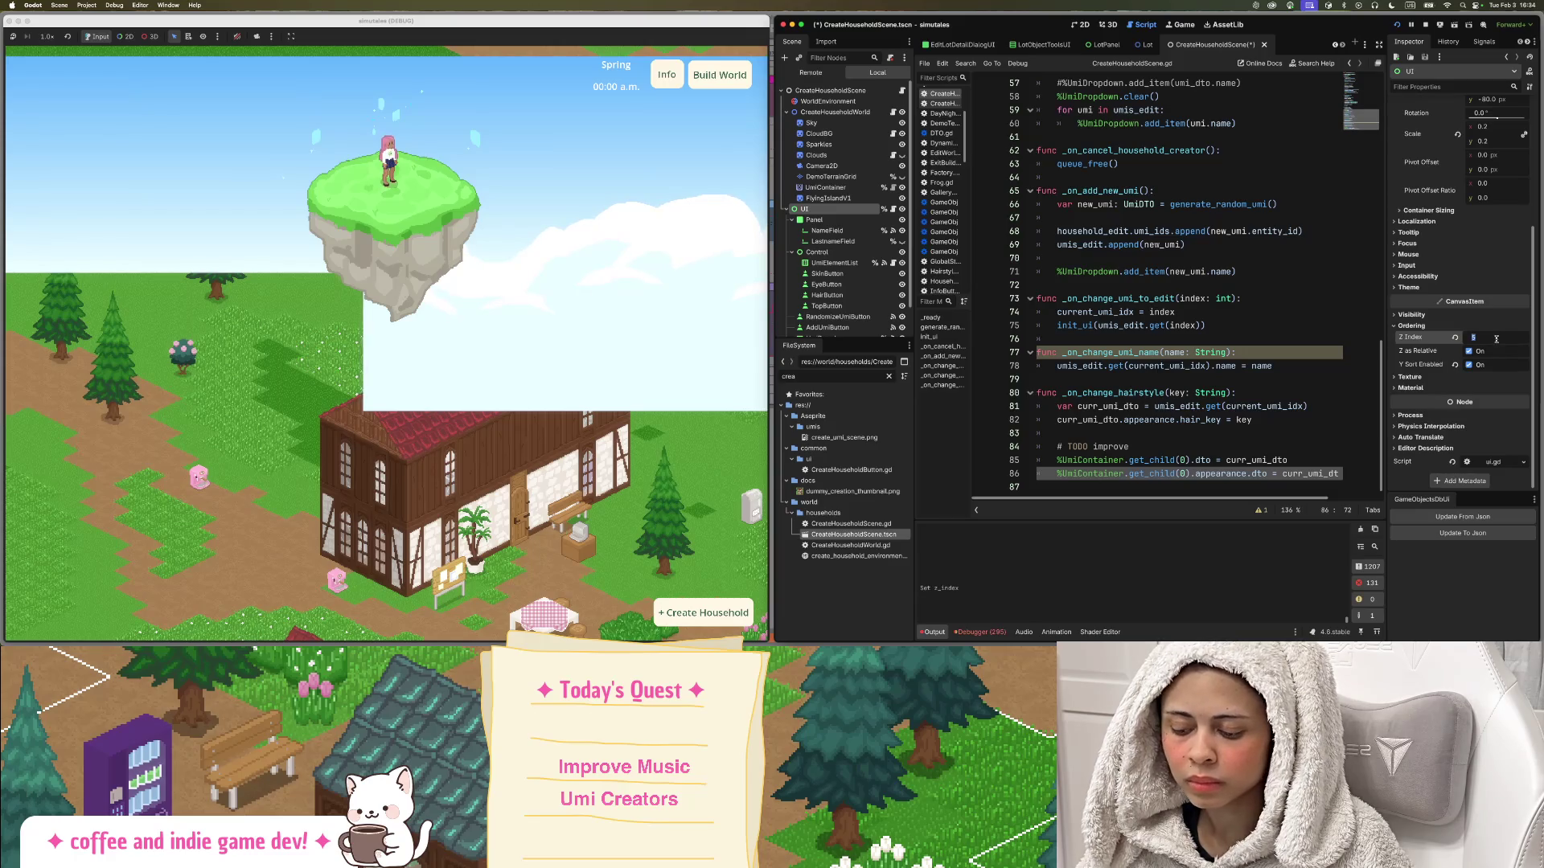